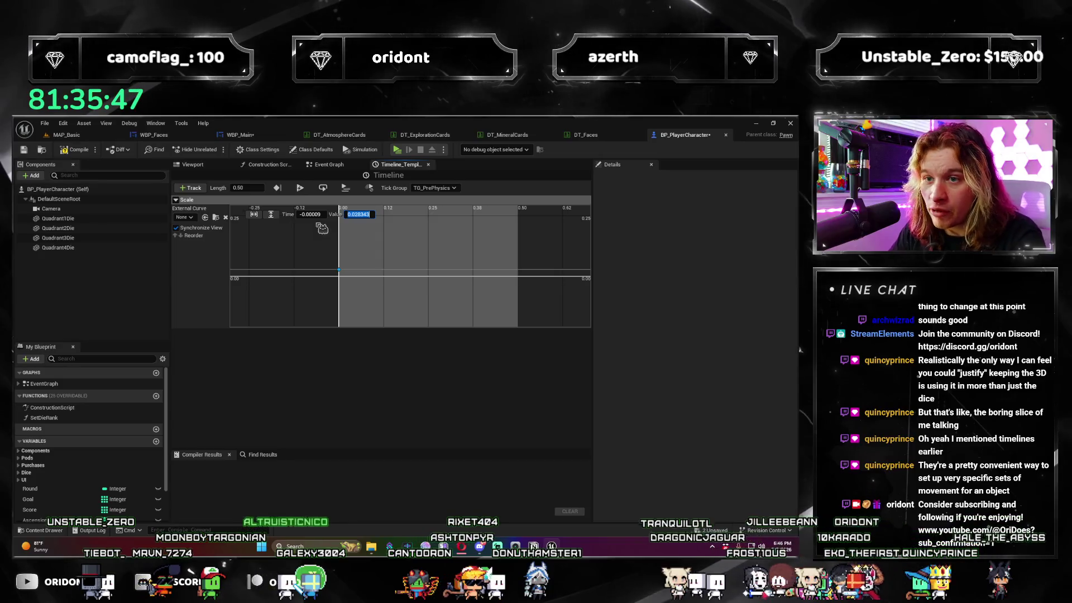
{"action": "type", "text": "1"}
Add a Scale curve key at time 0.25 with value 0.75.
{"action": "key", "text": "Return"}
{"action": "scroll", "coordinate": [427, 272], "scroll_direction": "down", "scroll_amount": 3}
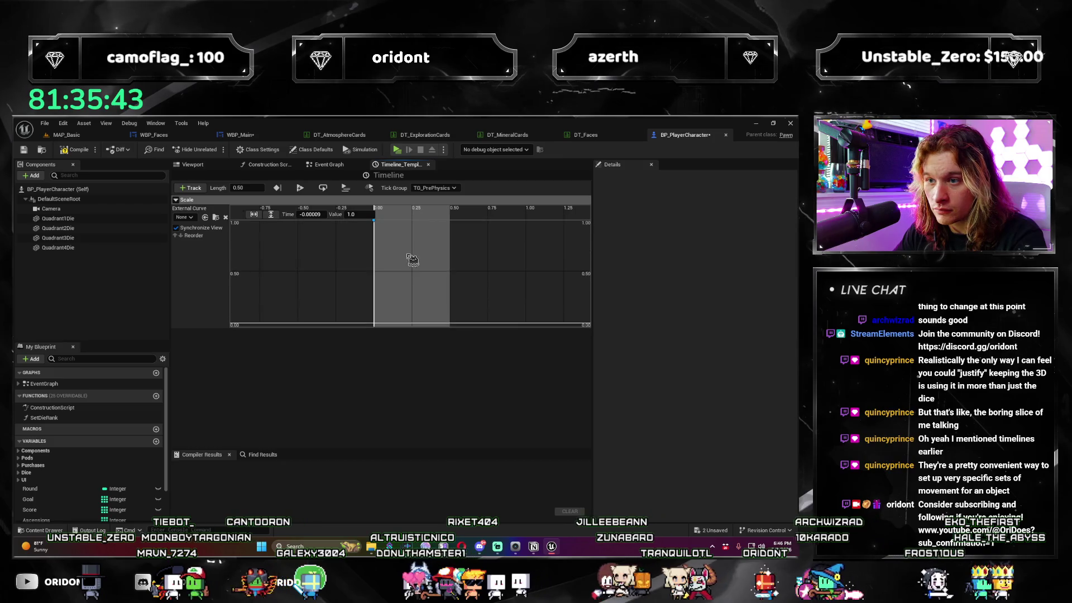
{"action": "right_click", "coordinate": [383, 255]}
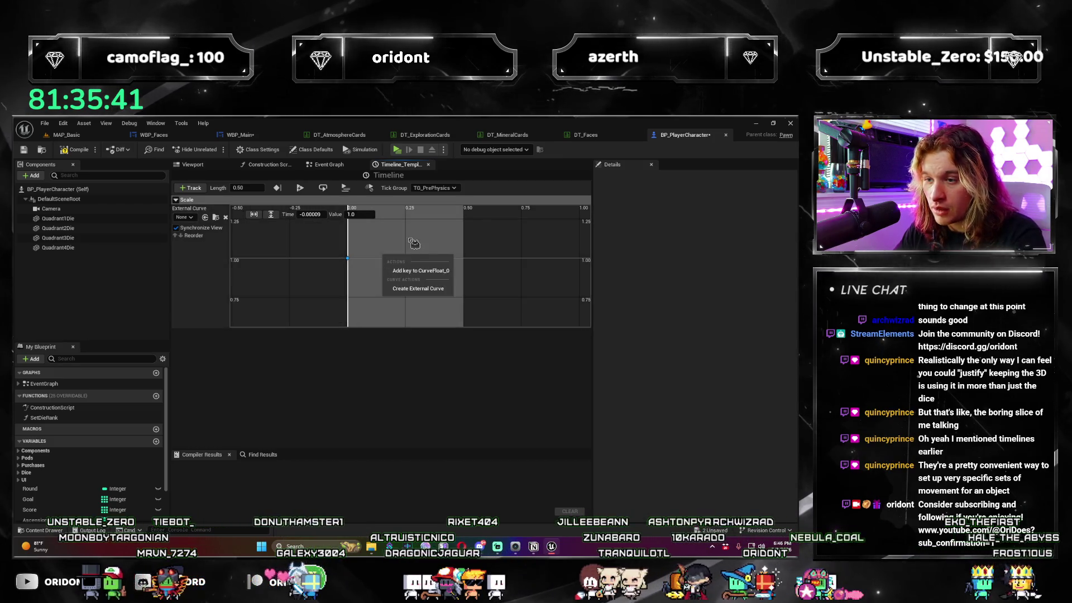
{"action": "left_click", "coordinate": [399, 266]}
{"action": "left_click_drag", "start_coordinate": [384, 255], "coordinate": [403, 221]}
{"action": "left_click", "coordinate": [308, 215]}
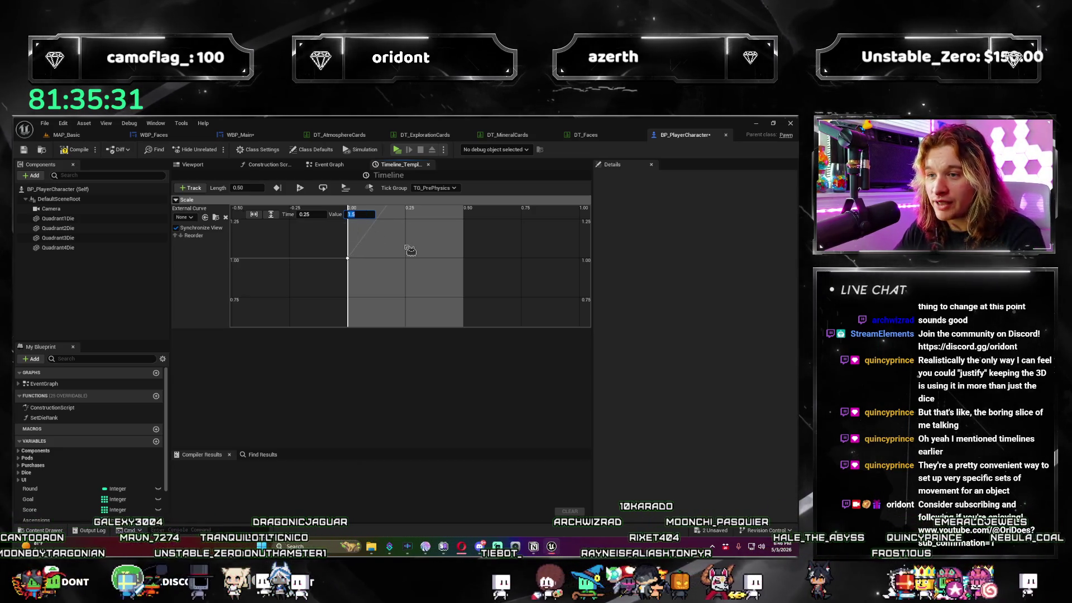
{"action": "key", "text": "Return"}
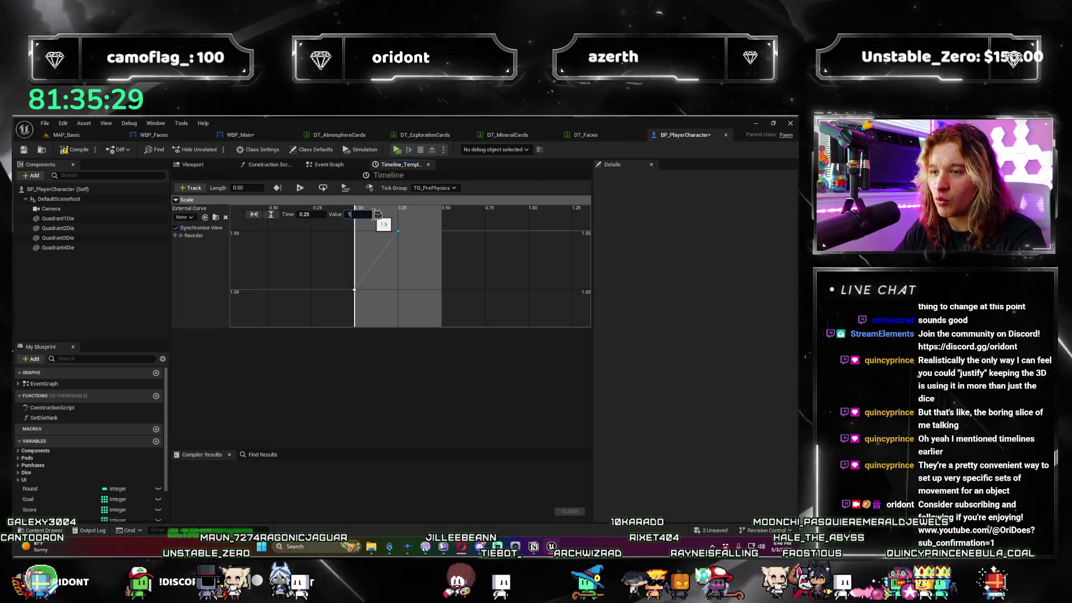
{"action": "type", "text": ".25"}
{"action": "key", "text": "Return"}
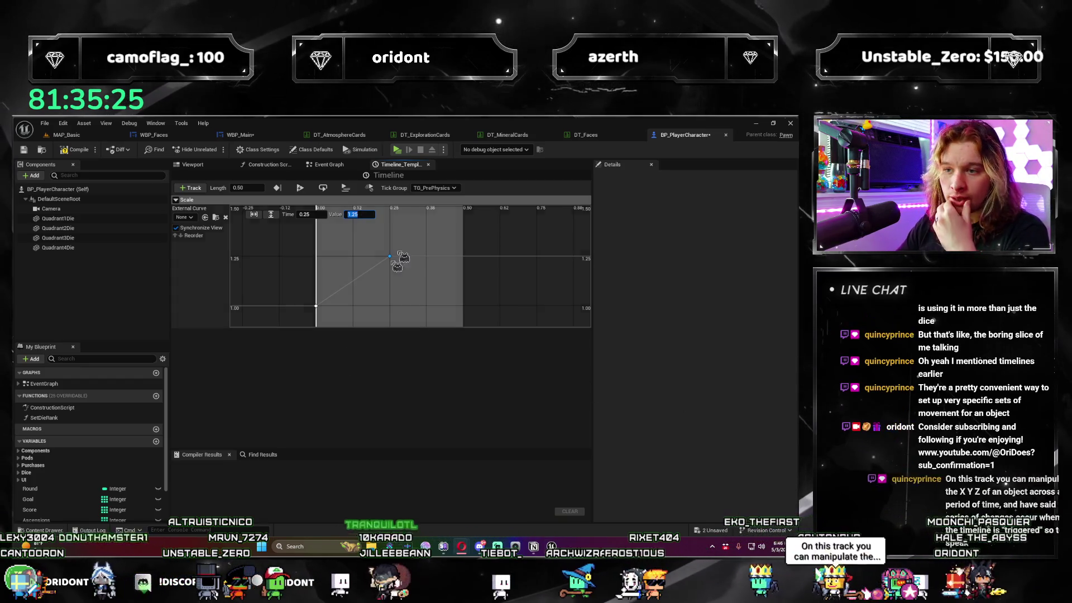
{"action": "left_click_drag", "start_coordinate": [456, 261], "coordinate": [462, 236]}
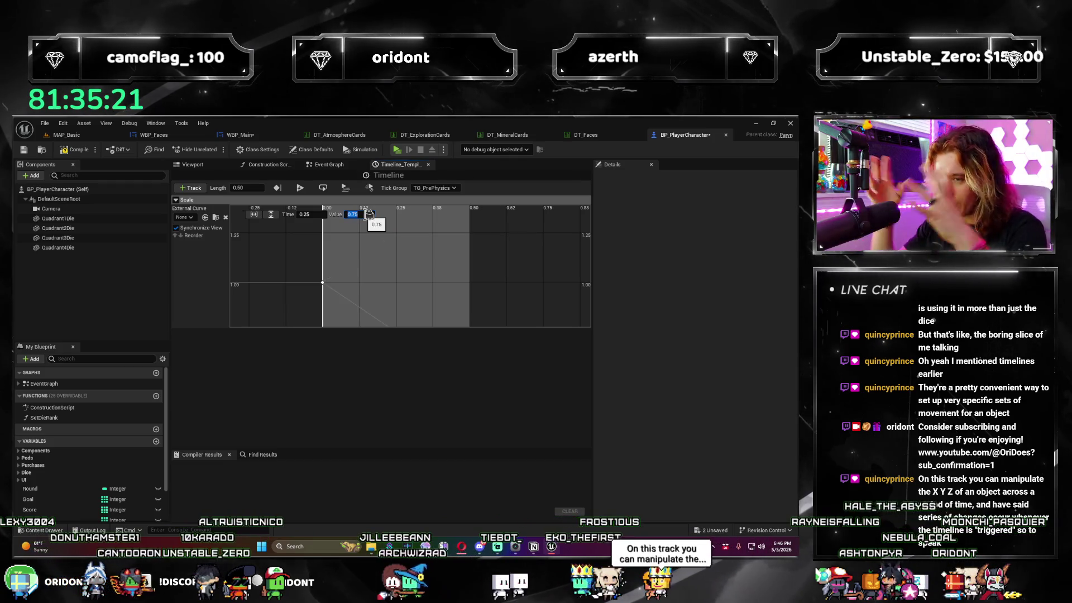
{"action": "key", "text": "Return"}
{"action": "left_click_drag", "start_coordinate": [396, 247], "coordinate": [369, 228]}
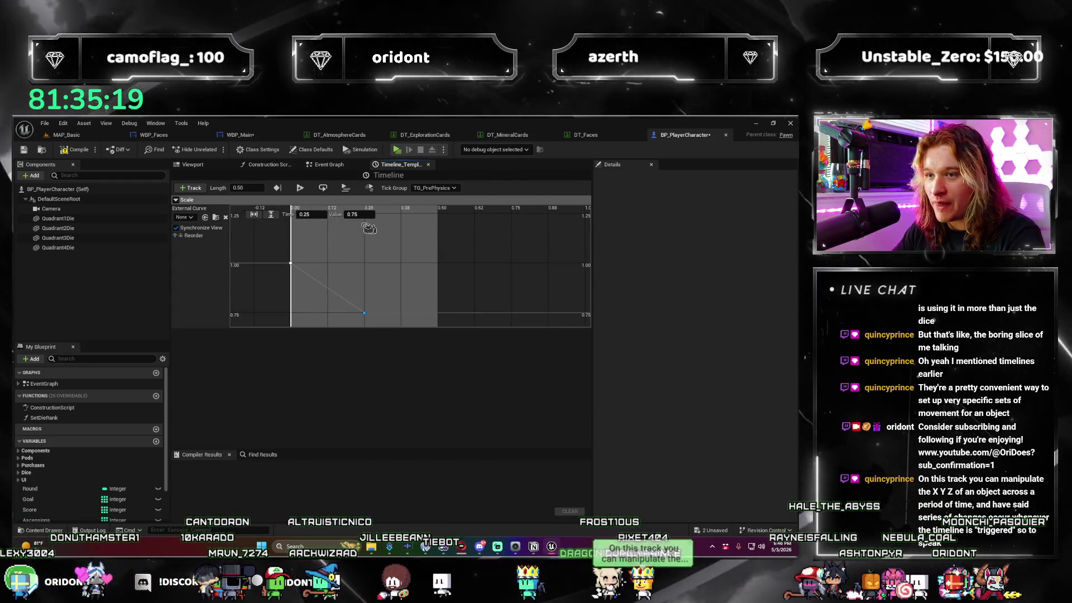
Add Scale curve keys at 0.4 with value 1.15 and at 0.5 with value 1.0.
{"action": "right_click", "coordinate": [402, 251]}
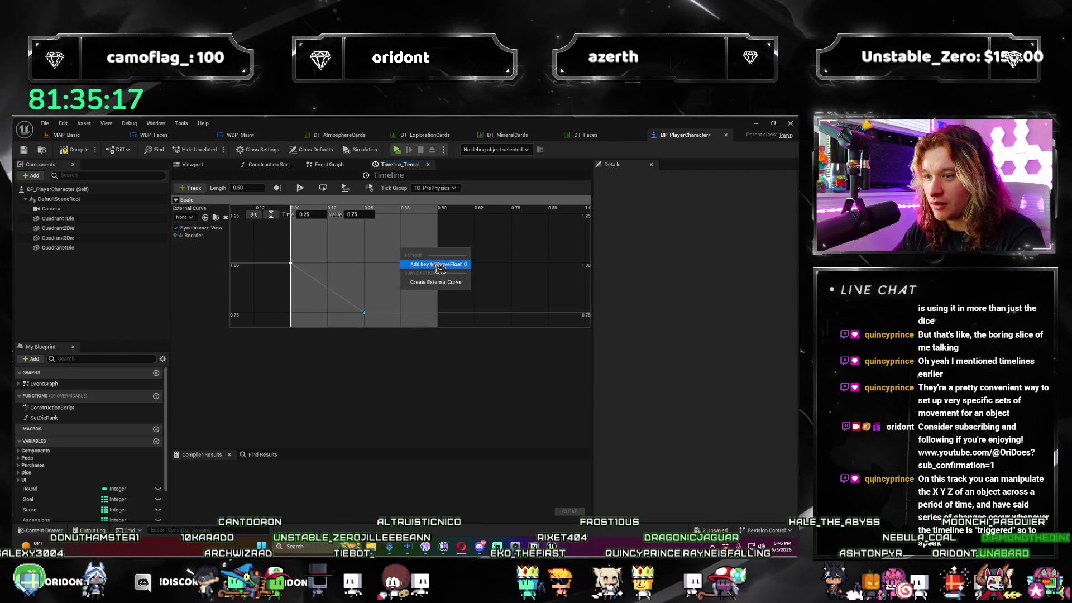
{"action": "left_click", "coordinate": [438, 265]}
{"action": "type", "text": "1"}
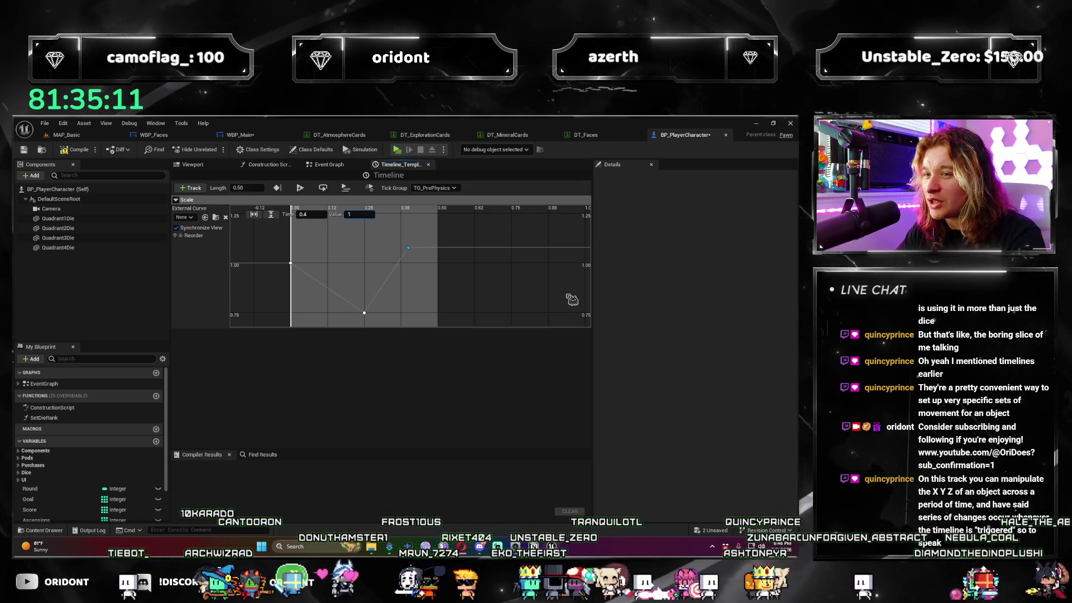
{"action": "type", "text": ".15"}
{"action": "key", "text": "Return"}
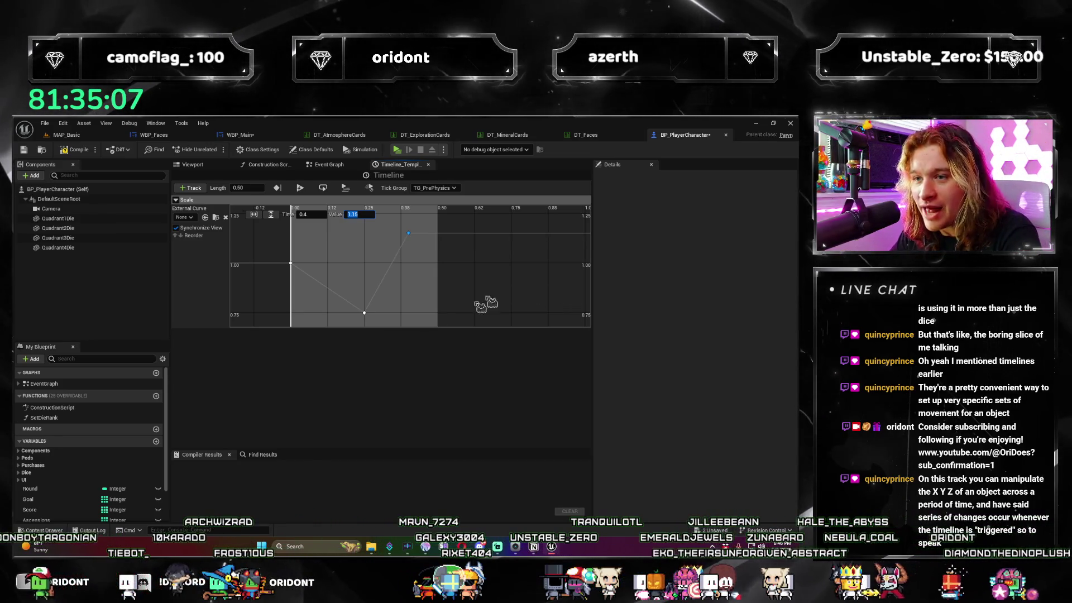
{"action": "right_click", "coordinate": [436, 268]}
{"action": "left_click", "coordinate": [458, 279]}
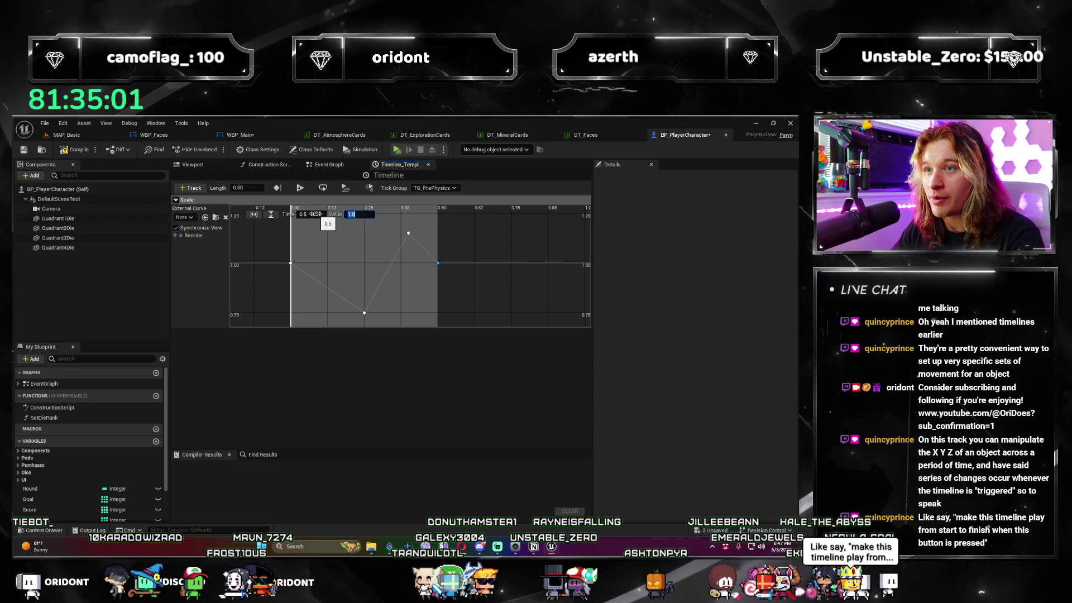
{"action": "scroll", "coordinate": [399, 279], "scroll_direction": "down", "scroll_amount": 2}
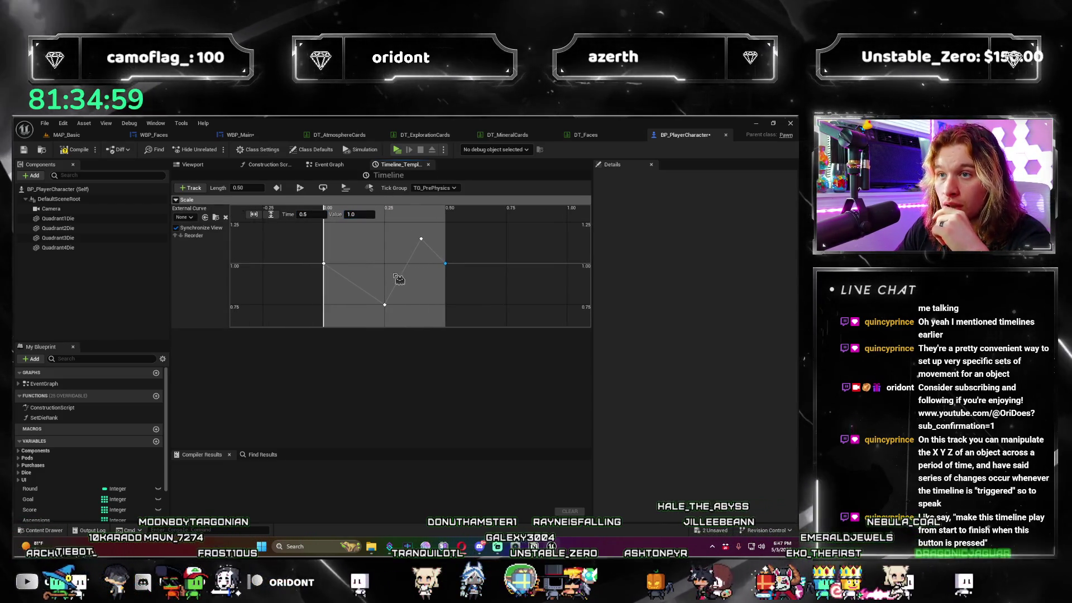
{"action": "scroll", "coordinate": [357, 276], "scroll_direction": "down", "scroll_amount": 2}
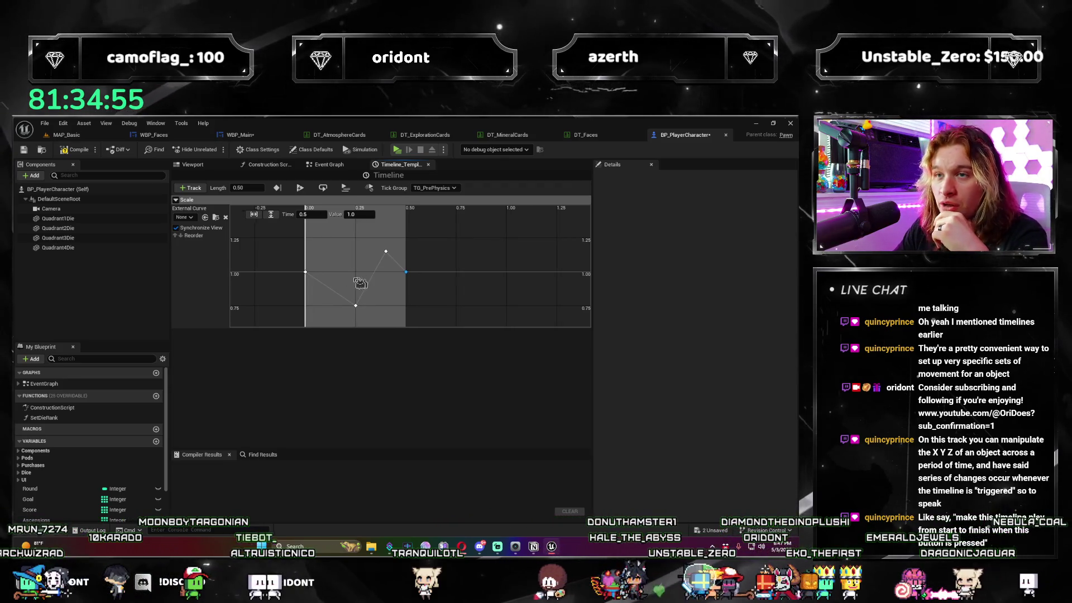
Straighten the Scale curve keys' tangents, then set them to Auto for smooth interpolation.
{"action": "right_click", "coordinate": [388, 252]}
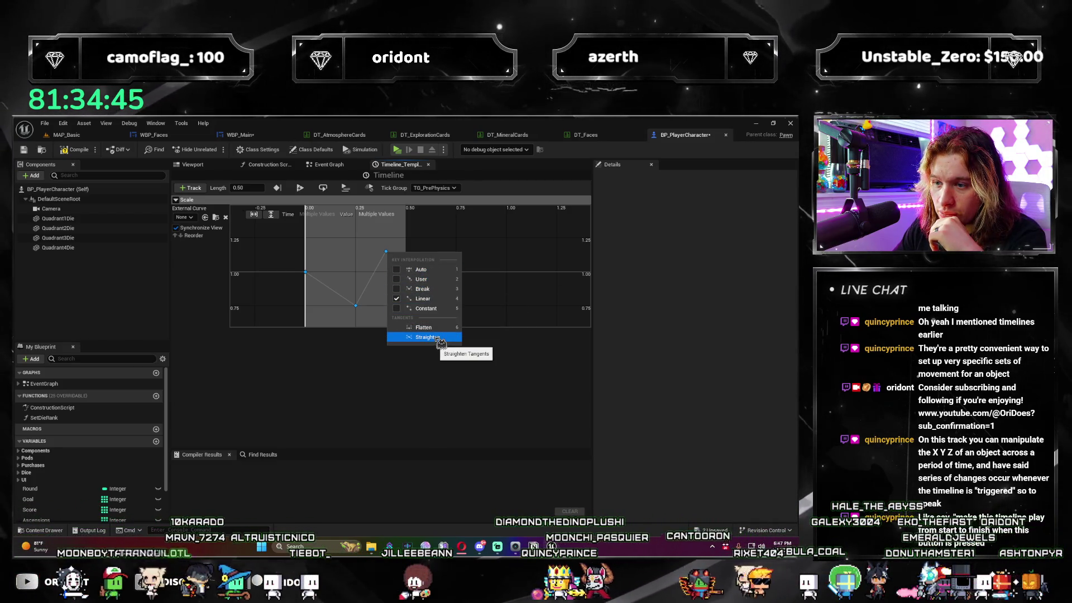
{"action": "left_click", "coordinate": [440, 339]}
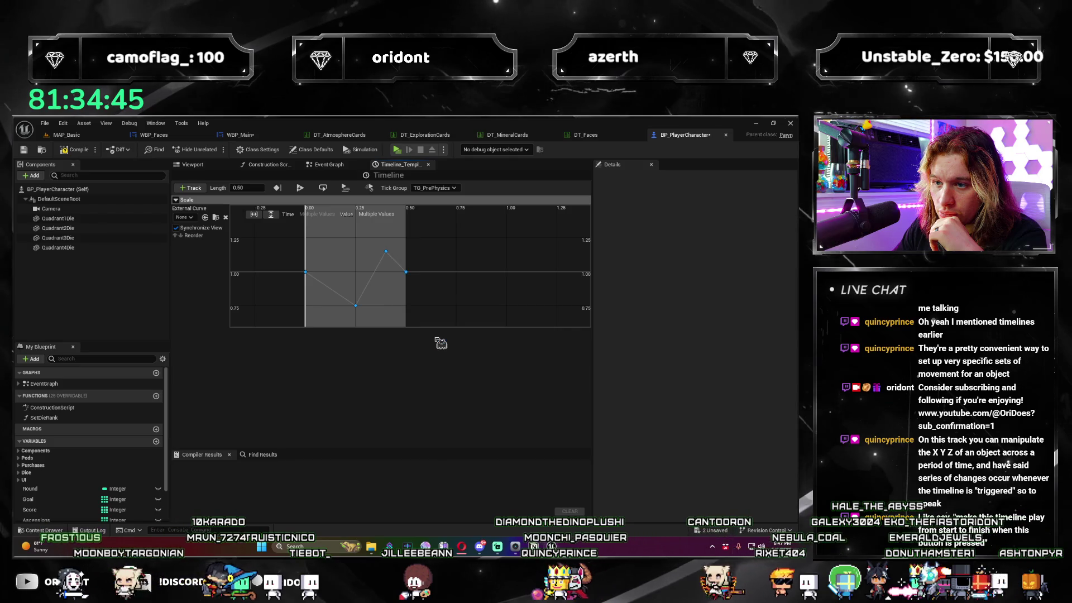
{"action": "right_click", "coordinate": [389, 255]}
{"action": "left_click", "coordinate": [419, 273]}
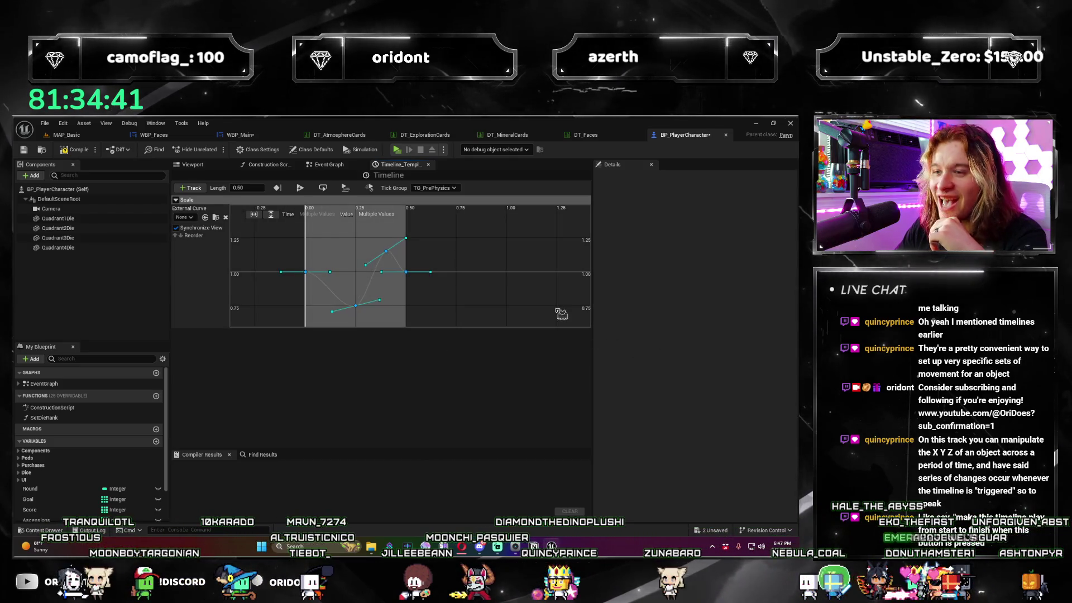
{"action": "left_click", "coordinate": [488, 303]}
Compile the BP_PlayerCharacter blueprint and return to the Event Graph.
{"action": "left_click", "coordinate": [73, 148]}
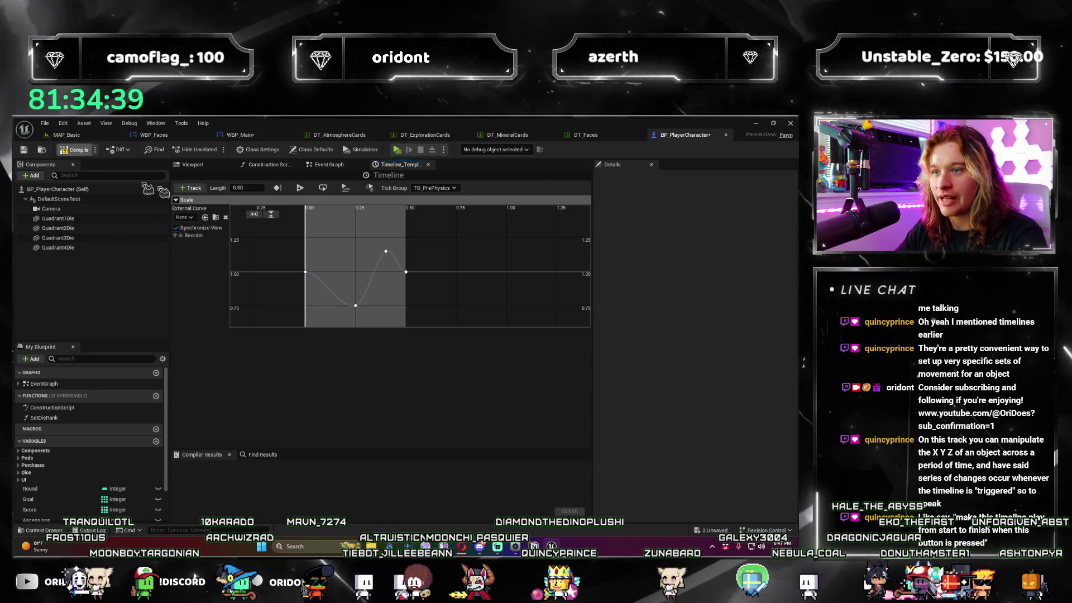
{"action": "left_click", "coordinate": [328, 164]}
{"action": "left_click_drag", "start_coordinate": [341, 264], "coordinate": [369, 266]}
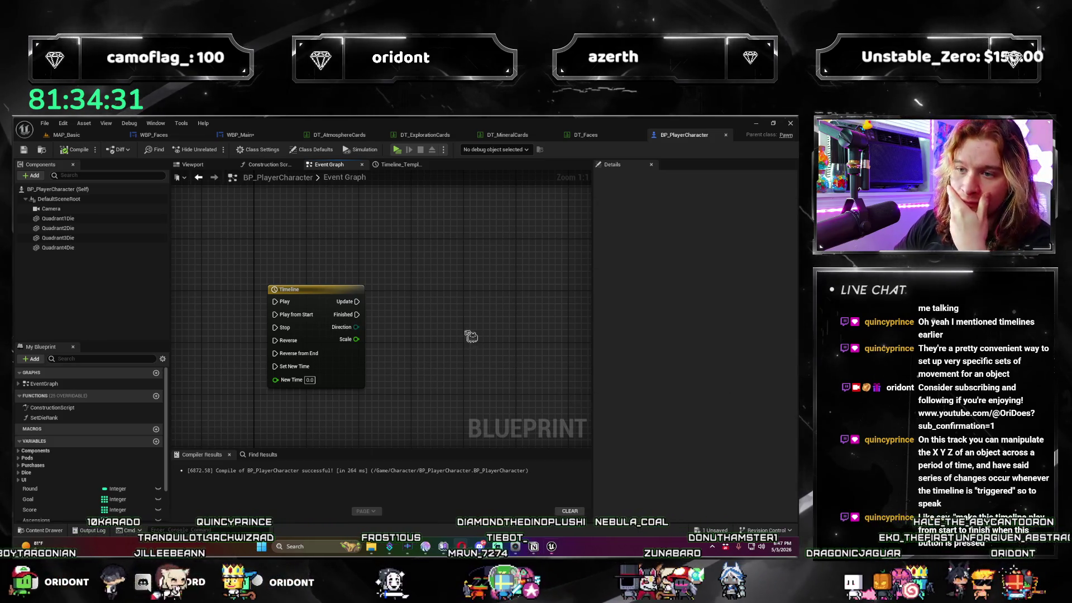
Make room beside the Timeline node and add a Custom Event named PlayDieAnimation.
{"action": "left_click_drag", "start_coordinate": [470, 336], "coordinate": [424, 341]}
{"action": "left_click_drag", "start_coordinate": [310, 307], "coordinate": [394, 307]}
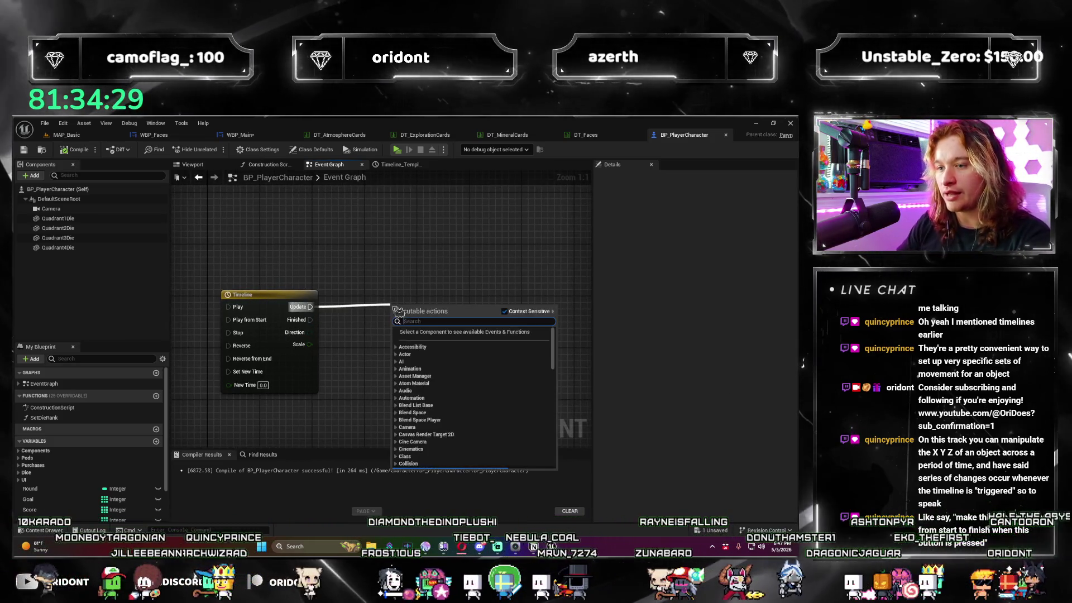
{"action": "left_click", "coordinate": [407, 254]}
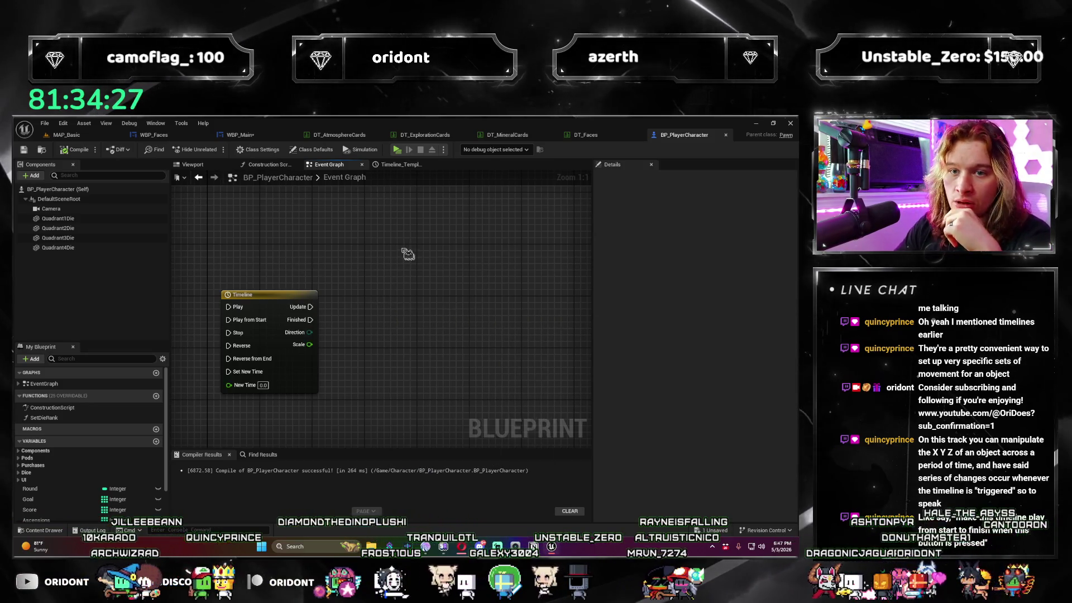
{"action": "scroll", "coordinate": [383, 316], "scroll_direction": "down", "scroll_amount": 5}
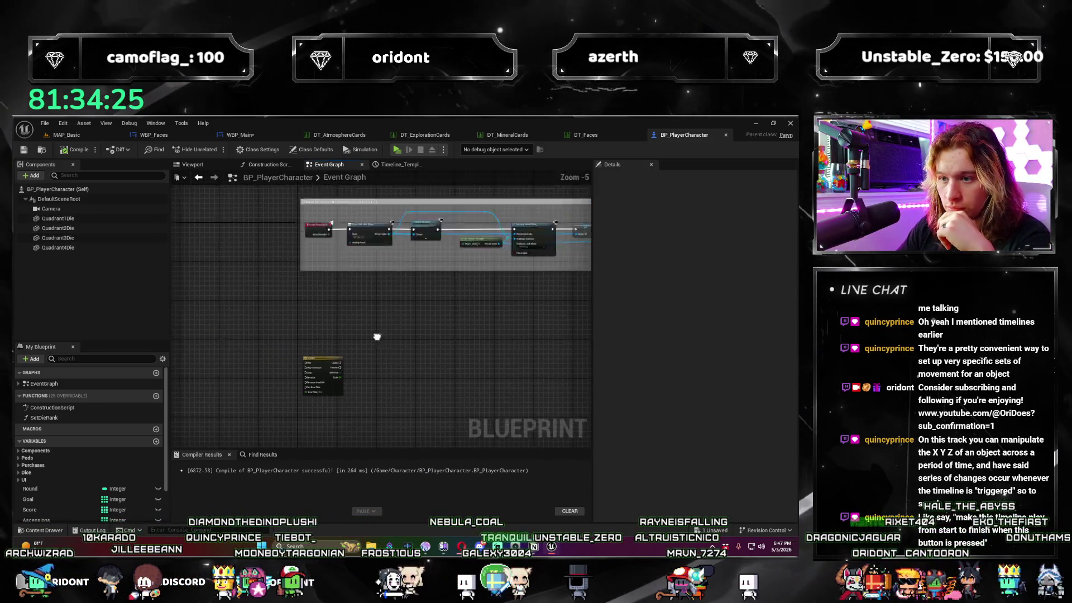
{"action": "scroll", "coordinate": [368, 358], "scroll_direction": "up", "scroll_amount": 3}
{"action": "left_click_drag", "start_coordinate": [274, 275], "coordinate": [438, 262]}
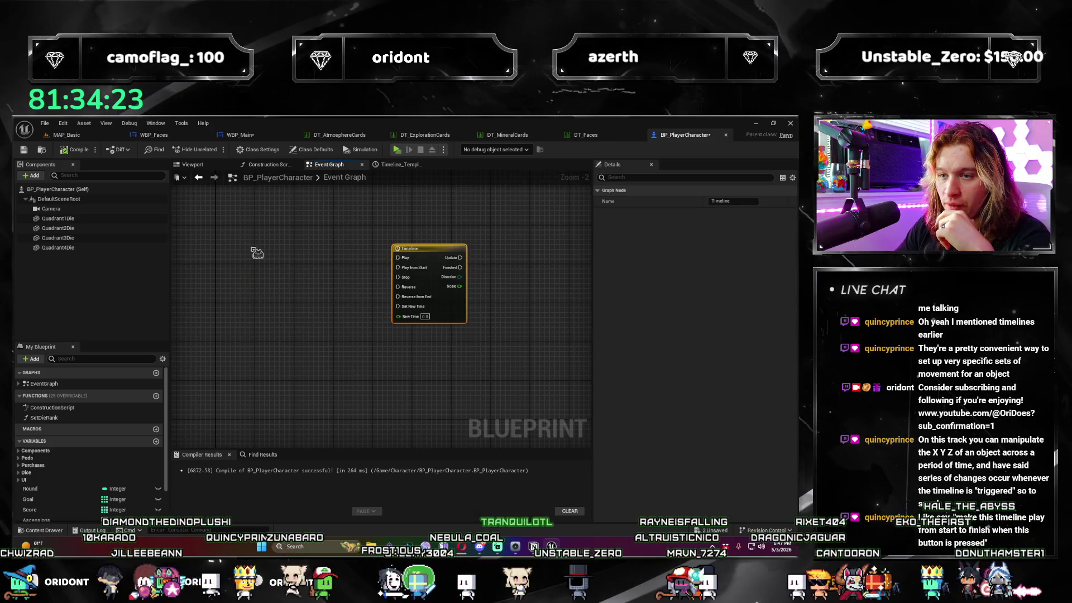
{"action": "left_click_drag", "start_coordinate": [257, 253], "coordinate": [257, 278]}
{"action": "right_click", "coordinate": [239, 298]}
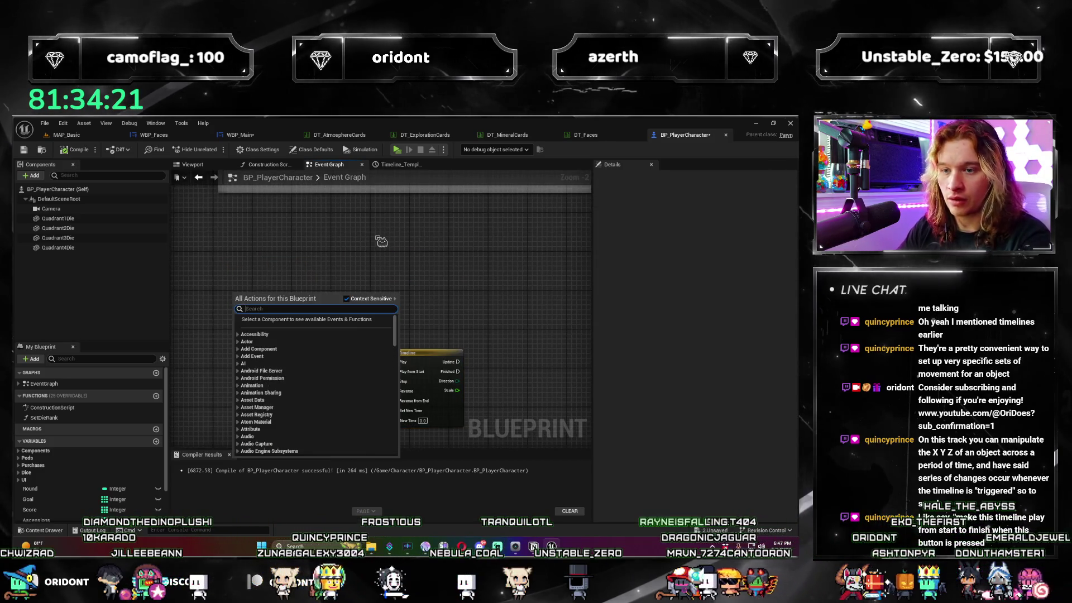
{"action": "type", "text": "custom event"}
{"action": "key", "text": "Return"}
{"action": "type", "text": "PlayDieAnimation"}
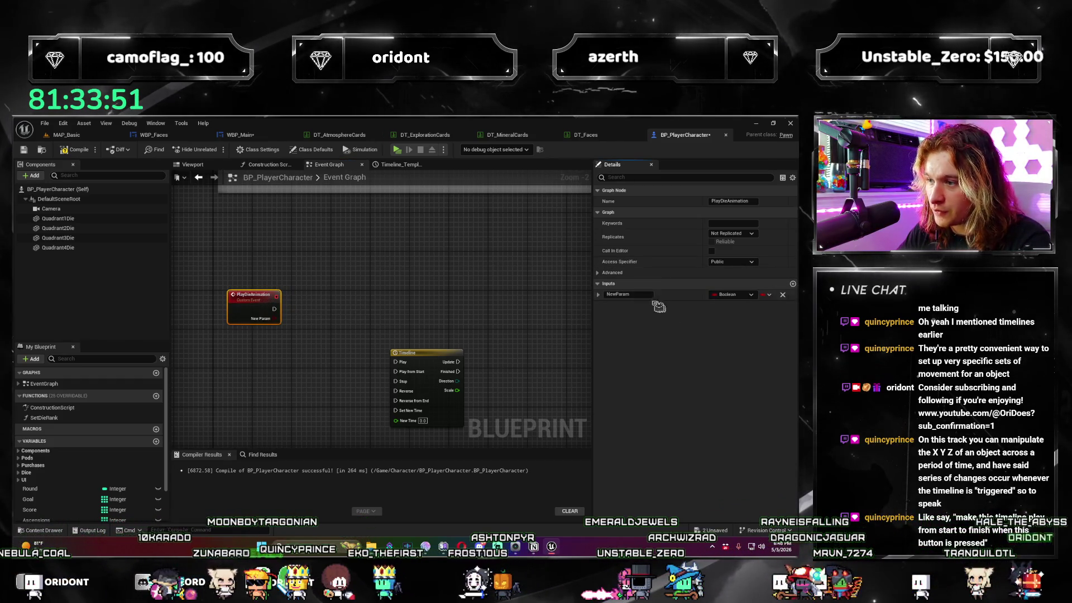
Give the event an Integer input named Quandrant.
{"action": "type", "text": "Quandrant"}
{"action": "key", "text": "Return"}
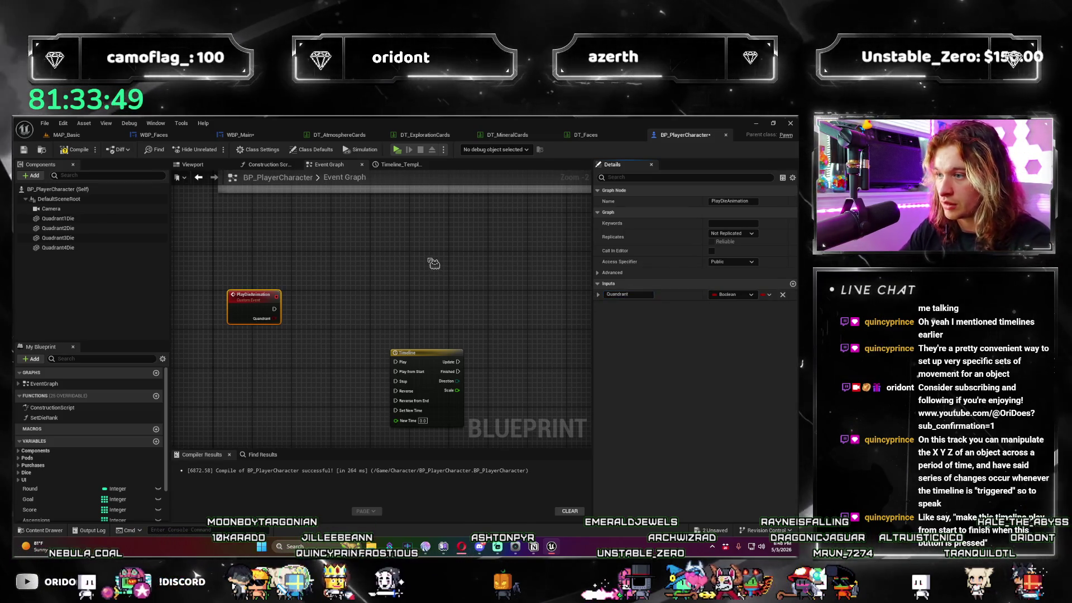
{"action": "left_click", "coordinate": [730, 294]}
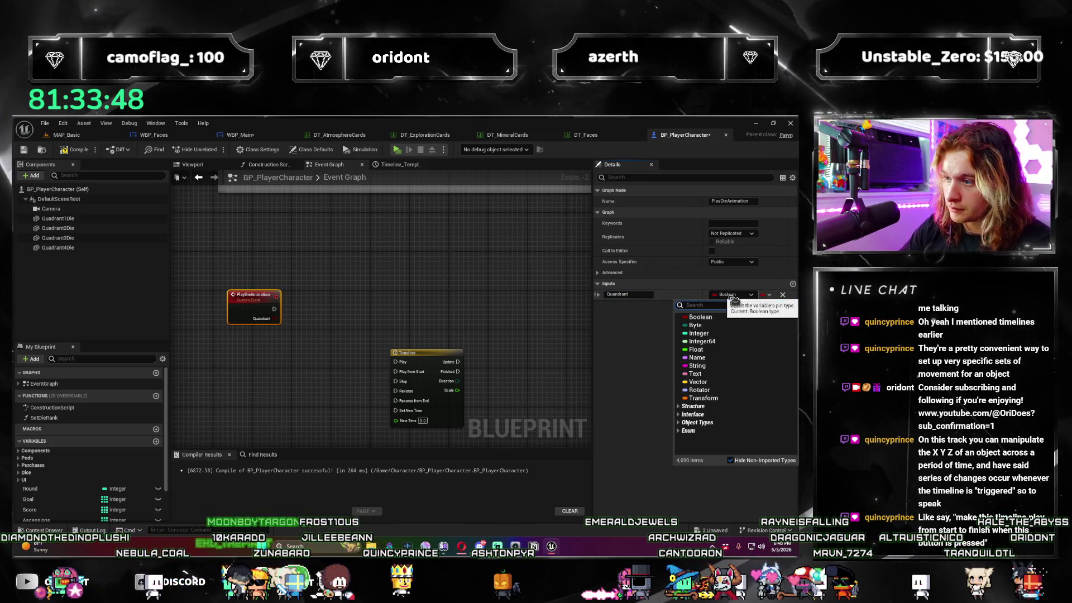
{"action": "left_click", "coordinate": [731, 334]}
{"action": "scroll", "coordinate": [474, 357], "scroll_direction": "up", "scroll_amount": 2}
{"action": "mouse_move", "coordinate": [474, 357]}
{"action": "left_mouse_down"}
{"action": "mouse_move", "coordinate": [325, 329]}
{"action": "mouse_move", "coordinate": [376, 322]}
{"action": "mouse_move", "coordinate": [390, 299]}
{"action": "mouse_move", "coordinate": [372, 350]}
{"action": "mouse_move", "coordinate": [313, 312]}
{"action": "mouse_move", "coordinate": [373, 346]}
{"action": "left_mouse_up"}
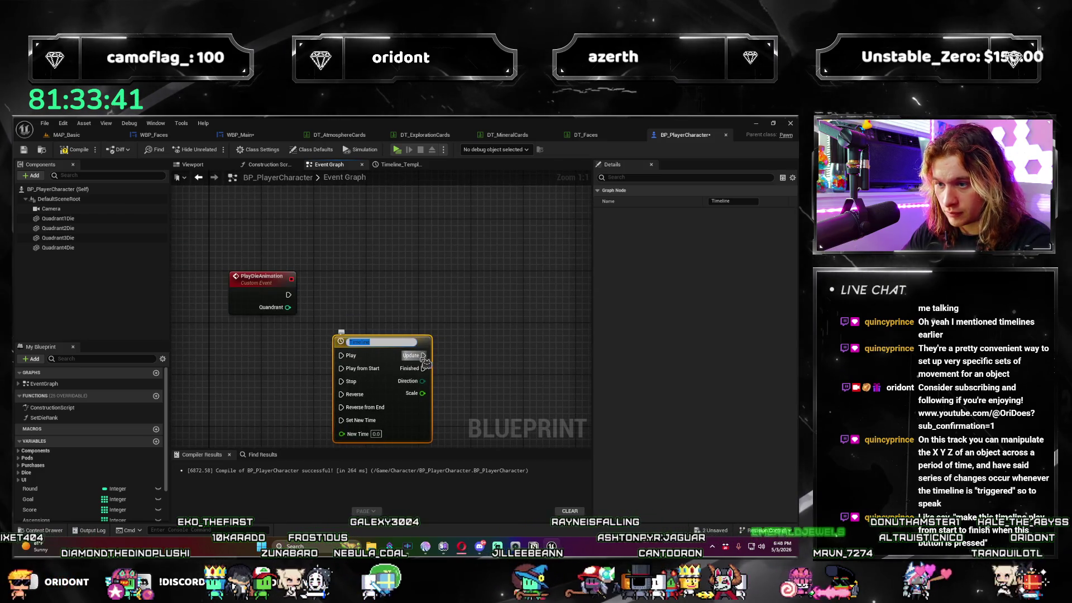
Place Quadrant1Die, Quadrant2Die, Quadrant3Die and Quadrant4Die references on the graph.
{"action": "left_click_drag", "start_coordinate": [57, 218], "coordinate": [475, 320]}
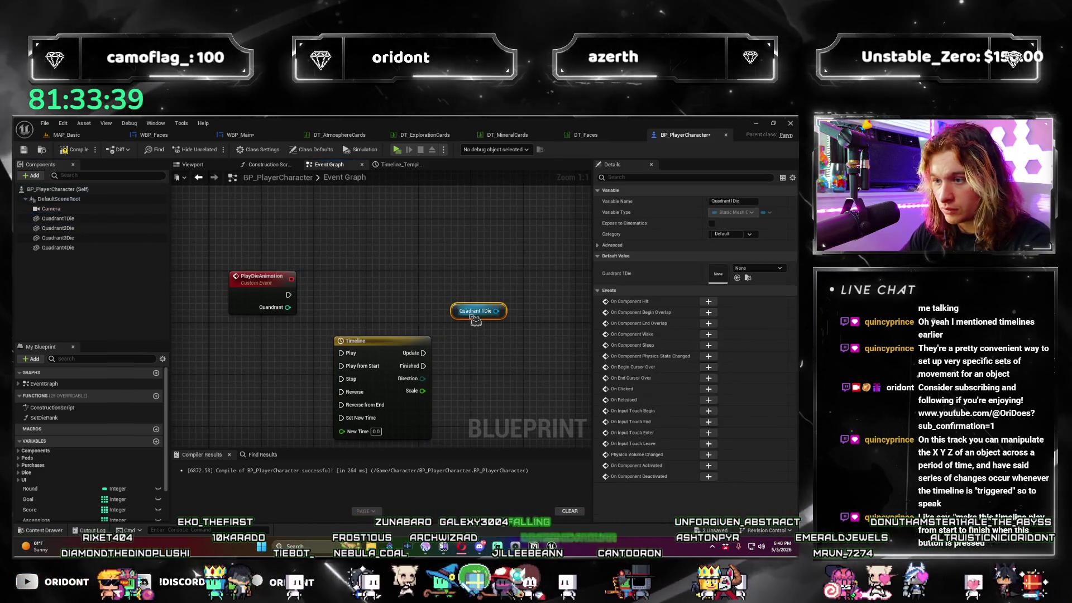
{"action": "mouse_move", "coordinate": [58, 227]}
{"action": "left_mouse_down"}
{"action": "mouse_move", "coordinate": [474, 375]}
{"action": "mouse_move", "coordinate": [475, 330]}
{"action": "left_mouse_up"}
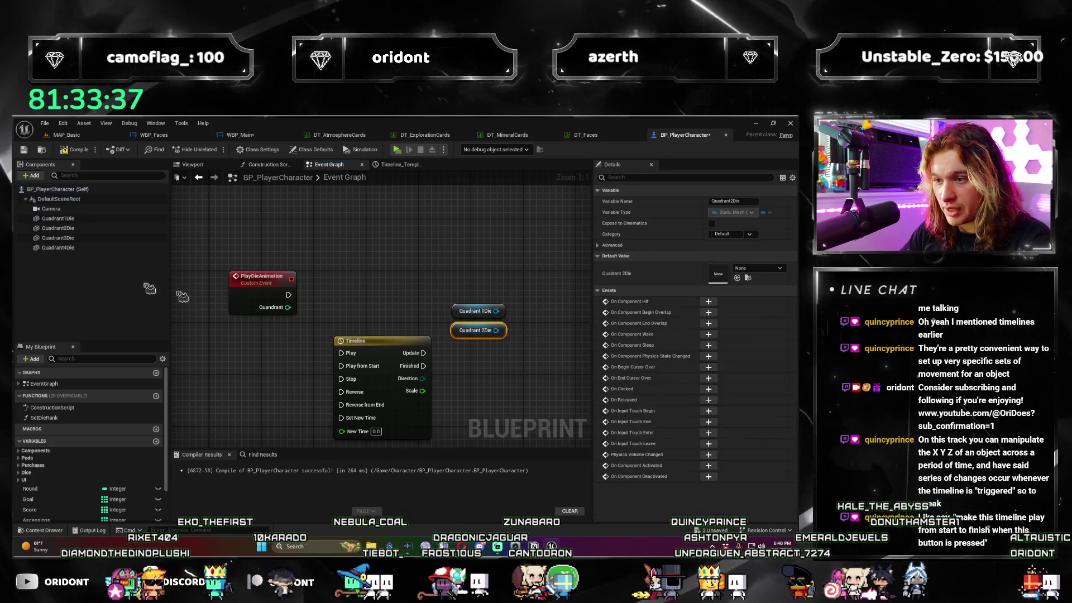
{"action": "mouse_move", "coordinate": [57, 238]}
{"action": "left_mouse_down"}
{"action": "mouse_move", "coordinate": [445, 345]}
{"action": "mouse_move", "coordinate": [448, 336]}
{"action": "left_mouse_up"}
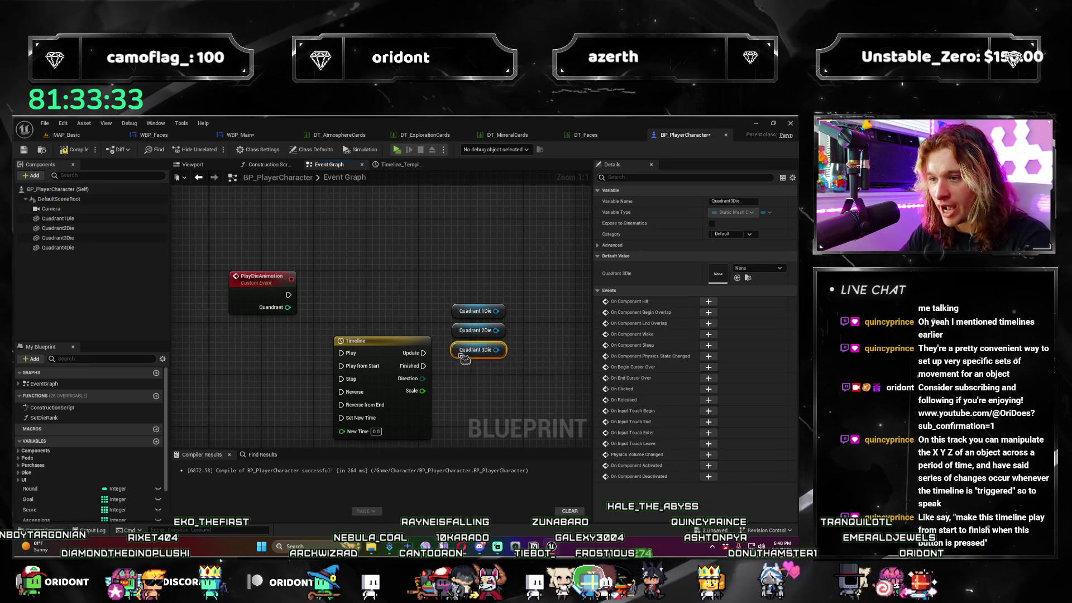
{"action": "left_click_drag", "start_coordinate": [58, 247], "coordinate": [512, 408]}
{"action": "left_click_drag", "start_coordinate": [458, 372], "coordinate": [459, 371]}
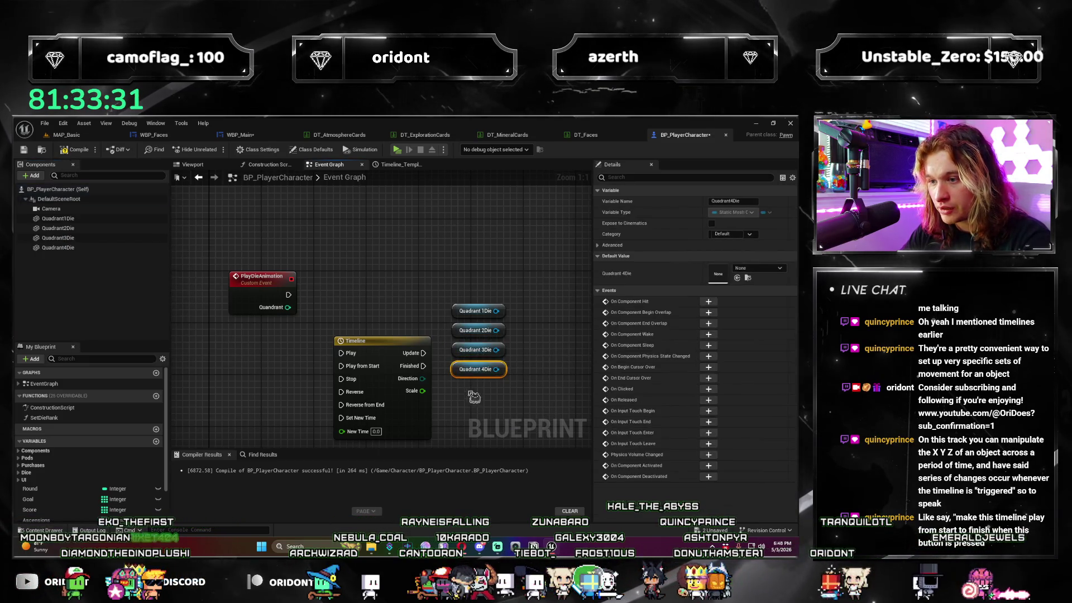
Create a Select node and a Switch on Int node from the Quandrant pin.
{"action": "left_click_drag", "start_coordinate": [202, 290], "coordinate": [577, 268]}
{"action": "type", "text": "select"}
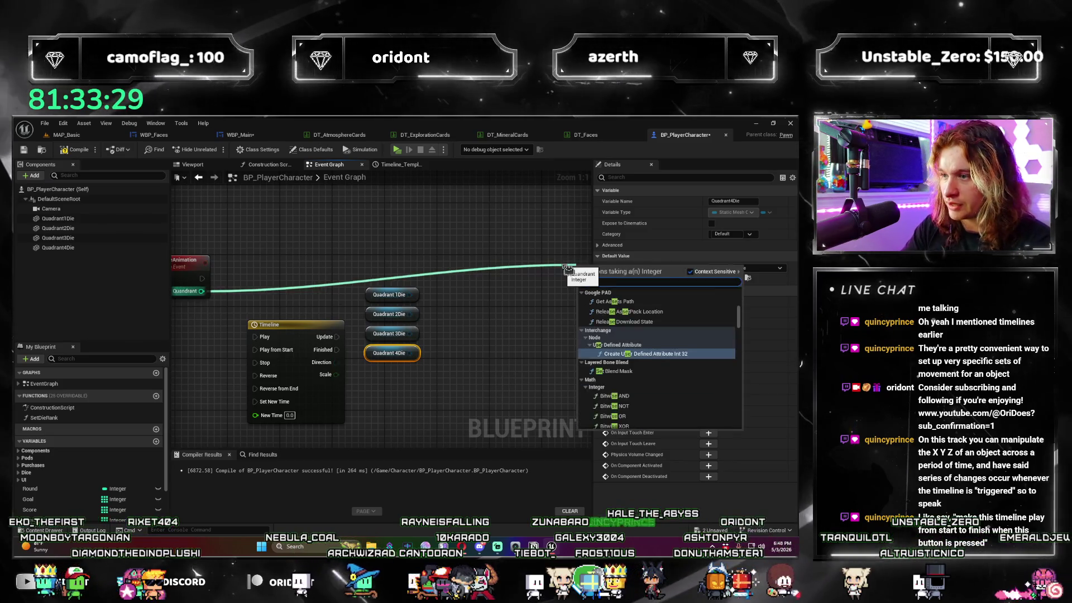
{"action": "key", "text": "Return"}
{"action": "scroll", "coordinate": [554, 240], "scroll_direction": "down", "scroll_amount": 2}
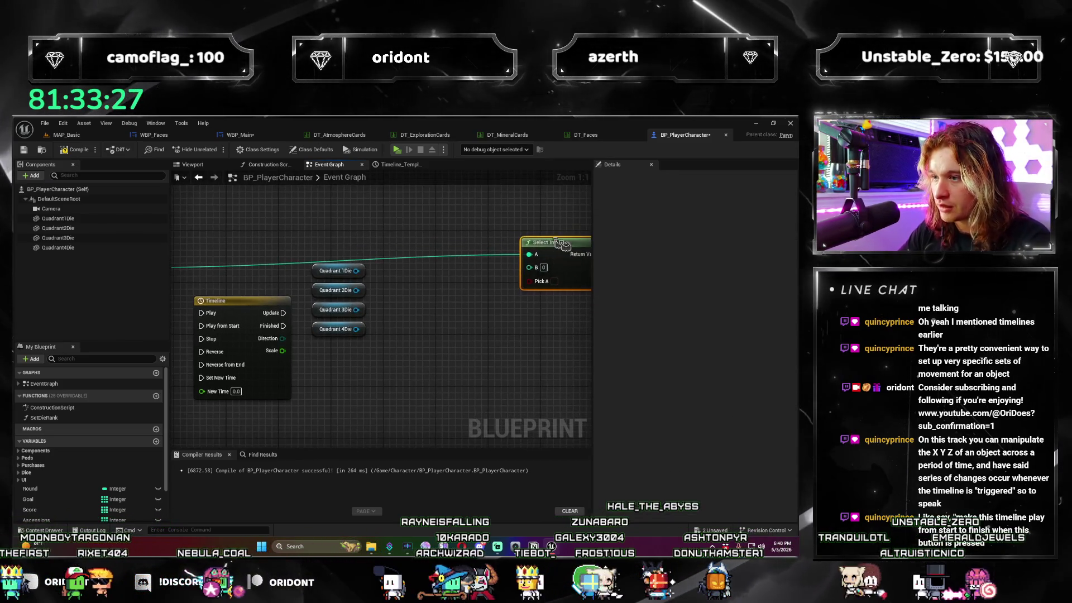
{"action": "mouse_move", "coordinate": [512, 247]}
{"action": "left_mouse_down"}
{"action": "mouse_move", "coordinate": [464, 262]}
{"action": "mouse_move", "coordinate": [484, 245]}
{"action": "mouse_move", "coordinate": [471, 247]}
{"action": "left_mouse_up"}
{"action": "type", "text": "switch"}
{"action": "key", "text": "Return"}
Arrange the Quadrant Die, Timeline and Switch nodes beside PlayDieAnimation.
{"action": "mouse_move", "coordinate": [396, 340]}
{"action": "left_mouse_down"}
{"action": "mouse_move", "coordinate": [368, 255]}
{"action": "mouse_move", "coordinate": [398, 318]}
{"action": "mouse_move", "coordinate": [403, 368]}
{"action": "mouse_move", "coordinate": [455, 302]}
{"action": "left_mouse_up"}
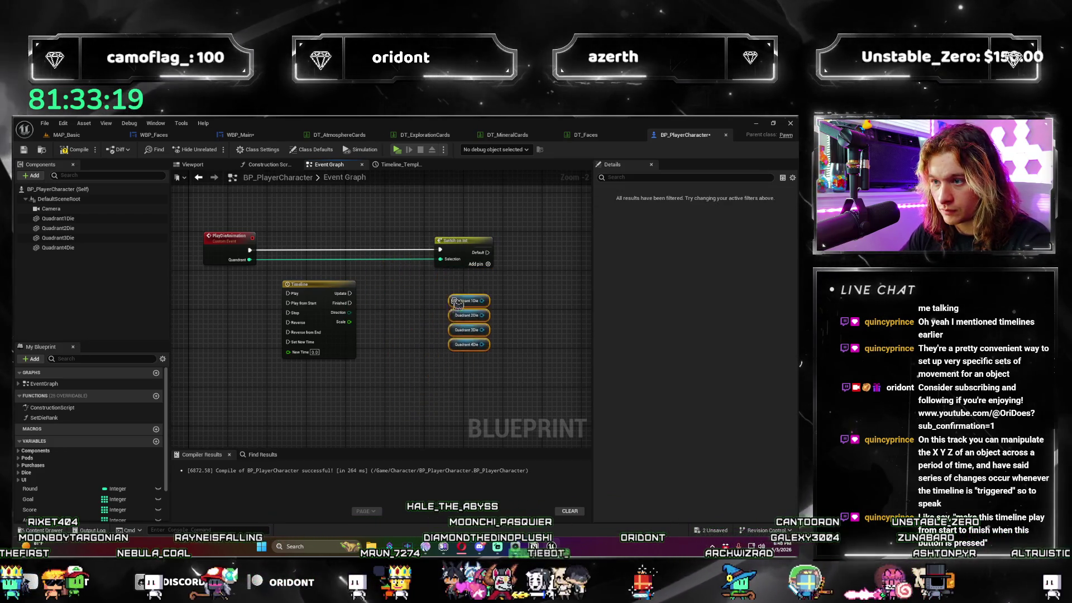
{"action": "scroll", "coordinate": [428, 300], "scroll_direction": "up", "scroll_amount": 2}
{"action": "scroll", "coordinate": [428, 299], "scroll_direction": "down", "scroll_amount": 3}
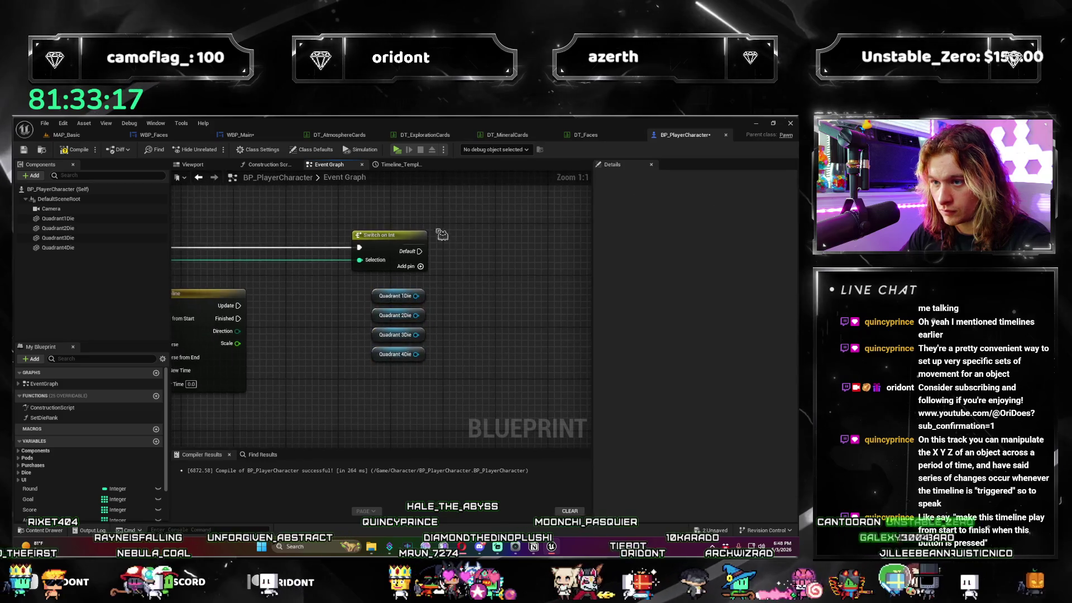
{"action": "mouse_move", "coordinate": [450, 358]}
{"action": "left_mouse_down"}
{"action": "mouse_move", "coordinate": [525, 417]}
{"action": "mouse_move", "coordinate": [562, 368]}
{"action": "left_mouse_up"}
{"action": "left_click_drag", "start_coordinate": [561, 313], "coordinate": [500, 418]}
{"action": "left_click_drag", "start_coordinate": [531, 259], "coordinate": [480, 373]}
{"action": "mouse_move", "coordinate": [493, 282]}
{"action": "left_mouse_down"}
{"action": "mouse_move", "coordinate": [372, 273]}
{"action": "mouse_move", "coordinate": [352, 347]}
{"action": "left_mouse_up"}
Add a Select node from Quandrant, delete the Switch on Int, and wire the four dice into its options.
{"action": "type", "text": "select"}
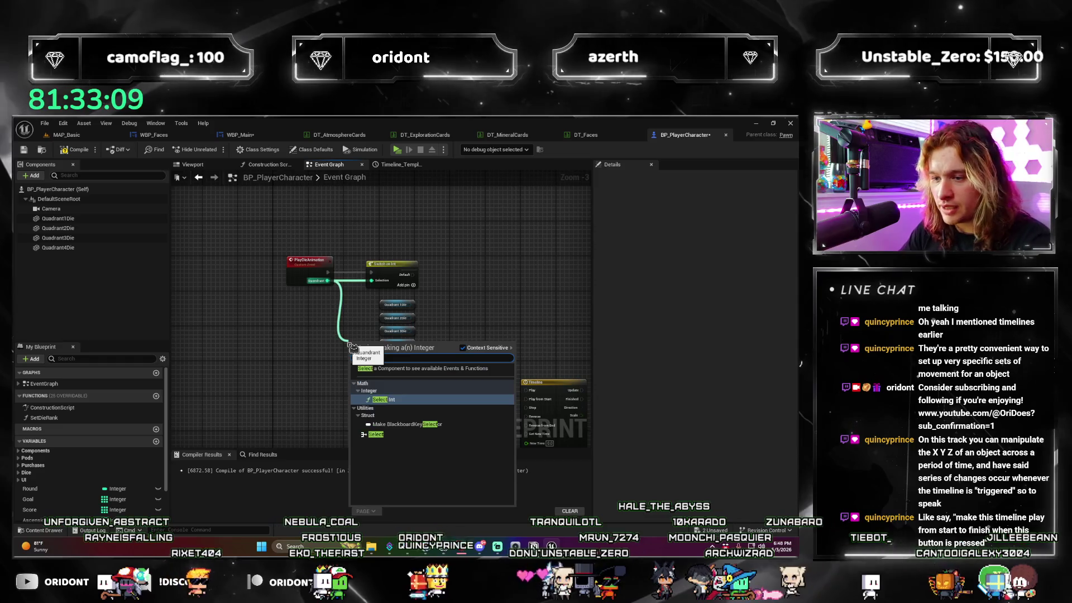
{"action": "key", "text": "Return"}
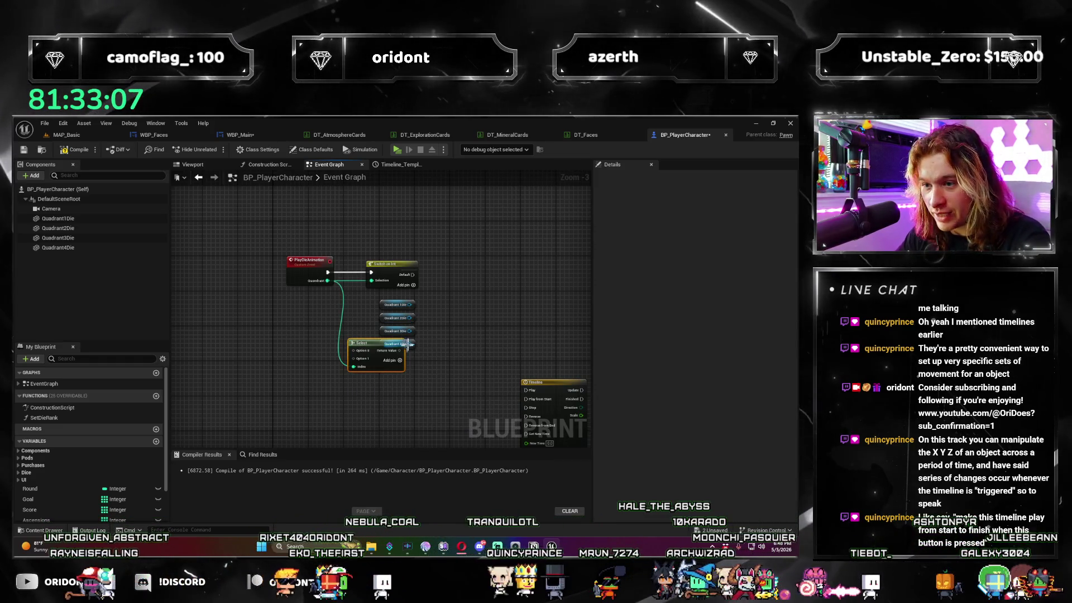
{"action": "left_click", "coordinate": [390, 264]}
{"action": "key", "text": "Delete"}
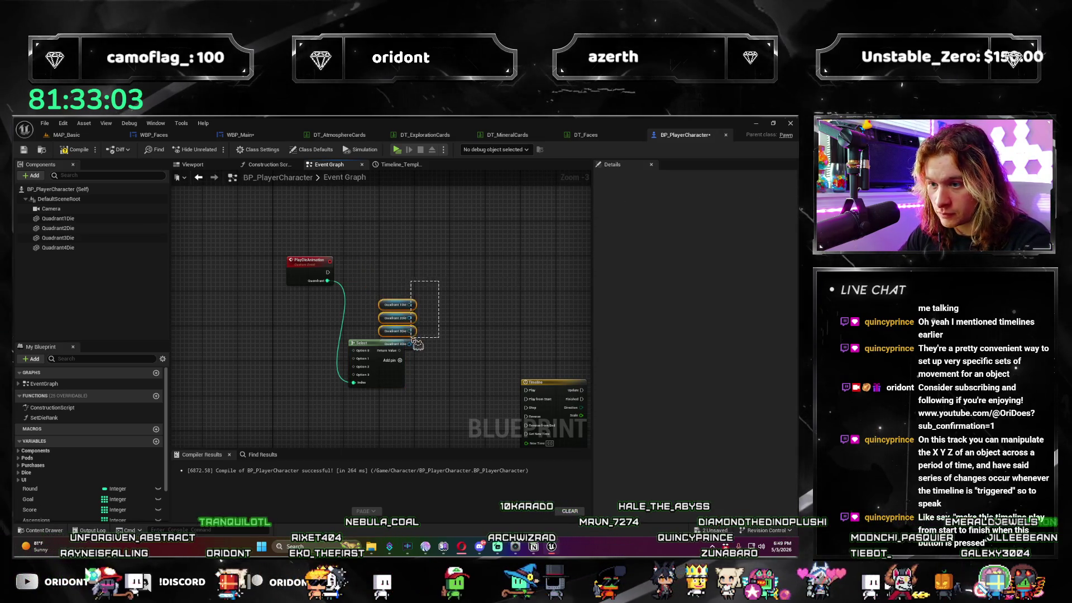
{"action": "left_click_drag", "start_coordinate": [375, 351], "coordinate": [470, 300]}
{"action": "scroll", "coordinate": [437, 300], "scroll_direction": "up", "scroll_amount": 3}
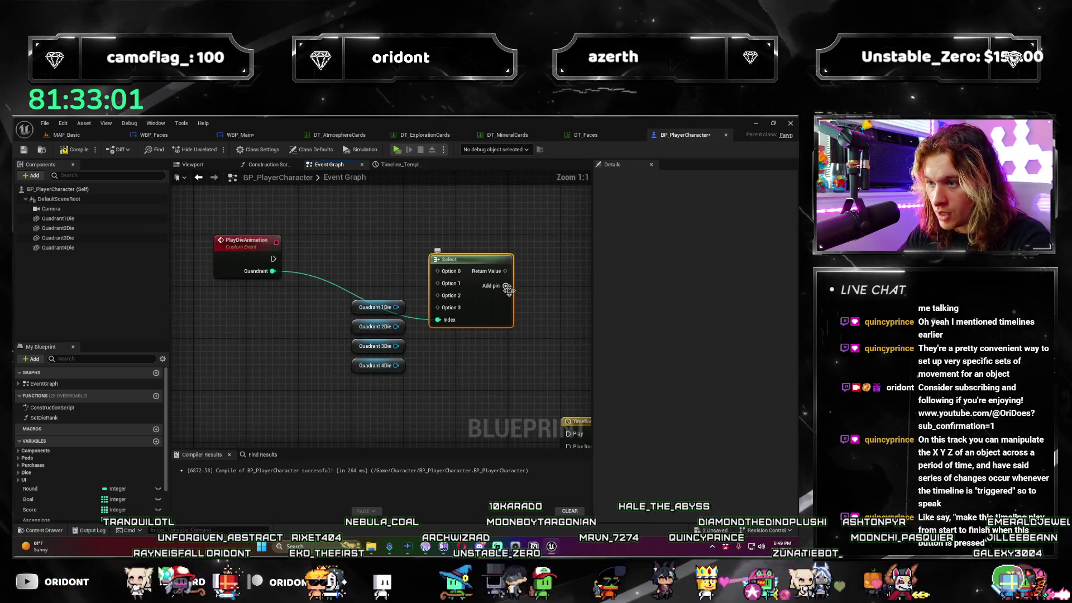
{"action": "mouse_move", "coordinate": [447, 291]}
{"action": "left_mouse_down"}
{"action": "mouse_move", "coordinate": [374, 308]}
{"action": "mouse_move", "coordinate": [402, 347]}
{"action": "mouse_move", "coordinate": [439, 308]}
{"action": "left_mouse_up"}
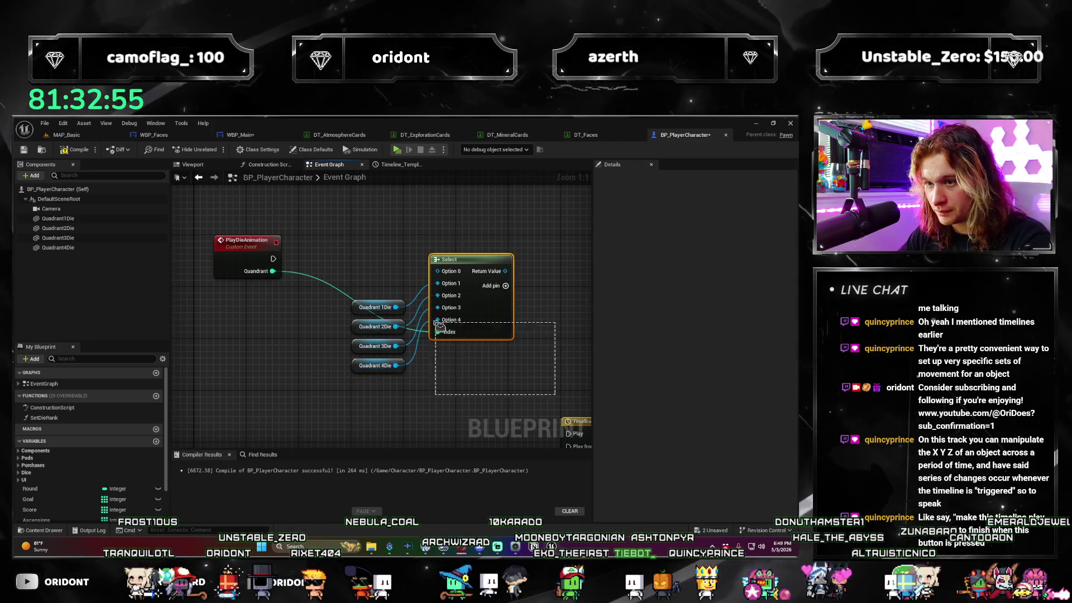
{"action": "left_click_drag", "start_coordinate": [430, 276], "coordinate": [363, 313]}
{"action": "scroll", "coordinate": [372, 247], "scroll_direction": "down", "scroll_amount": 2}
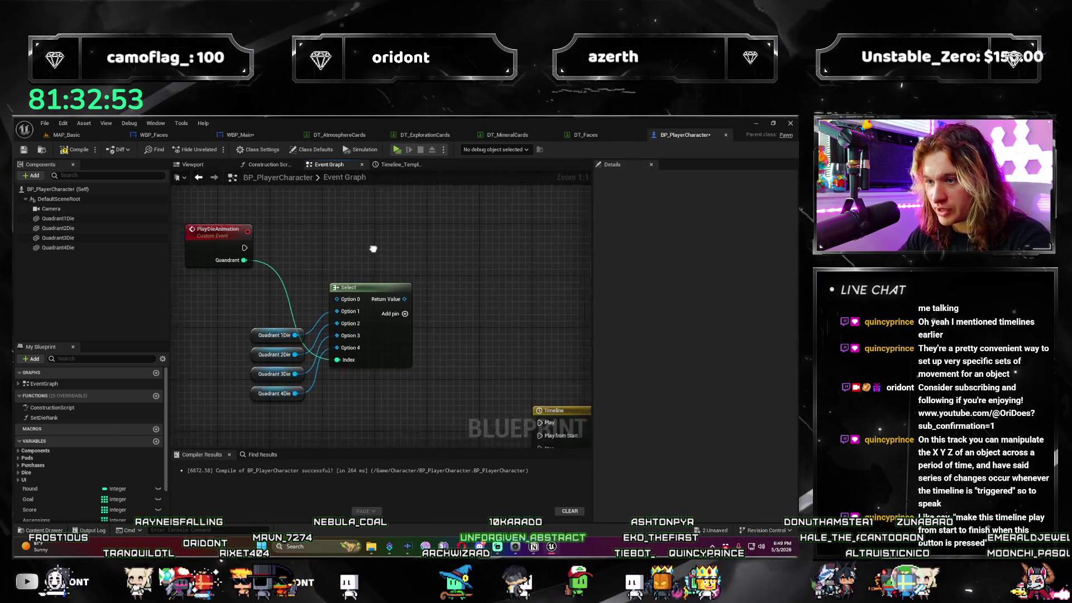
Move the Timeline node beside the Select node.
{"action": "left_click_drag", "start_coordinate": [480, 441], "coordinate": [446, 311]}
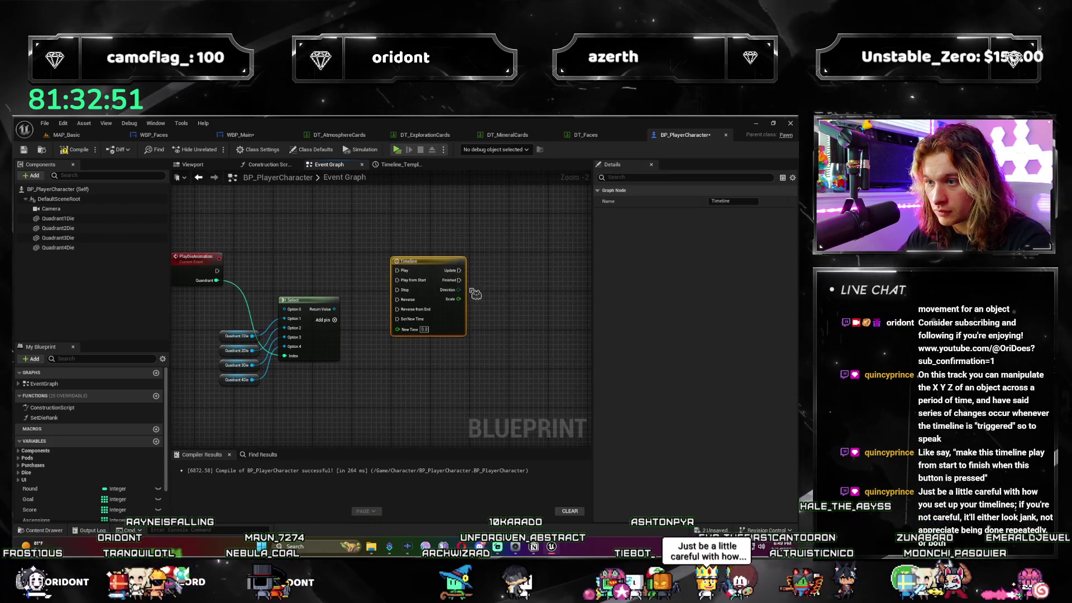
{"action": "scroll", "coordinate": [452, 311], "scroll_direction": "up", "scroll_amount": 1}
{"action": "scroll", "coordinate": [453, 312], "scroll_direction": "up", "scroll_amount": 1}
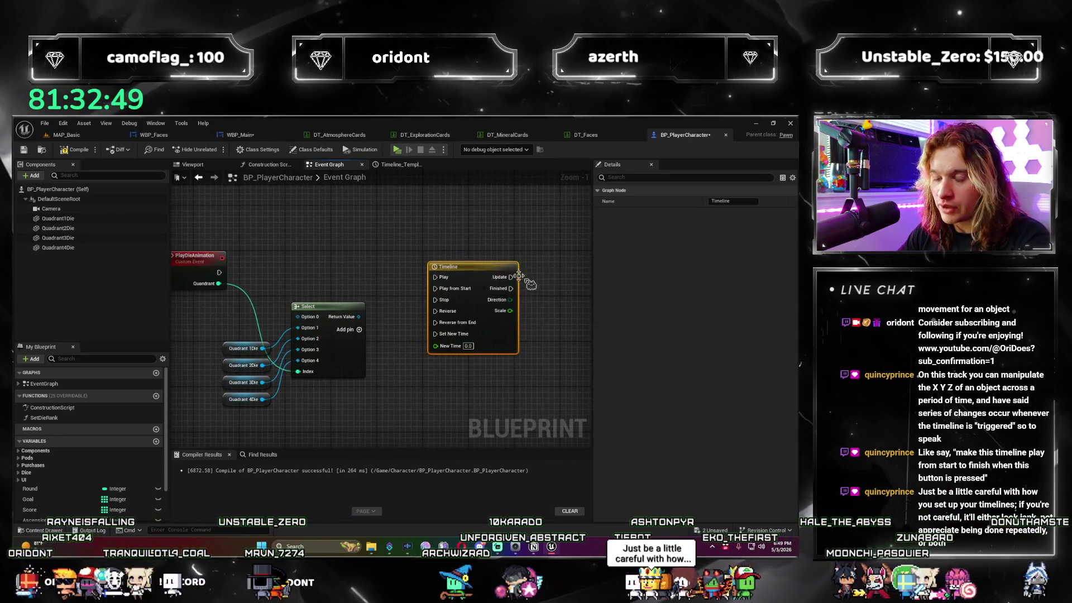
{"action": "scroll", "coordinate": [469, 291], "scroll_direction": "down", "scroll_amount": 1}
{"action": "mouse_move", "coordinate": [463, 275]}
{"action": "left_mouse_down"}
{"action": "mouse_move", "coordinate": [495, 299]}
{"action": "mouse_move", "coordinate": [491, 283]}
{"action": "left_mouse_up"}
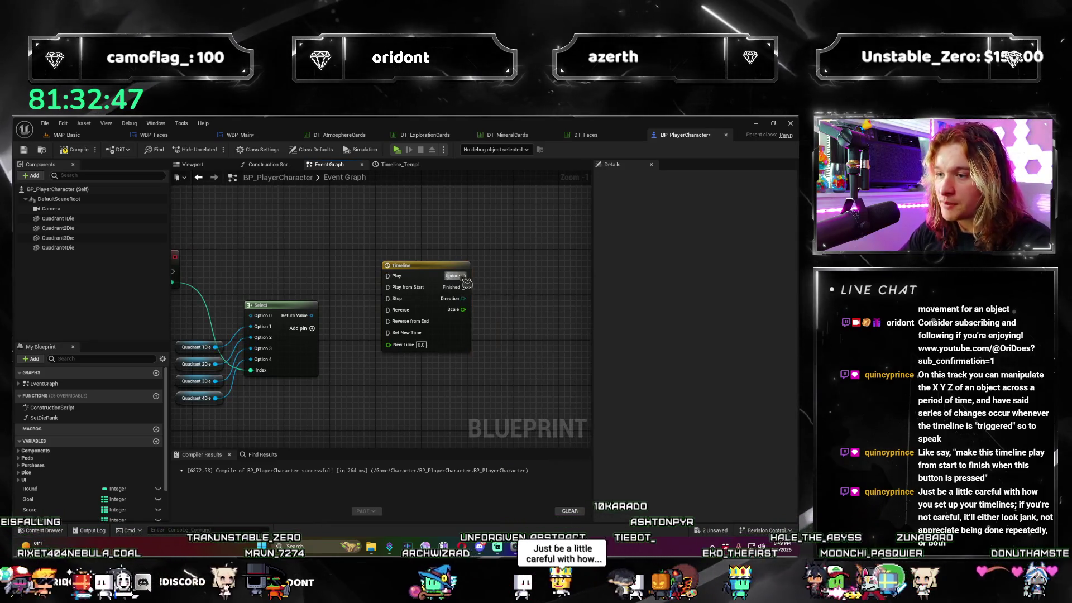
{"action": "left_click", "coordinate": [435, 395]}
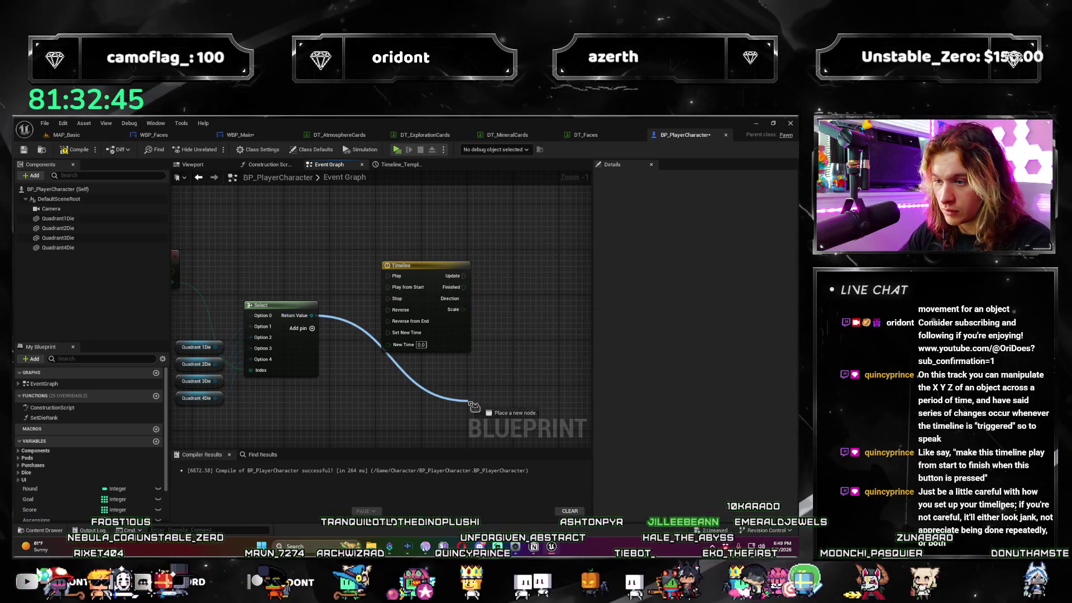
Create a Set Relative Scale 3D node from Select's Return Value and place it by the Timeline.
{"action": "left_click_drag", "start_coordinate": [470, 403], "coordinate": [470, 403]}
{"action": "type", "text": "set scale"}
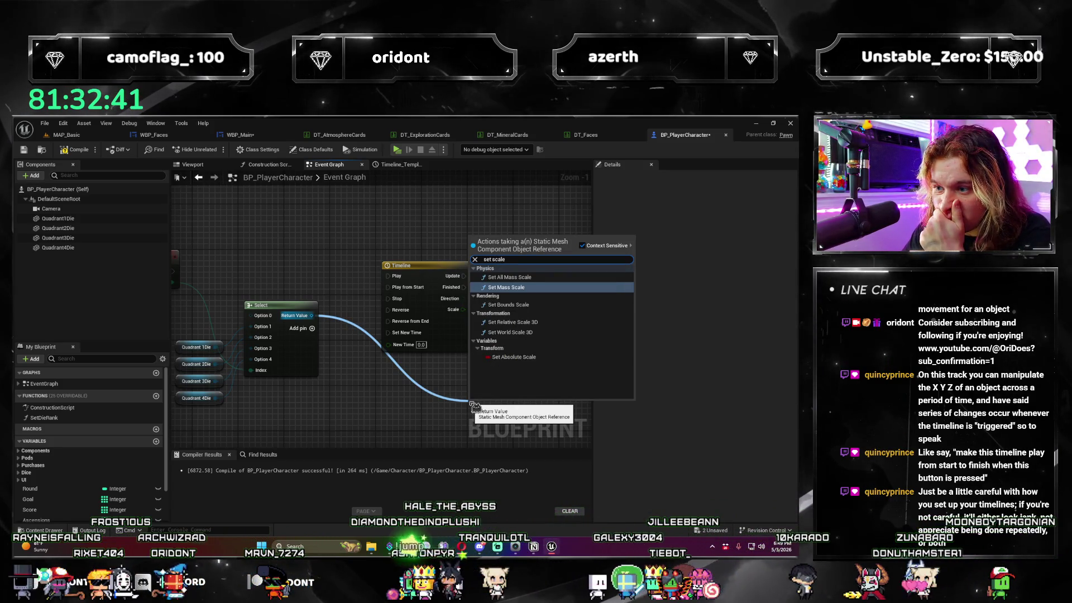
{"action": "key", "text": "Down"}
{"action": "key", "text": "Down"}
{"action": "key", "text": "Down"}
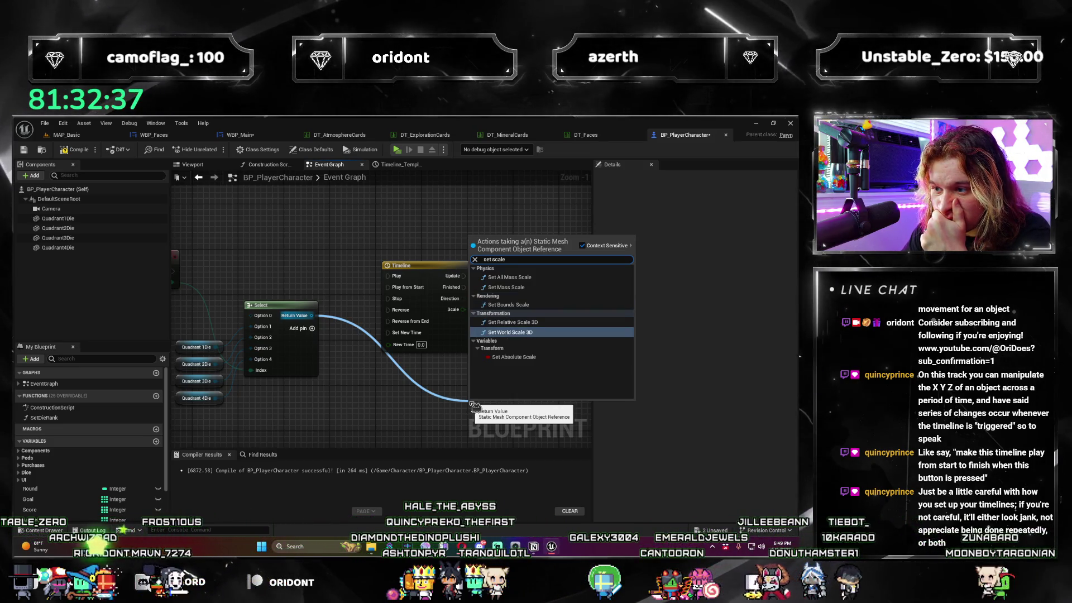
{"action": "key", "text": "Up"}
{"action": "key", "text": "Return"}
{"action": "mouse_move", "coordinate": [498, 423]}
{"action": "left_mouse_down"}
{"action": "mouse_move", "coordinate": [537, 280]}
{"action": "mouse_move", "coordinate": [353, 309]}
{"action": "mouse_move", "coordinate": [430, 331]}
{"action": "left_mouse_up"}
Add a Set World Scale 3D node from Select's Return Value.
{"action": "left_click_drag", "start_coordinate": [240, 303], "coordinate": [379, 403]}
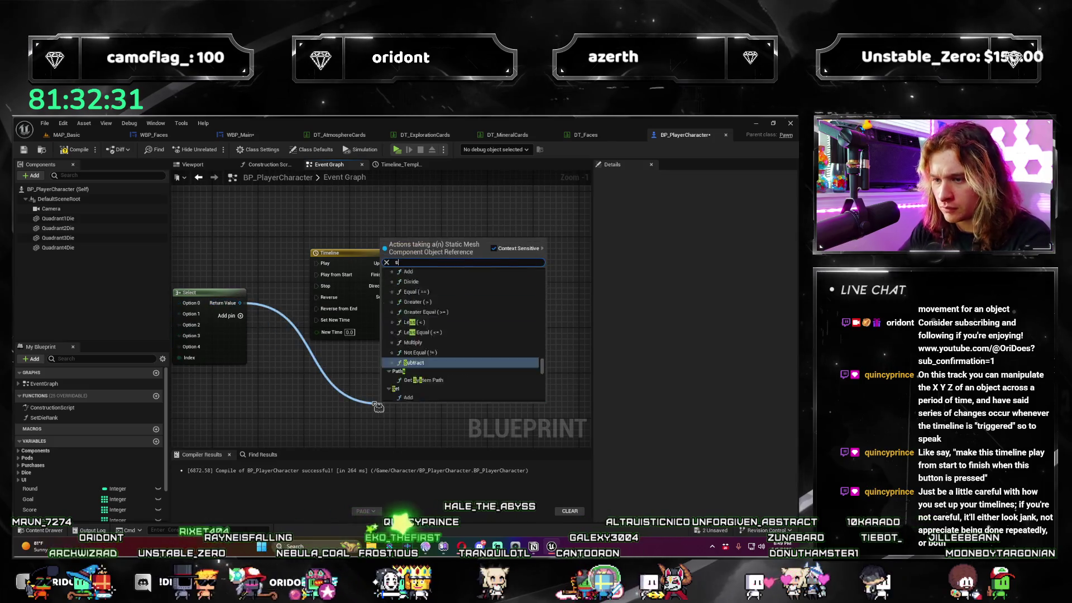
{"action": "type", "text": "set scale"}
{"action": "key", "text": "BackSpace"}
{"action": "key", "text": "BackSpace"}
{"action": "key", "text": "BackSpace"}
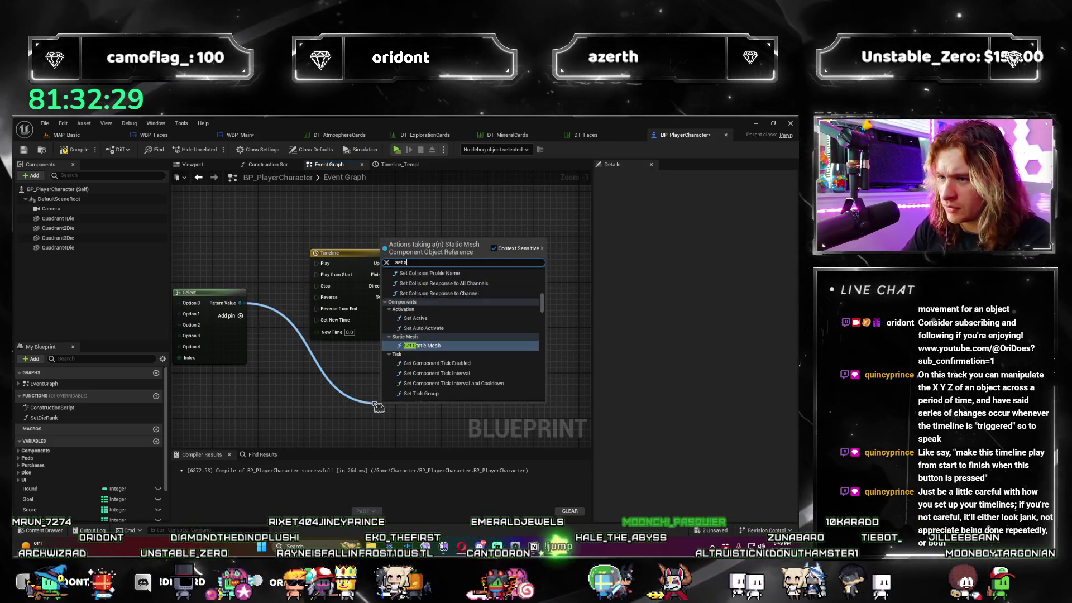
{"action": "type", "text": "size"}
{"action": "key", "text": "BackSpace"}
{"action": "key", "text": "BackSpace"}
{"action": "key", "text": "BackSpace"}
{"action": "type", "text": "cale"}
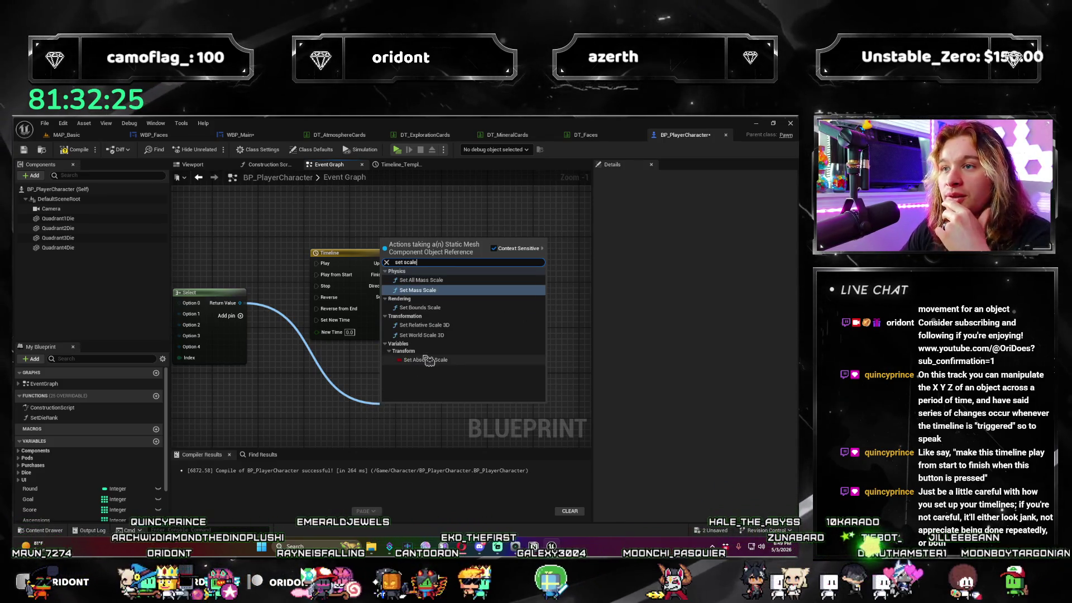
{"action": "left_click", "coordinate": [460, 335]}
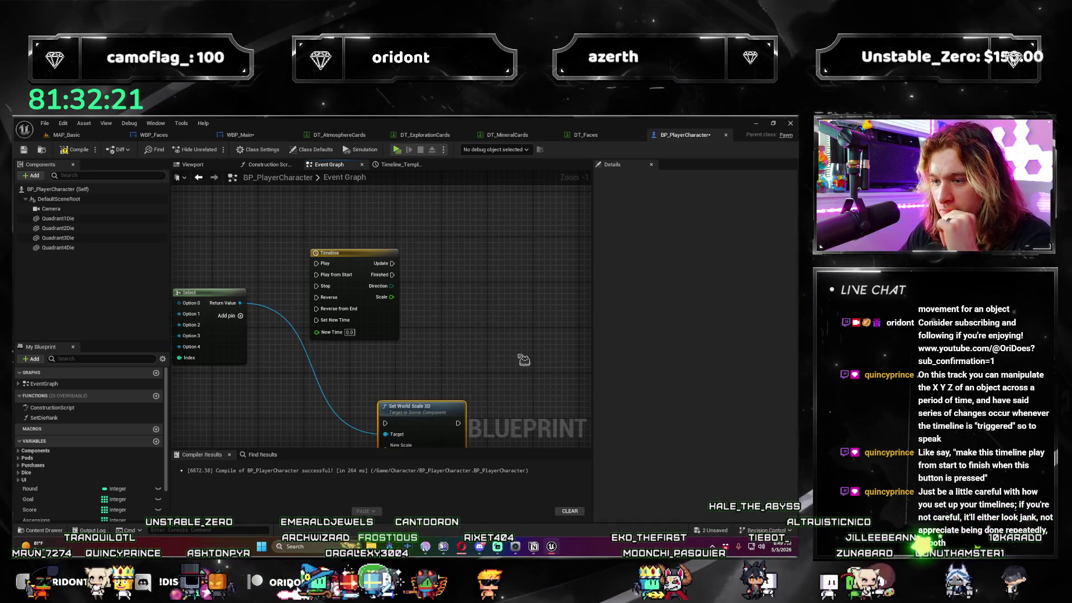
Replace the Set World Scale 3D node with a Set Relative Scale 3D node beside the Timeline.
{"action": "left_click_drag", "start_coordinate": [440, 389], "coordinate": [490, 247]}
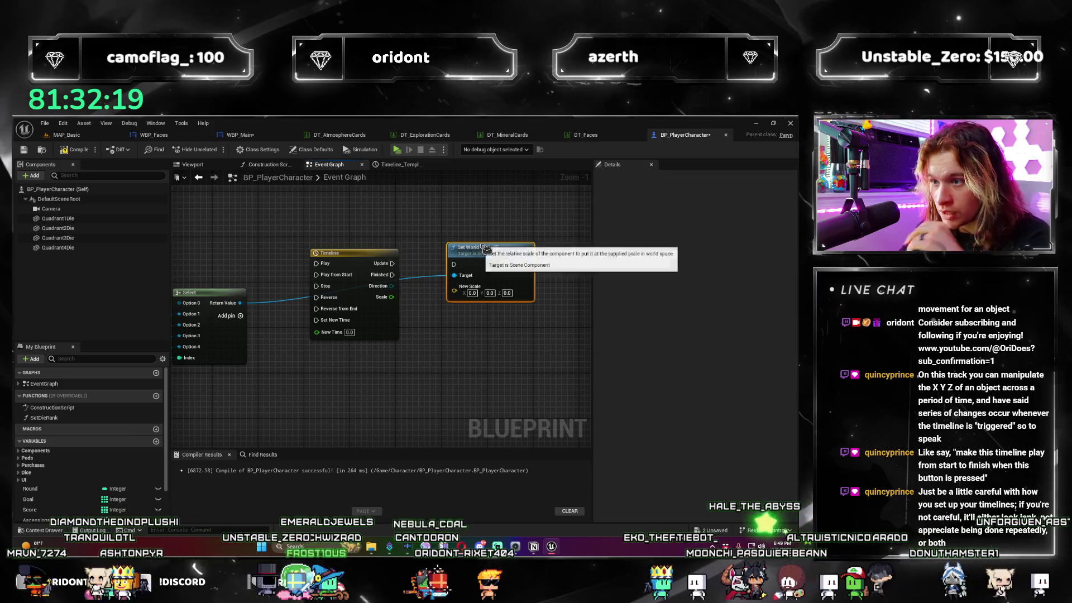
{"action": "key", "text": "Delete"}
{"action": "mouse_move", "coordinate": [239, 303]}
{"action": "left_mouse_down"}
{"action": "mouse_move", "coordinate": [430, 394]}
{"action": "mouse_move", "coordinate": [443, 375]}
{"action": "left_mouse_up"}
{"action": "type", "text": "set scale"}
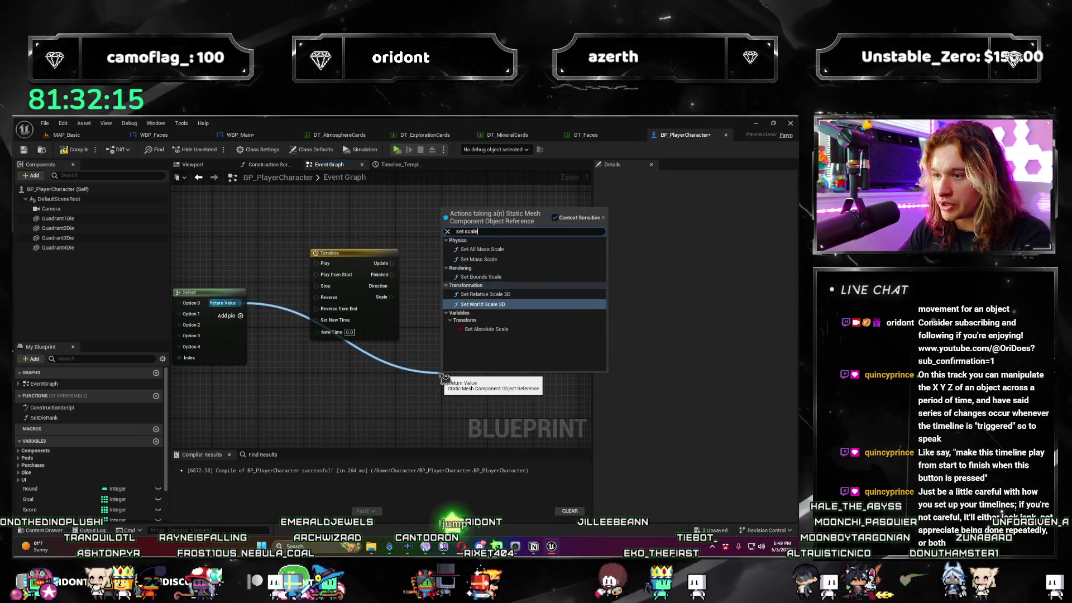
{"action": "key", "text": "Up"}
{"action": "key", "text": "Return"}
{"action": "left_click_drag", "start_coordinate": [485, 385], "coordinate": [532, 261]}
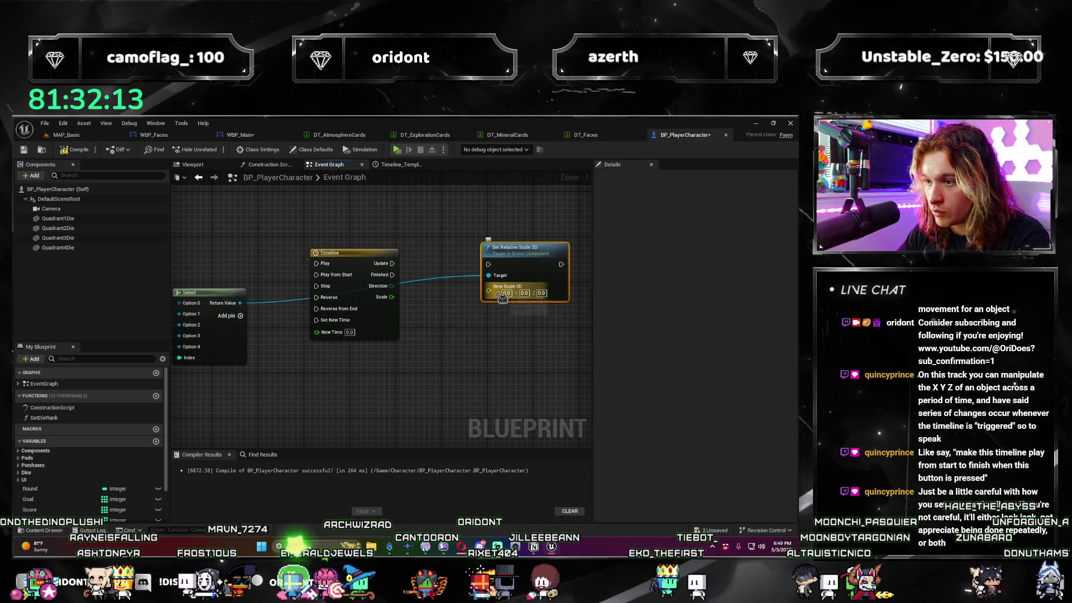
Split New Scale 3D and wire the Timeline's Scale output into X, Y and Z.
{"action": "left_click", "coordinate": [531, 328]}
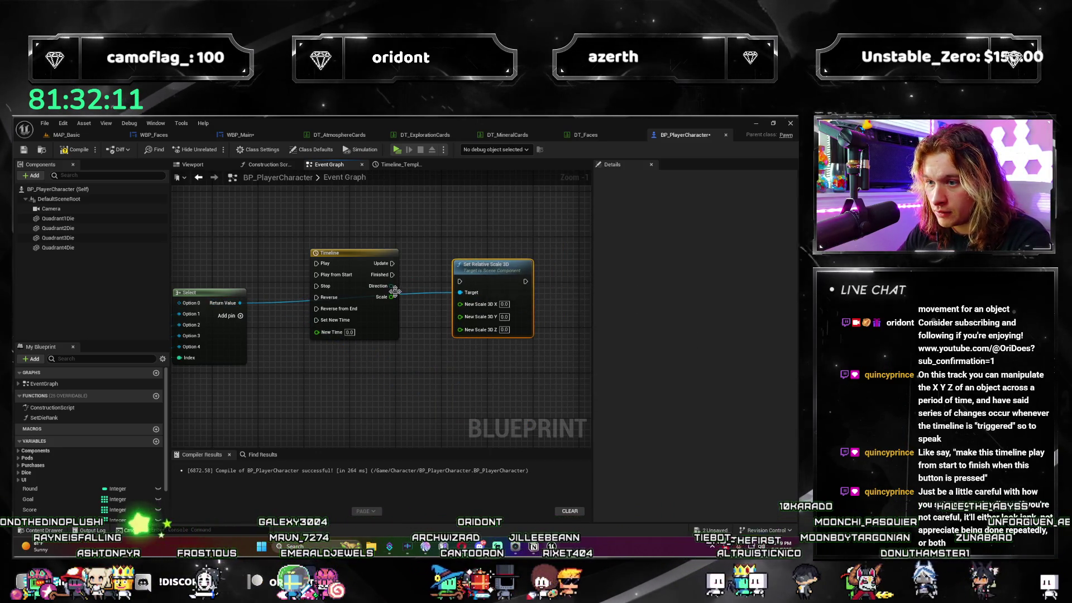
{"action": "left_click_drag", "start_coordinate": [389, 302], "coordinate": [460, 304]}
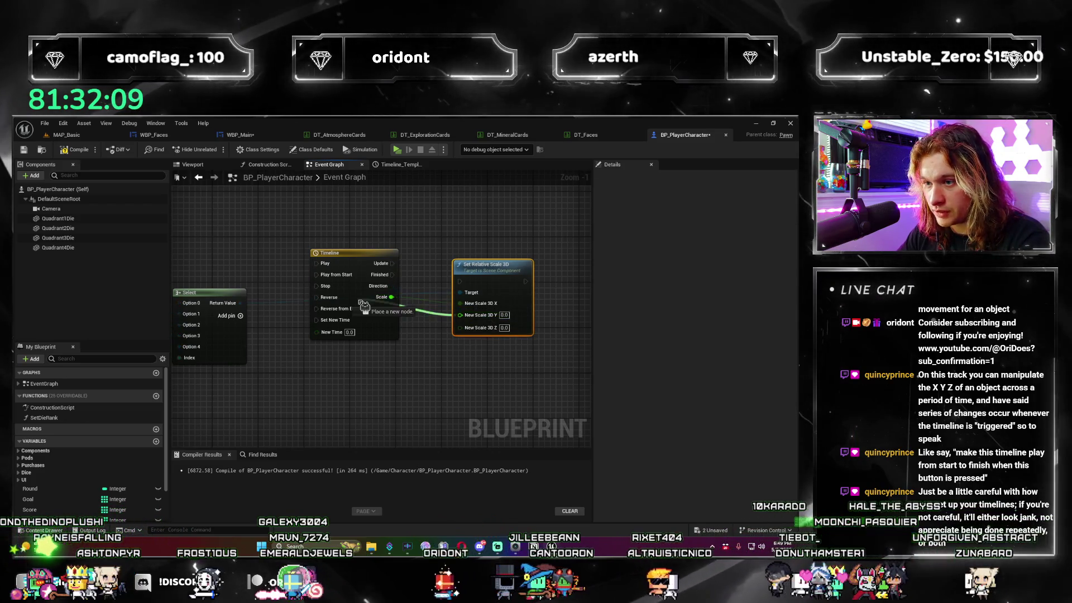
{"action": "mouse_move", "coordinate": [389, 304]}
{"action": "left_mouse_down"}
{"action": "mouse_move", "coordinate": [460, 315]}
{"action": "mouse_move", "coordinate": [460, 328]}
{"action": "left_mouse_up"}
{"action": "mouse_move", "coordinate": [491, 265]}
{"action": "left_mouse_down"}
{"action": "mouse_move", "coordinate": [480, 248]}
{"action": "mouse_move", "coordinate": [442, 307]}
{"action": "mouse_move", "coordinate": [459, 362]}
{"action": "left_mouse_up"}
{"action": "mouse_move", "coordinate": [377, 349]}
{"action": "left_mouse_down"}
{"action": "mouse_move", "coordinate": [380, 359]}
{"action": "mouse_move", "coordinate": [342, 347]}
{"action": "left_mouse_up"}
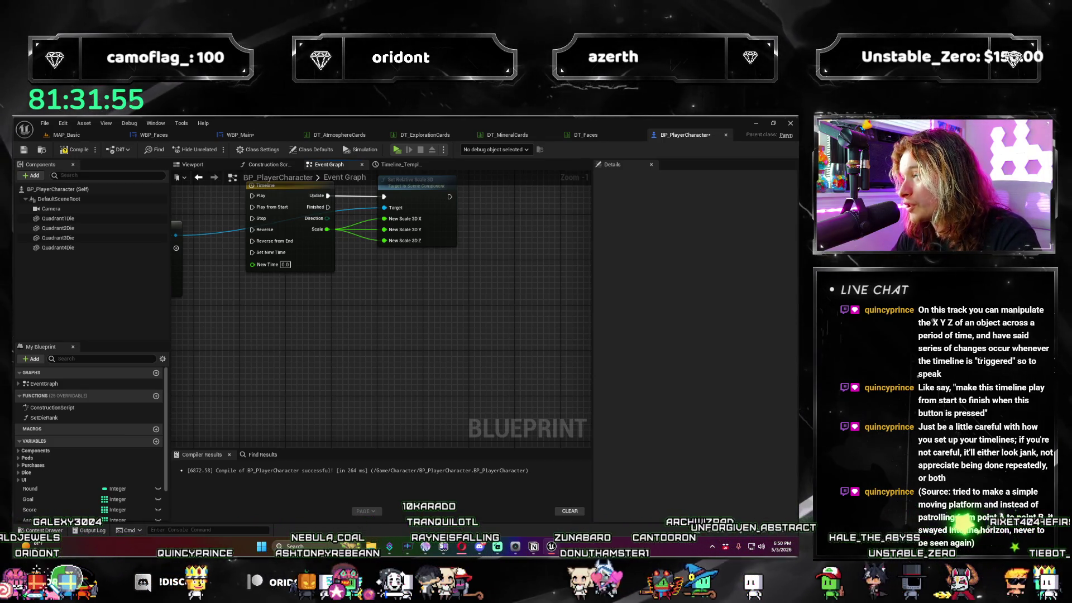
{"action": "left_click_drag", "start_coordinate": [274, 309], "coordinate": [301, 376]}
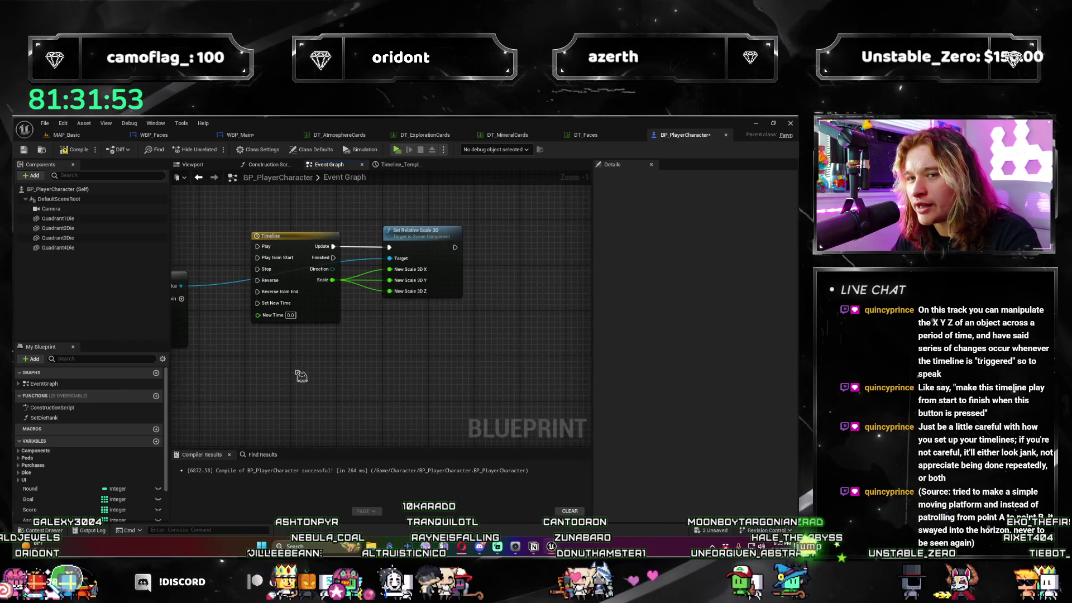
{"action": "left_click", "coordinate": [401, 165]}
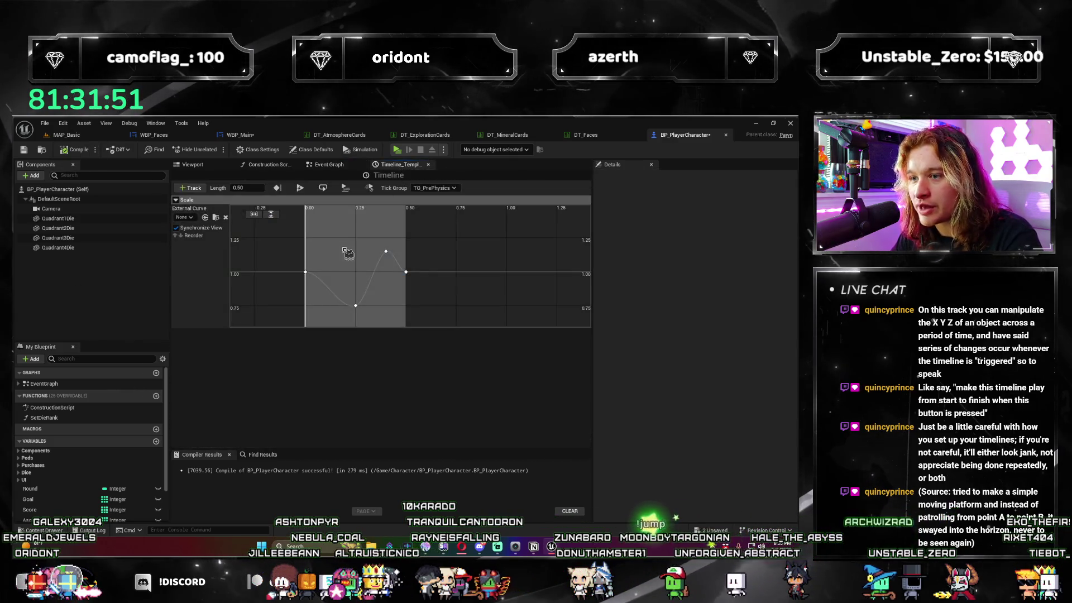
Back in the Event Graph, tidy the Set Relative Scale 3D and Timeline node positions.
{"action": "left_click", "coordinate": [329, 164]}
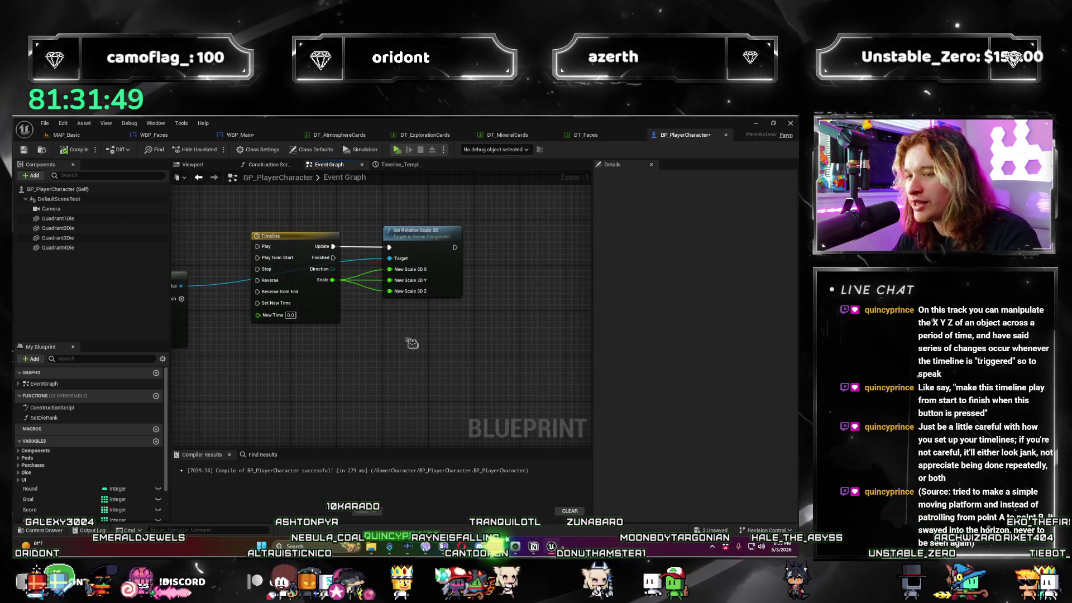
{"action": "left_click_drag", "start_coordinate": [394, 232], "coordinate": [400, 232]}
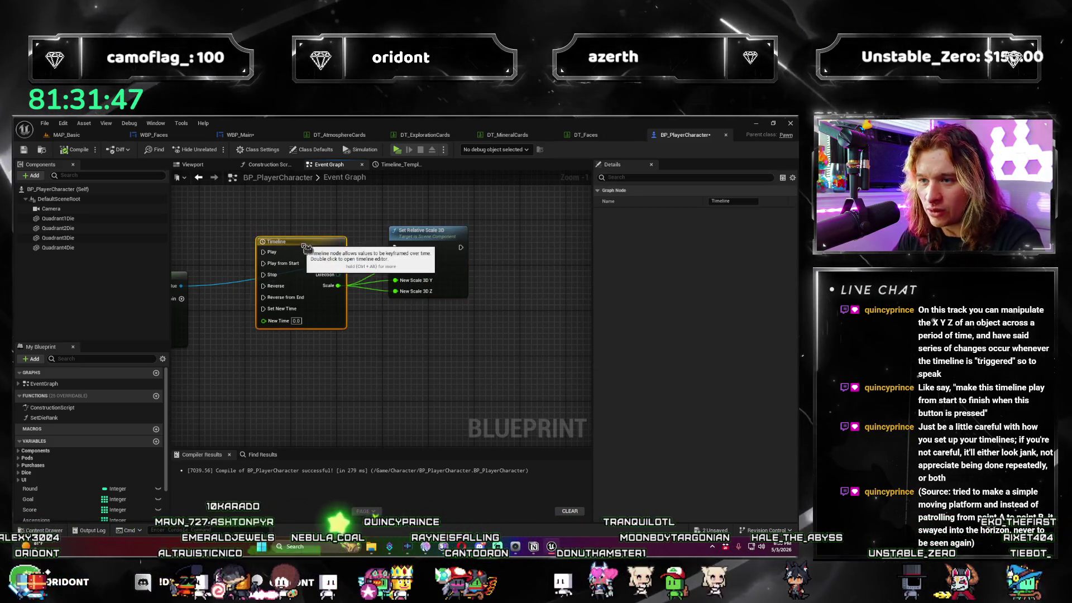
{"action": "left_click_drag", "start_coordinate": [284, 262], "coordinate": [279, 262]}
{"action": "left_click", "coordinate": [398, 348]}
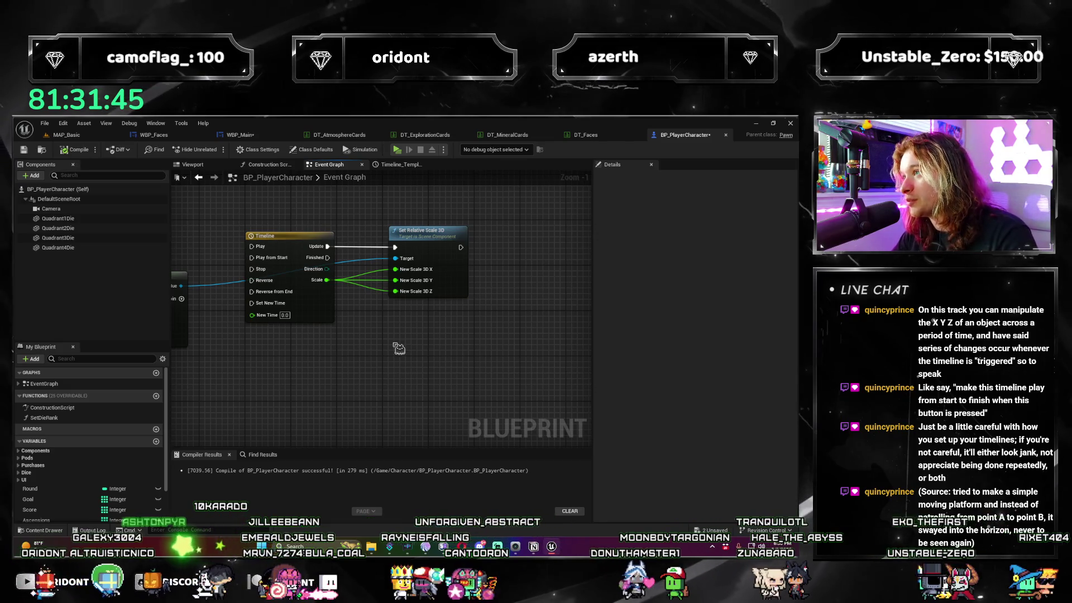
{"action": "scroll", "coordinate": [370, 369], "scroll_direction": "up", "scroll_amount": 1}
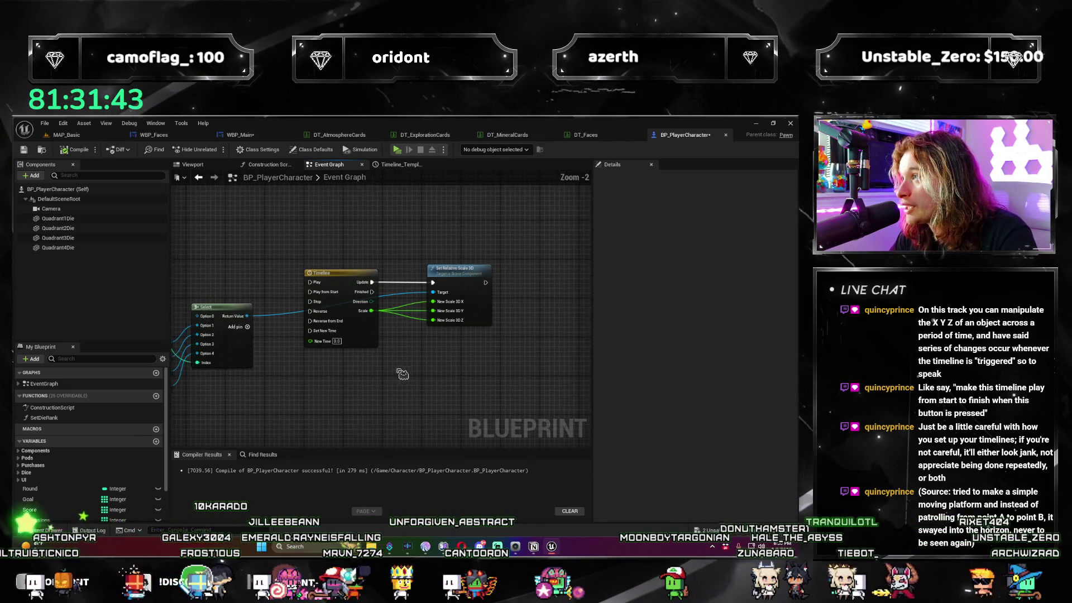
{"action": "scroll", "coordinate": [369, 334], "scroll_direction": "down", "scroll_amount": 2}
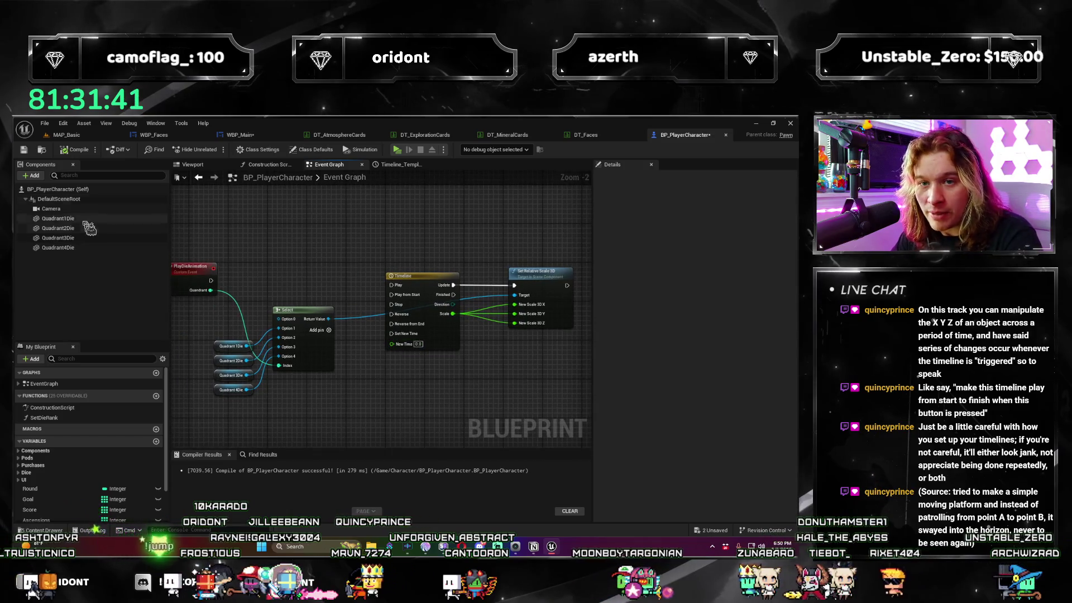
Check Quadrant1Die and Quadrant4Die details, then wire PlayDieAnimation's exec into the Timeline's Play input.
{"action": "left_click", "coordinate": [84, 219]}
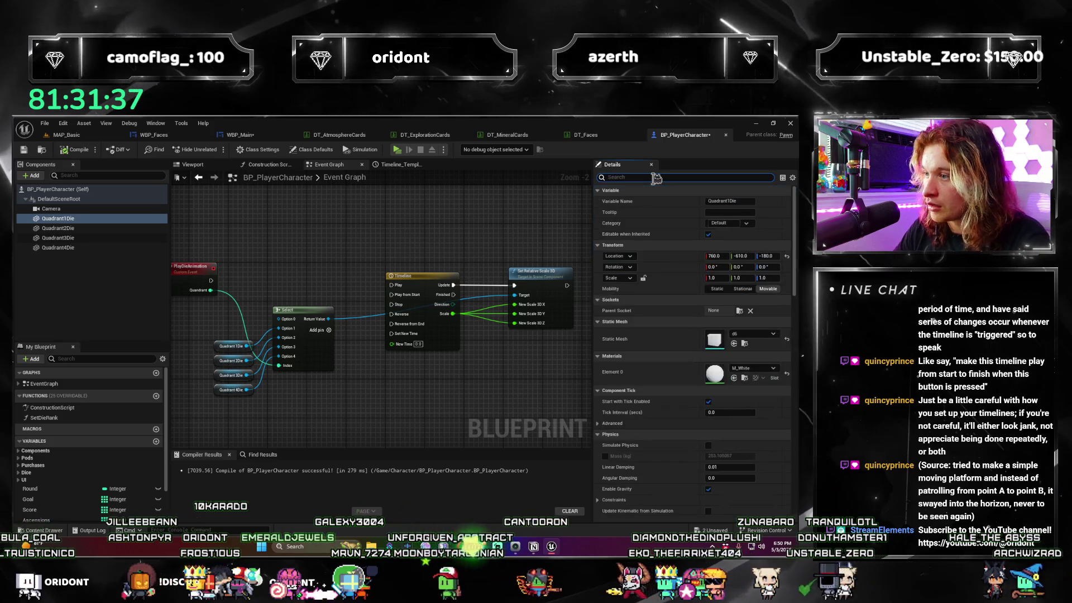
{"action": "left_click", "coordinate": [656, 177]}
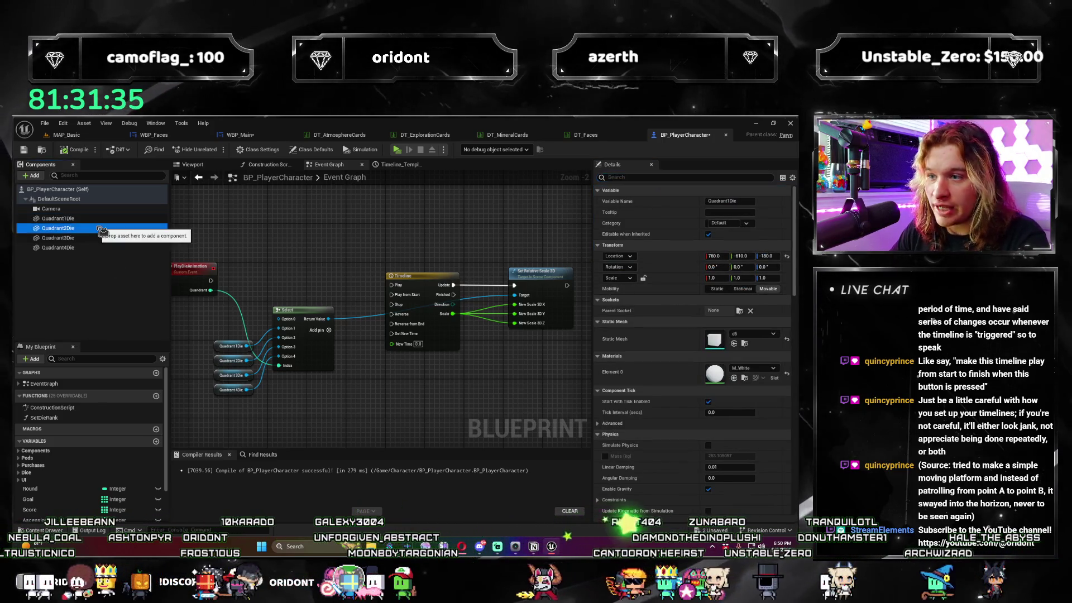
{"action": "left_click", "coordinate": [96, 249]}
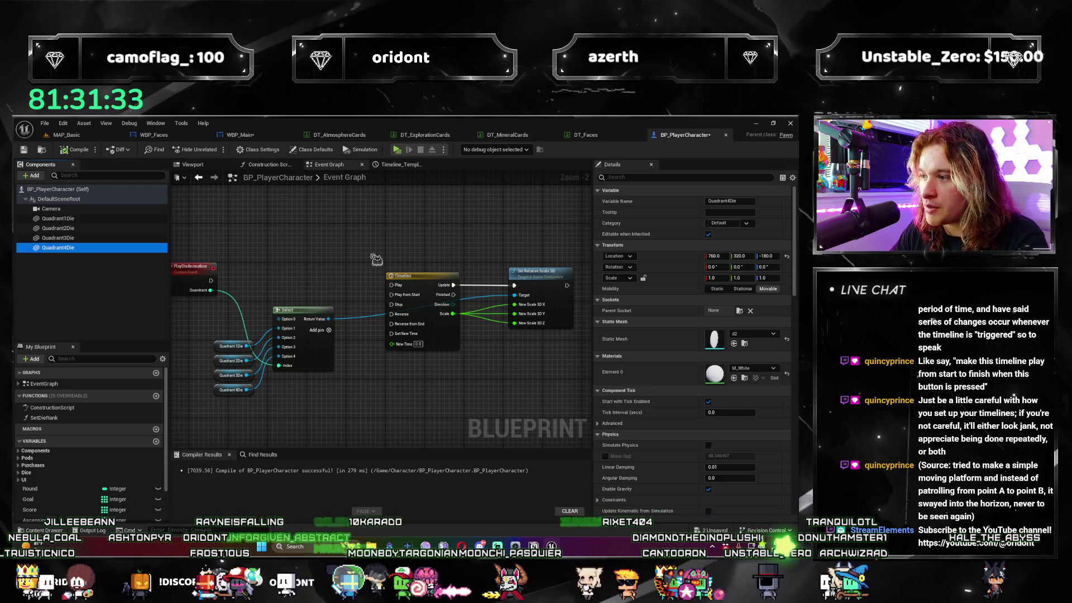
{"action": "scroll", "coordinate": [289, 232], "scroll_direction": "down", "scroll_amount": 2}
{"action": "scroll", "coordinate": [357, 252], "scroll_direction": "up", "scroll_amount": 2}
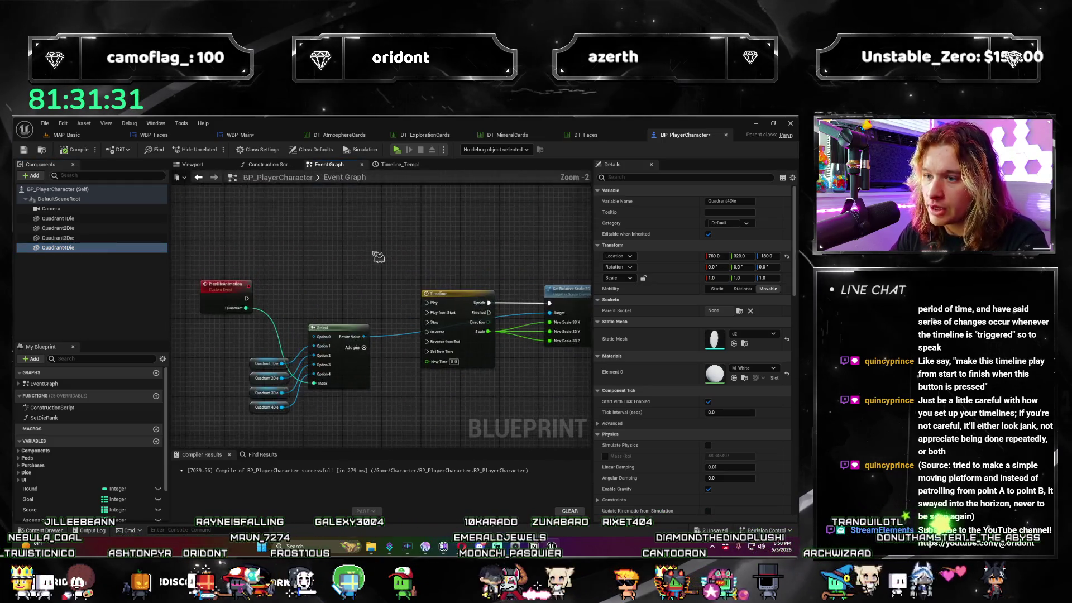
{"action": "left_click_drag", "start_coordinate": [237, 277], "coordinate": [419, 283]}
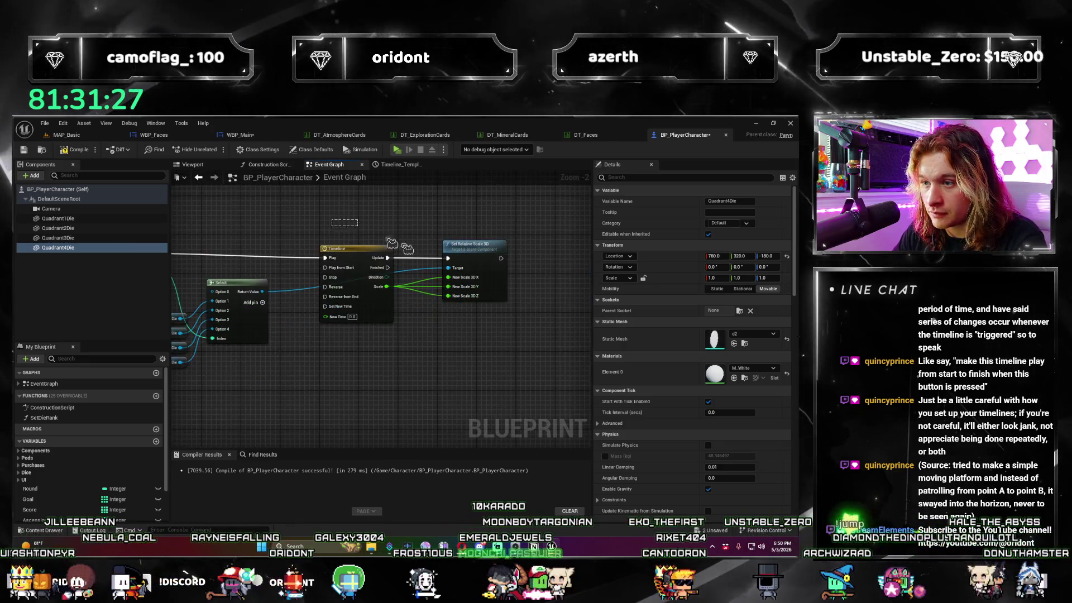
{"action": "left_click", "coordinate": [382, 252]}
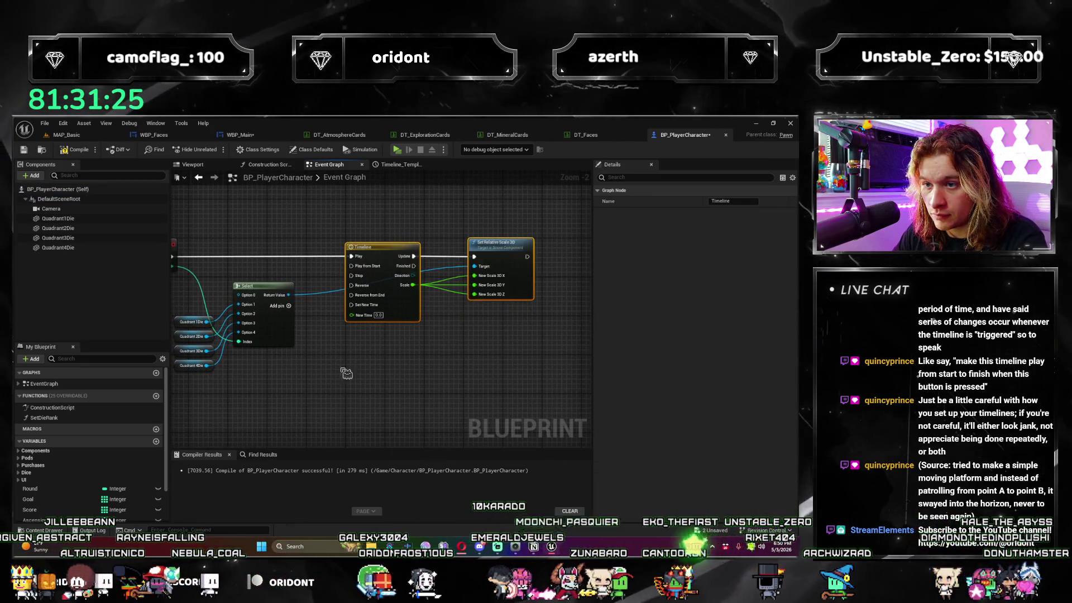
Add a Timeline Finished Func node, then delete it again.
{"action": "left_click", "coordinate": [346, 373]}
{"action": "scroll", "coordinate": [346, 373], "scroll_direction": "down", "scroll_amount": 2}
{"action": "scroll", "coordinate": [360, 379], "scroll_direction": "up", "scroll_amount": 2}
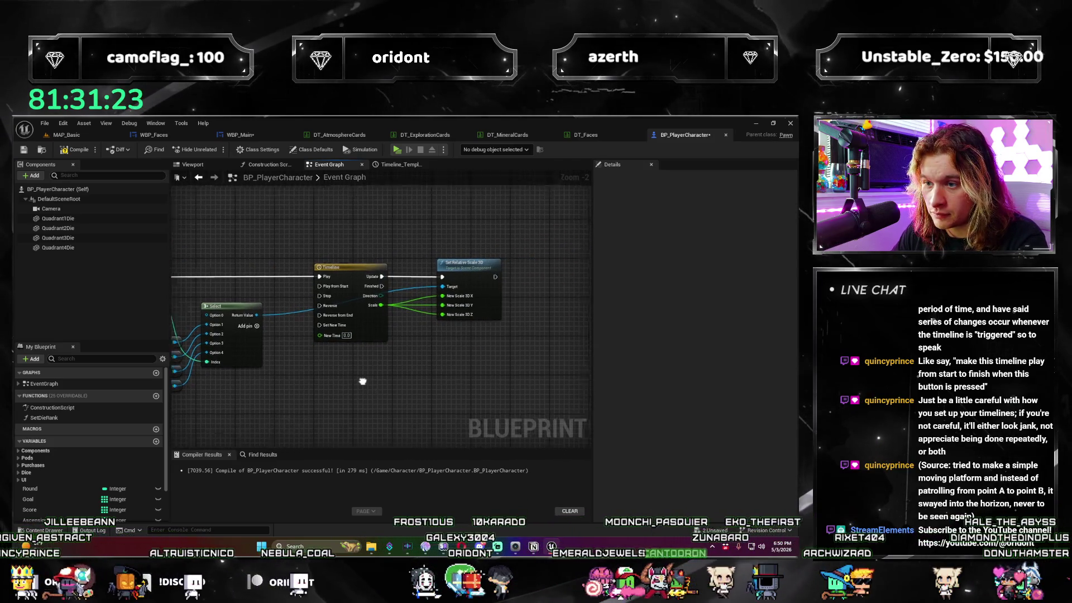
{"action": "scroll", "coordinate": [362, 381], "scroll_direction": "down", "scroll_amount": 2}
{"action": "scroll", "coordinate": [434, 343], "scroll_direction": "up", "scroll_amount": 2}
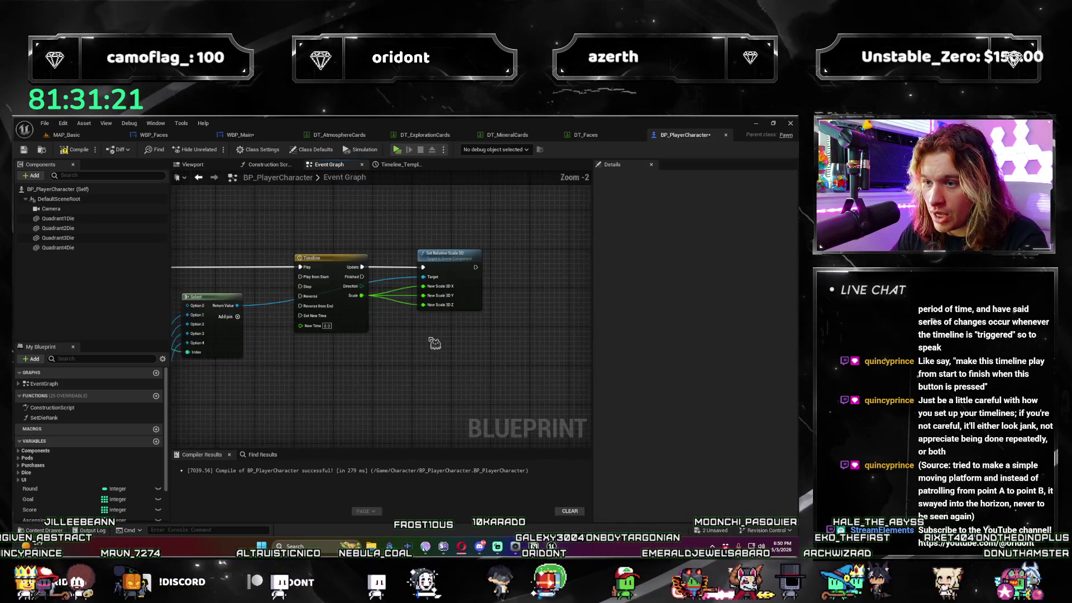
{"action": "scroll", "coordinate": [434, 342], "scroll_direction": "down", "scroll_amount": 2}
{"action": "scroll", "coordinate": [343, 376], "scroll_direction": "down", "scroll_amount": 1}
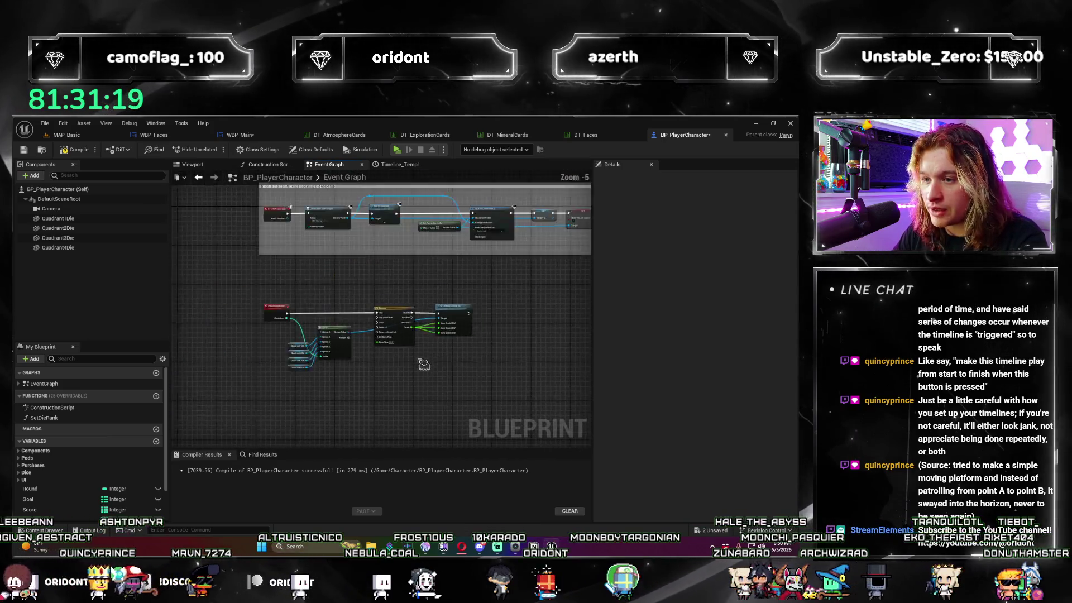
{"action": "scroll", "coordinate": [422, 379], "scroll_direction": "up", "scroll_amount": 1}
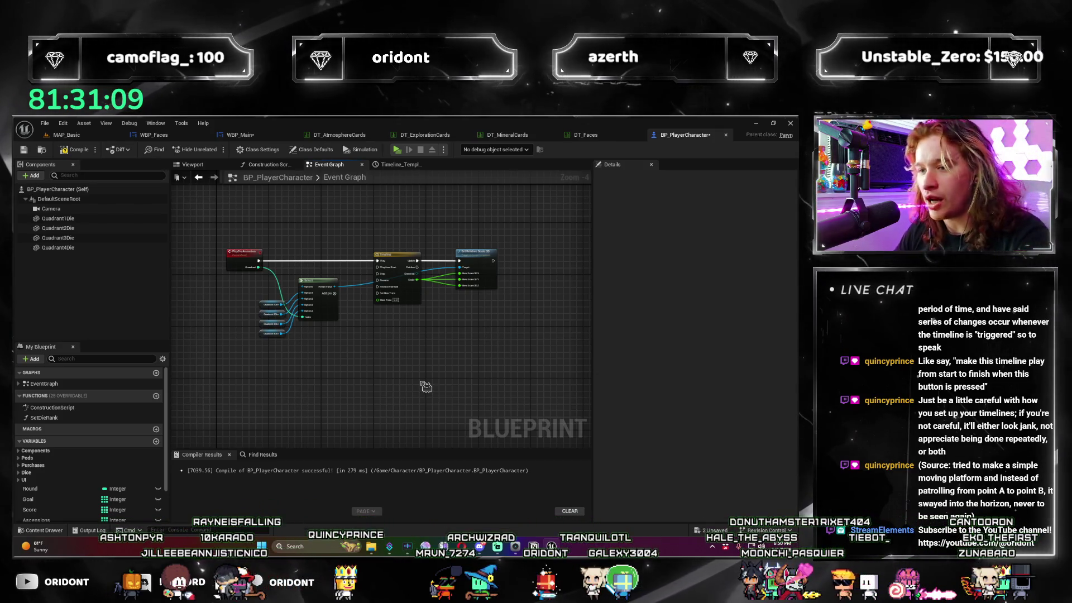
{"action": "right_click", "coordinate": [426, 387]}
{"action": "type", "text": "timeline"}
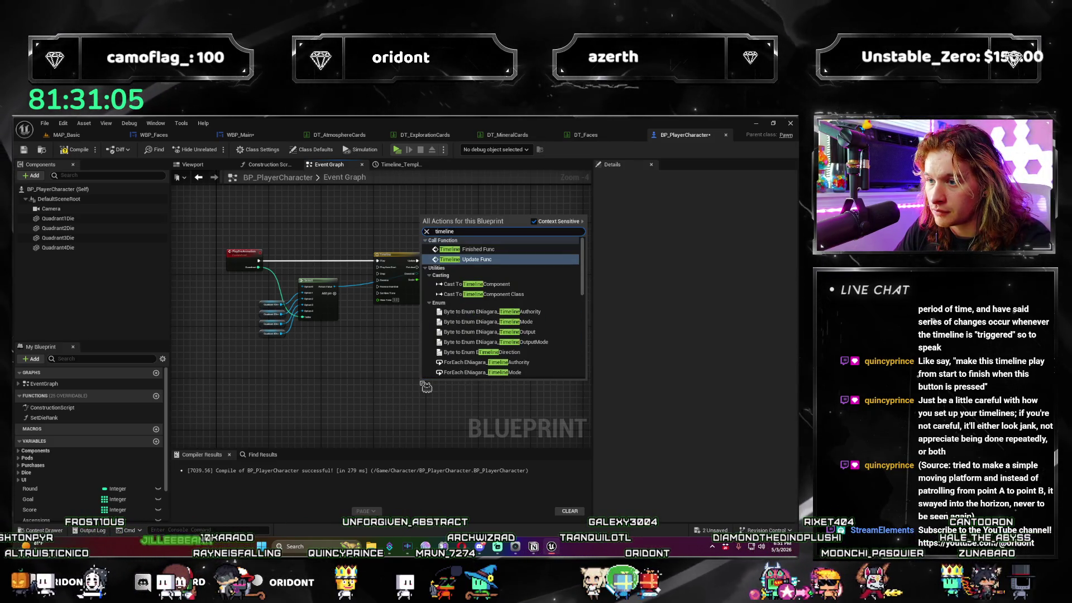
{"action": "key", "text": "Up"}
{"action": "key", "text": "Return"}
{"action": "scroll", "coordinate": [464, 357], "scroll_direction": "up", "scroll_amount": 2}
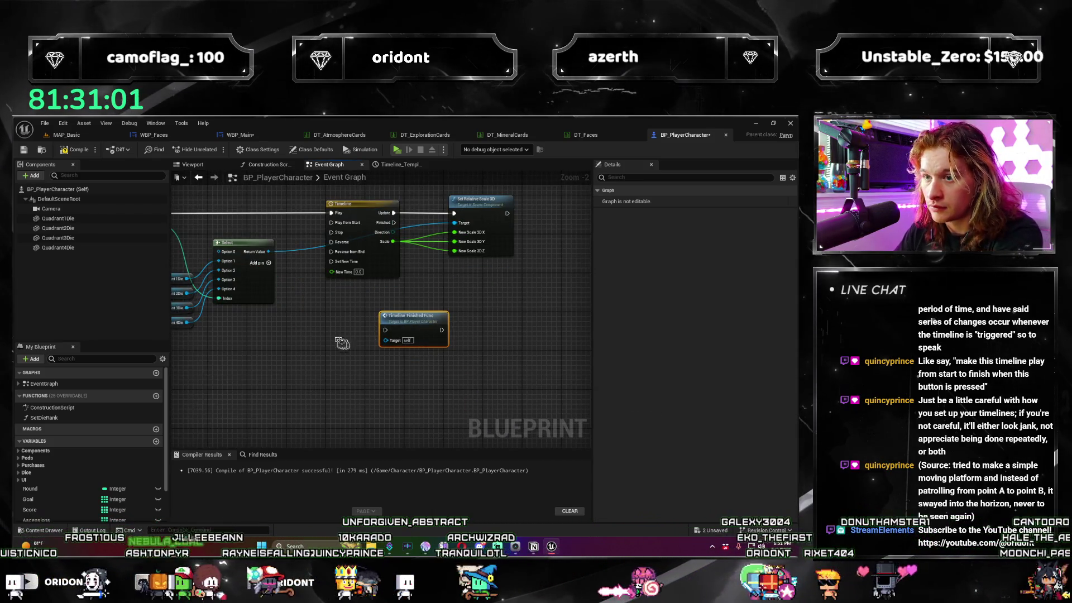
{"action": "left_click_drag", "start_coordinate": [342, 343], "coordinate": [433, 392]}
{"action": "key", "text": "Delete"}
Rename the Timeline node to DiceAnimationTimeline.
{"action": "left_click", "coordinate": [464, 253]}
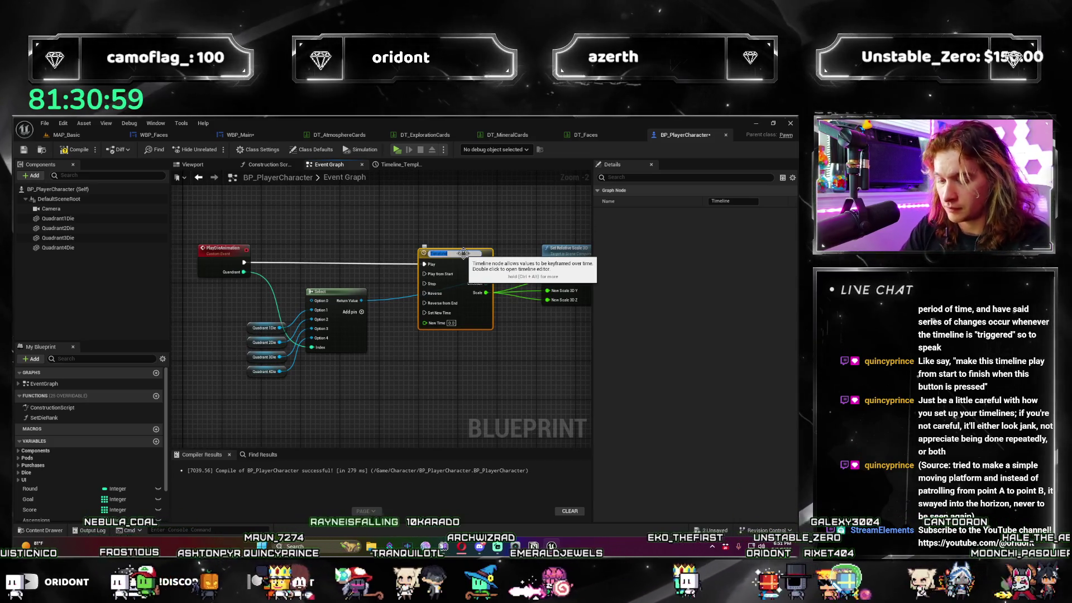
{"action": "type", "text": "Dice"}
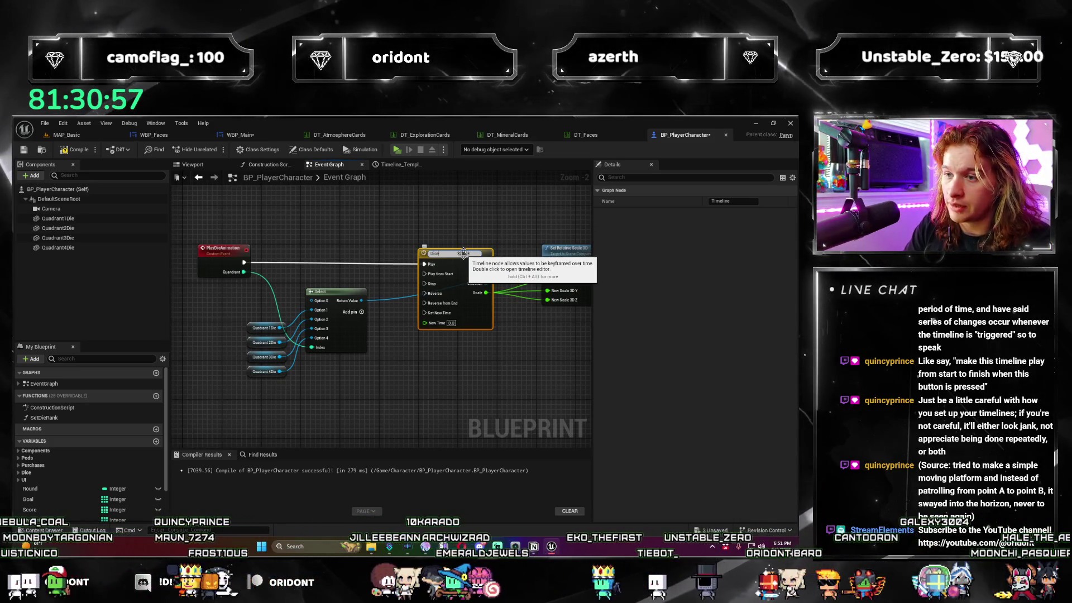
{"action": "type", "text": "Animation"}
{"action": "key", "text": "Return"}
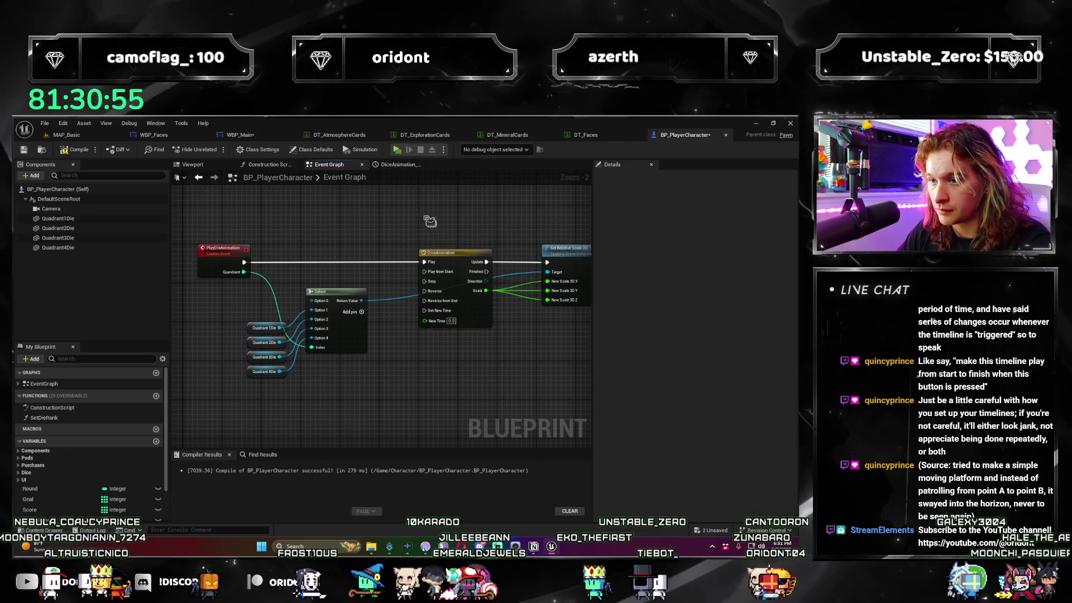
{"action": "left_click_drag", "start_coordinate": [429, 221], "coordinate": [349, 250]}
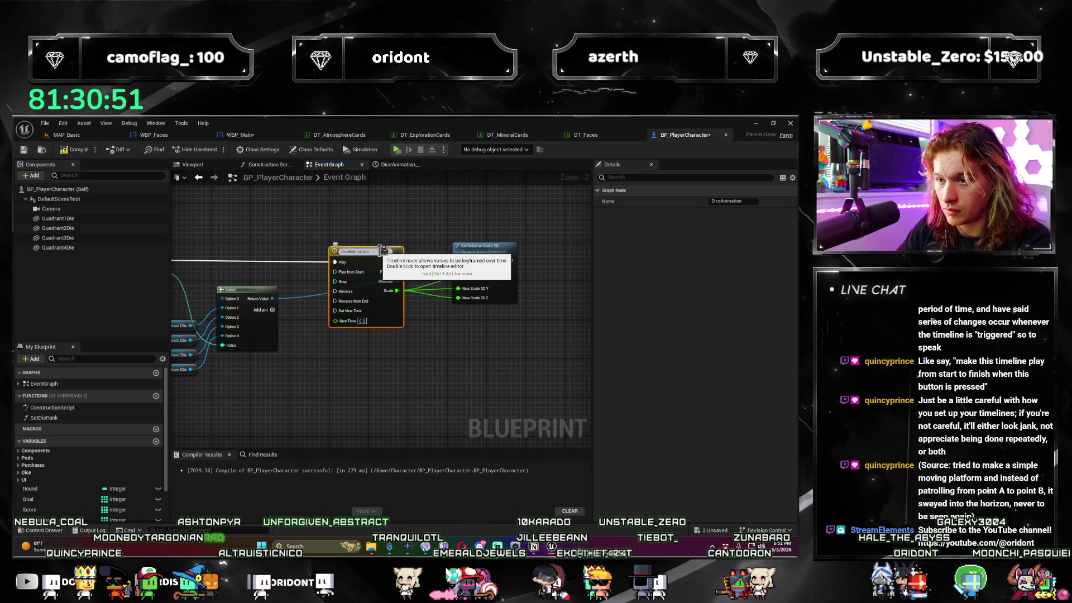
{"action": "key", "text": "Return"}
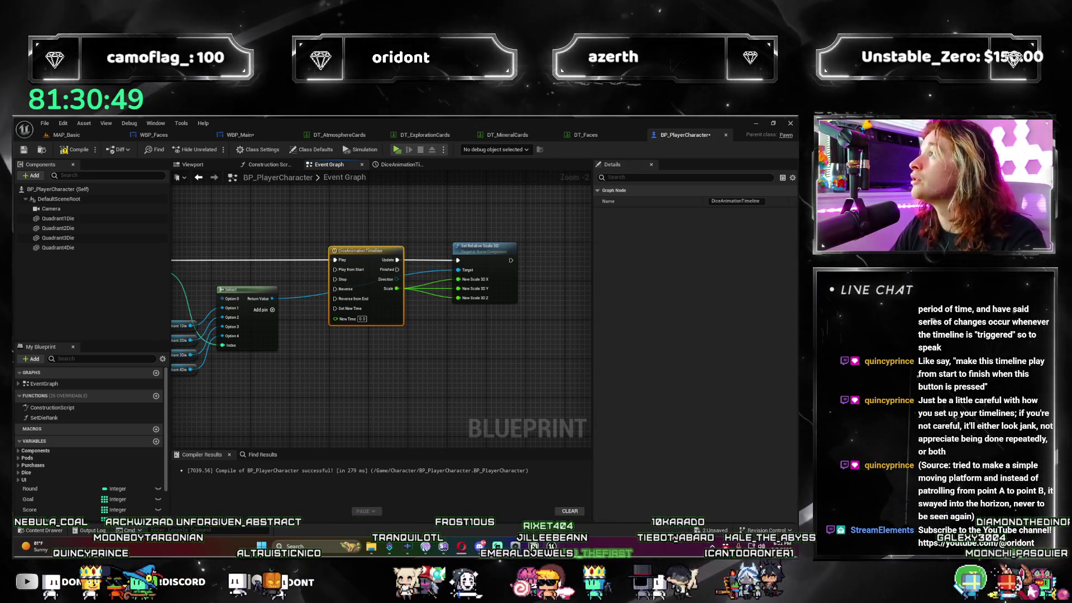
Add a Dice Animation Timeline Finished Func node below the existing nodes in BP_PlayerCharacter.
{"action": "left_click_drag", "start_coordinate": [362, 419], "coordinate": [433, 360]}
{"action": "right_click", "coordinate": [362, 311]}
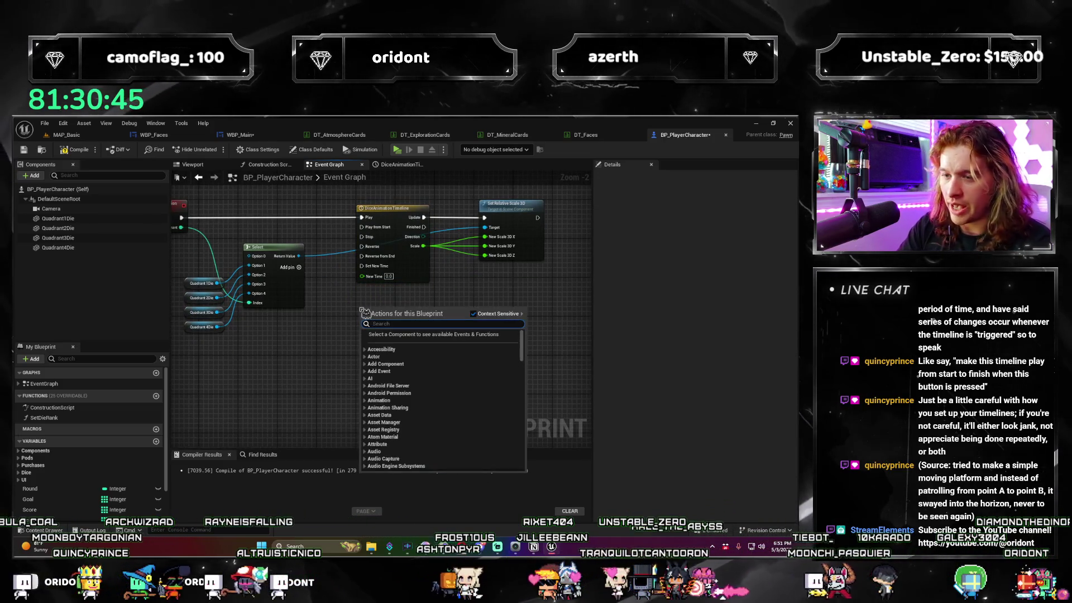
{"action": "type", "text": "timeline f9"}
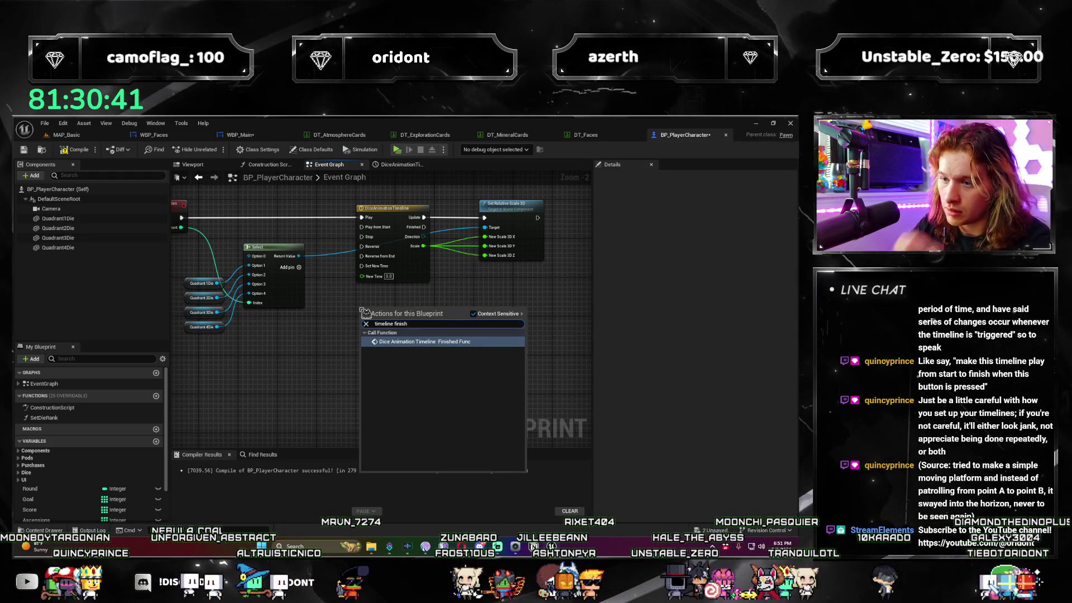
{"action": "key", "text": "Return"}
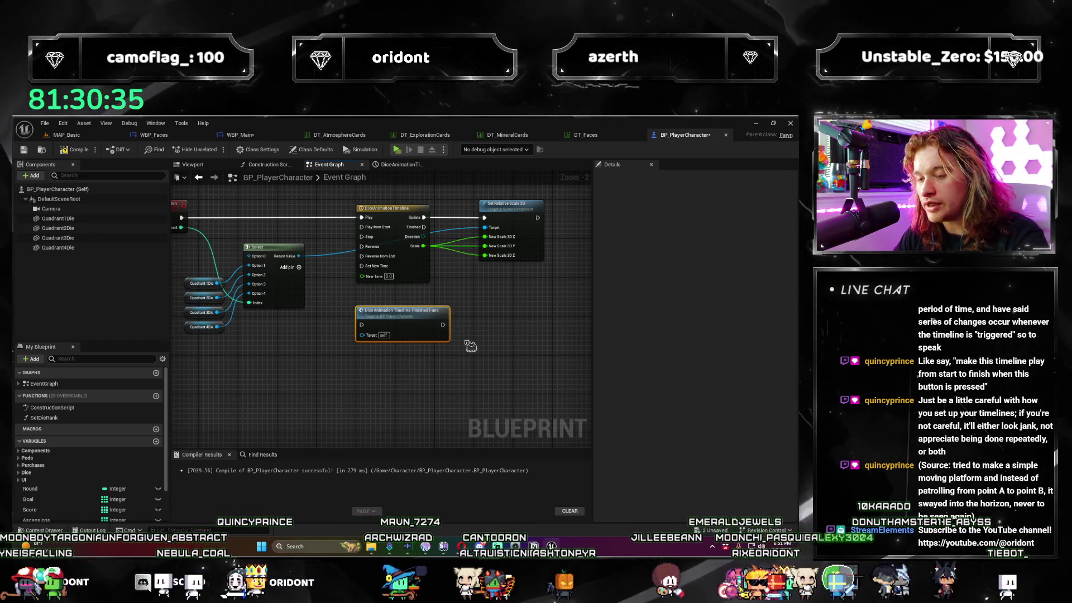
{"action": "scroll", "coordinate": [472, 294], "scroll_direction": "down", "scroll_amount": 3}
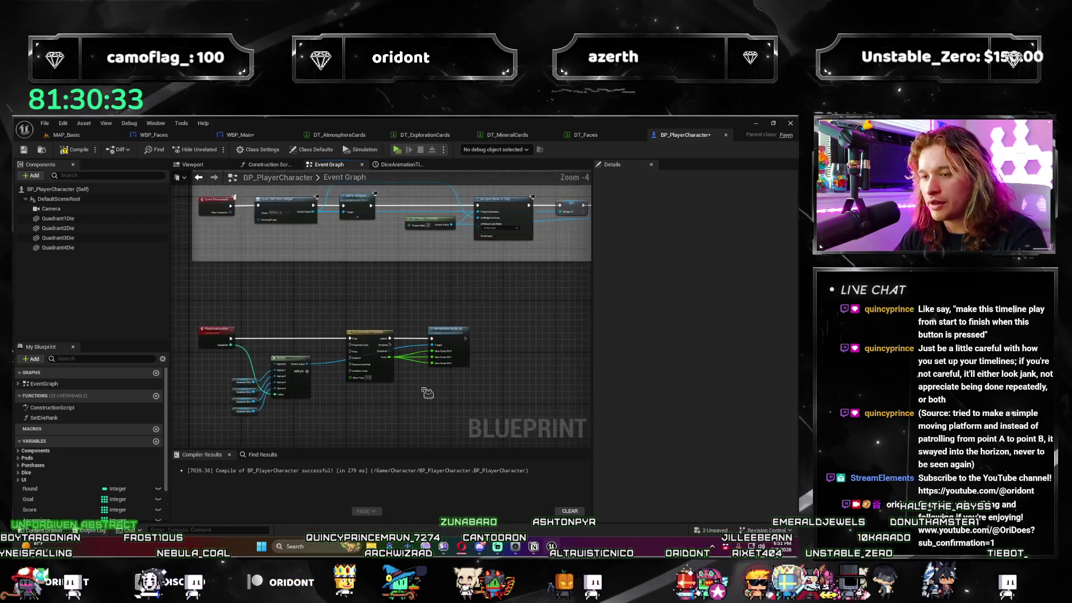
{"action": "scroll", "coordinate": [384, 378], "scroll_direction": "up", "scroll_amount": 3}
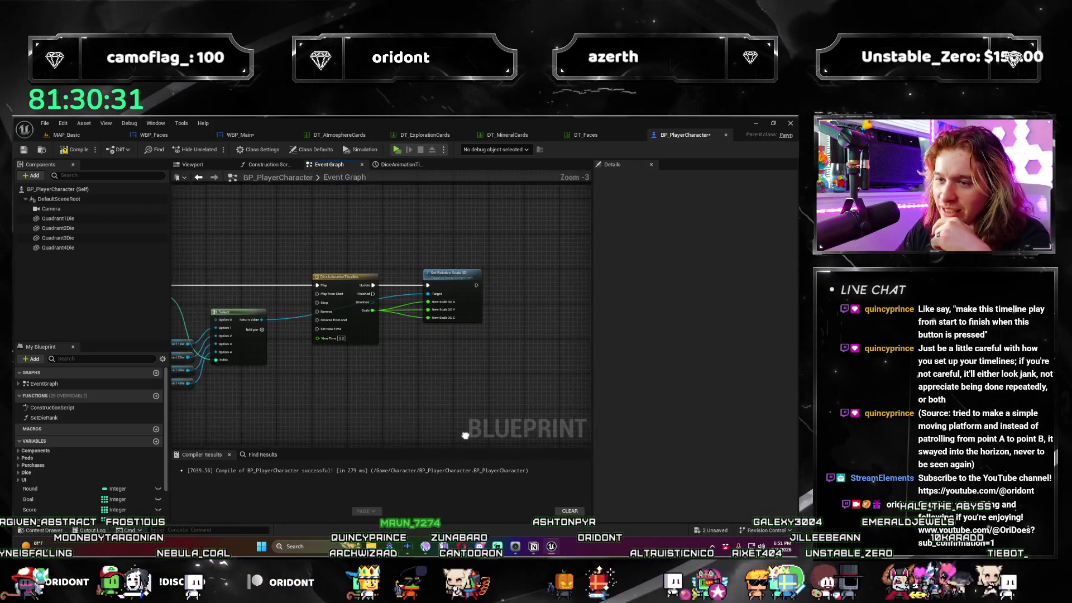
{"action": "scroll", "coordinate": [460, 395], "scroll_direction": "down", "scroll_amount": 2}
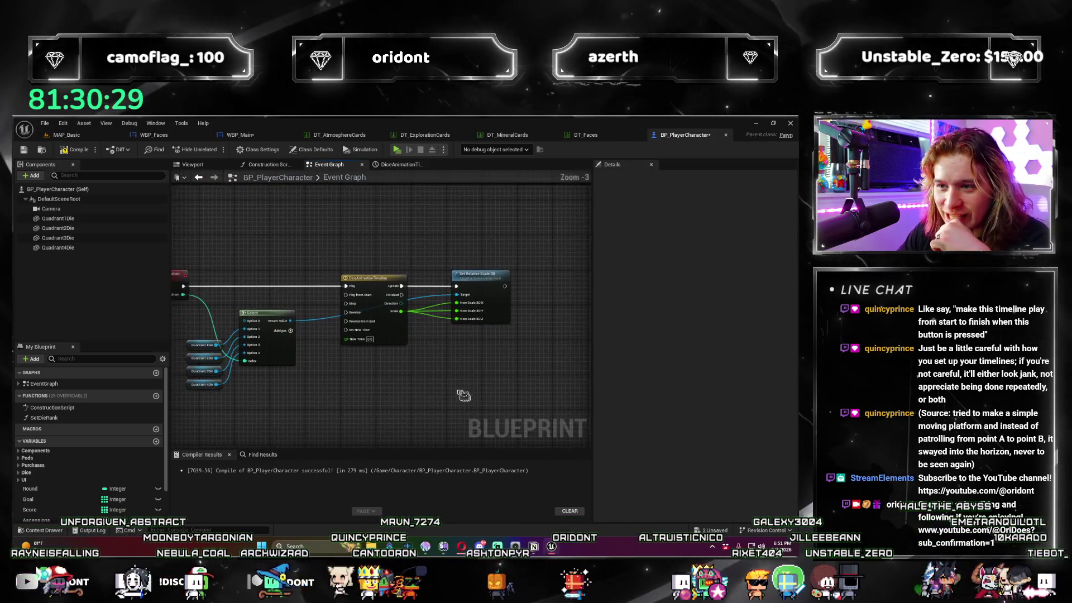
{"action": "scroll", "coordinate": [416, 377], "scroll_direction": "up", "scroll_amount": 2}
{"action": "scroll", "coordinate": [363, 385], "scroll_direction": "down", "scroll_amount": 3}
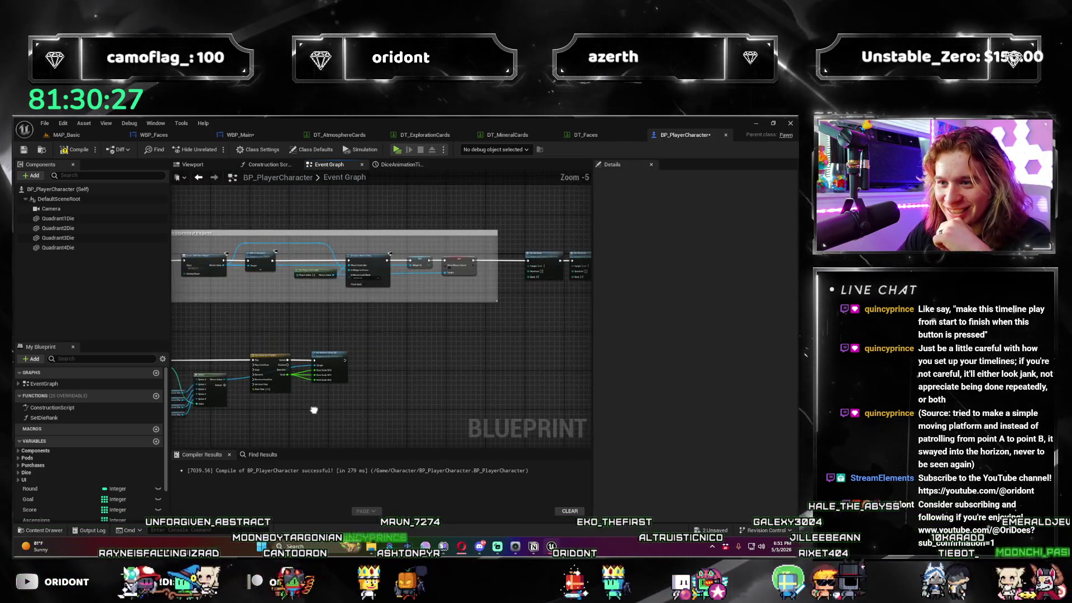
{"action": "left_click_drag", "start_coordinate": [326, 383], "coordinate": [581, 221]}
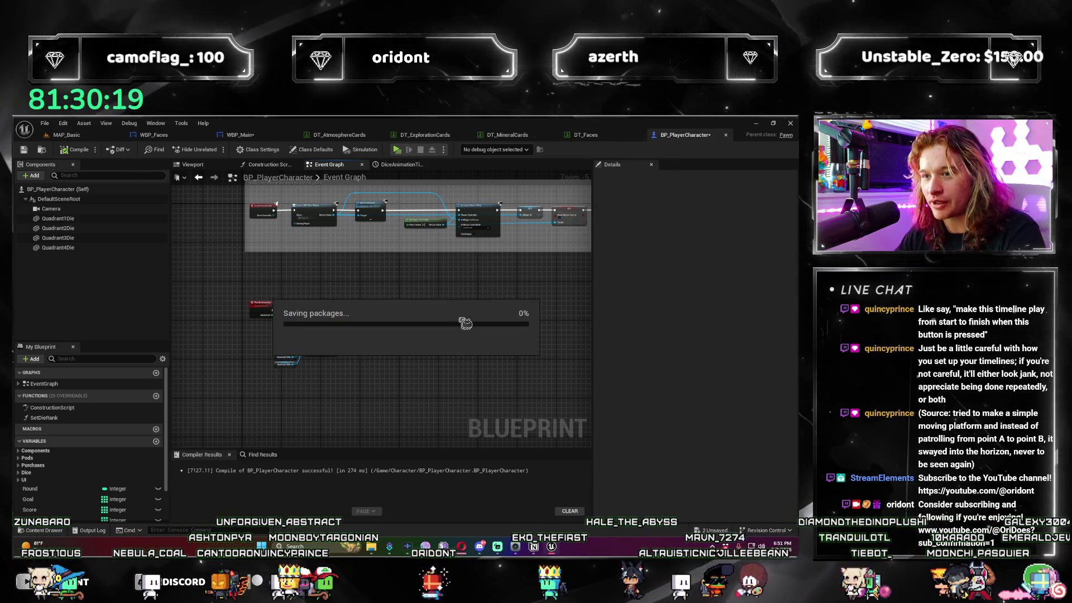
Open the WBP_Main graph and delete the Play Anim Montage node.
{"action": "left_click", "coordinate": [589, 135]}
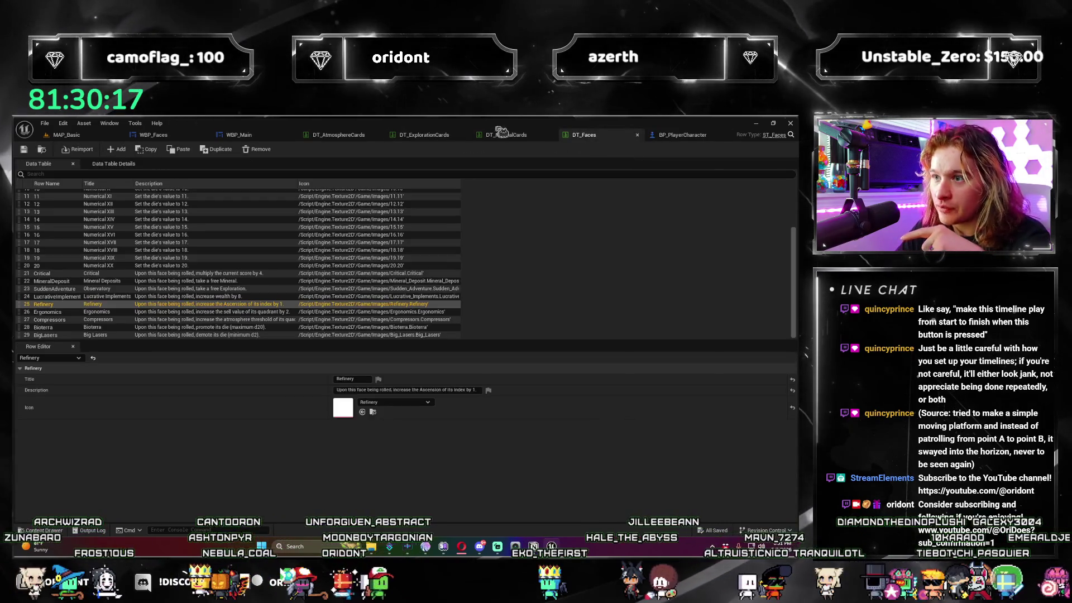
{"action": "left_click", "coordinate": [501, 136]}
{"action": "left_click", "coordinate": [429, 140]}
{"action": "left_click", "coordinate": [234, 136]}
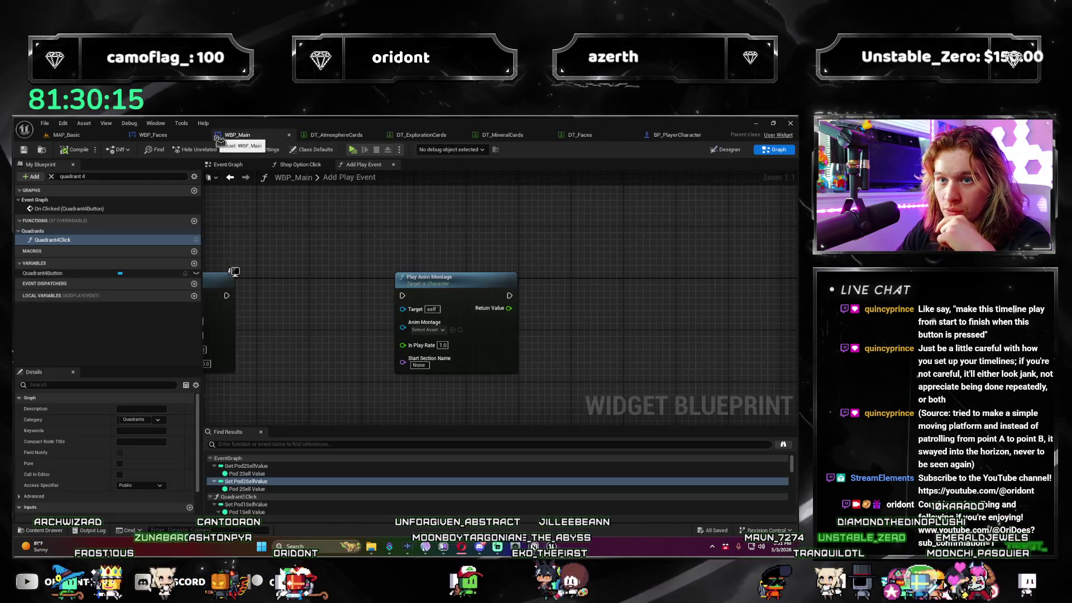
{"action": "scroll", "coordinate": [465, 326], "scroll_direction": "up", "scroll_amount": 1}
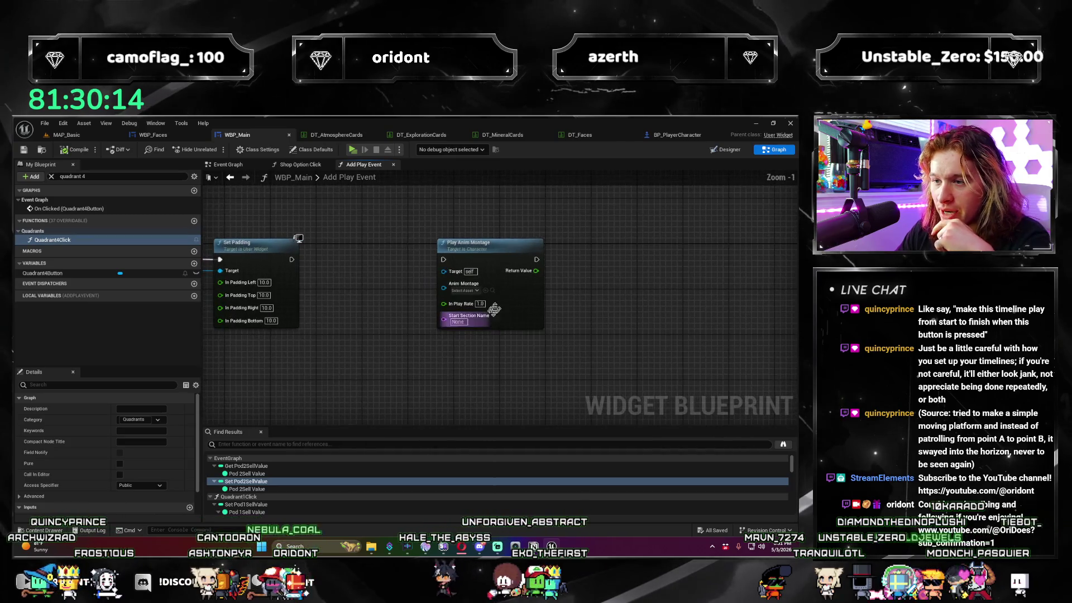
{"action": "left_click", "coordinate": [497, 243]}
{"action": "key", "text": "Delete"}
Add a Get Player Character node below Set Padding in Add Play Event.
{"action": "mouse_move", "coordinate": [401, 287]}
{"action": "left_mouse_down"}
{"action": "mouse_move", "coordinate": [438, 342]}
{"action": "mouse_move", "coordinate": [390, 366]}
{"action": "mouse_move", "coordinate": [447, 346]}
{"action": "left_mouse_up"}
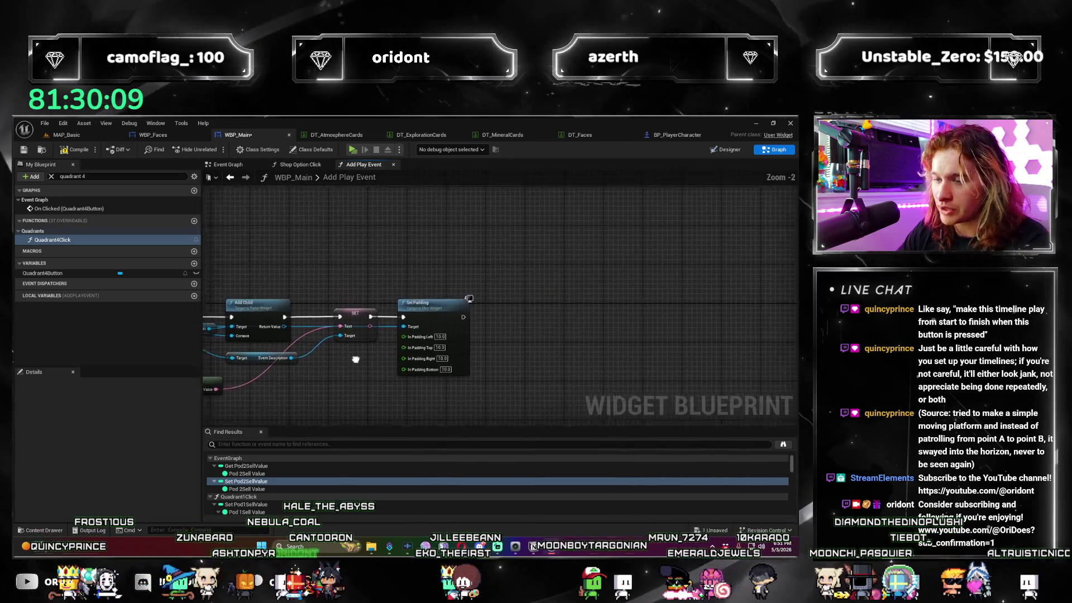
{"action": "scroll", "coordinate": [447, 346], "scroll_direction": "up", "scroll_amount": 1}
{"action": "left_click_drag", "start_coordinate": [614, 303], "coordinate": [428, 303]}
{"action": "right_click", "coordinate": [428, 303]}
{"action": "type", "text": "get player char"}
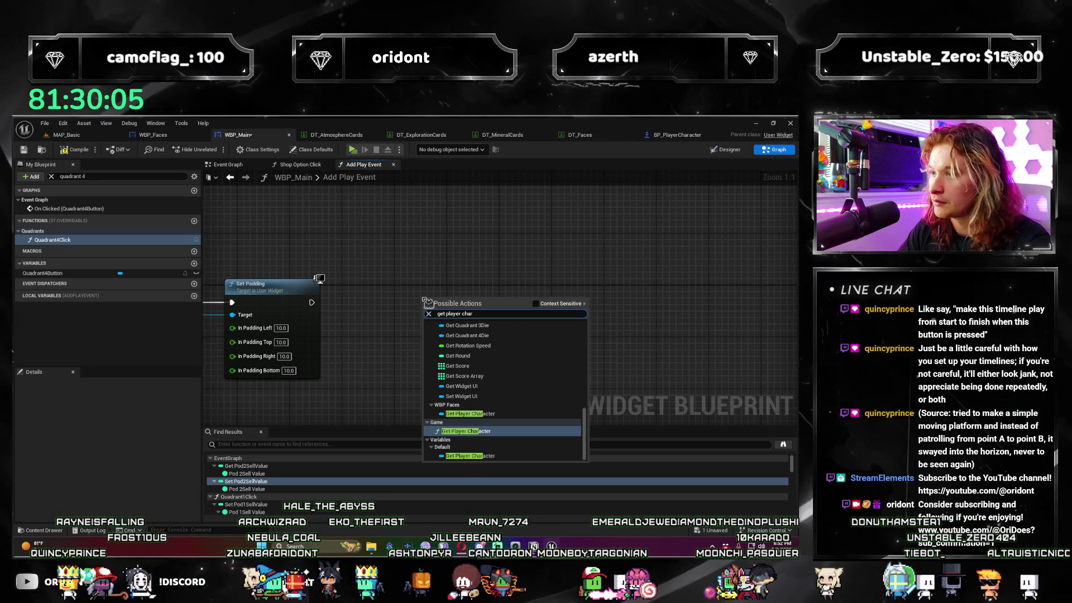
{"action": "key", "text": "Return"}
{"action": "left_click_drag", "start_coordinate": [473, 297], "coordinate": [408, 366]}
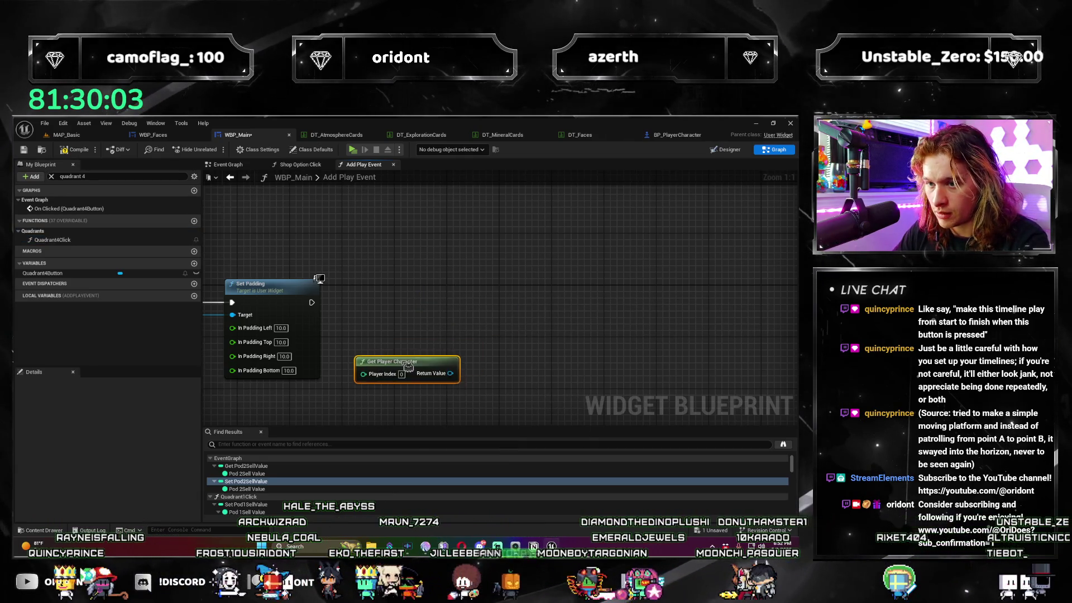
Cast Get Player Character's Return Value to BP_PlayerCharacter, running after Set Padding.
{"action": "left_click_drag", "start_coordinate": [472, 373], "coordinate": [542, 287]}
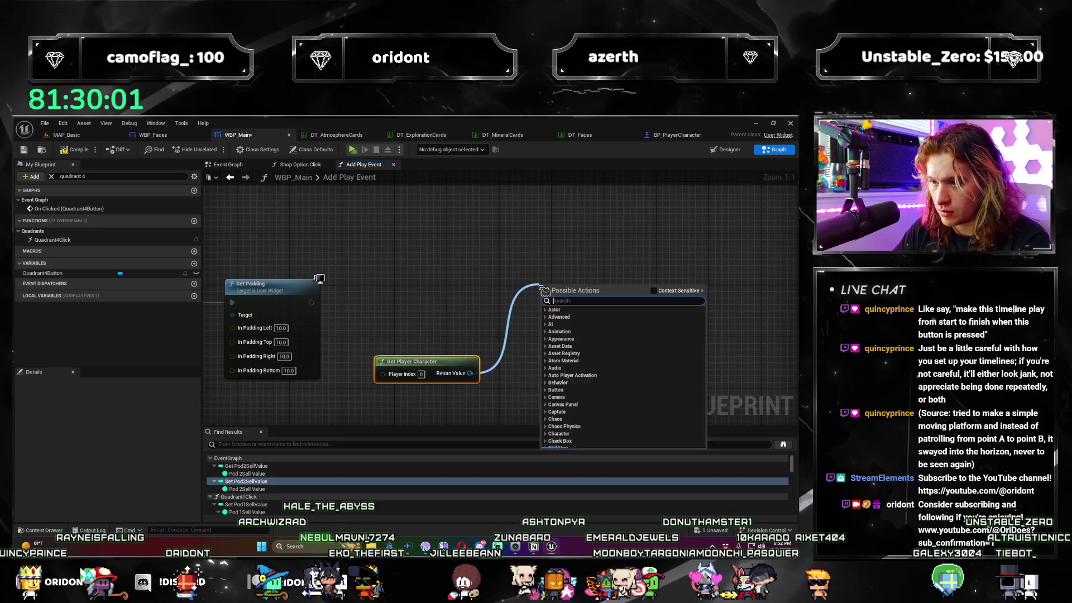
{"action": "type", "text": "cast to bp_playerc"}
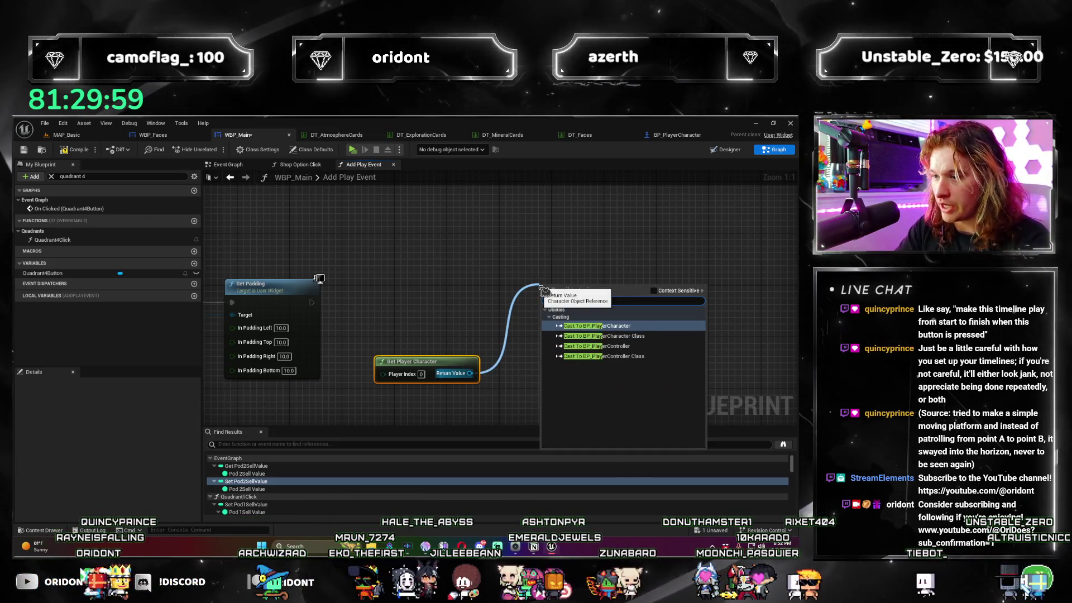
{"action": "key", "text": "Return"}
{"action": "left_click_drag", "start_coordinate": [314, 303], "coordinate": [550, 301]}
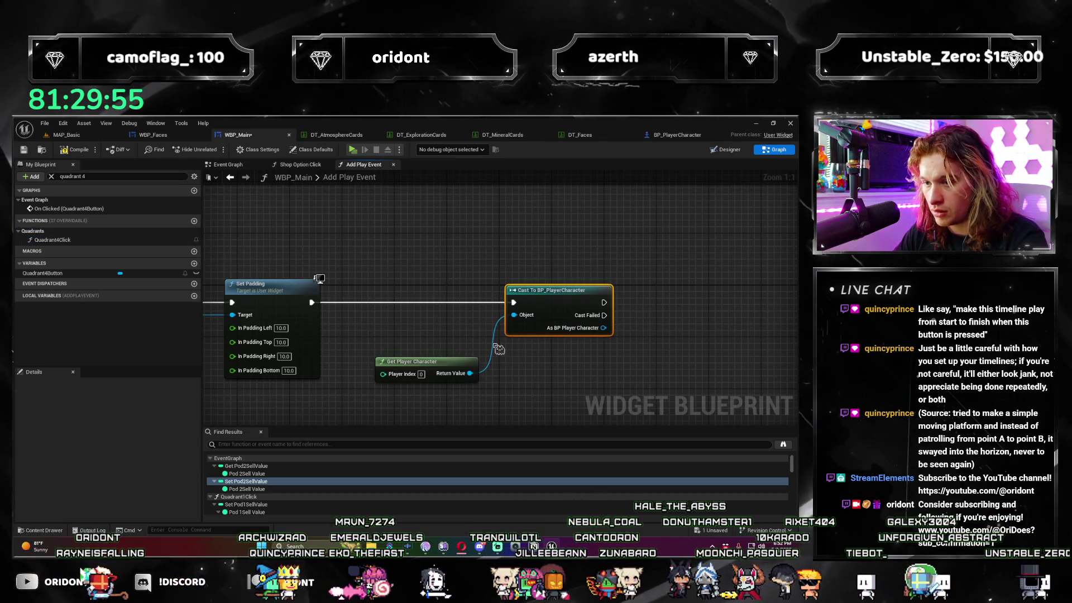
{"action": "mouse_move", "coordinate": [466, 337]}
{"action": "left_mouse_down"}
{"action": "mouse_move", "coordinate": [395, 318]}
{"action": "mouse_move", "coordinate": [447, 328]}
{"action": "left_mouse_up"}
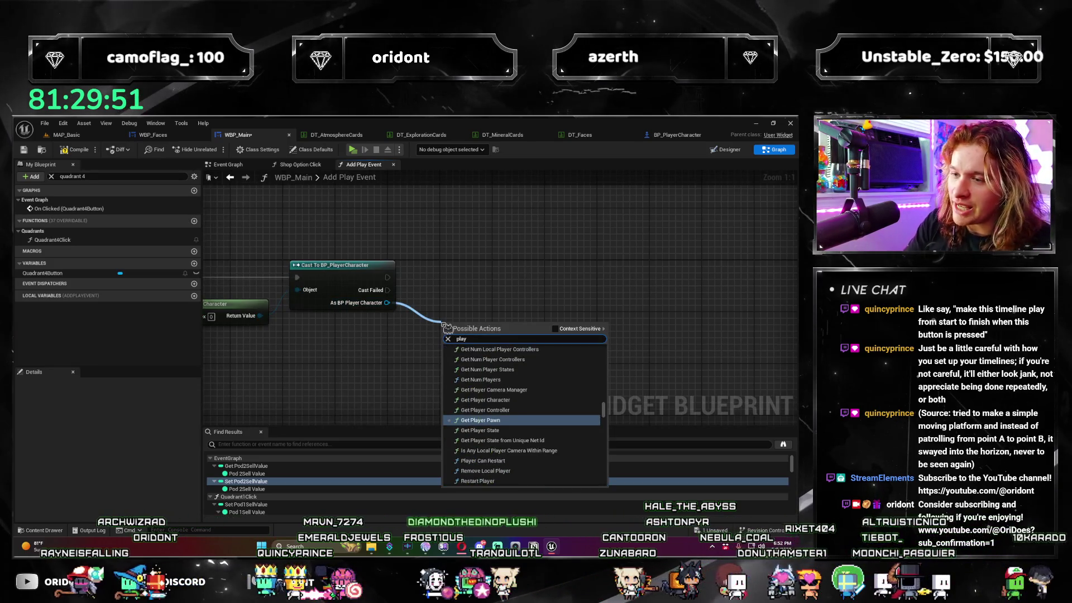
Search 'dice' and place Dice Animation Timeline Finished Func after the cast.
{"action": "type", "text": " anima"}
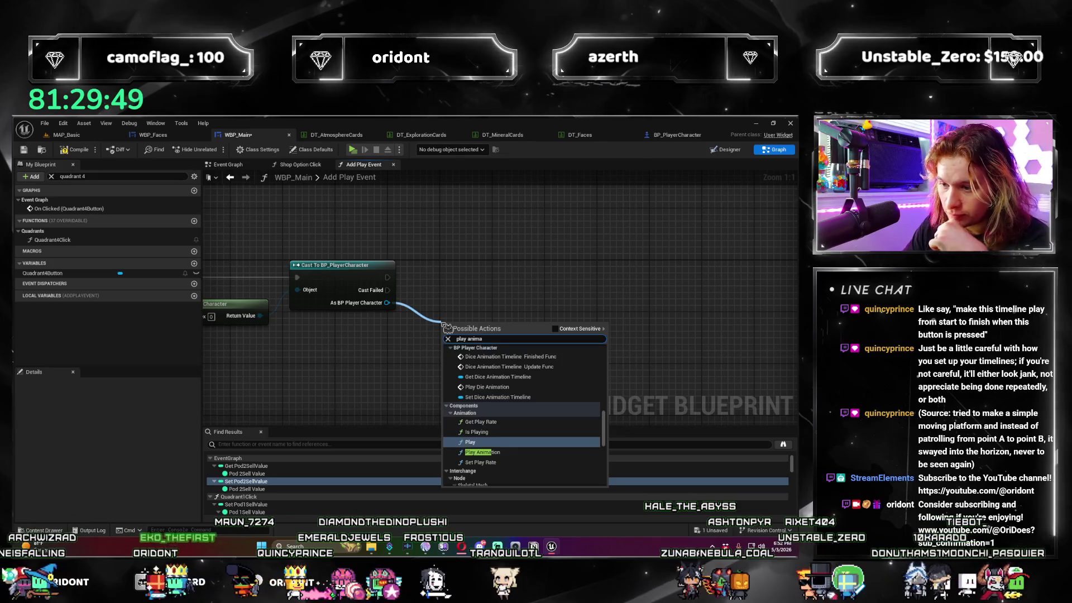
{"action": "key", "text": "Up"}
{"action": "key", "text": "Up"}
{"action": "key", "text": "Up"}
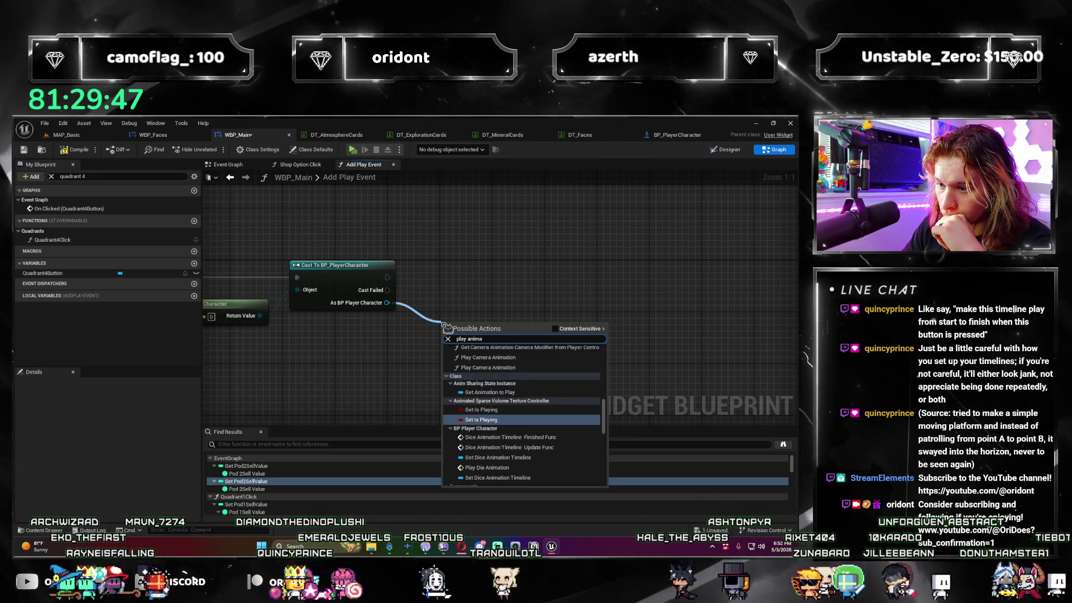
{"action": "key", "text": "Down"}
{"action": "key", "text": "BackSpace"}
{"action": "key", "text": "BackSpace"}
{"action": "key", "text": "BackSpace"}
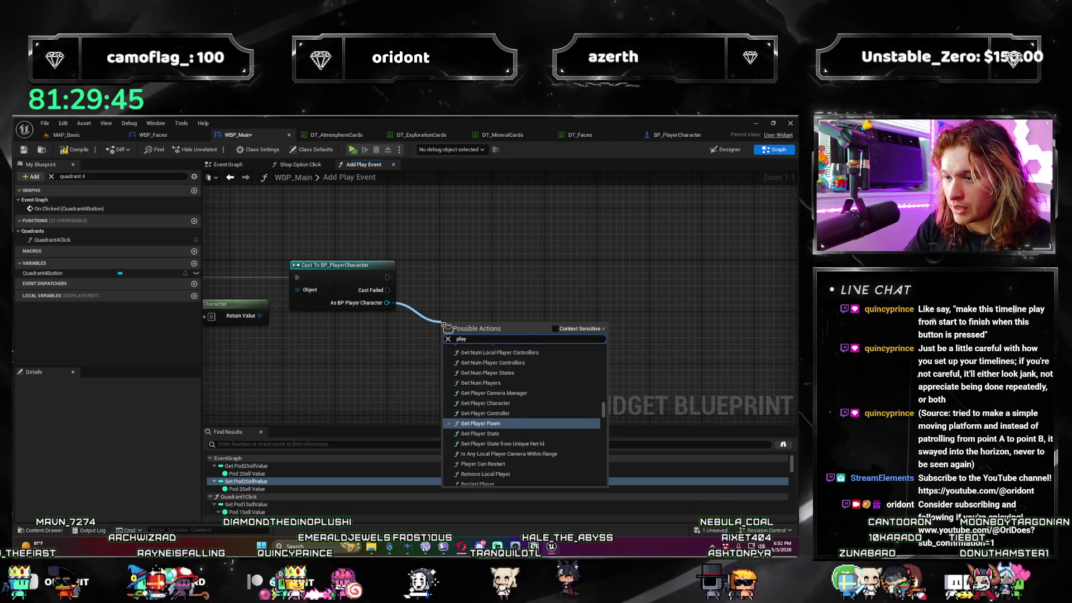
{"action": "type", "text": " dice"}
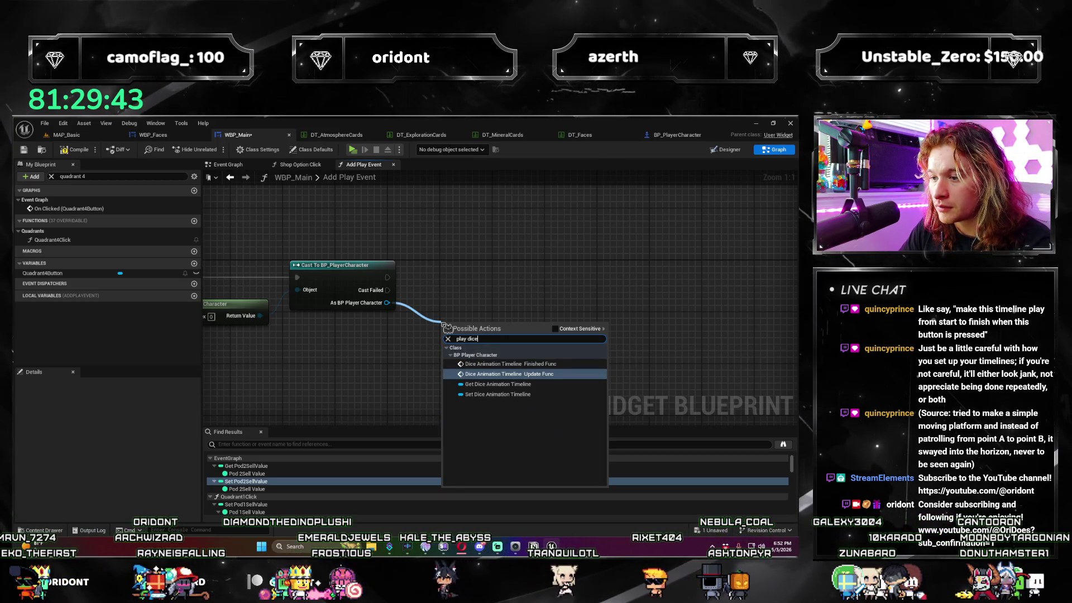
{"action": "key", "text": "Return"}
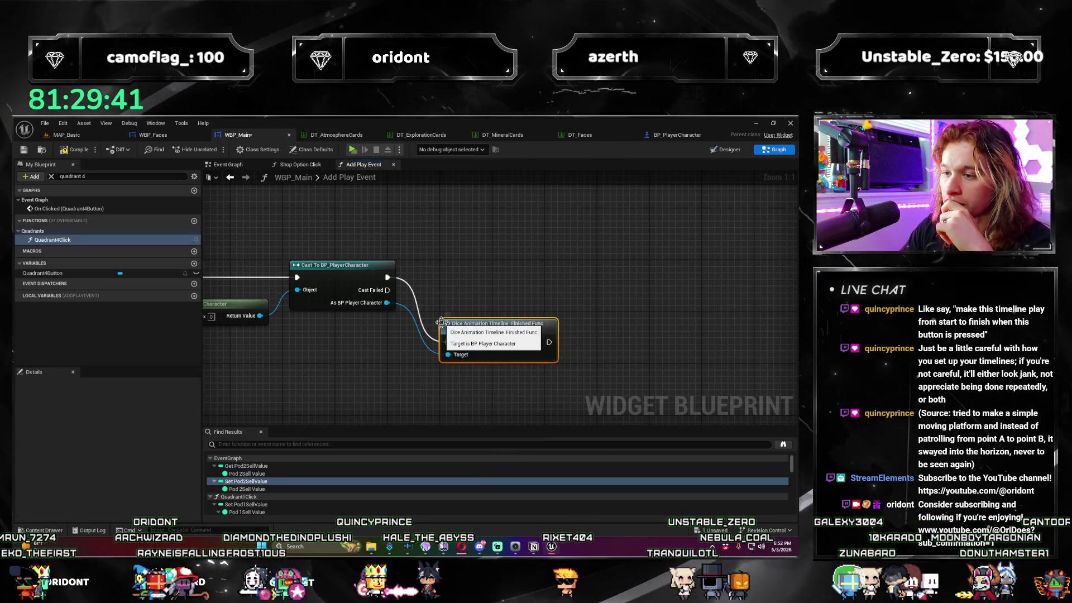
Zoom out and back in on the cast chain, then view BP_PlayerCharacter's Event Graph.
{"action": "scroll", "coordinate": [561, 341], "scroll_direction": "down", "scroll_amount": 5}
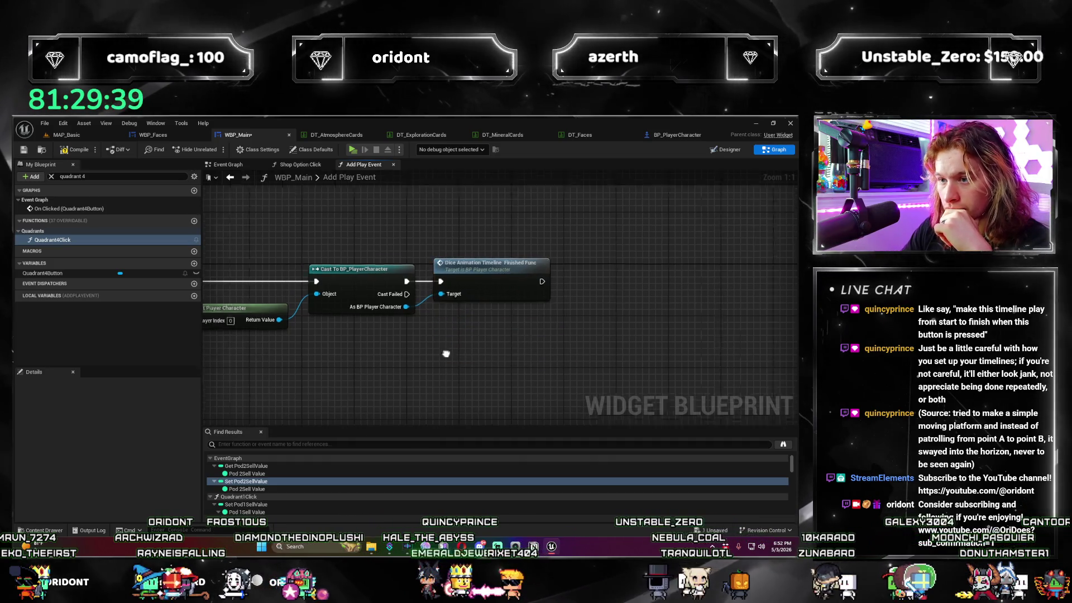
{"action": "scroll", "coordinate": [561, 341], "scroll_direction": "up", "scroll_amount": 2}
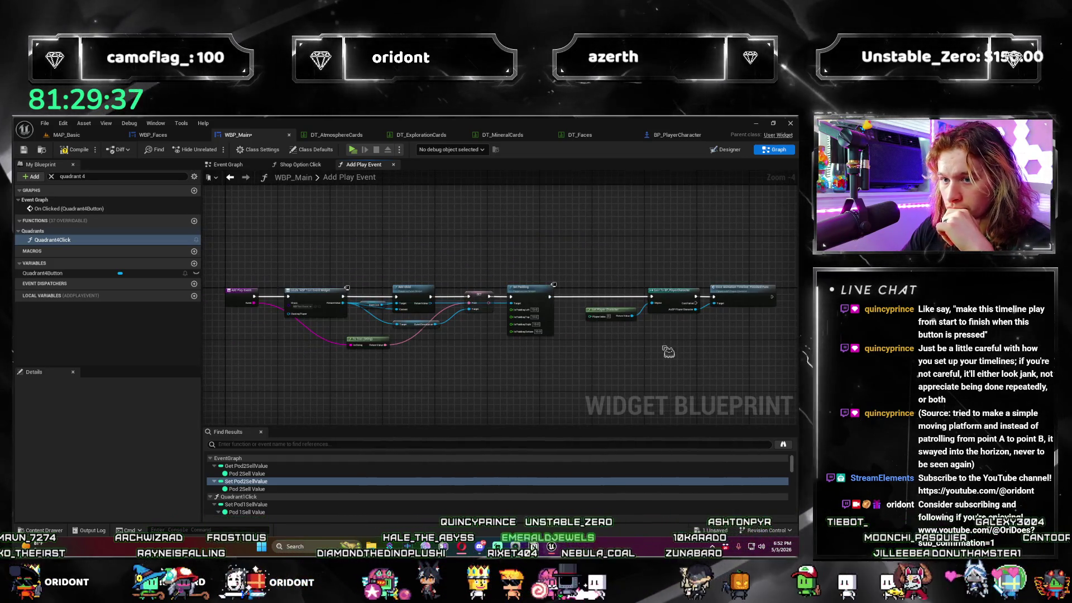
{"action": "scroll", "coordinate": [615, 357], "scroll_direction": "down", "scroll_amount": 1}
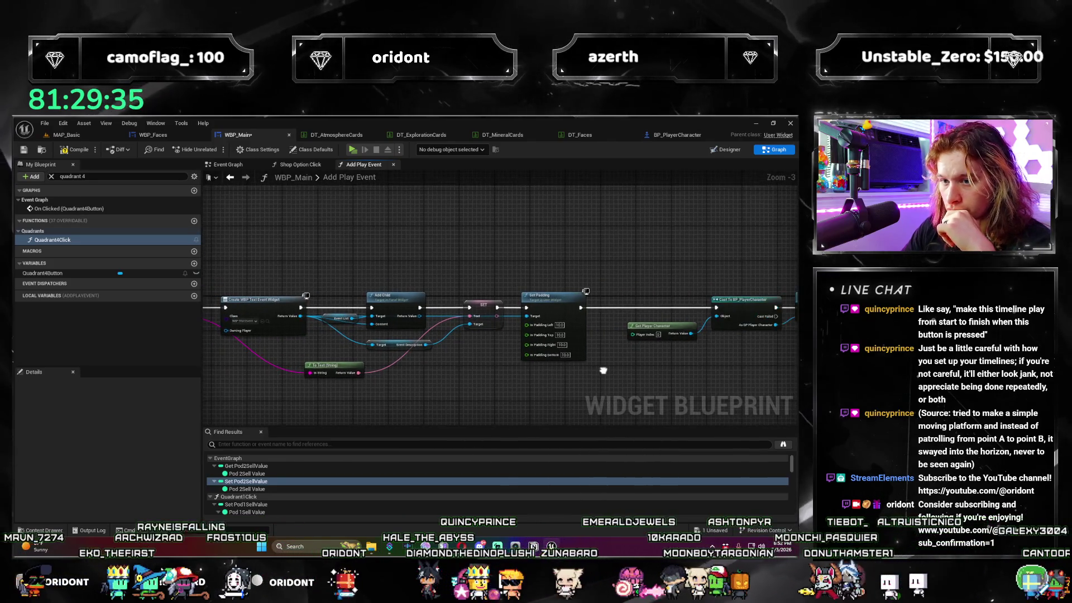
{"action": "left_click_drag", "start_coordinate": [636, 383], "coordinate": [383, 333]}
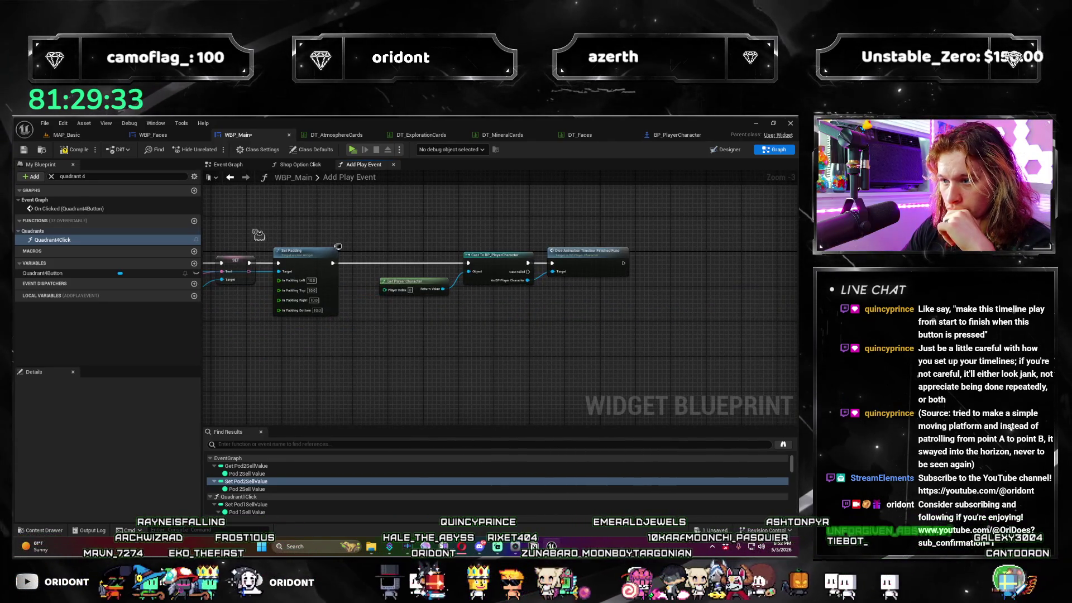
{"action": "scroll", "coordinate": [405, 303], "scroll_direction": "up", "scroll_amount": 3}
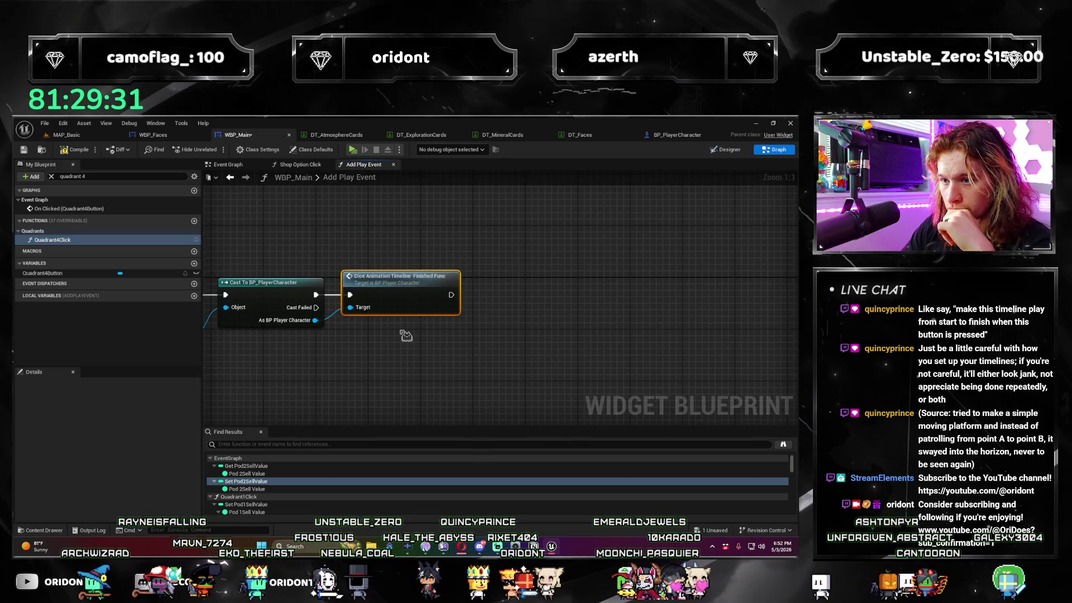
{"action": "left_click", "coordinate": [677, 135]}
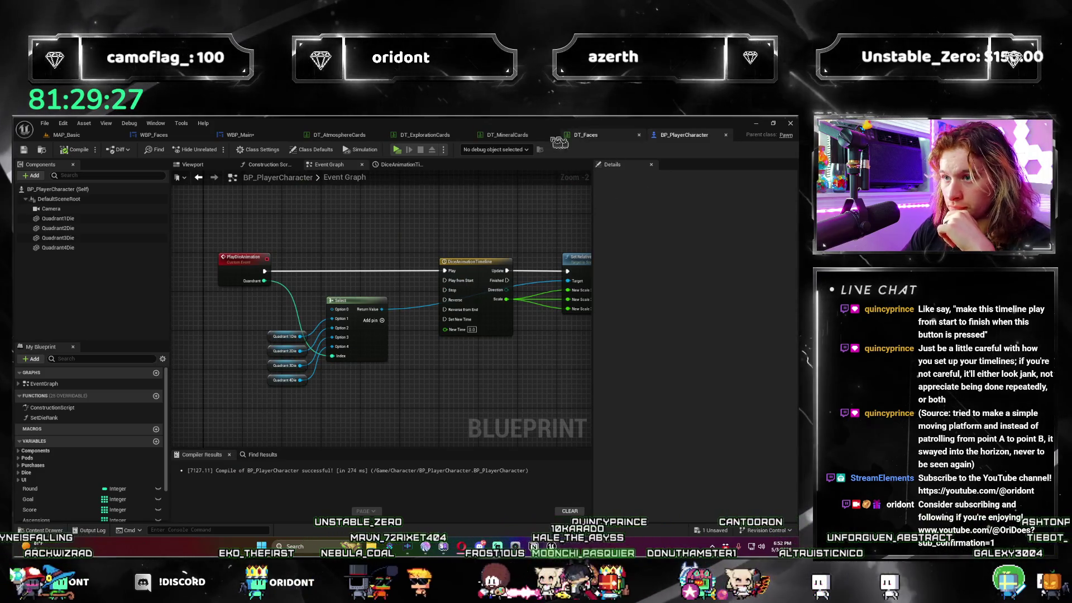
Compare WBP_Main's Add Play Event with BP_PlayerCharacter's DiceAnimationTimeline, then return to WBP_Main.
{"action": "left_click", "coordinate": [240, 134]}
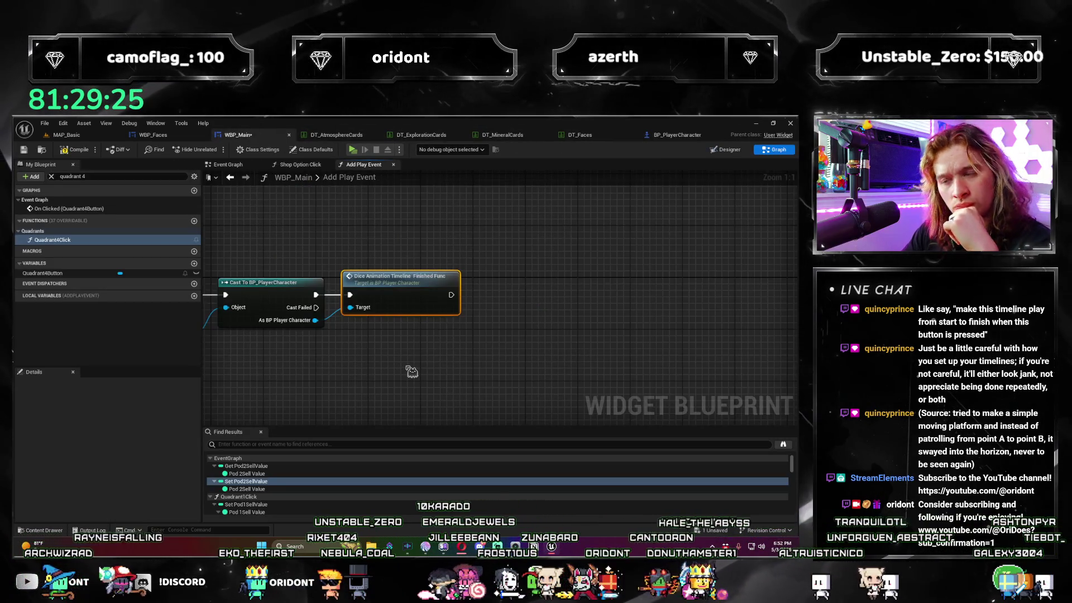
{"action": "left_click", "coordinate": [678, 135]}
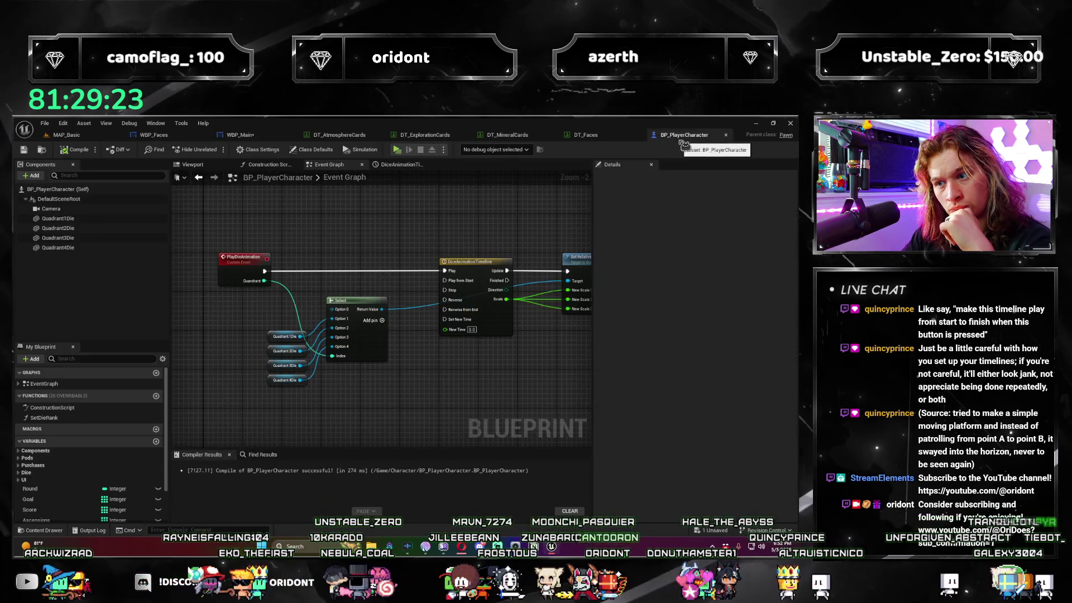
{"action": "left_click_drag", "start_coordinate": [476, 384], "coordinate": [390, 382]}
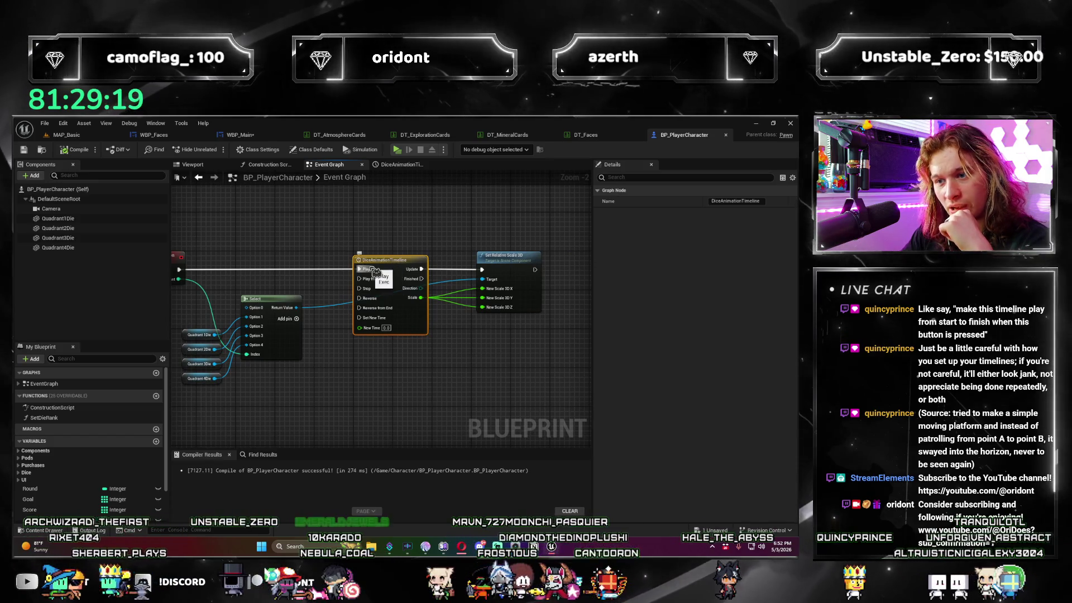
{"action": "mouse_move", "coordinate": [347, 306]}
{"action": "left_mouse_down"}
{"action": "mouse_move", "coordinate": [457, 292]}
{"action": "mouse_move", "coordinate": [361, 301]}
{"action": "left_mouse_up"}
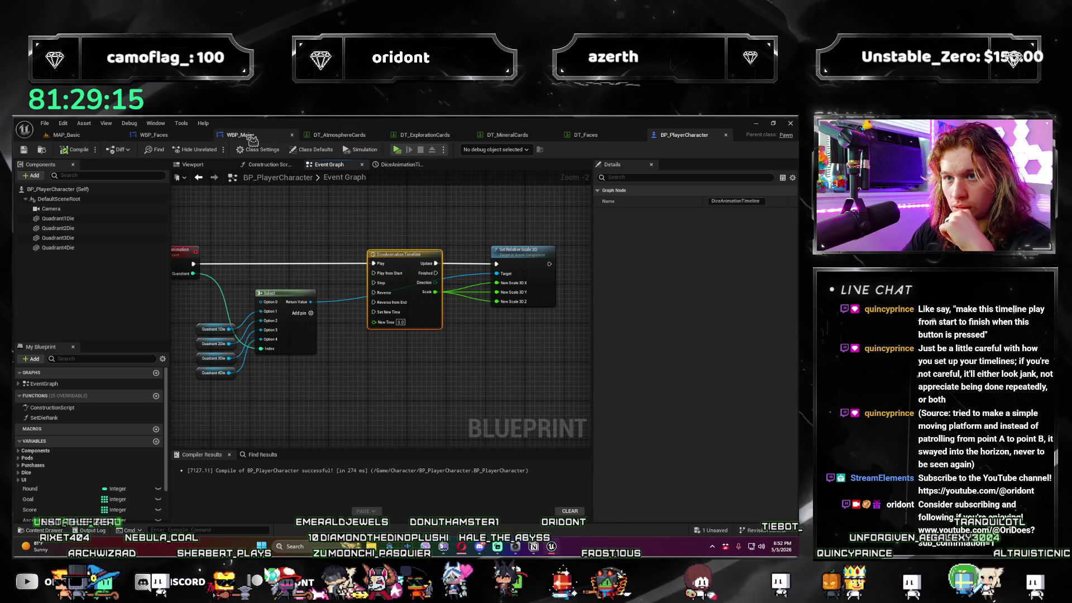
{"action": "left_click", "coordinate": [251, 140]}
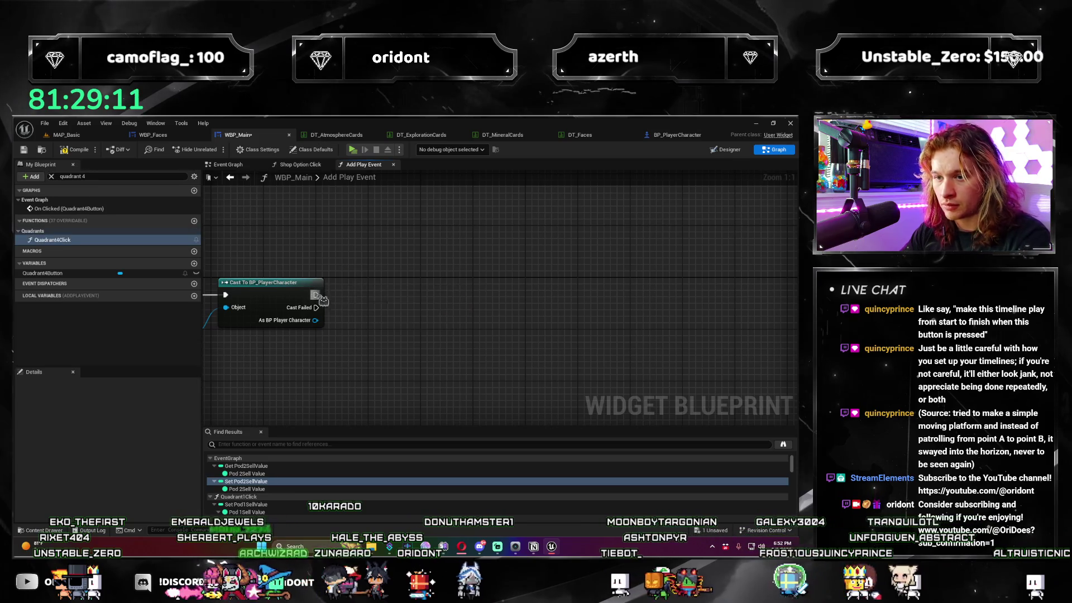
Add Play Die Animation after the cast, targeting As BP Player Character.
{"action": "left_click_drag", "start_coordinate": [316, 295], "coordinate": [357, 298]}
{"action": "type", "text": "play die an"}
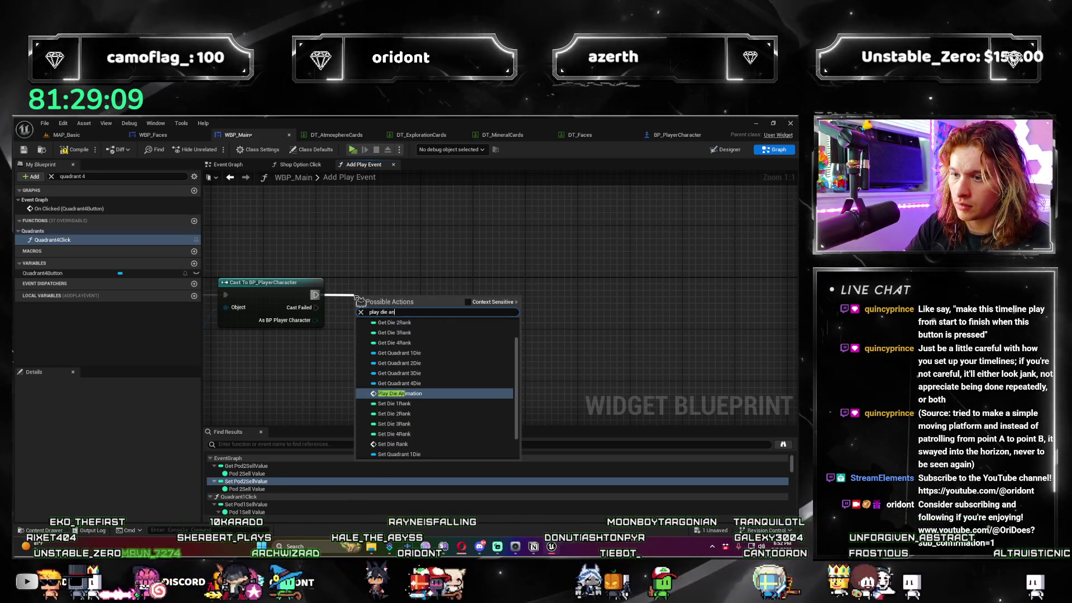
{"action": "type", "text": "imat"}
{"action": "mouse_move", "coordinate": [402, 304]}
{"action": "left_mouse_down"}
{"action": "mouse_move", "coordinate": [421, 284]}
{"action": "mouse_move", "coordinate": [327, 324]}
{"action": "left_mouse_up"}
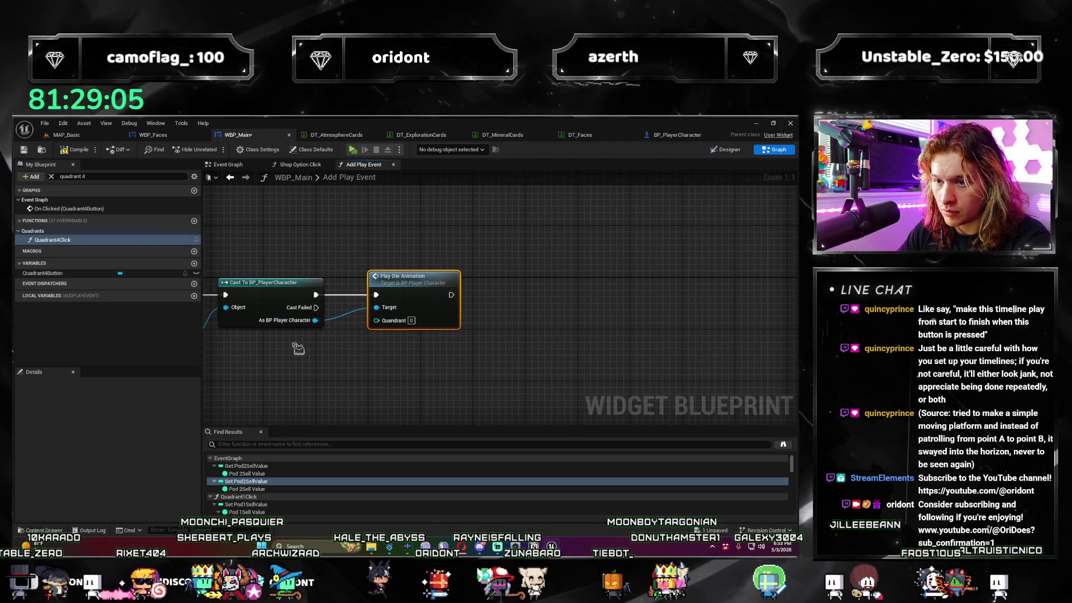
{"action": "scroll", "coordinate": [298, 349], "scroll_direction": "down", "scroll_amount": 3}
{"action": "scroll", "coordinate": [442, 375], "scroll_direction": "up", "scroll_amount": 1}
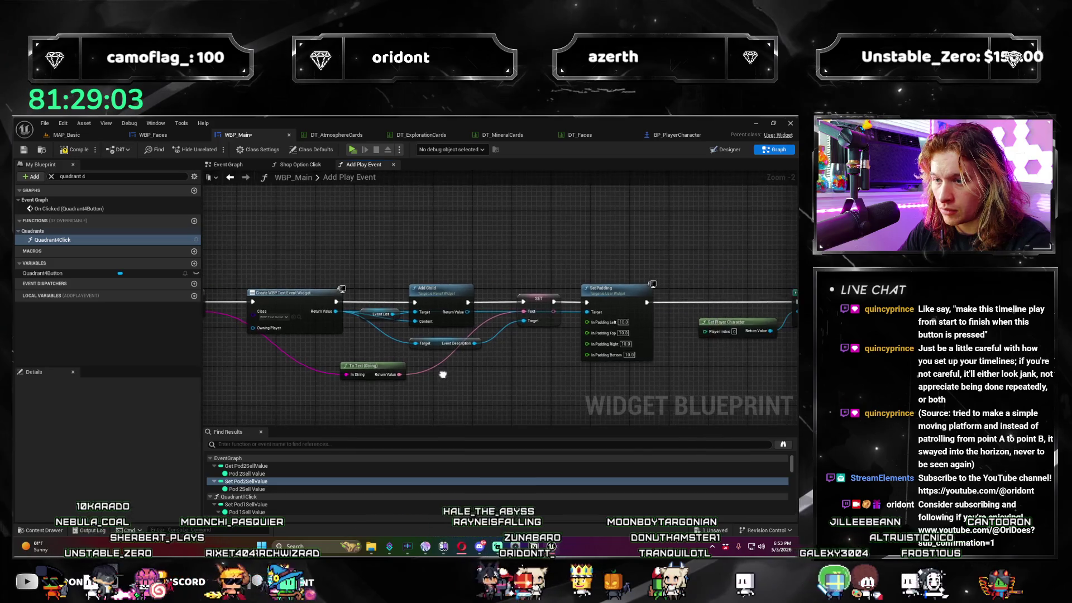
{"action": "left_click_drag", "start_coordinate": [442, 374], "coordinate": [507, 362]}
{"action": "left_click", "coordinate": [275, 278]}
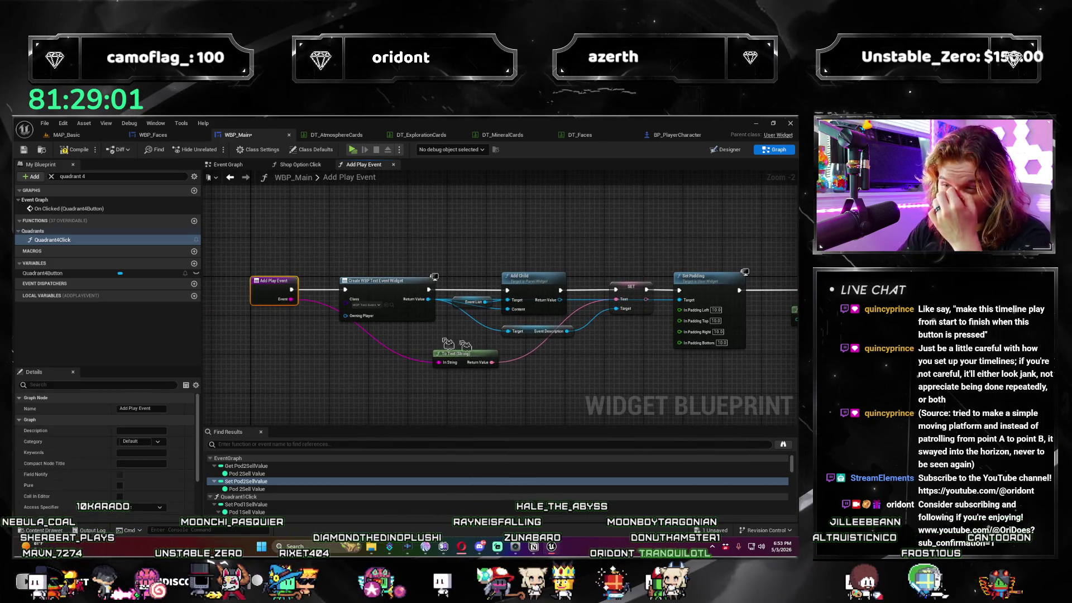
{"action": "scroll", "coordinate": [497, 297], "scroll_direction": "up", "scroll_amount": 2}
Set Quandrant to 1, compile WBP_Main, and inspect the cast node's warning.
{"action": "left_click", "coordinate": [488, 289]}
{"action": "type", "text": "1"}
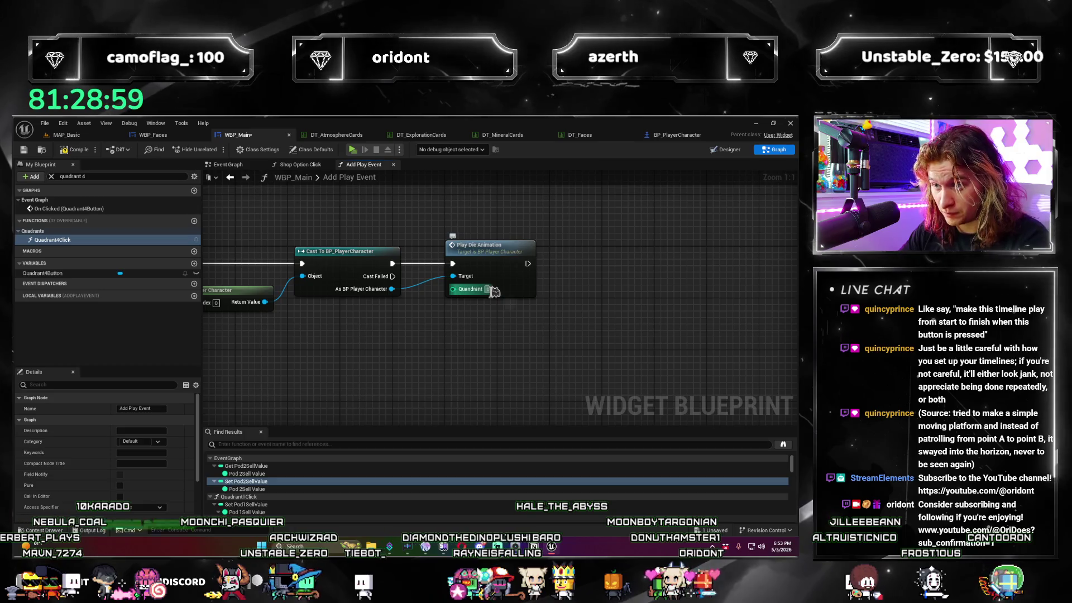
{"action": "left_click", "coordinate": [510, 354]}
{"action": "key", "text": "F7"}
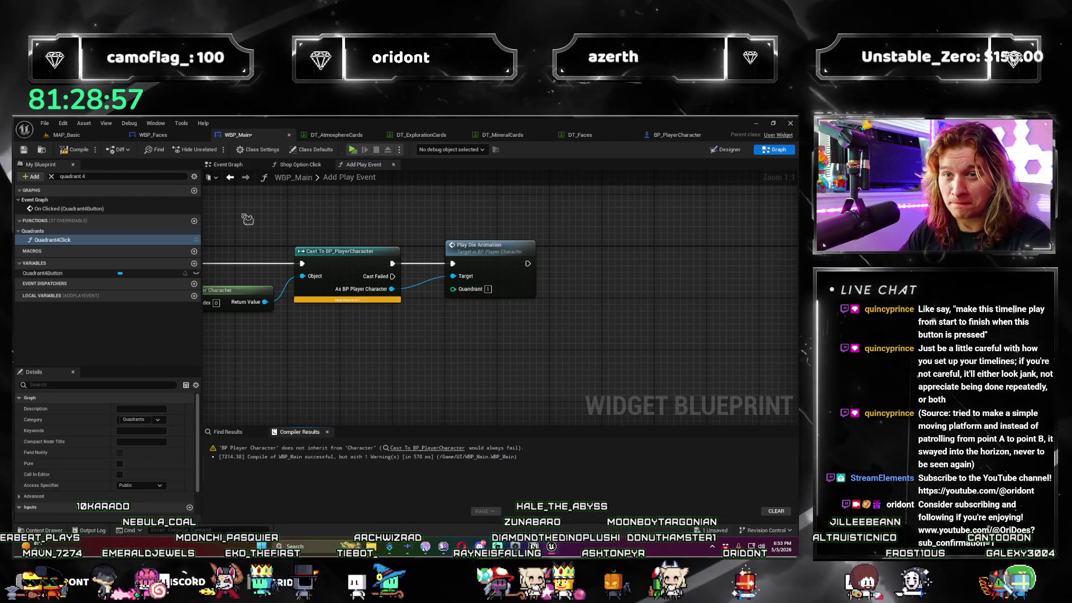
{"action": "left_click", "coordinate": [358, 301]}
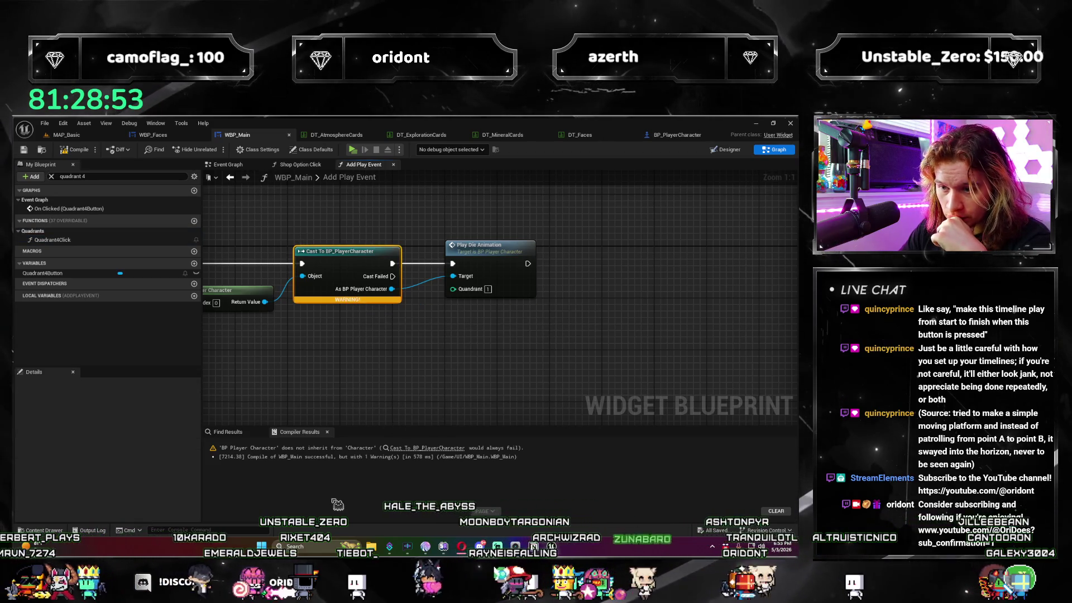
{"action": "left_click", "coordinate": [424, 448]}
Feed Get Player Character into the cast's Object input and compile WBP_Main.
{"action": "mouse_move", "coordinate": [455, 304]}
{"action": "left_mouse_down"}
{"action": "mouse_move", "coordinate": [335, 326]}
{"action": "mouse_move", "coordinate": [328, 351]}
{"action": "left_mouse_up"}
{"action": "type", "text": "get player chara"}
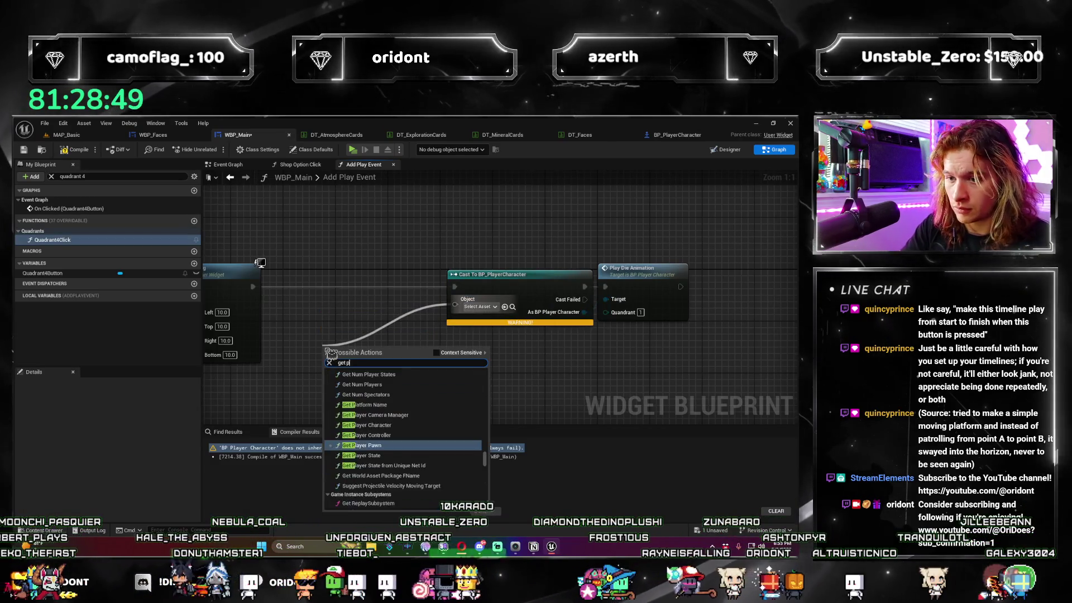
{"action": "key", "text": "Up"}
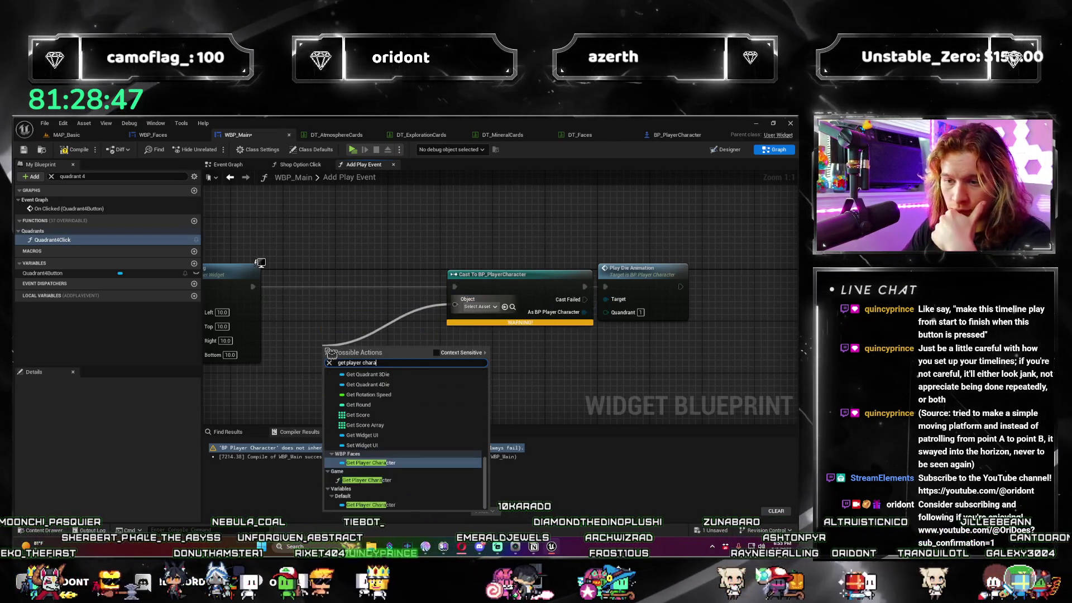
{"action": "key", "text": "Down"}
{"action": "key", "text": "Return"}
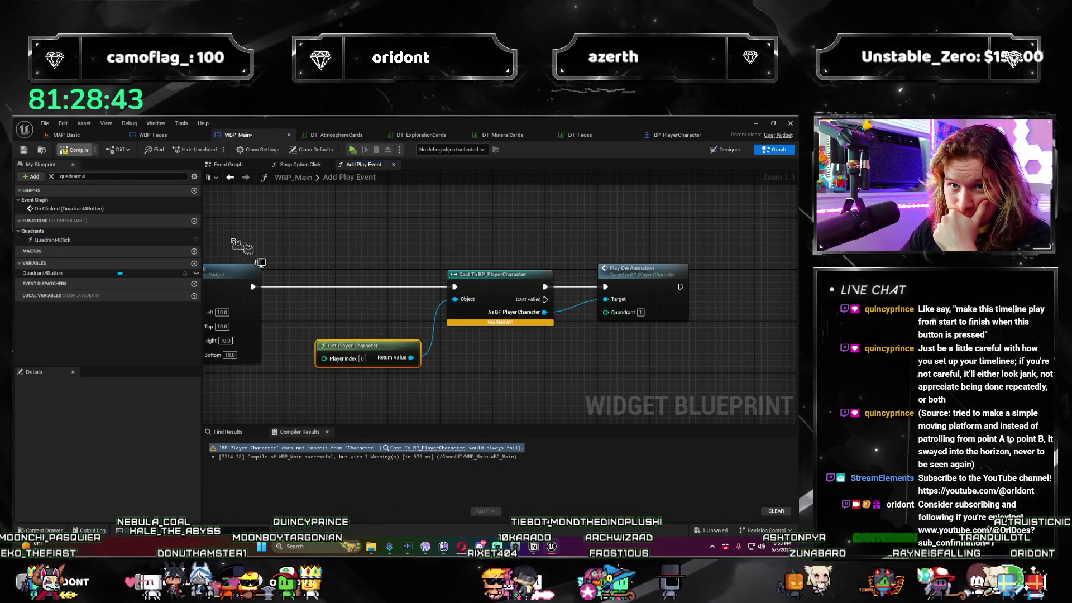
{"action": "key", "text": "F7"}
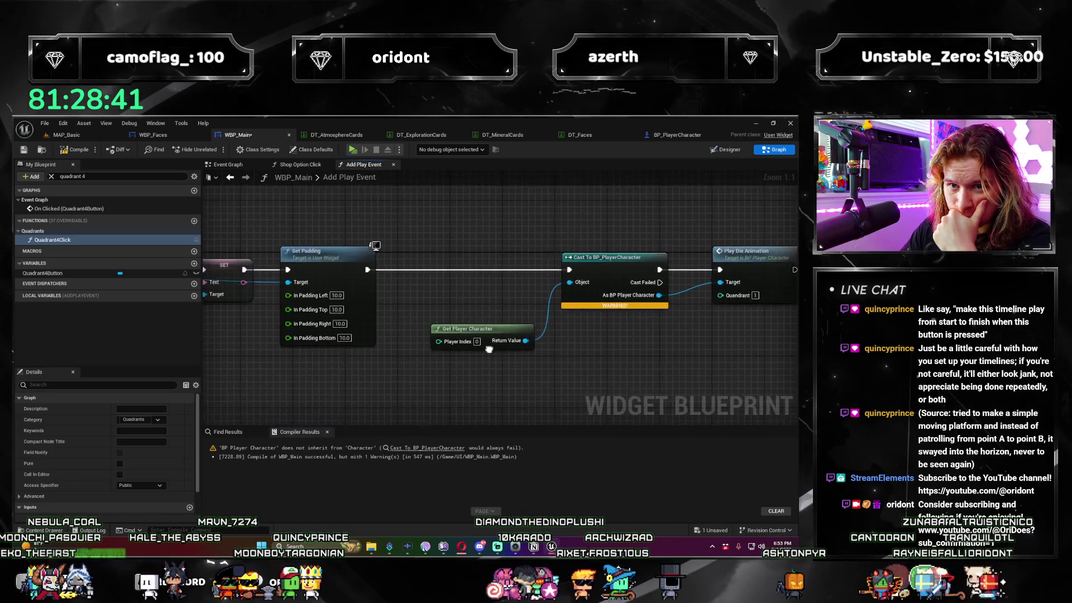
Wire a Player Character getter into Play Die Animation's Target, delete the cast, save, and test-play.
{"action": "right_click", "coordinate": [439, 349]}
{"action": "type", "text": "get player chara"}
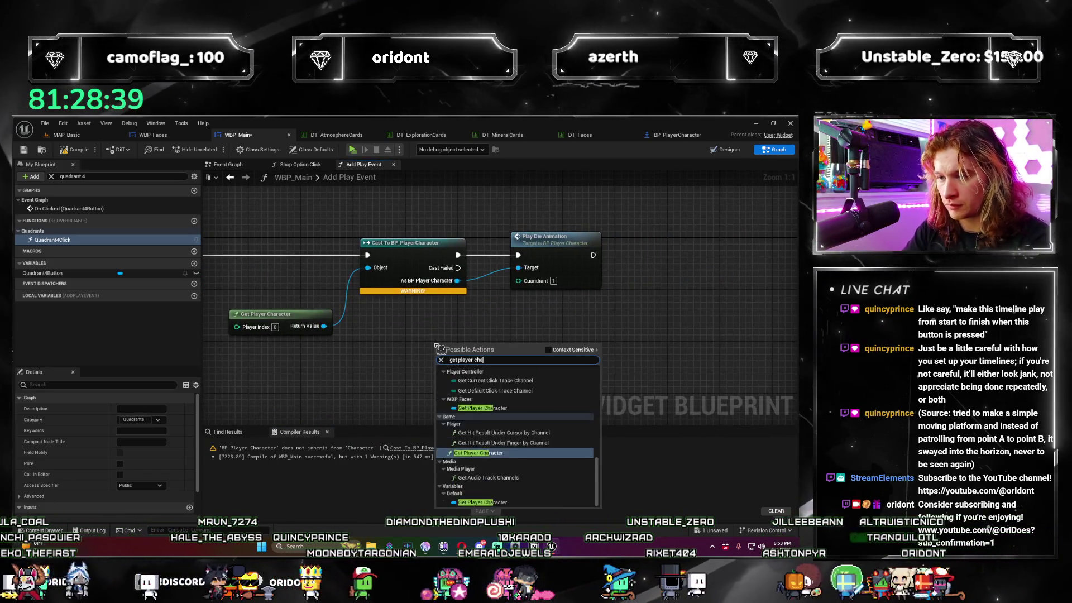
{"action": "key", "text": "Return"}
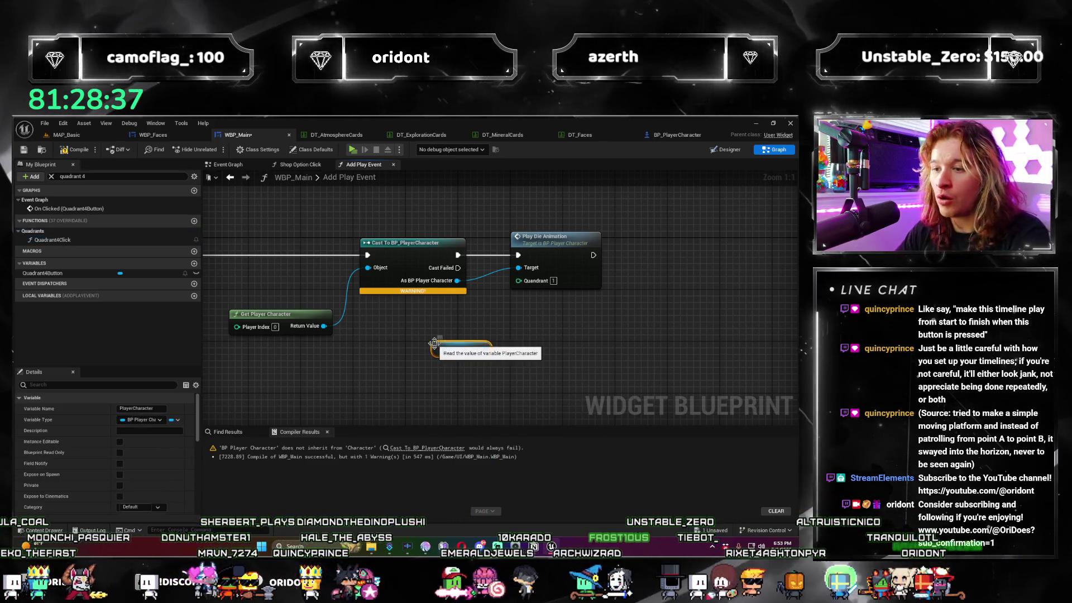
{"action": "left_click_drag", "start_coordinate": [481, 349], "coordinate": [528, 269]}
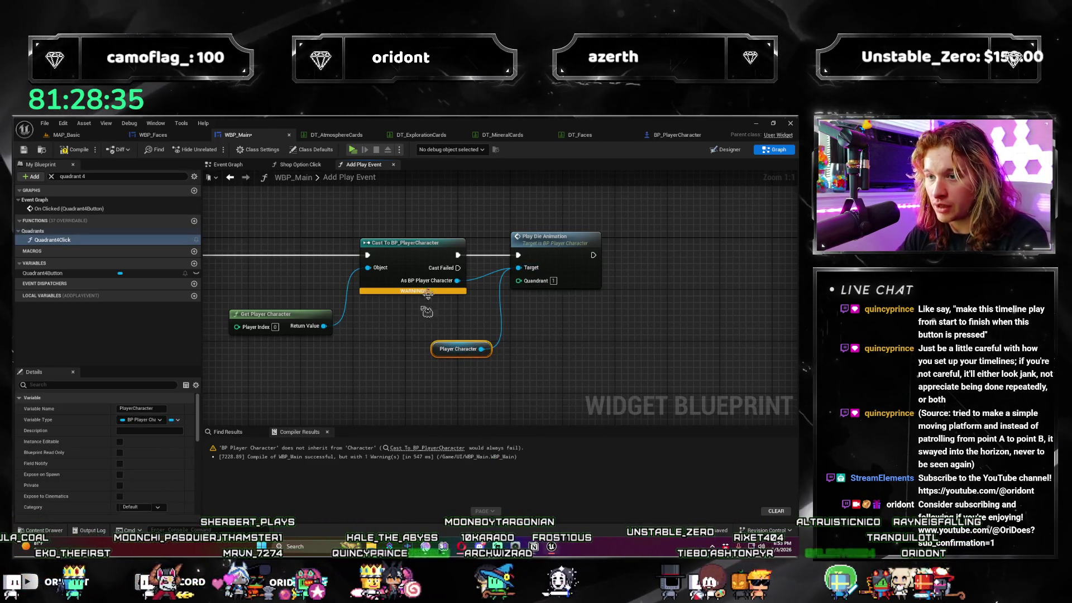
{"action": "key", "text": "Delete"}
{"action": "left_click_drag", "start_coordinate": [549, 362], "coordinate": [350, 315]}
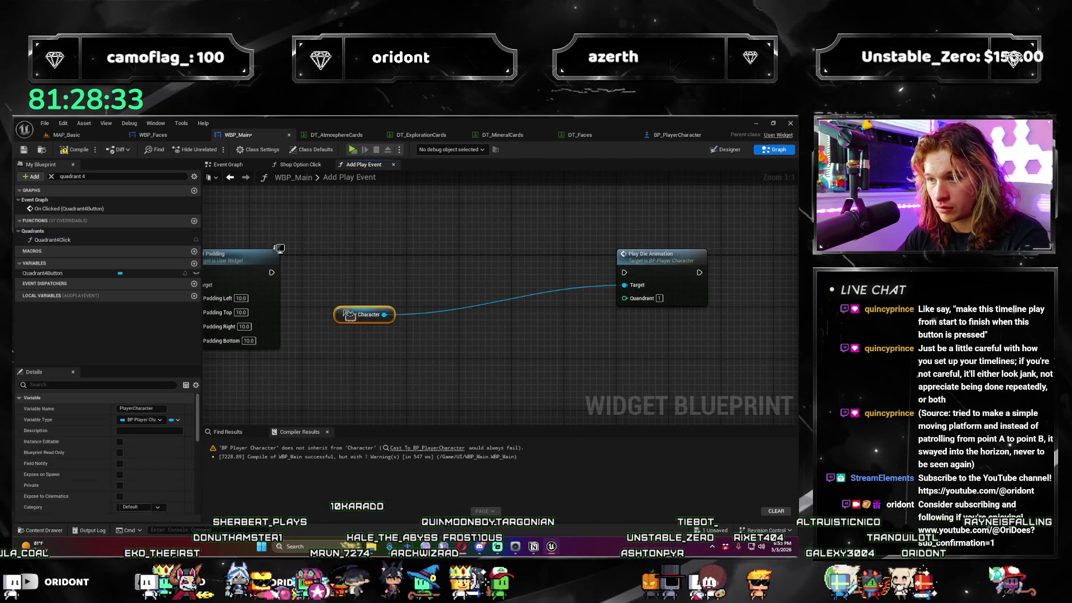
{"action": "left_click_drag", "start_coordinate": [654, 257], "coordinate": [426, 269]}
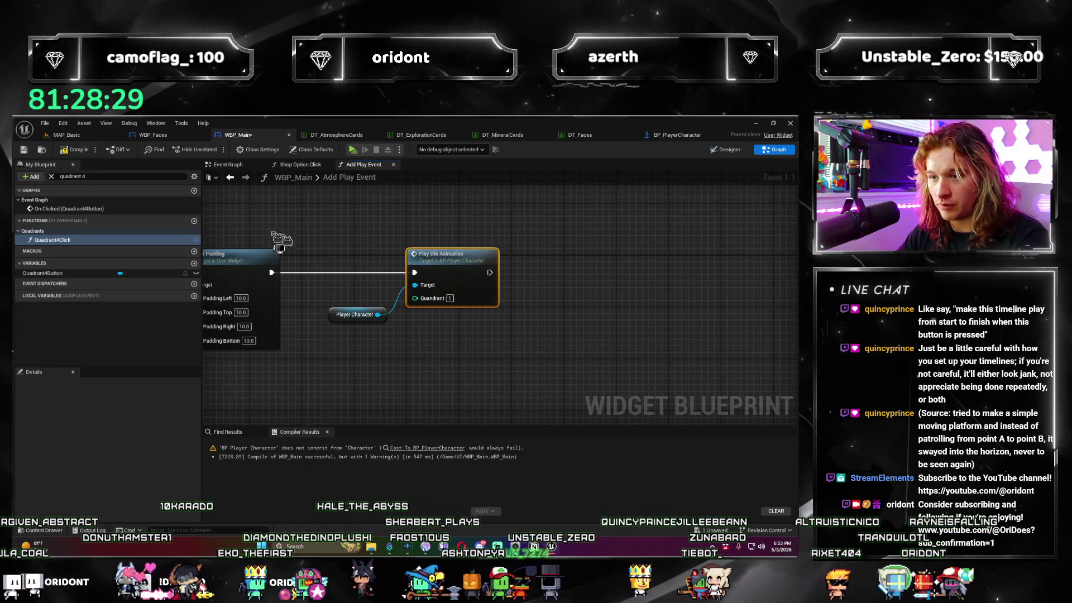
{"action": "key", "text": "ctrl+s"}
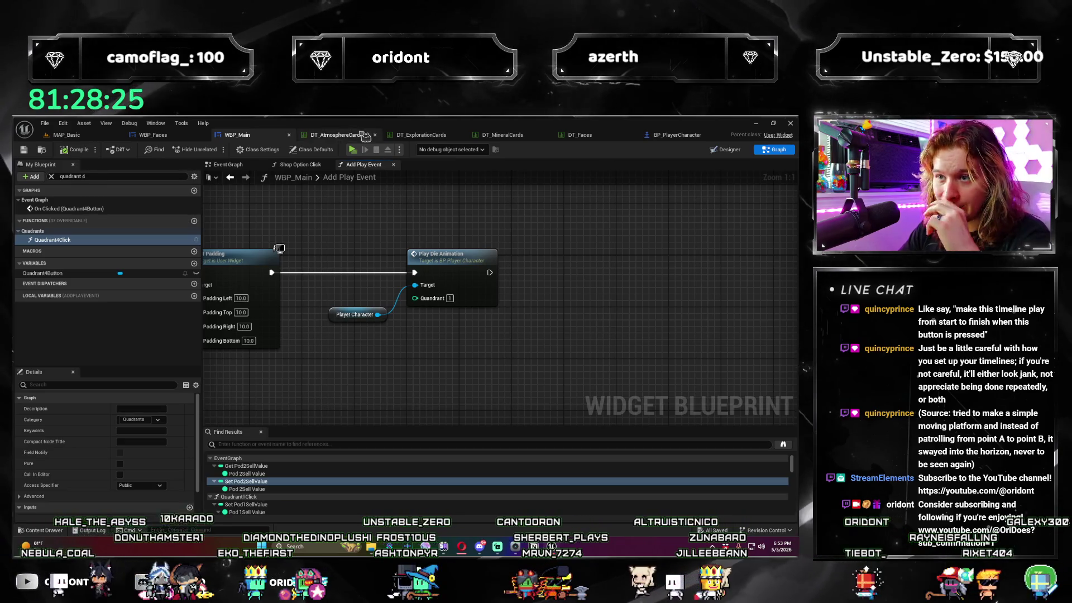
{"action": "left_click", "coordinate": [354, 151]}
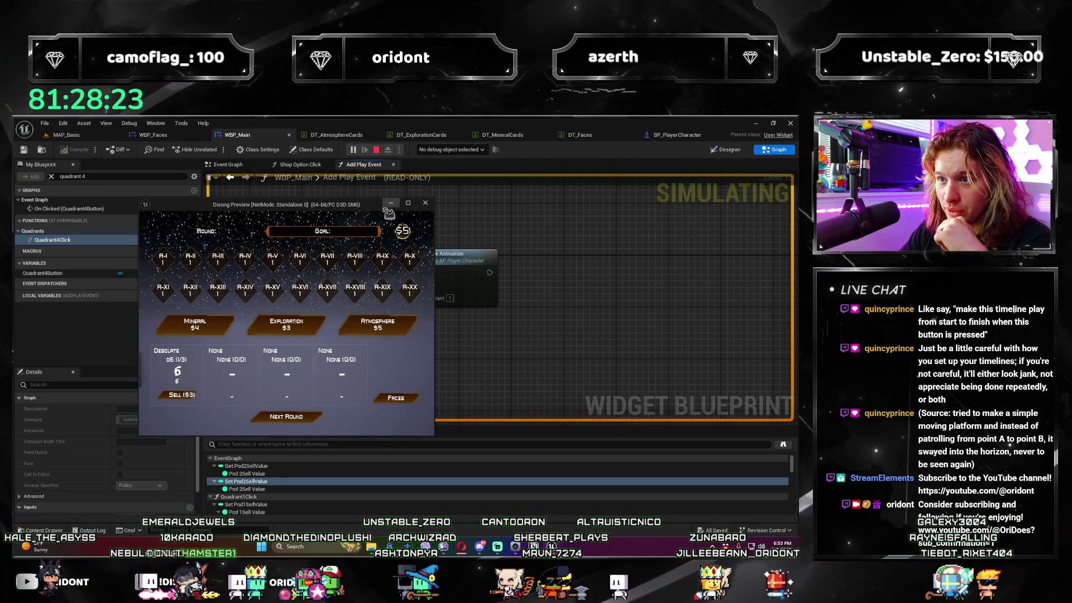
{"action": "left_click", "coordinate": [408, 202]}
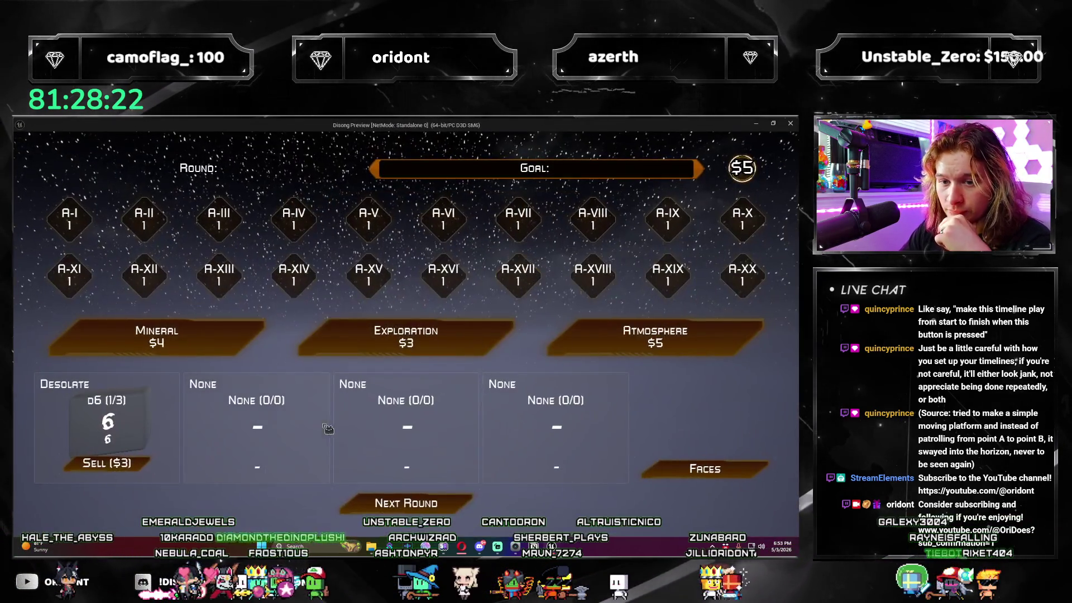
{"action": "left_click", "coordinate": [445, 509]}
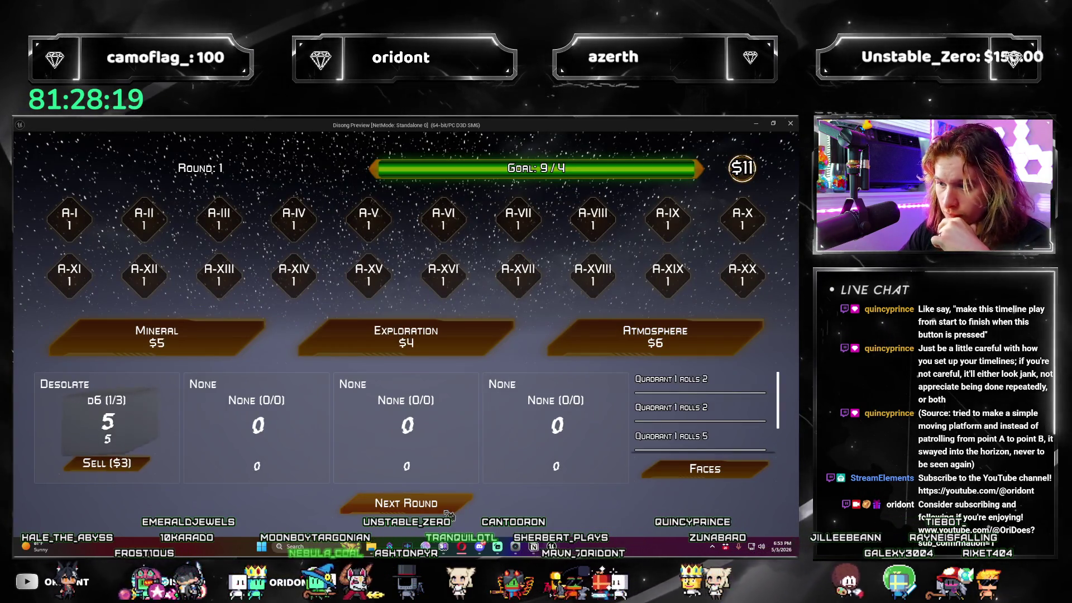
{"action": "left_click", "coordinate": [655, 338]}
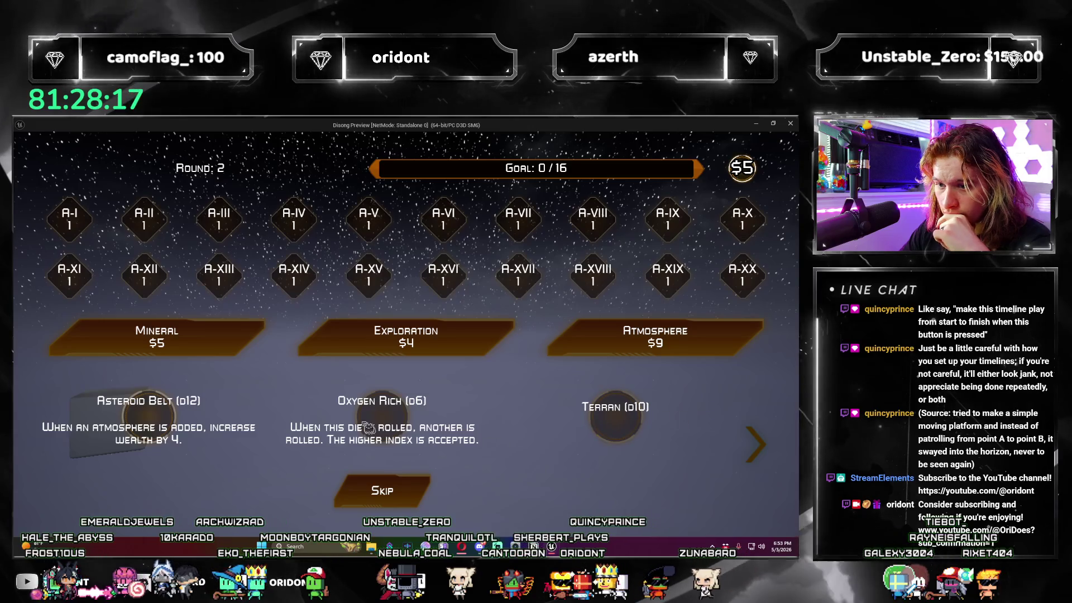
{"action": "left_click", "coordinate": [70, 439]}
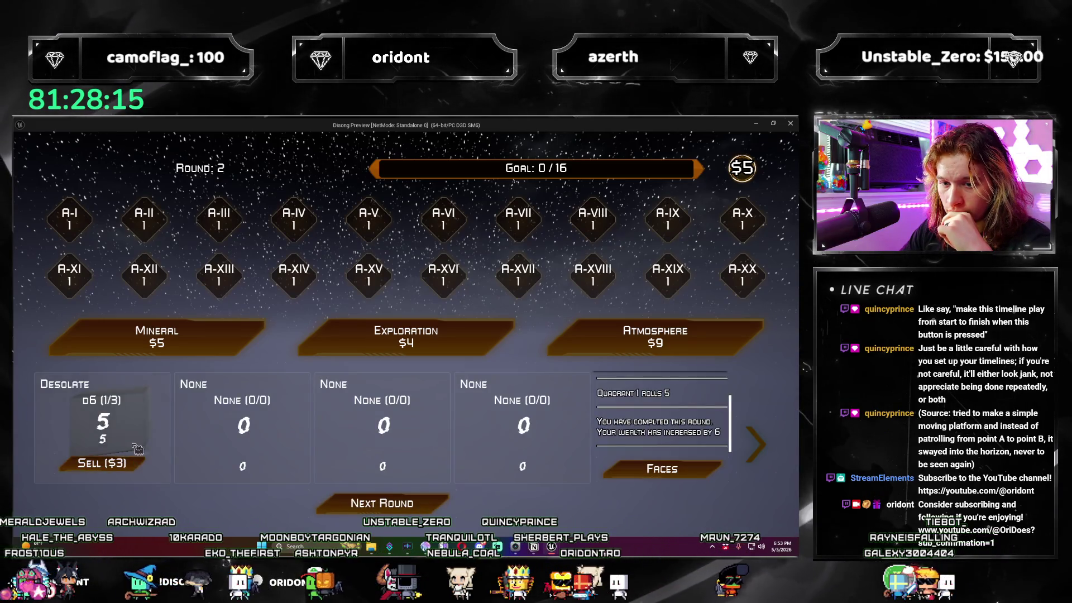
{"action": "left_click", "coordinate": [132, 464]}
{"action": "left_click", "coordinate": [452, 507]}
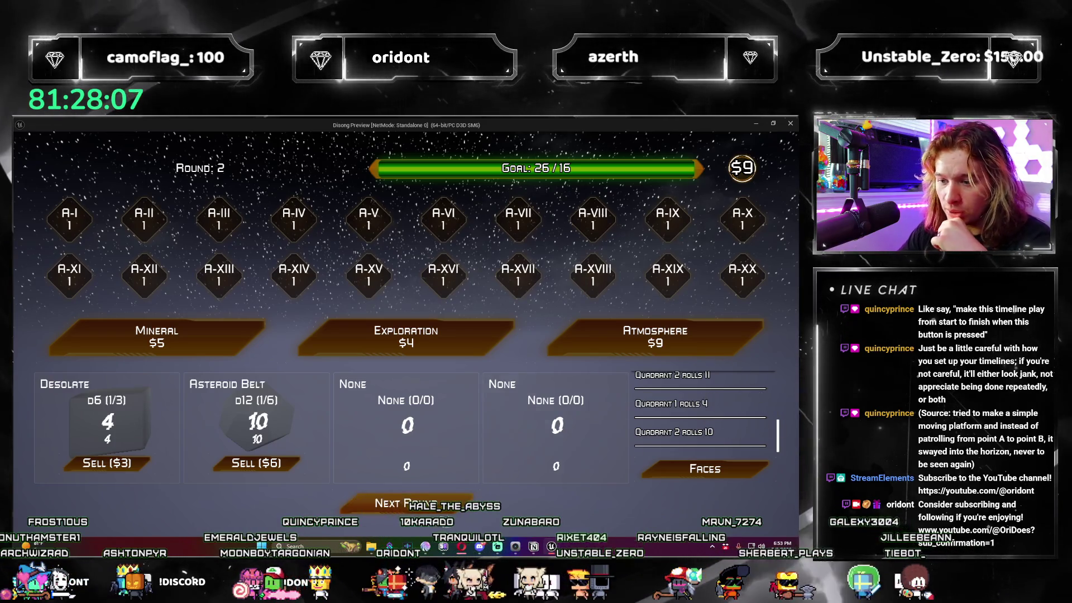
{"action": "left_click", "coordinate": [455, 502]}
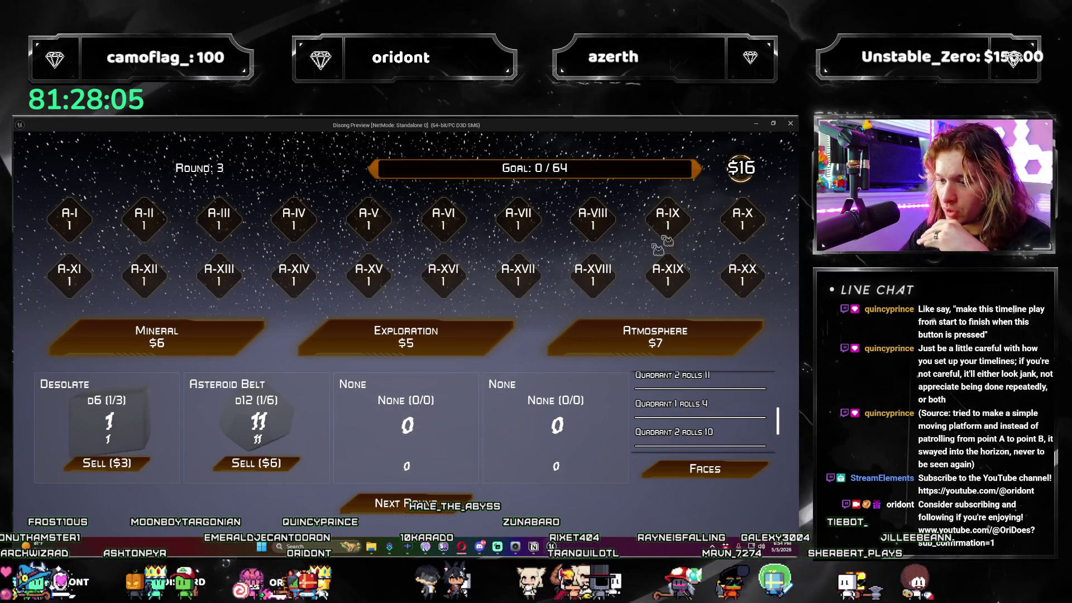
{"action": "left_click", "coordinate": [789, 125]}
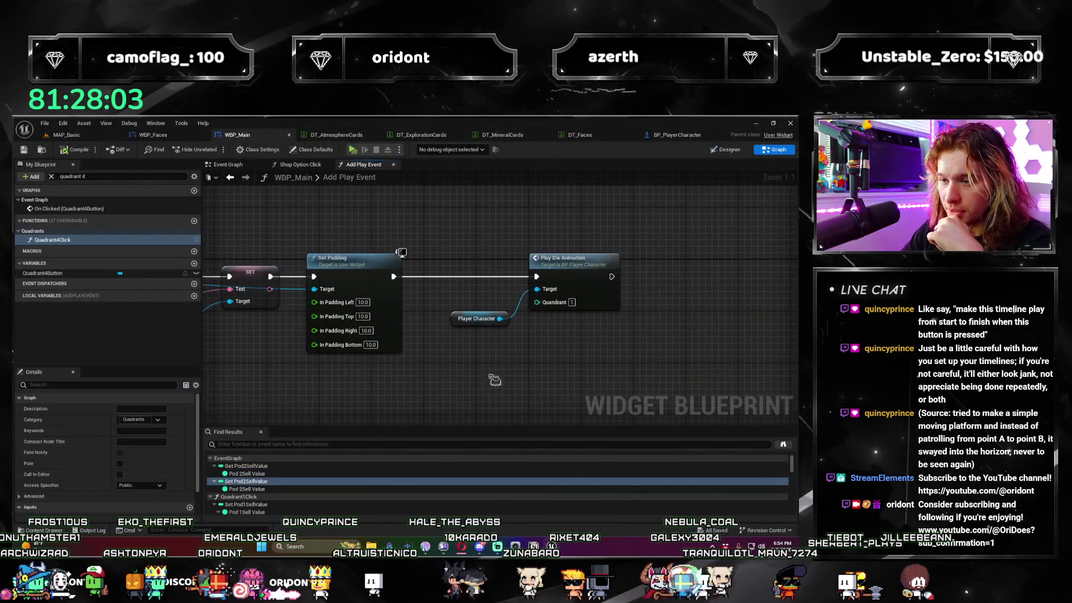
Open Play Die Animation's definition in BP_PlayerCharacter and inspect Set Relative Scale 3D.
{"action": "left_click", "coordinate": [531, 277]}
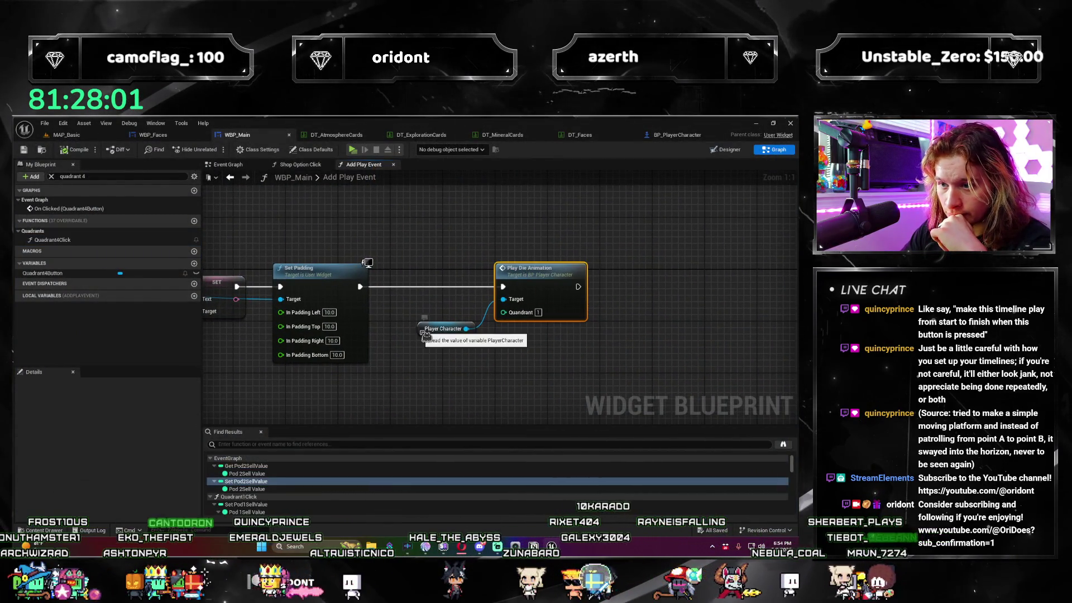
{"action": "left_click_drag", "start_coordinate": [425, 335], "coordinate": [425, 323]}
{"action": "double_click", "coordinate": [516, 280]}
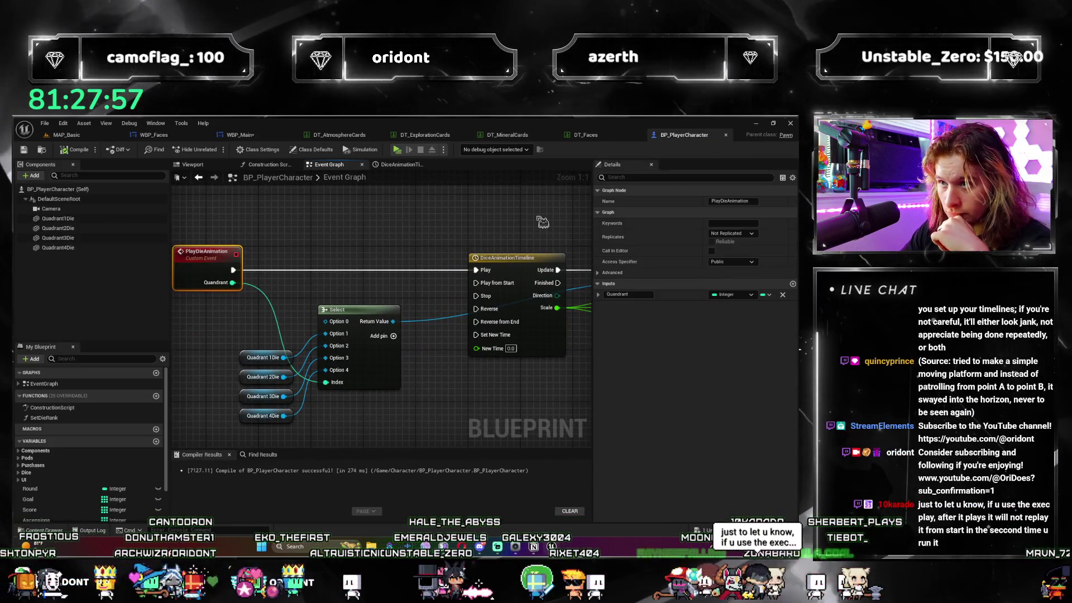
{"action": "scroll", "coordinate": [422, 333], "scroll_direction": "up", "scroll_amount": 1}
{"action": "scroll", "coordinate": [421, 334], "scroll_direction": "down", "scroll_amount": 2}
{"action": "mouse_move", "coordinate": [421, 333]}
{"action": "left_mouse_down"}
{"action": "mouse_move", "coordinate": [297, 427]}
{"action": "mouse_move", "coordinate": [458, 392]}
{"action": "left_mouse_up"}
{"action": "left_click", "coordinate": [447, 320]}
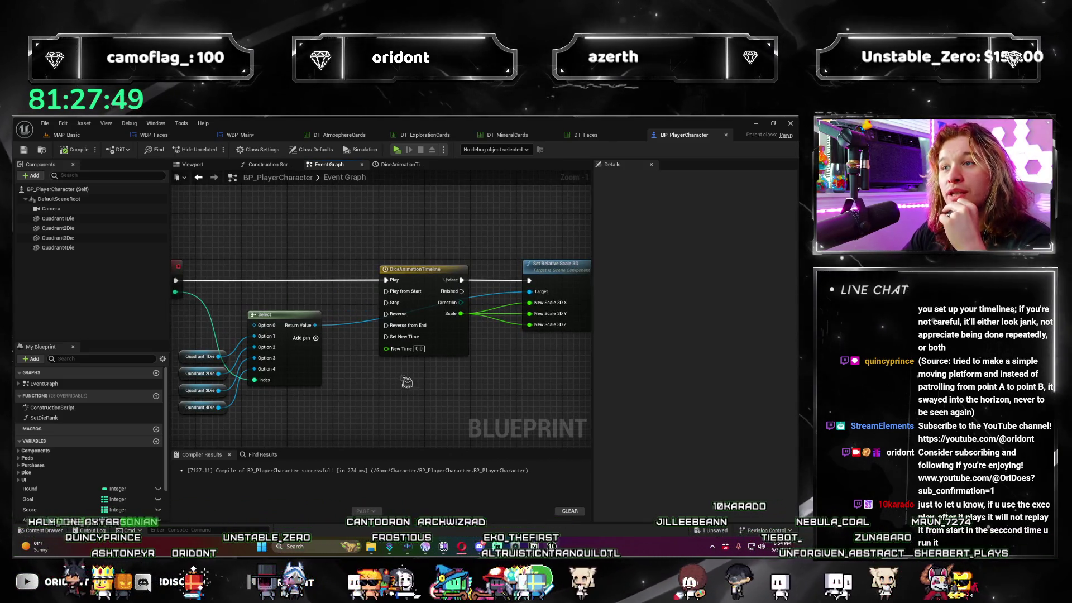
Rewire the PlayDieAnimation event to the timeline's Play from Start pin and tidy the Select nodes.
{"action": "mouse_move", "coordinate": [444, 373]}
{"action": "left_mouse_down"}
{"action": "mouse_move", "coordinate": [409, 371]}
{"action": "mouse_move", "coordinate": [390, 349]}
{"action": "left_mouse_up"}
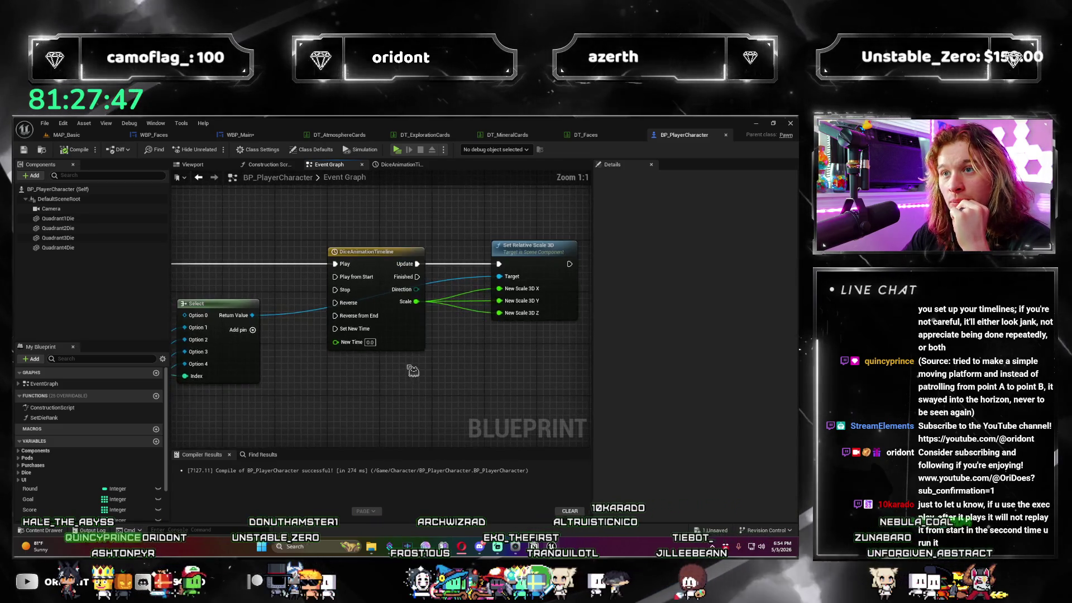
{"action": "scroll", "coordinate": [369, 352], "scroll_direction": "up", "scroll_amount": 1}
{"action": "scroll", "coordinate": [369, 352], "scroll_direction": "down", "scroll_amount": 2}
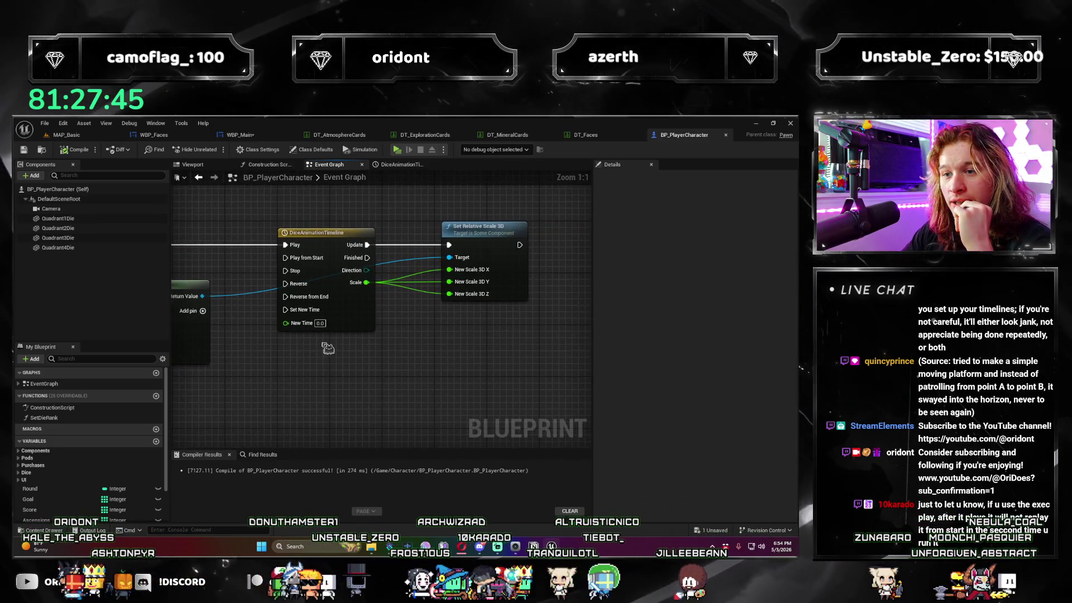
{"action": "scroll", "coordinate": [349, 267], "scroll_direction": "up", "scroll_amount": 2}
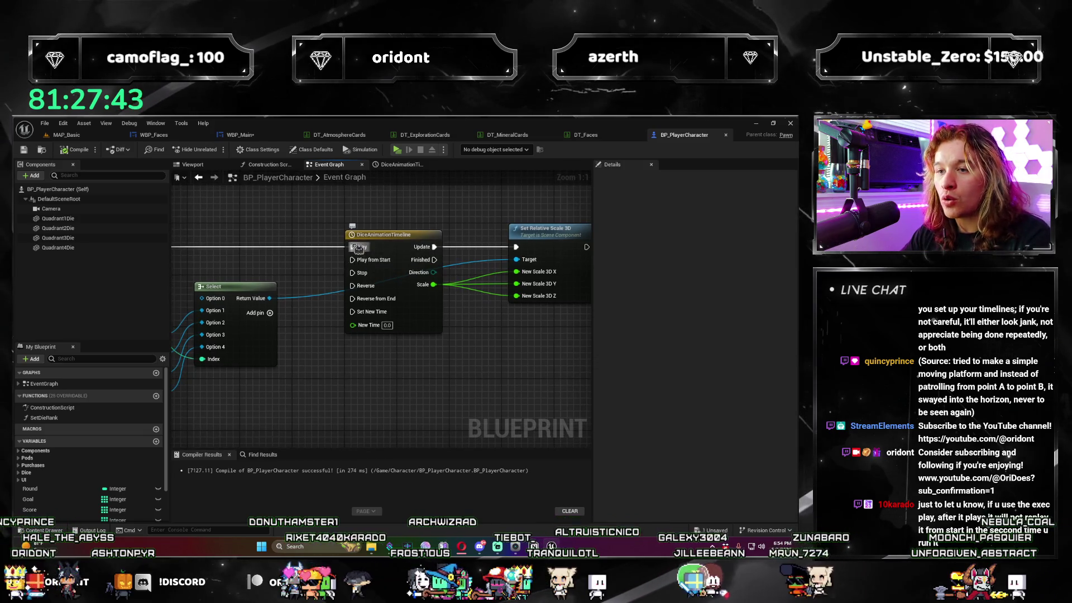
{"action": "left_click_drag", "start_coordinate": [417, 338], "coordinate": [403, 384]}
{"action": "left_click_drag", "start_coordinate": [588, 388], "coordinate": [493, 370]}
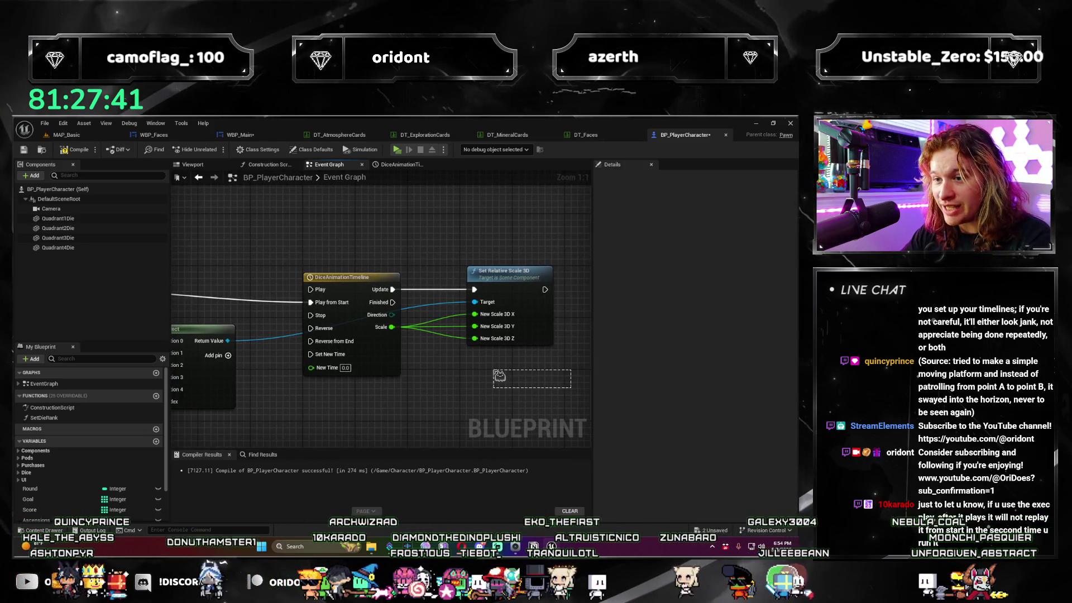
{"action": "left_click_drag", "start_coordinate": [306, 376], "coordinate": [432, 310]}
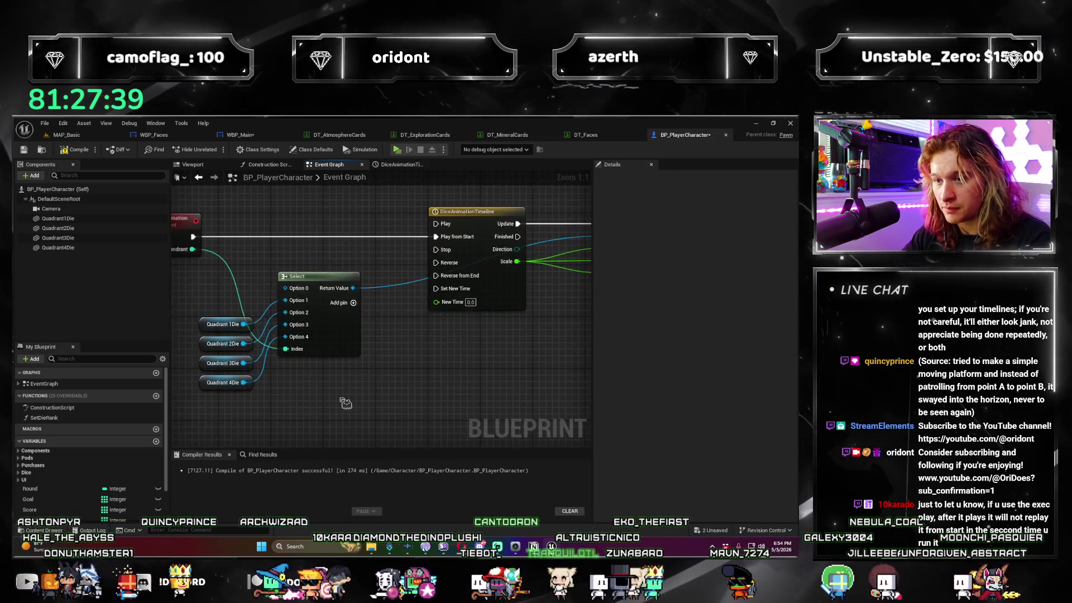
{"action": "left_click_drag", "start_coordinate": [311, 257], "coordinate": [310, 270]}
Compile and save BP_PlayerCharacter, then launch a test play.
{"action": "left_click", "coordinate": [391, 380]}
{"action": "scroll", "coordinate": [400, 385], "scroll_direction": "down", "scroll_amount": 1}
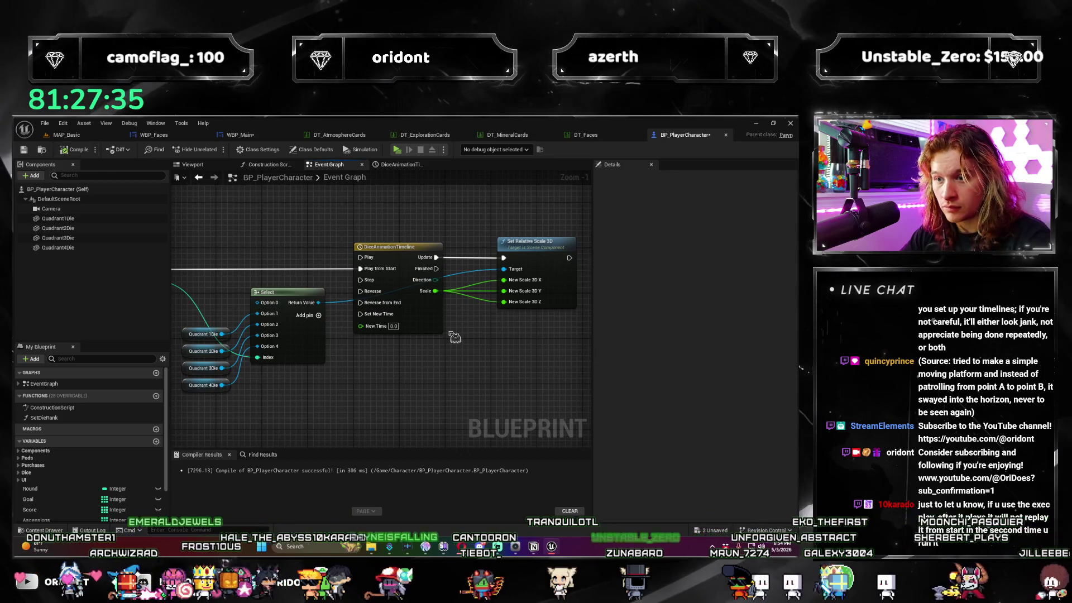
{"action": "key", "text": "ctrl+s"}
{"action": "left_click", "coordinate": [397, 149]}
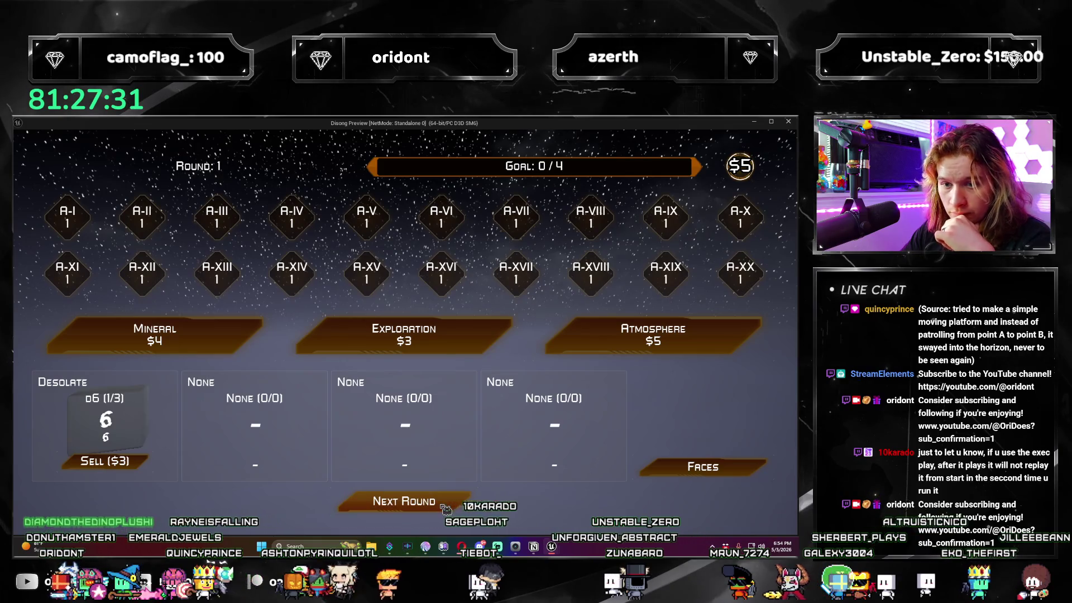
Roll the quadrant 1 die, advance to round 2, and close the preview.
{"action": "left_click", "coordinate": [445, 509]}
{"action": "left_click", "coordinate": [445, 509]}
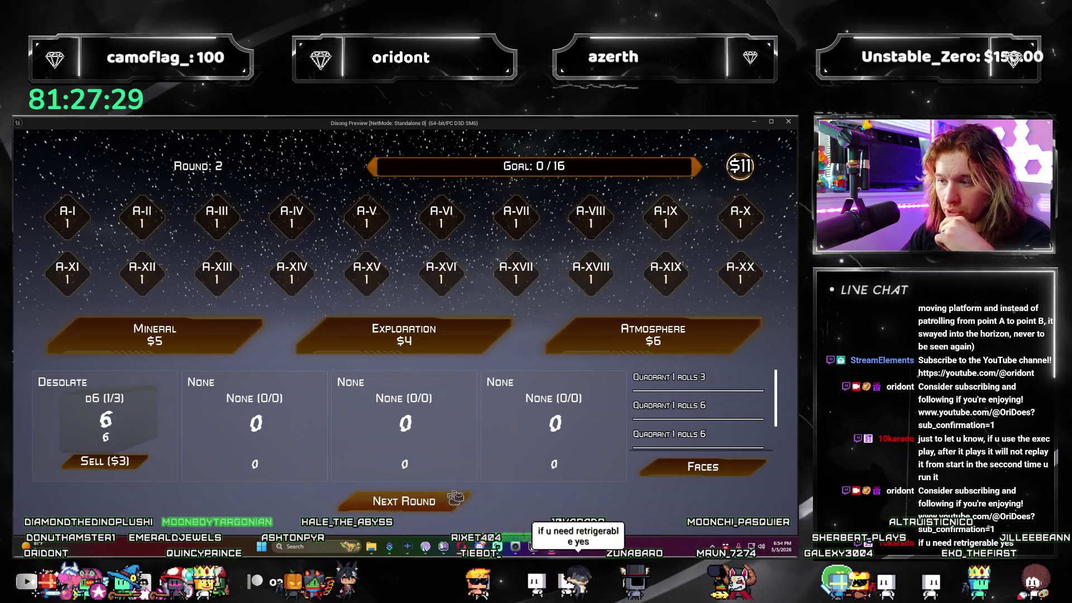
{"action": "left_click", "coordinate": [788, 122]}
Add a Print String node after Set Relative Scale 3D.
{"action": "scroll", "coordinate": [335, 346], "scroll_direction": "up", "scroll_amount": 4}
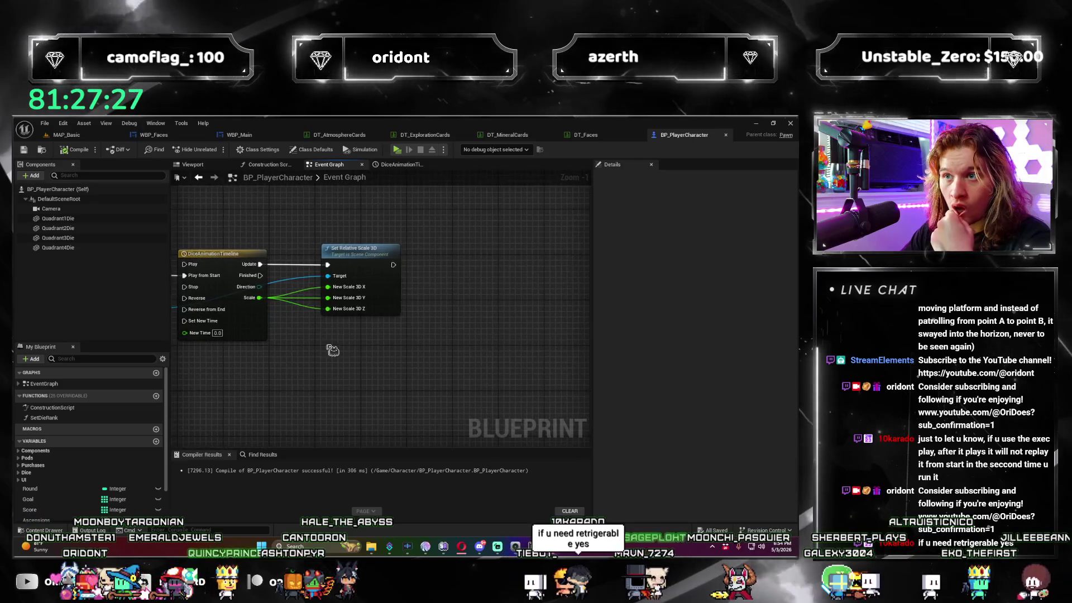
{"action": "left_click_drag", "start_coordinate": [362, 316], "coordinate": [410, 319]}
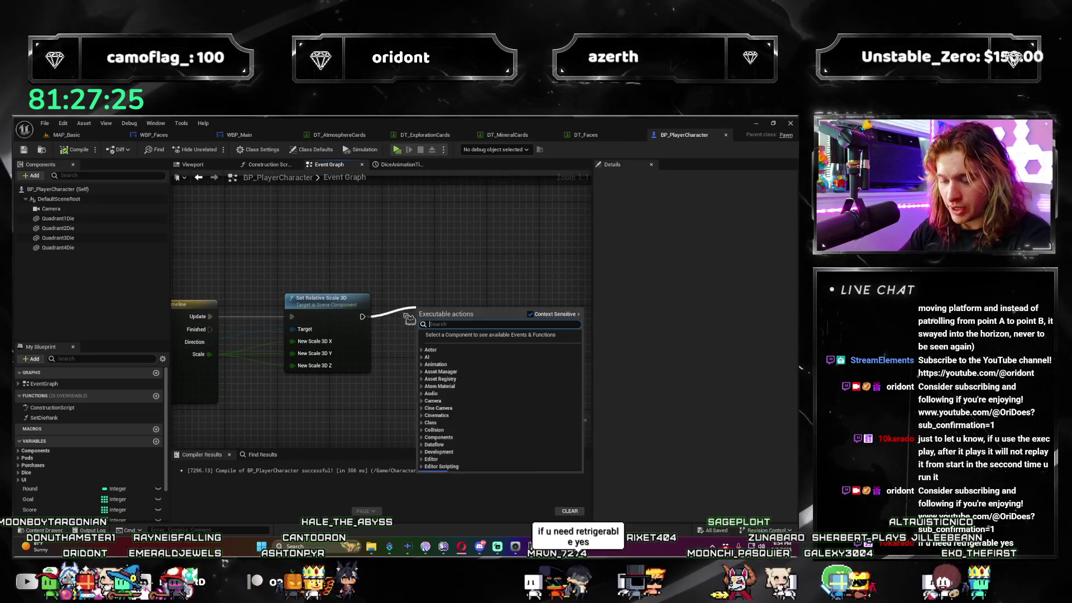
{"action": "type", "text": "print"}
{"action": "key", "text": "Return"}
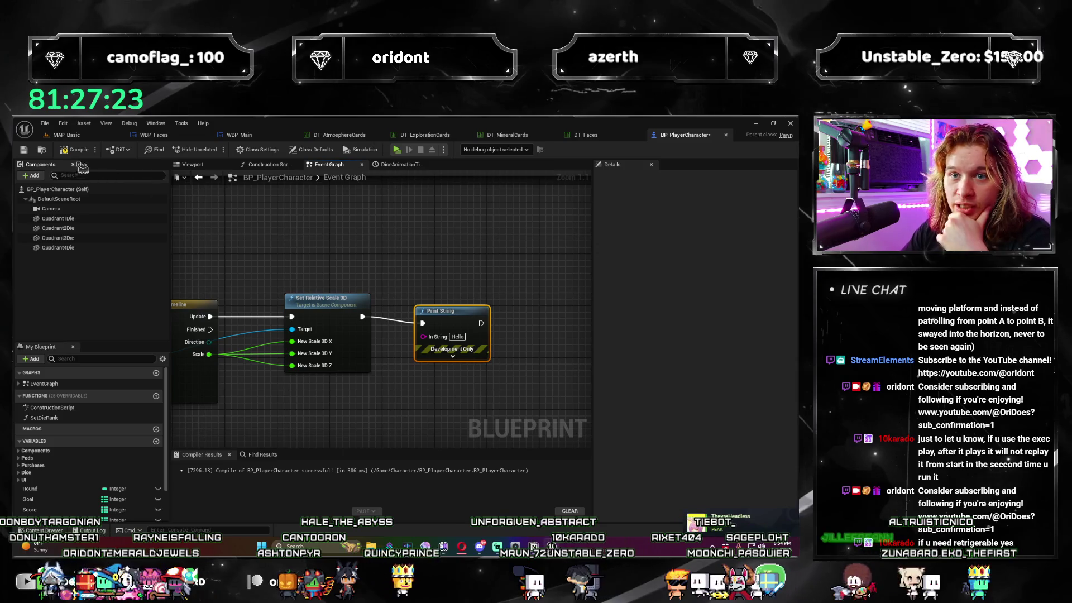
Test-play to the next round, stop with Esc, and bring the timeline and Select nodes into view.
{"action": "left_click", "coordinate": [396, 151]}
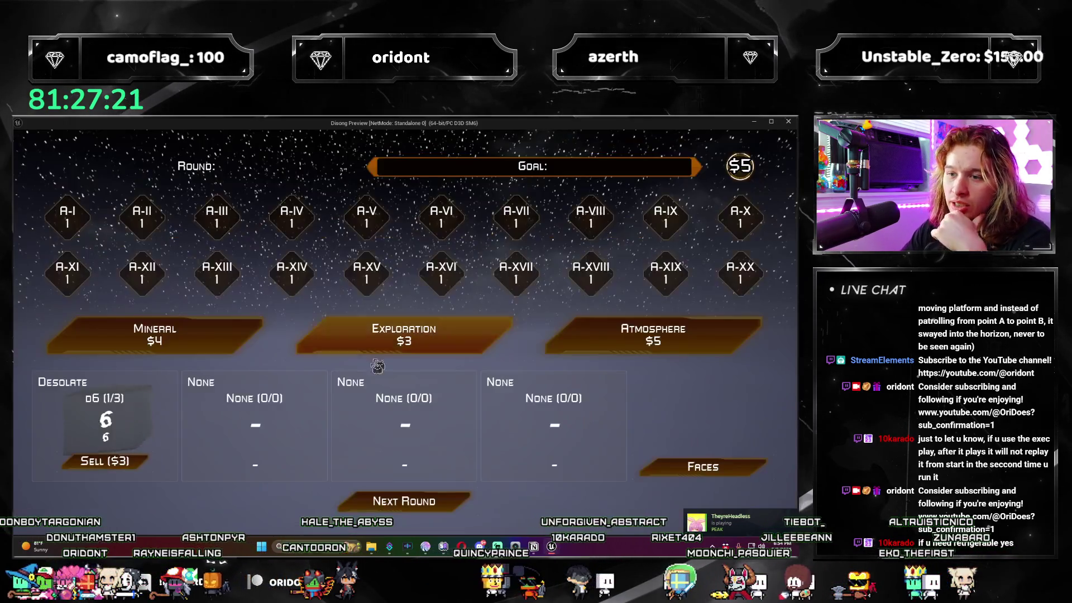
{"action": "left_click", "coordinate": [429, 505]}
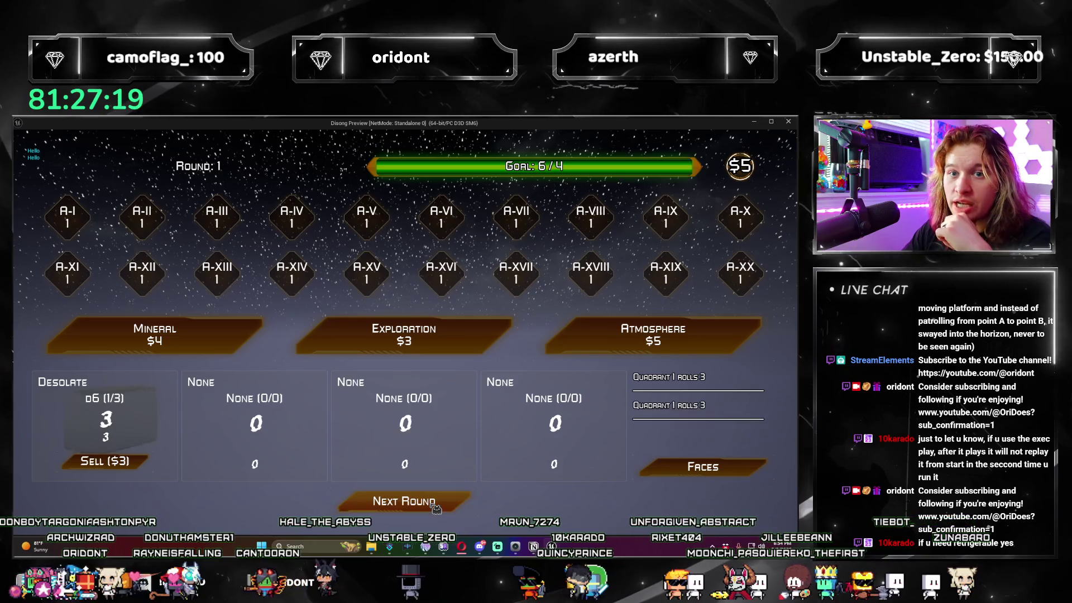
{"action": "key", "text": "Escape"}
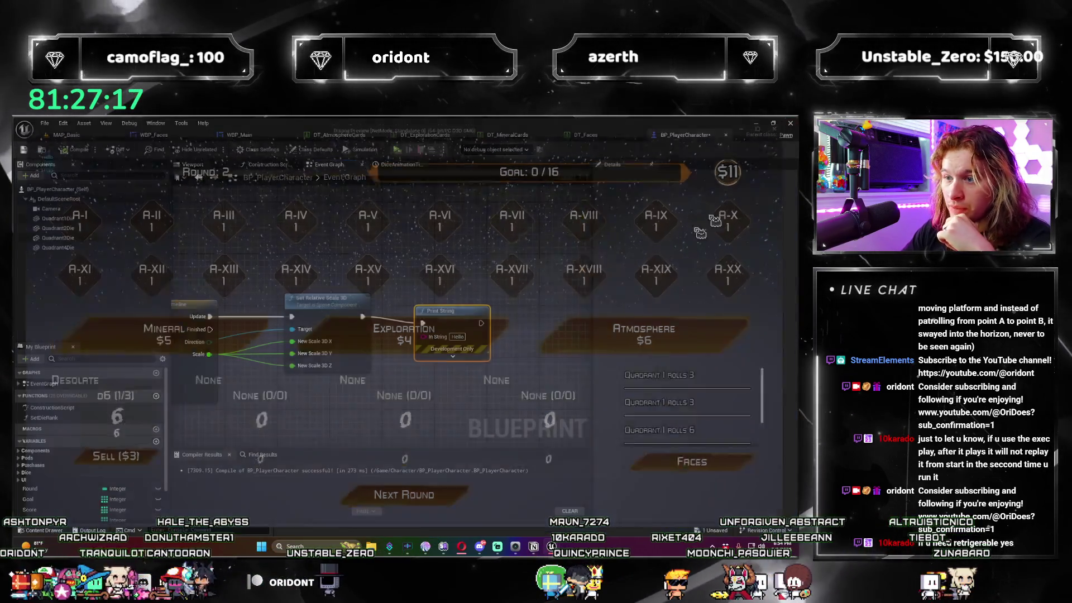
{"action": "mouse_move", "coordinate": [454, 377]}
{"action": "left_mouse_down"}
{"action": "mouse_move", "coordinate": [503, 346]}
{"action": "mouse_move", "coordinate": [491, 324]}
{"action": "mouse_move", "coordinate": [533, 302]}
{"action": "mouse_move", "coordinate": [480, 347]}
{"action": "left_mouse_up"}
{"action": "scroll", "coordinate": [491, 324], "scroll_direction": "down", "scroll_amount": 1}
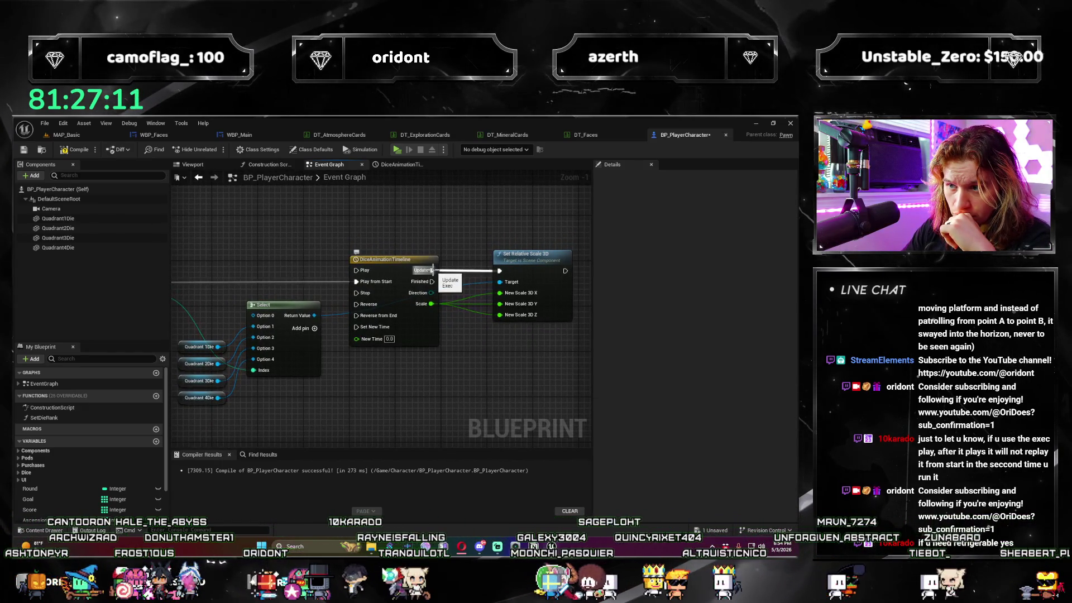
Wire a Print String node from Set Relative Scale 3D's exec output via a 'print' search.
{"action": "left_click_drag", "start_coordinate": [478, 374], "coordinate": [384, 336]}
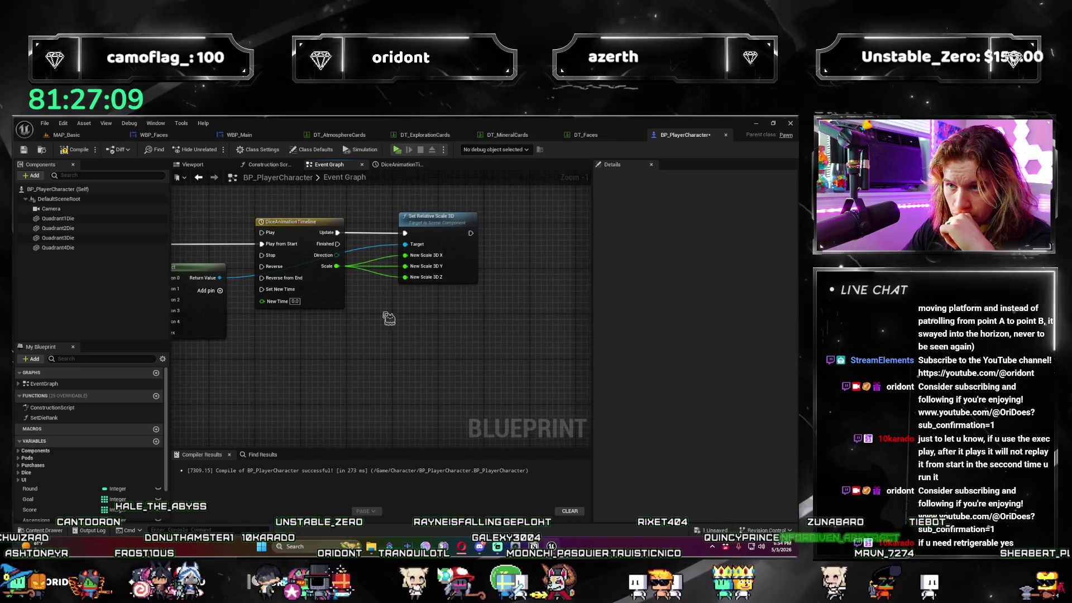
{"action": "mouse_move", "coordinate": [314, 277]}
{"action": "left_mouse_down"}
{"action": "mouse_move", "coordinate": [404, 310]}
{"action": "mouse_move", "coordinate": [370, 299]}
{"action": "mouse_move", "coordinate": [388, 292]}
{"action": "mouse_move", "coordinate": [351, 328]}
{"action": "mouse_move", "coordinate": [358, 349]}
{"action": "mouse_move", "coordinate": [279, 300]}
{"action": "left_mouse_up"}
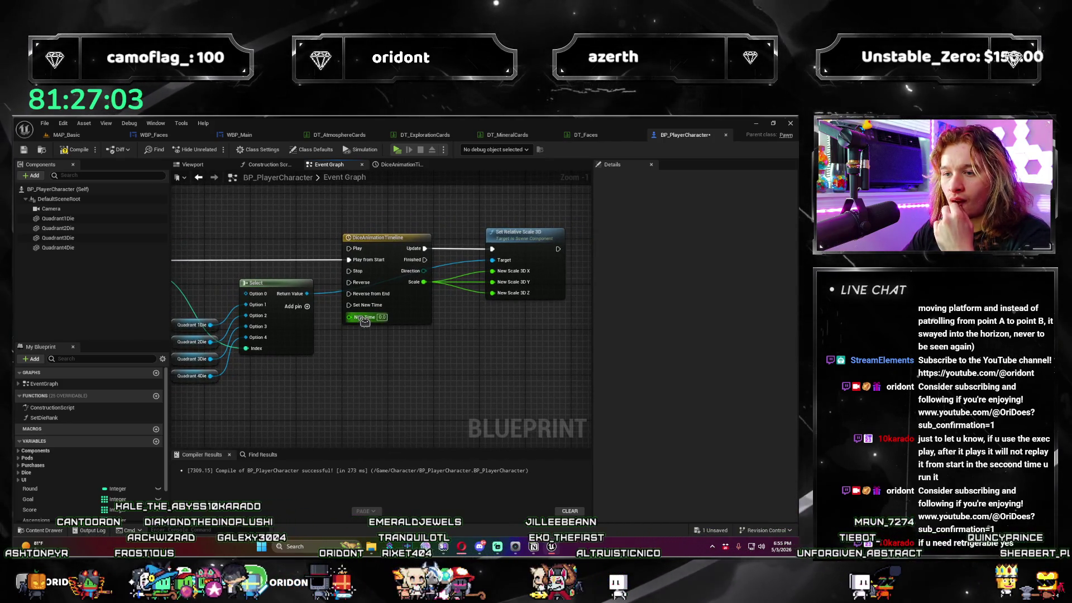
{"action": "left_click_drag", "start_coordinate": [340, 343], "coordinate": [355, 348]}
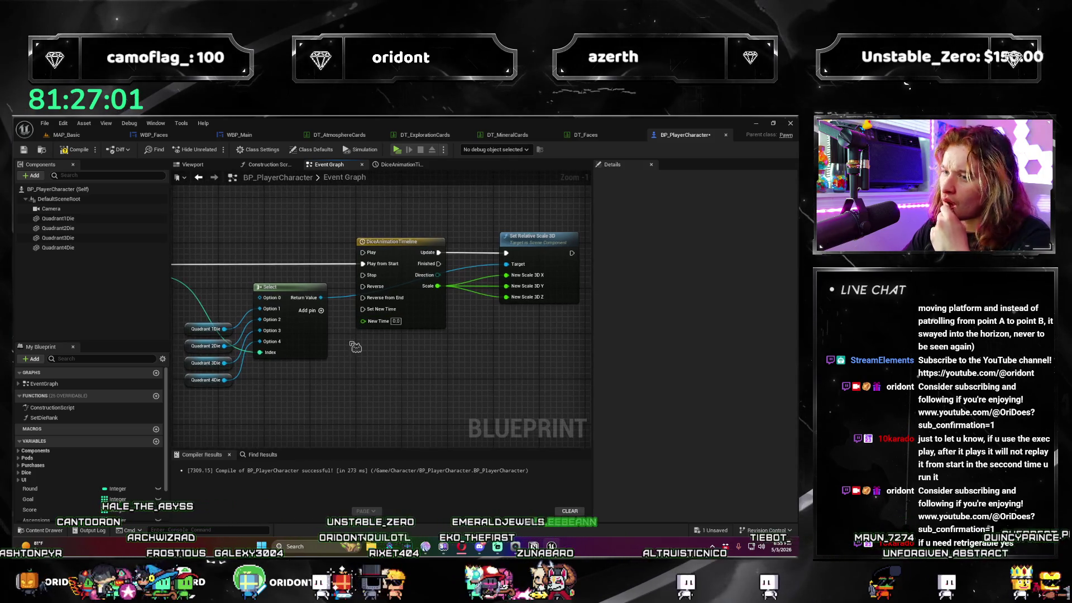
{"action": "scroll", "coordinate": [353, 349], "scroll_direction": "down", "scroll_amount": 1}
{"action": "mouse_move", "coordinate": [422, 360]}
{"action": "left_mouse_down"}
{"action": "mouse_move", "coordinate": [486, 347]}
{"action": "mouse_move", "coordinate": [400, 348]}
{"action": "left_mouse_up"}
{"action": "scroll", "coordinate": [401, 348], "scroll_direction": "up", "scroll_amount": 2}
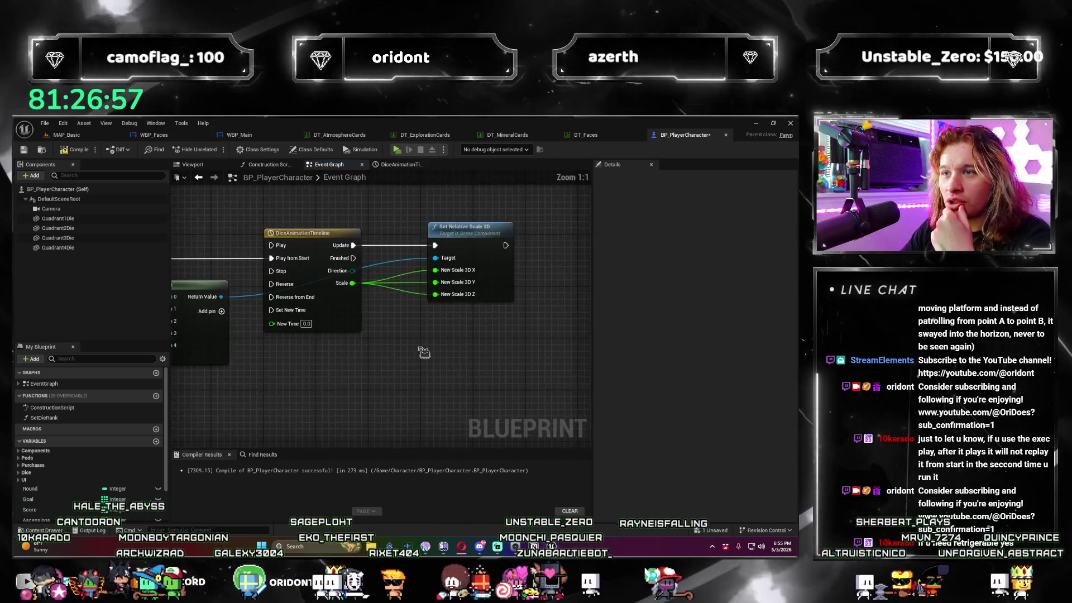
{"action": "mouse_move", "coordinate": [398, 239]}
{"action": "left_mouse_down"}
{"action": "mouse_move", "coordinate": [471, 242]}
{"action": "mouse_move", "coordinate": [441, 244]}
{"action": "left_mouse_up"}
{"action": "type", "text": "print"}
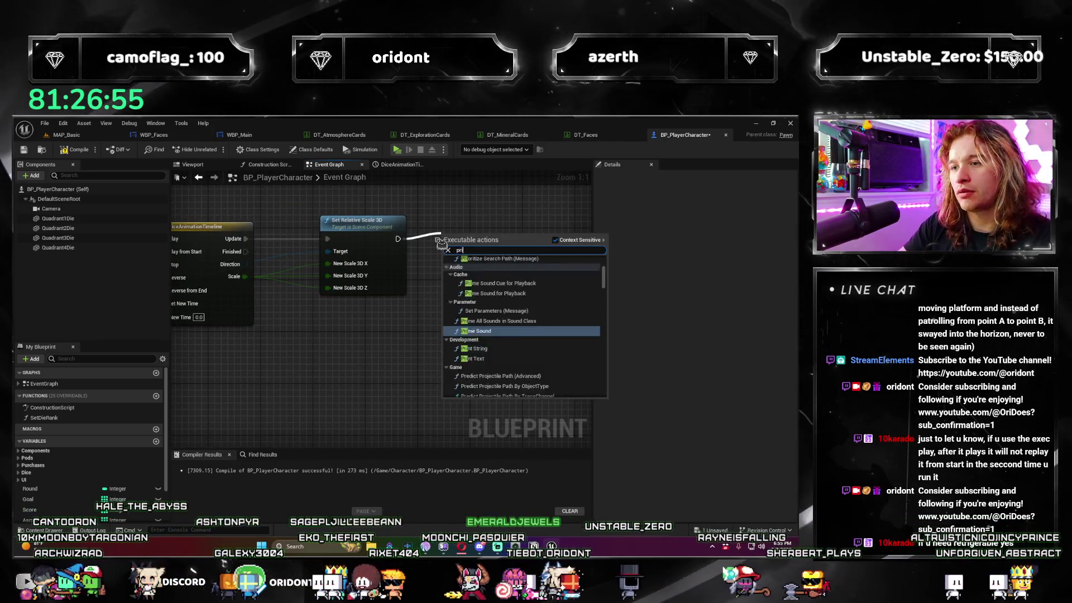
{"action": "key", "text": "Return"}
{"action": "left_click_drag", "start_coordinate": [190, 278], "coordinate": [334, 280]}
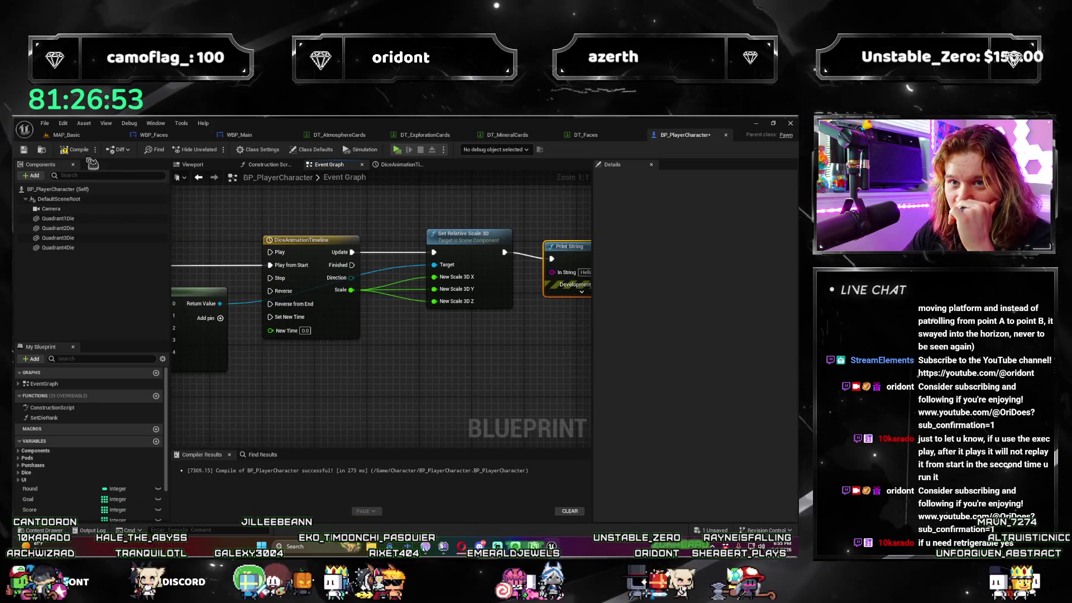
Test-play from MAP_Basic to see Hello printed, then return to BP_PlayerCharacter's Event Graph.
{"action": "left_click", "coordinate": [70, 135]}
{"action": "left_click", "coordinate": [686, 135]}
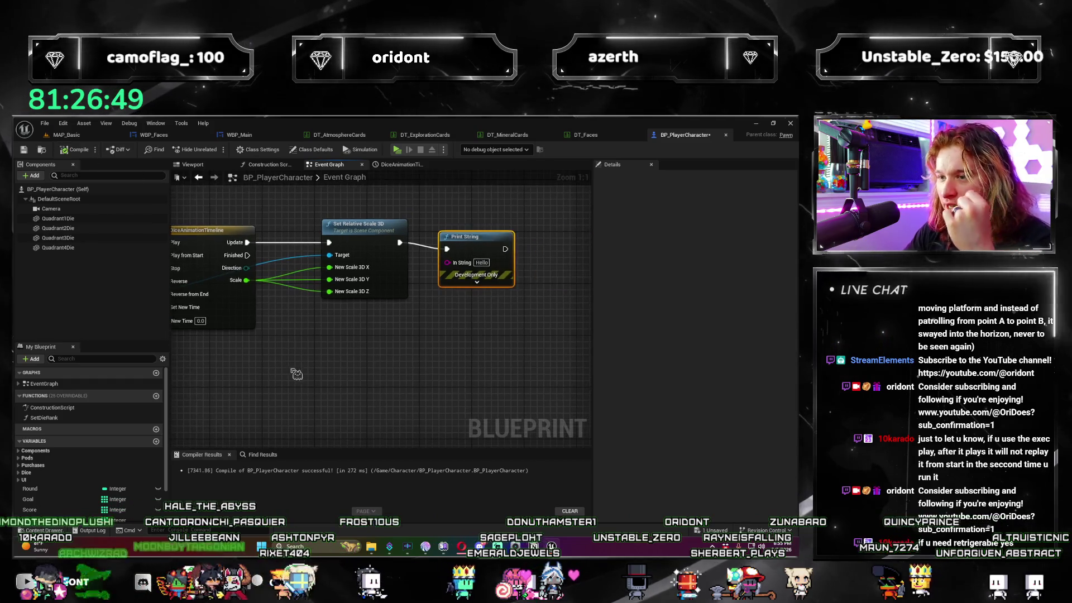
{"action": "left_click", "coordinate": [67, 135]}
{"action": "left_click", "coordinate": [220, 149]}
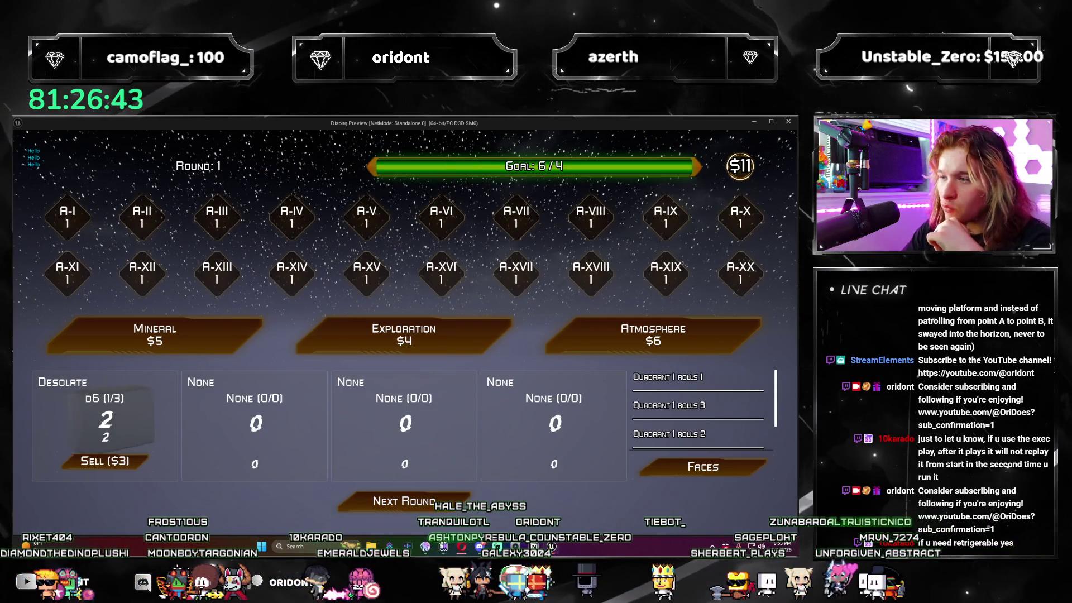
{"action": "left_click", "coordinate": [789, 122]}
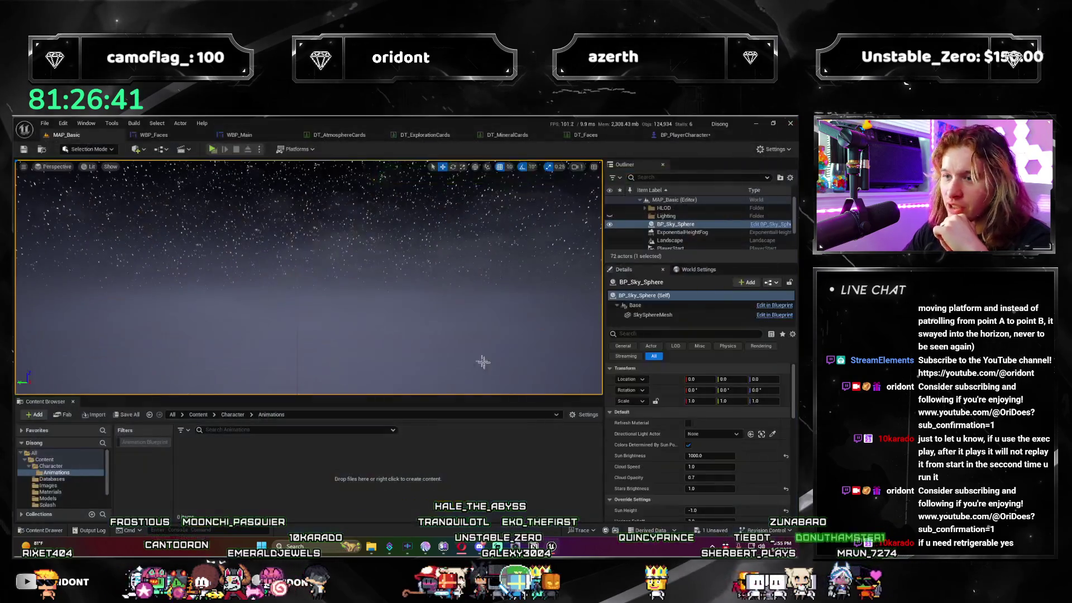
{"action": "left_click", "coordinate": [686, 138]}
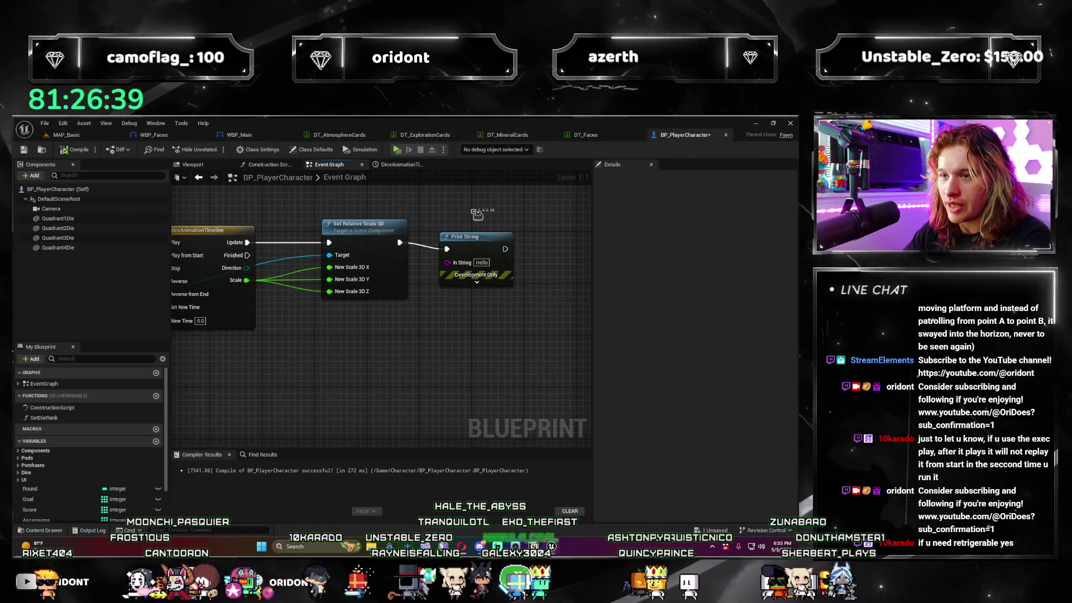
Delete the Print String node and bring the Select and Quadrant die nodes back into view.
{"action": "key", "text": "Delete"}
{"action": "mouse_move", "coordinate": [454, 326]}
{"action": "left_mouse_down"}
{"action": "mouse_move", "coordinate": [377, 389]}
{"action": "mouse_move", "coordinate": [343, 337]}
{"action": "left_mouse_up"}
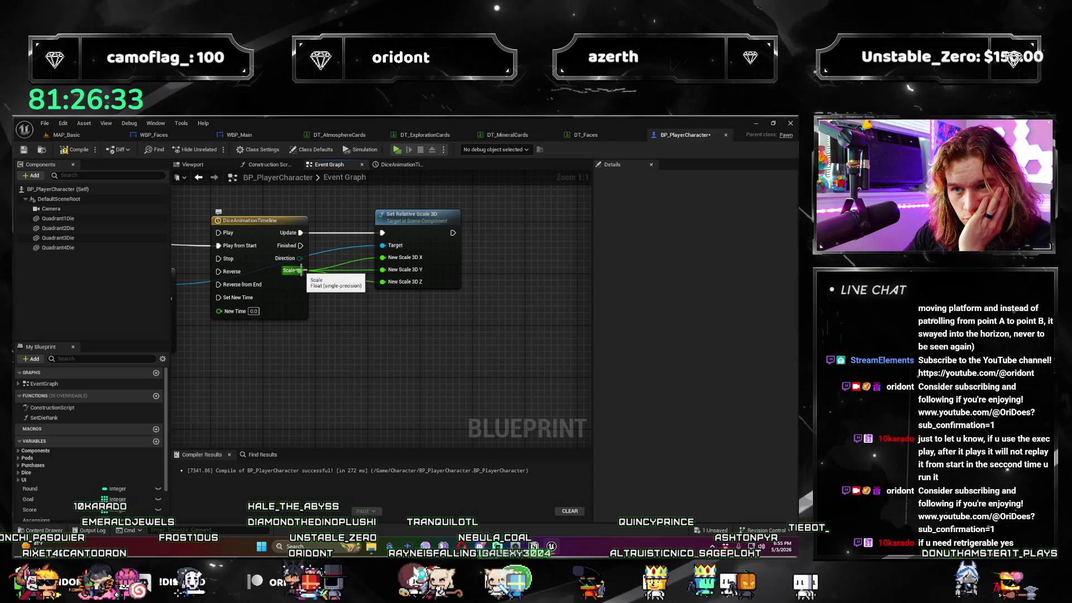
{"action": "mouse_move", "coordinate": [375, 347]}
{"action": "left_mouse_down"}
{"action": "mouse_move", "coordinate": [458, 327]}
{"action": "mouse_move", "coordinate": [475, 364]}
{"action": "mouse_move", "coordinate": [498, 366]}
{"action": "left_mouse_up"}
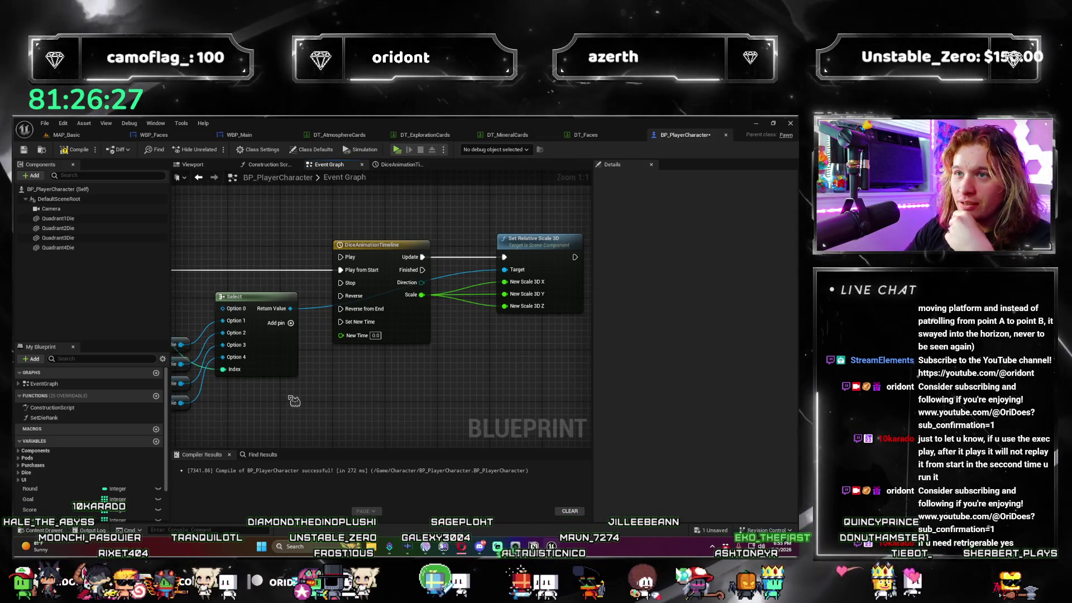
{"action": "scroll", "coordinate": [301, 415], "scroll_direction": "down", "scroll_amount": 6}
{"action": "scroll", "coordinate": [377, 411], "scroll_direction": "up", "scroll_amount": 2}
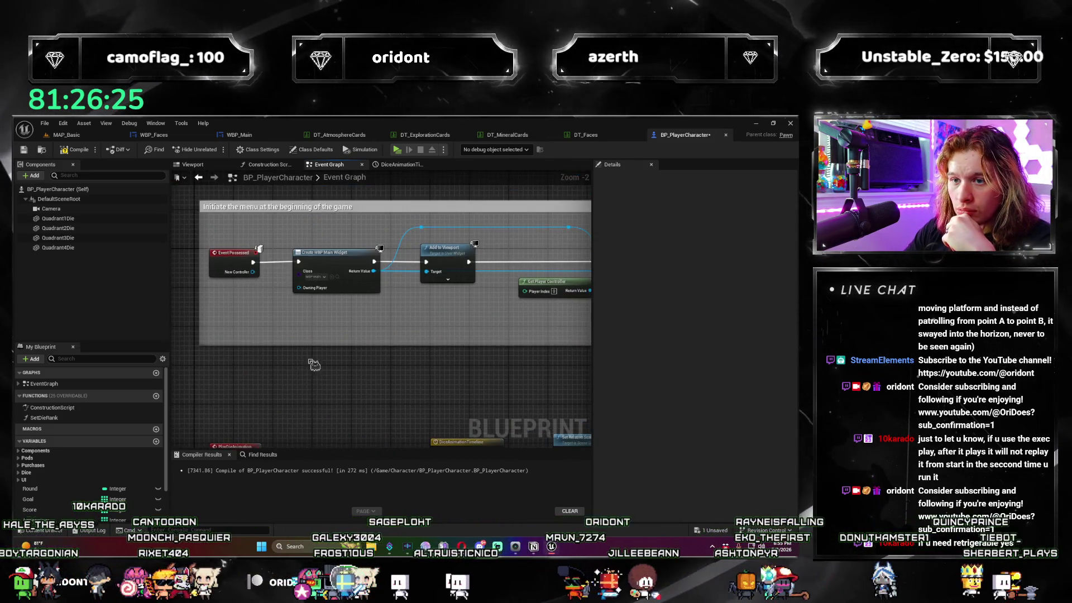
{"action": "mouse_move", "coordinate": [311, 364]}
{"action": "left_mouse_down"}
{"action": "mouse_move", "coordinate": [226, 273]}
{"action": "mouse_move", "coordinate": [313, 348]}
{"action": "left_mouse_up"}
Add an Event Tick node and wire PlayDieAnimation into the timeline's Play from Start.
{"action": "right_click", "coordinate": [276, 363]}
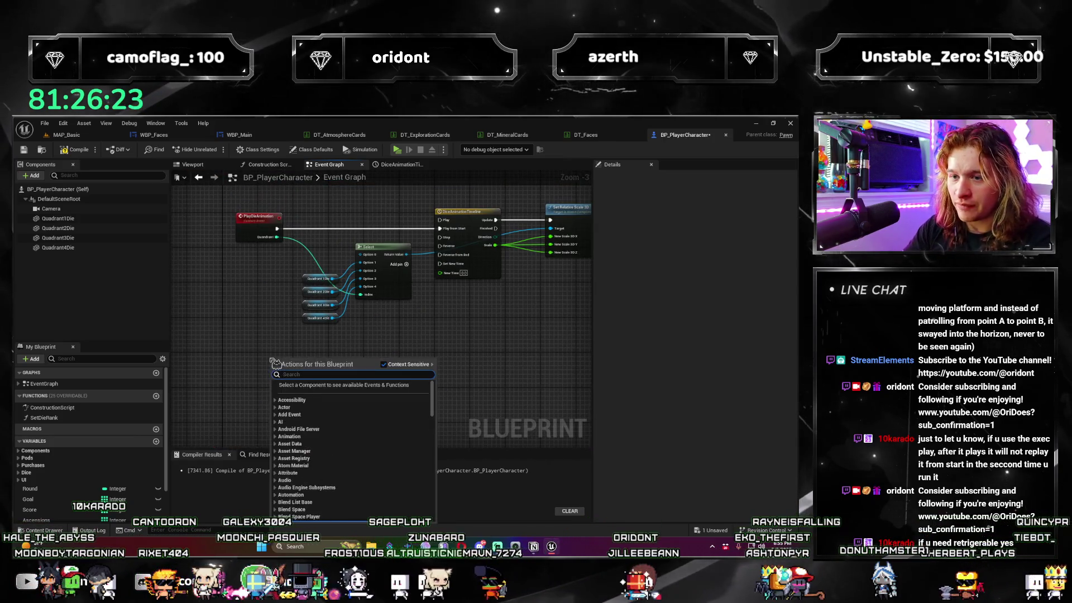
{"action": "type", "text": "event tick"}
{"action": "key", "text": "Return"}
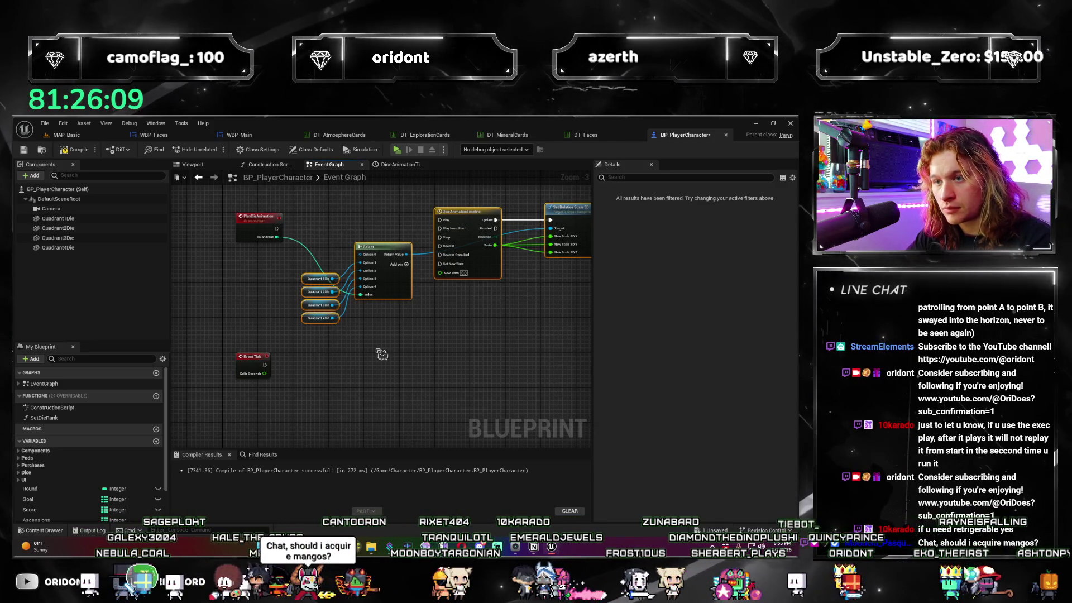
{"action": "scroll", "coordinate": [363, 362], "scroll_direction": "up", "scroll_amount": 1}
{"action": "left_click_drag", "start_coordinate": [254, 249], "coordinate": [430, 250]}
{"action": "left_click_drag", "start_coordinate": [428, 363], "coordinate": [420, 344]}
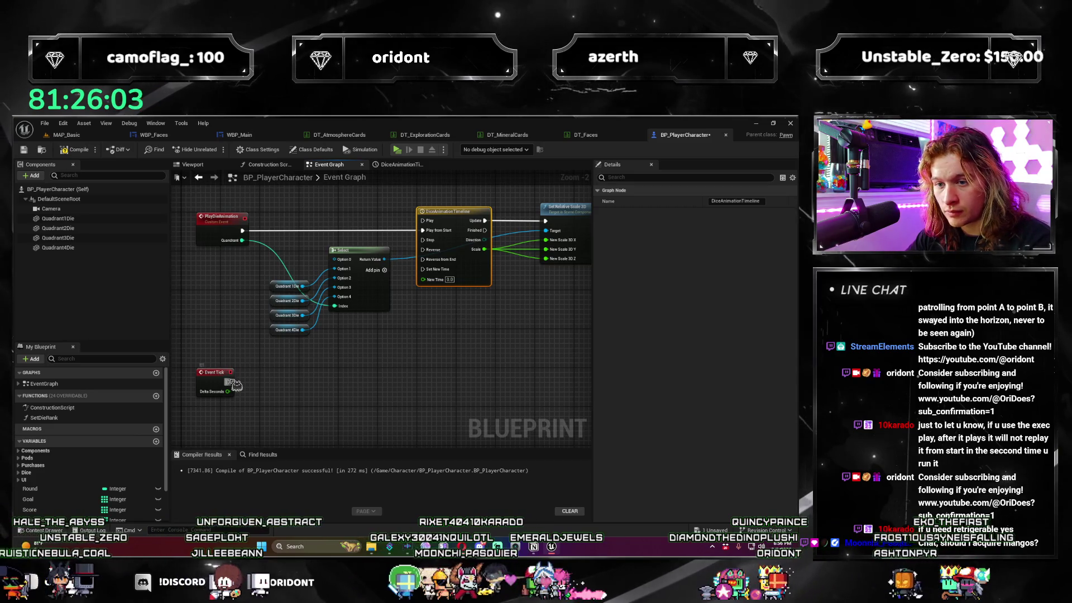
{"action": "left_click_drag", "start_coordinate": [275, 385], "coordinate": [228, 382]}
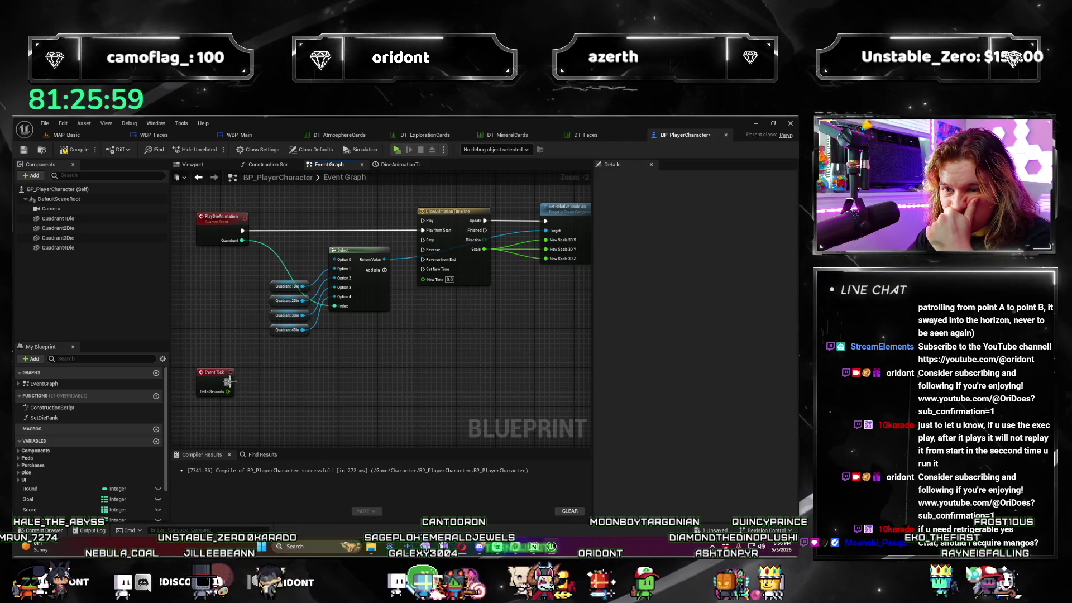
{"action": "left_click_drag", "start_coordinate": [228, 382], "coordinate": [306, 384]}
{"action": "type", "text": "play"}
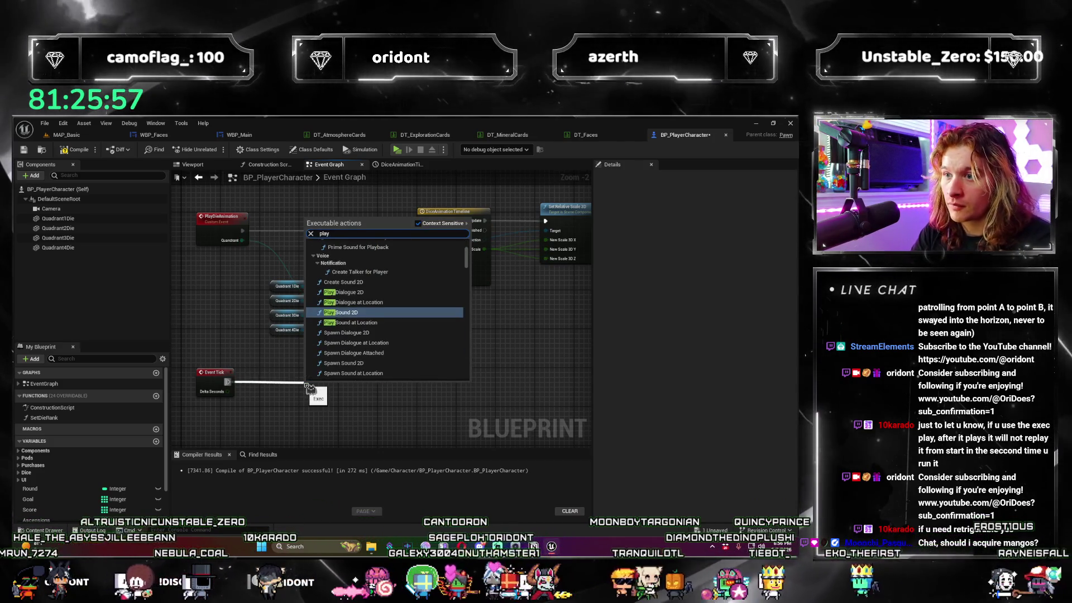
{"action": "key", "text": "BackSpace"}
{"action": "key", "text": "BackSpace"}
{"action": "key", "text": "BackSpace"}
{"action": "type", "text": "set dice"}
{"action": "key", "text": "Return"}
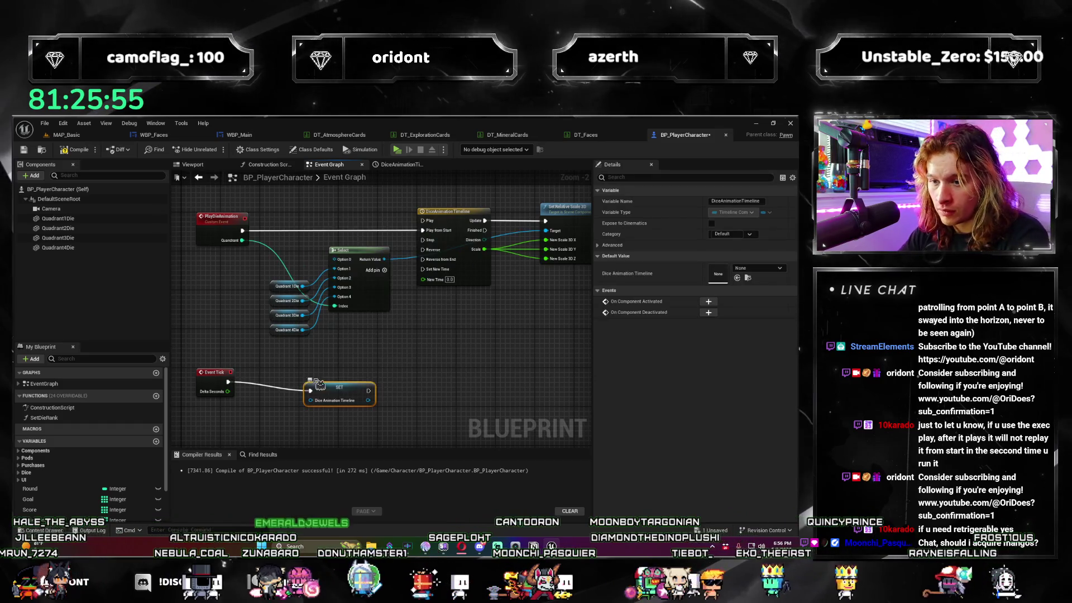
{"action": "key", "text": "Delete"}
{"action": "left_click_drag", "start_coordinate": [333, 361], "coordinate": [401, 368]}
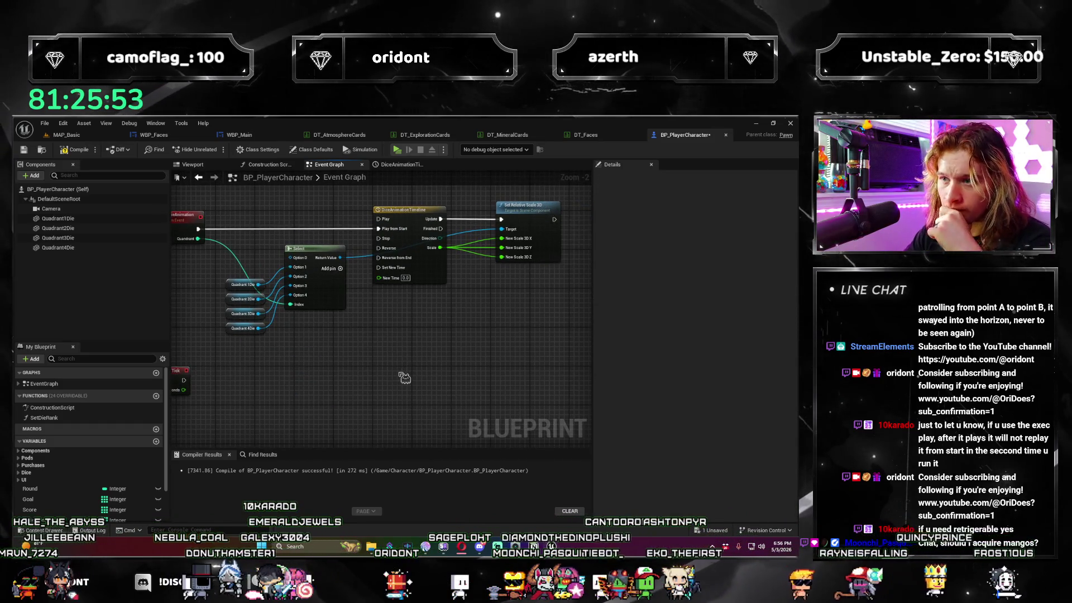
{"action": "scroll", "coordinate": [409, 341], "scroll_direction": "up", "scroll_amount": 2}
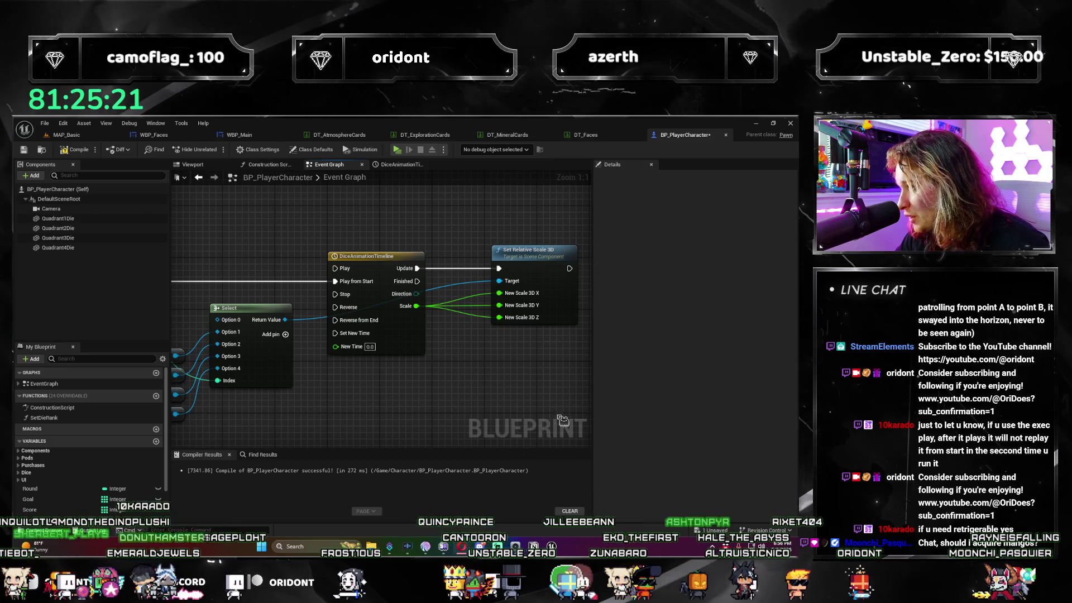
{"action": "mouse_move", "coordinate": [364, 410]}
{"action": "left_mouse_down"}
{"action": "mouse_move", "coordinate": [284, 367]}
{"action": "mouse_move", "coordinate": [345, 355]}
{"action": "left_mouse_up"}
{"action": "scroll", "coordinate": [346, 355], "scroll_direction": "down", "scroll_amount": 1}
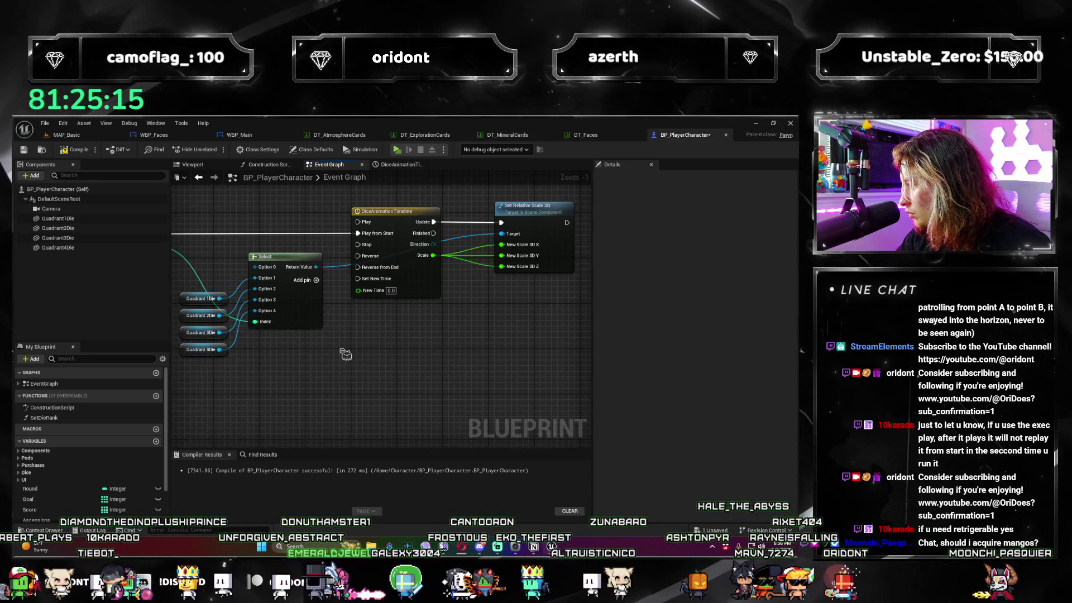
{"action": "left_click_drag", "start_coordinate": [426, 309], "coordinate": [428, 318]}
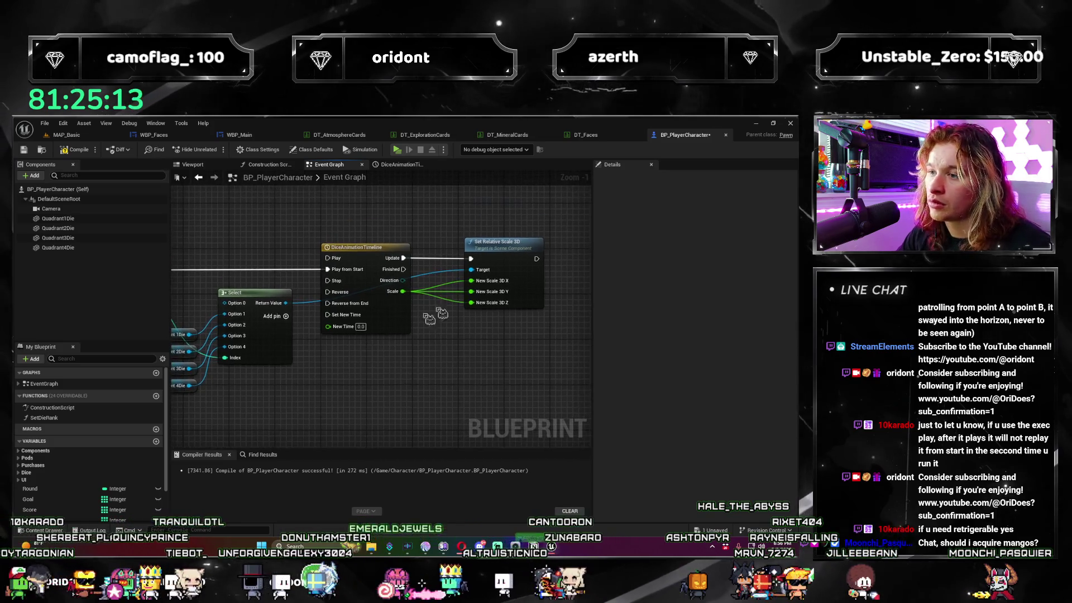
{"action": "left_click", "coordinate": [492, 248]}
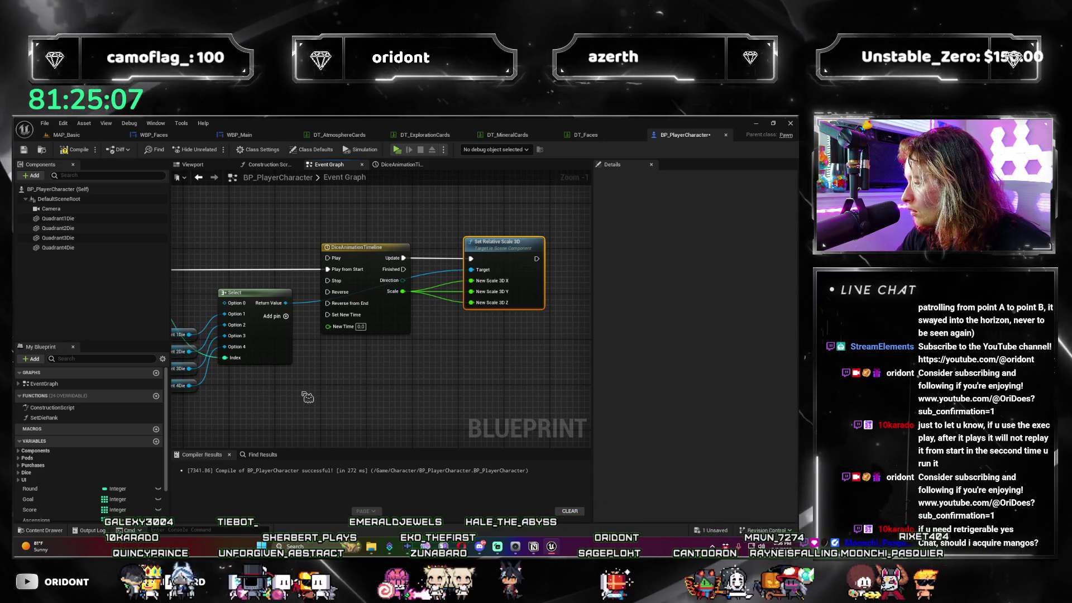
{"action": "left_click_drag", "start_coordinate": [308, 397], "coordinate": [307, 237]}
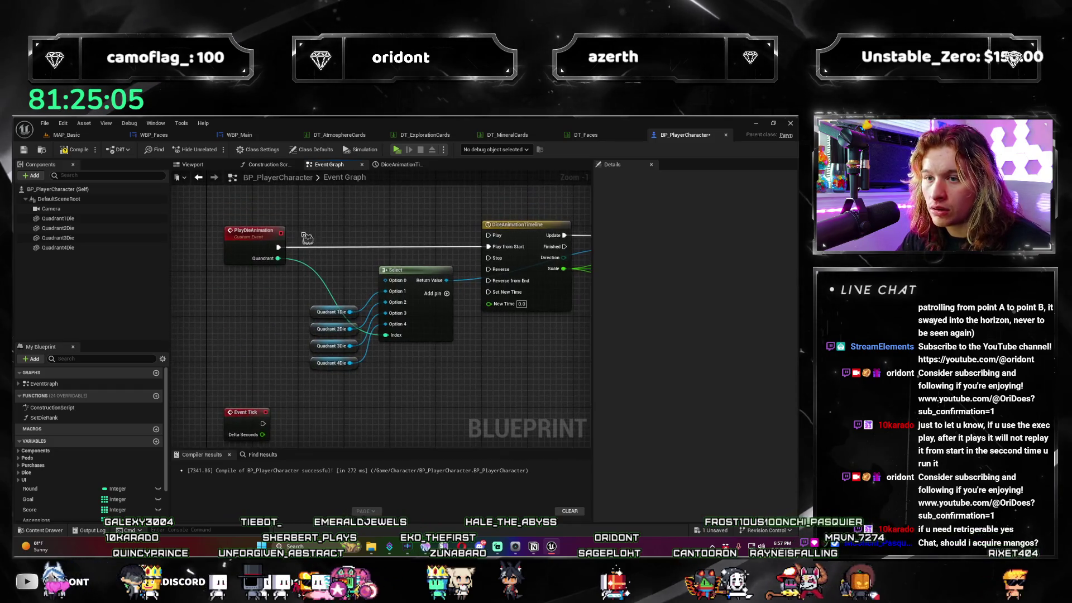
Add a Debug Key R event (searched 'debug r') to start the dice animation, then test-play the game.
{"action": "scroll", "coordinate": [308, 237], "scroll_direction": "down", "scroll_amount": 4}
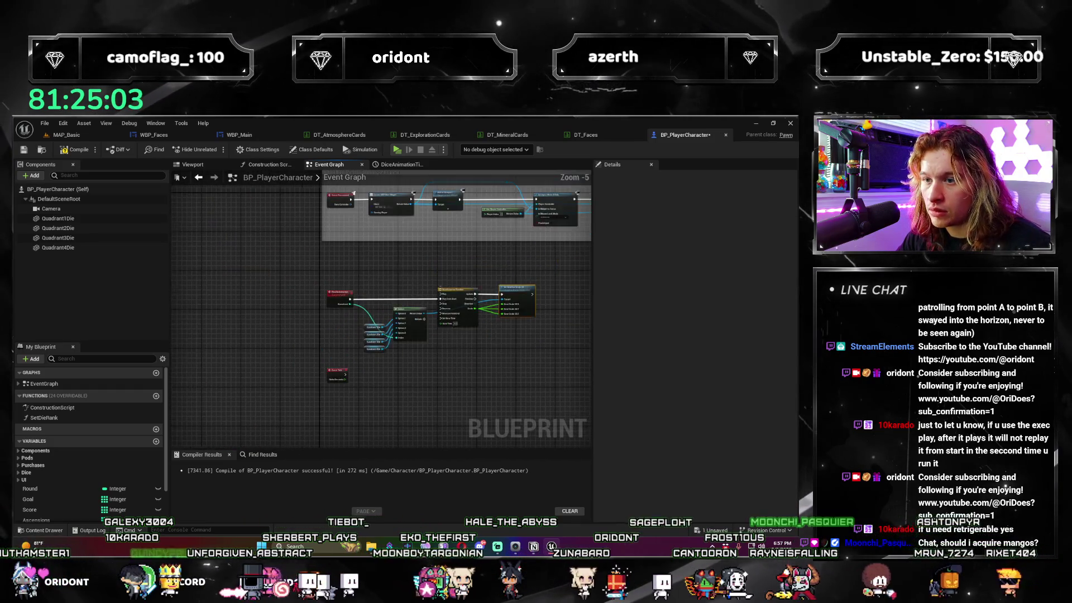
{"action": "scroll", "coordinate": [353, 193], "scroll_direction": "up", "scroll_amount": 2}
{"action": "left_click_drag", "start_coordinate": [352, 306], "coordinate": [308, 311]}
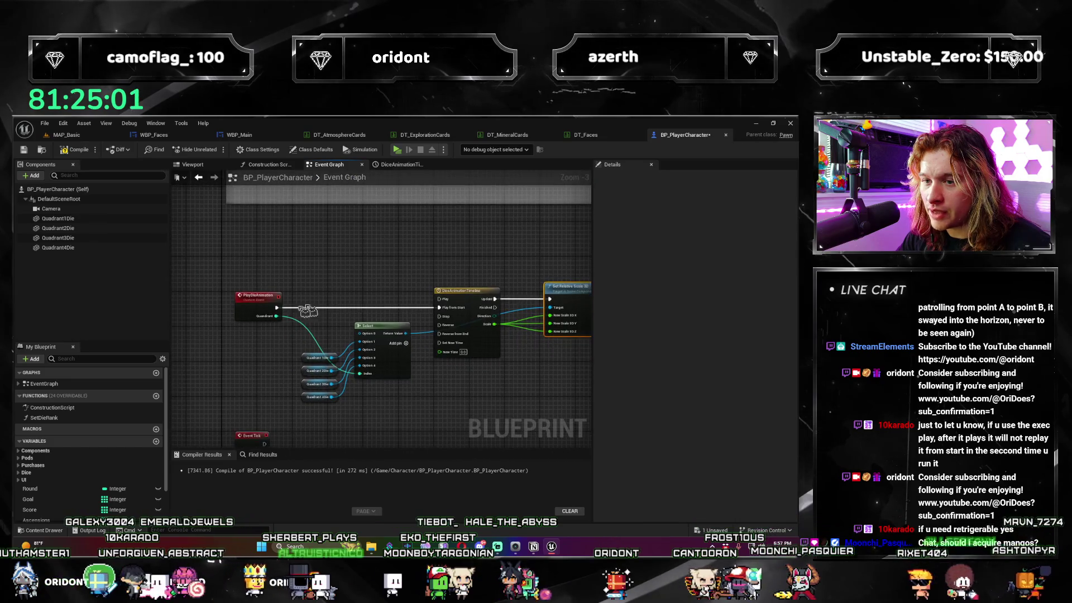
{"action": "right_click", "coordinate": [262, 247]}
{"action": "type", "text": "debug"}
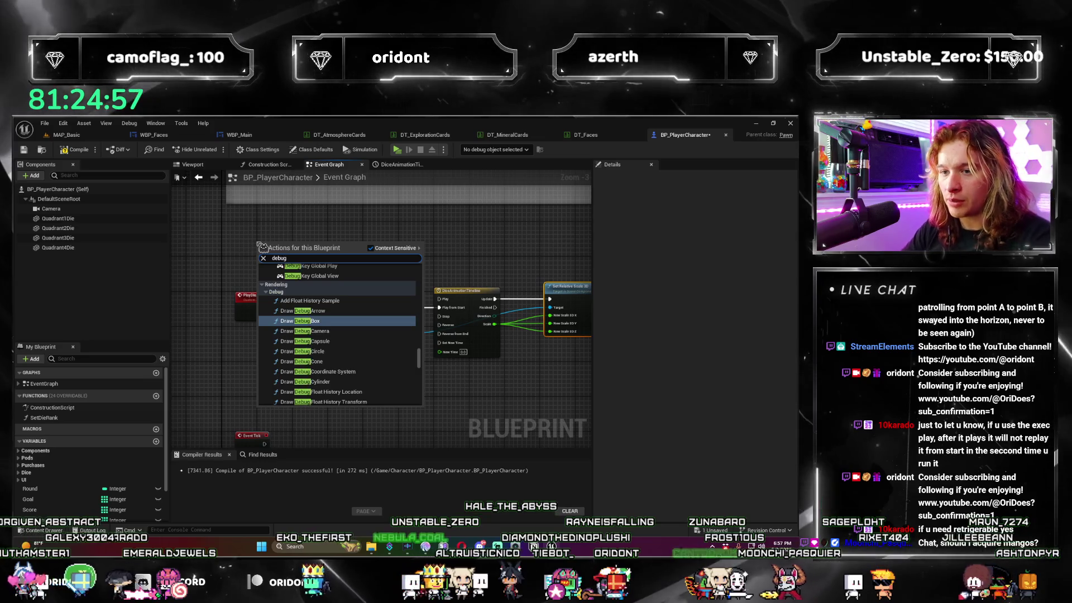
{"action": "type", "text": " r"}
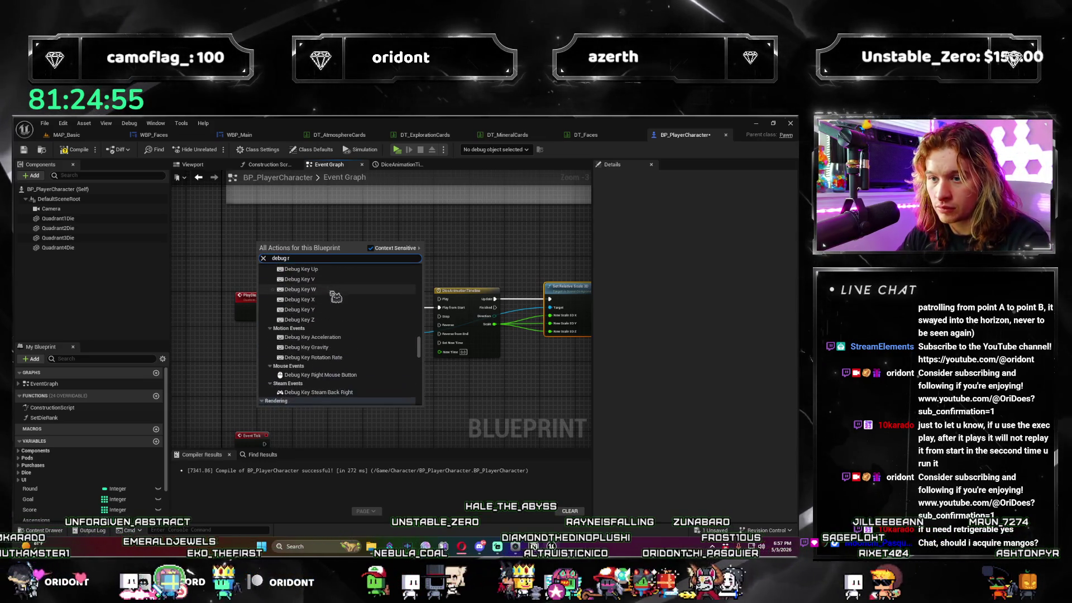
{"action": "scroll", "coordinate": [336, 297], "scroll_direction": "up", "scroll_amount": 5}
{"action": "left_click", "coordinate": [337, 299]}
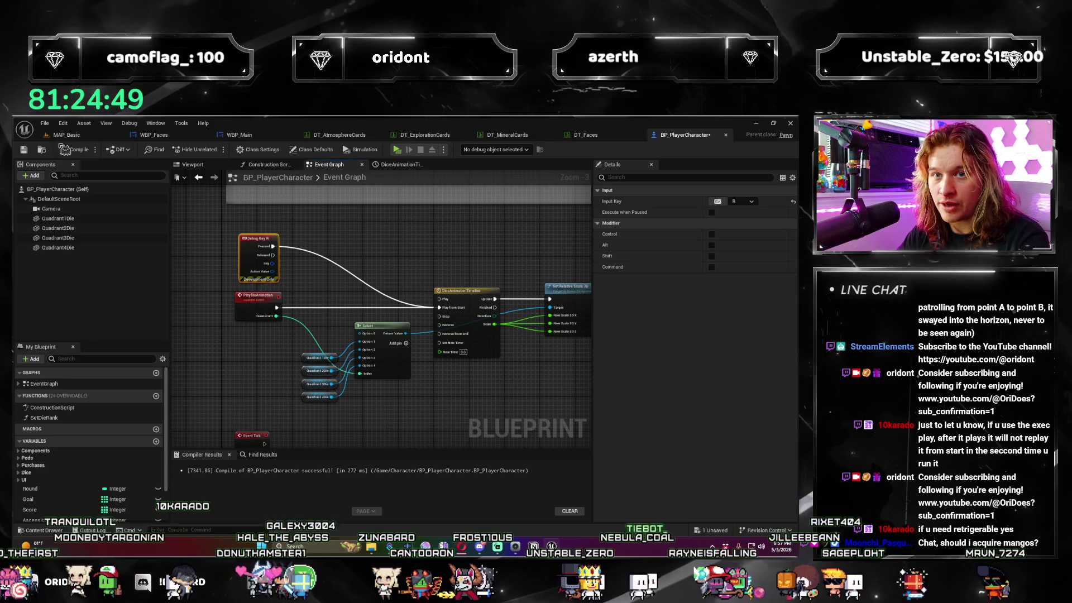
{"action": "left_click", "coordinate": [397, 149]}
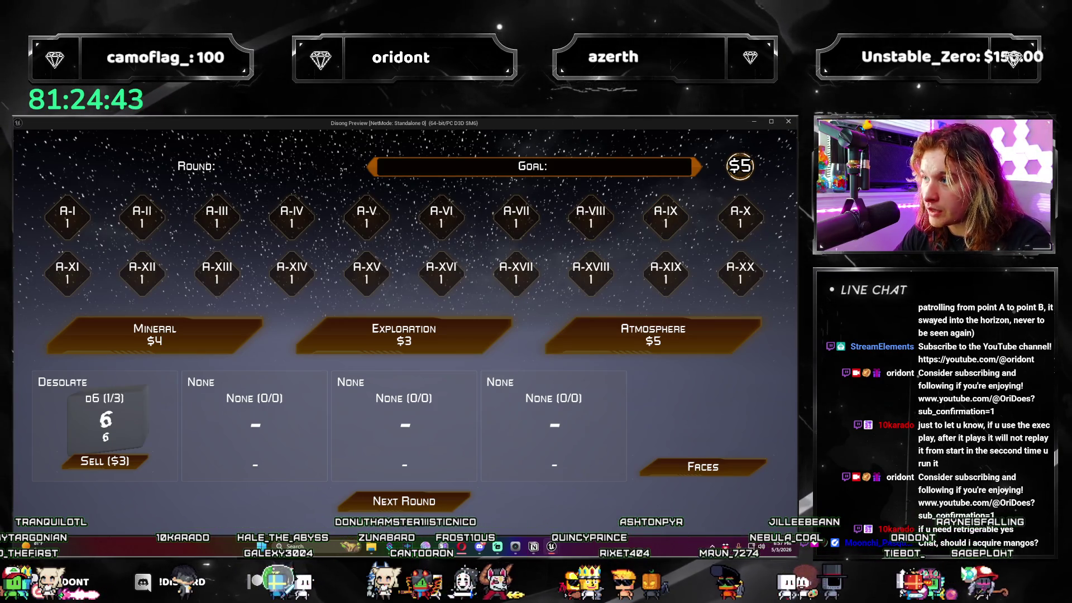
Close the game preview, add a Print String after Set Relative Scale 3D, and compile.
{"action": "left_click", "coordinate": [789, 122]}
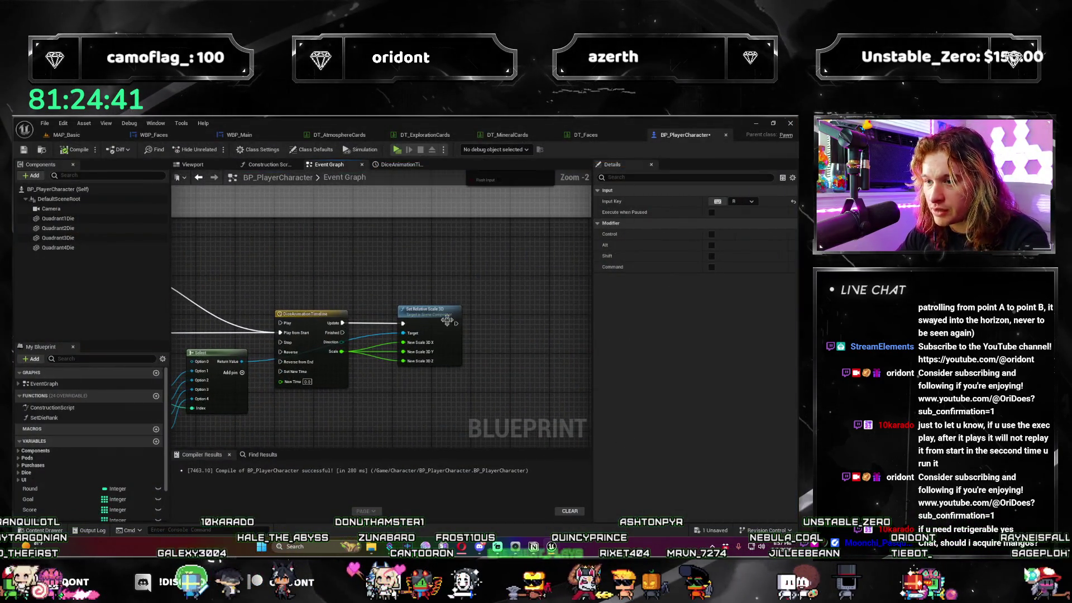
{"action": "left_click_drag", "start_coordinate": [454, 323], "coordinate": [473, 334]}
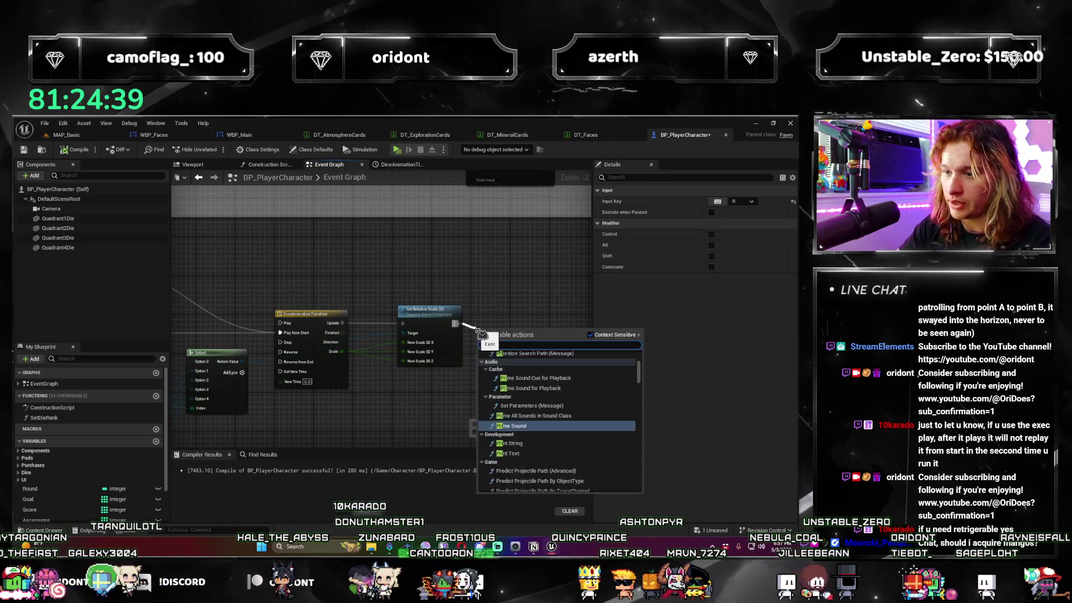
{"action": "left_click", "coordinate": [494, 349]}
{"action": "left_click", "coordinate": [78, 147]}
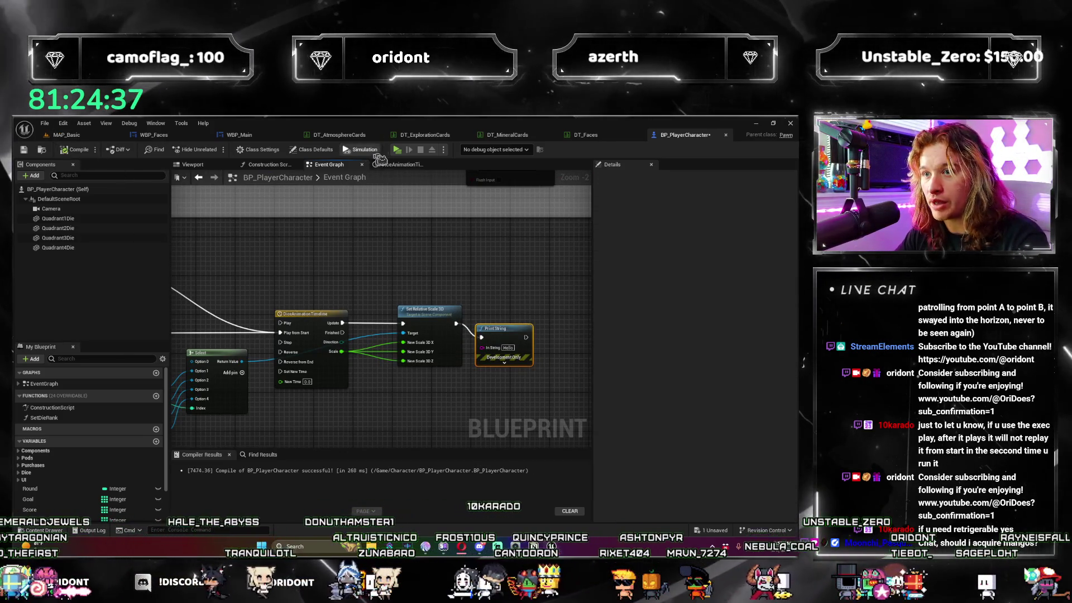
Test-play the game, then replace the Print String after Set Relative Scale 3D with a fresh one.
{"action": "key", "text": "alt+p"}
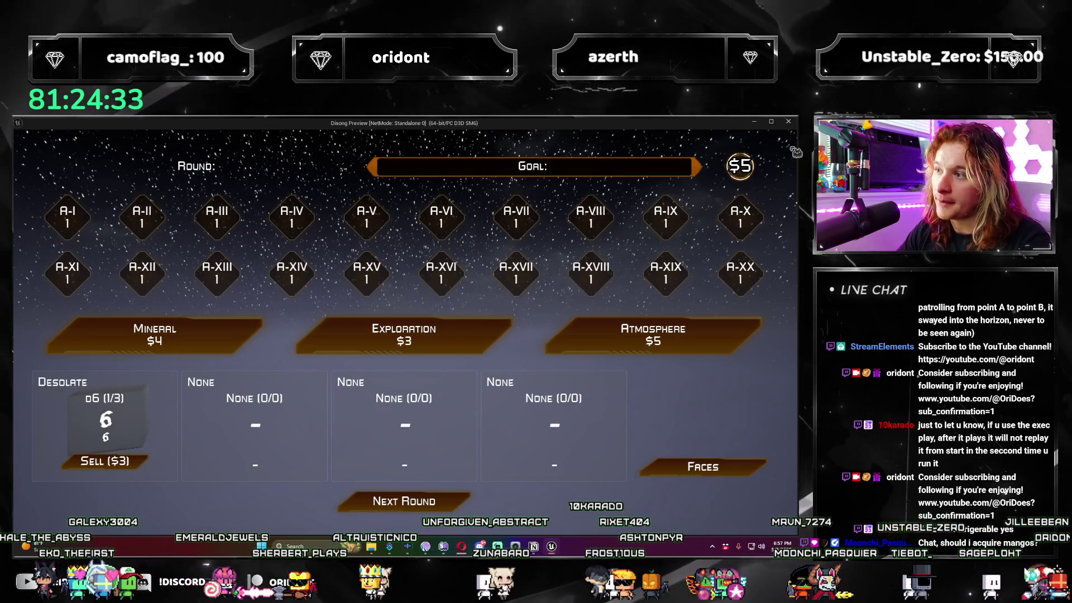
{"action": "left_click", "coordinate": [790, 122]}
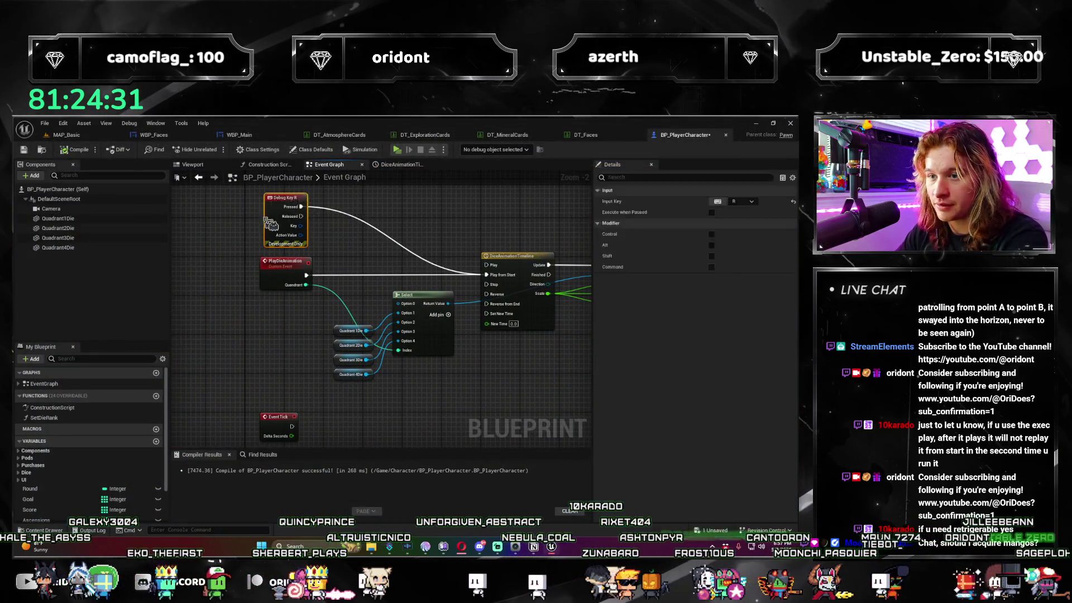
{"action": "key", "text": "Delete"}
{"action": "mouse_move", "coordinate": [463, 240]}
{"action": "left_mouse_down"}
{"action": "mouse_move", "coordinate": [575, 328]}
{"action": "mouse_move", "coordinate": [517, 314]}
{"action": "left_mouse_up"}
{"action": "type", "text": "print string"}
{"action": "key", "text": "Return"}
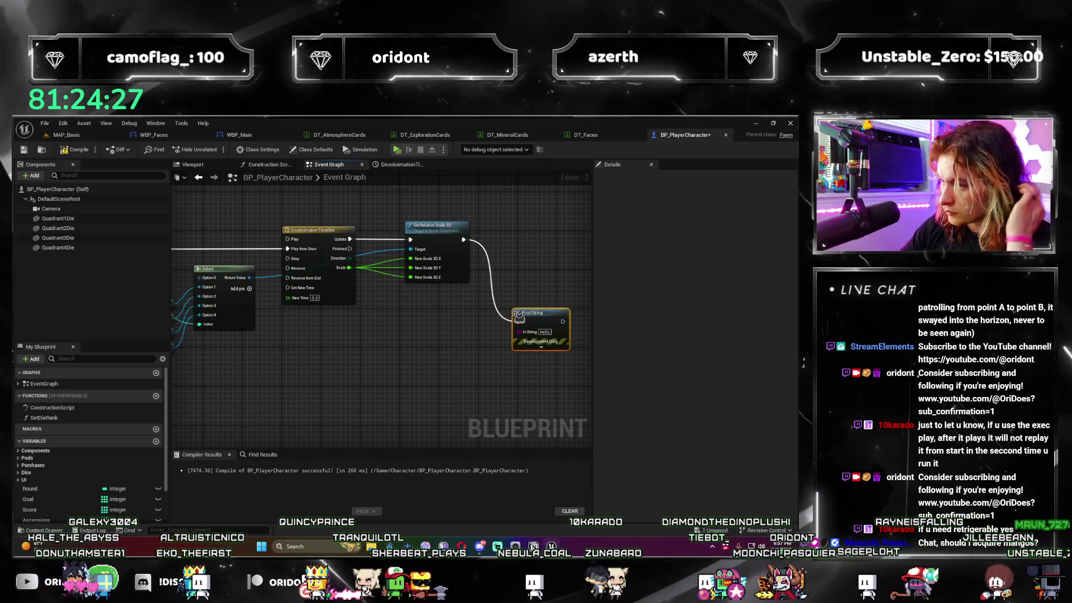
{"action": "left_click_drag", "start_coordinate": [335, 344], "coordinate": [414, 346]}
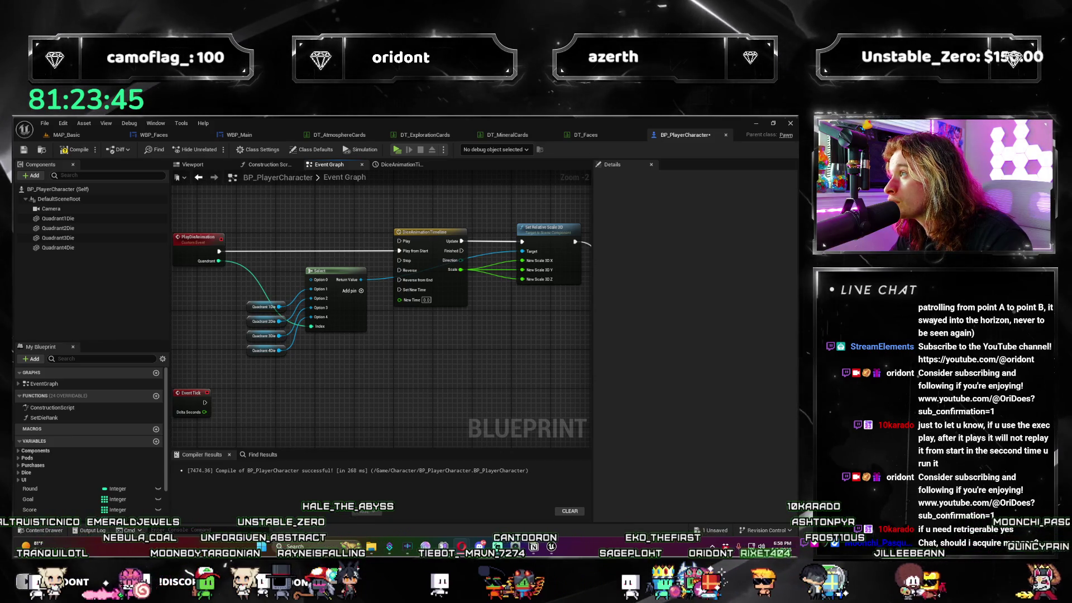
Marquee-select Set Relative Scale 3D and Print String and move both further right.
{"action": "scroll", "coordinate": [578, 380], "scroll_direction": "up", "scroll_amount": 1}
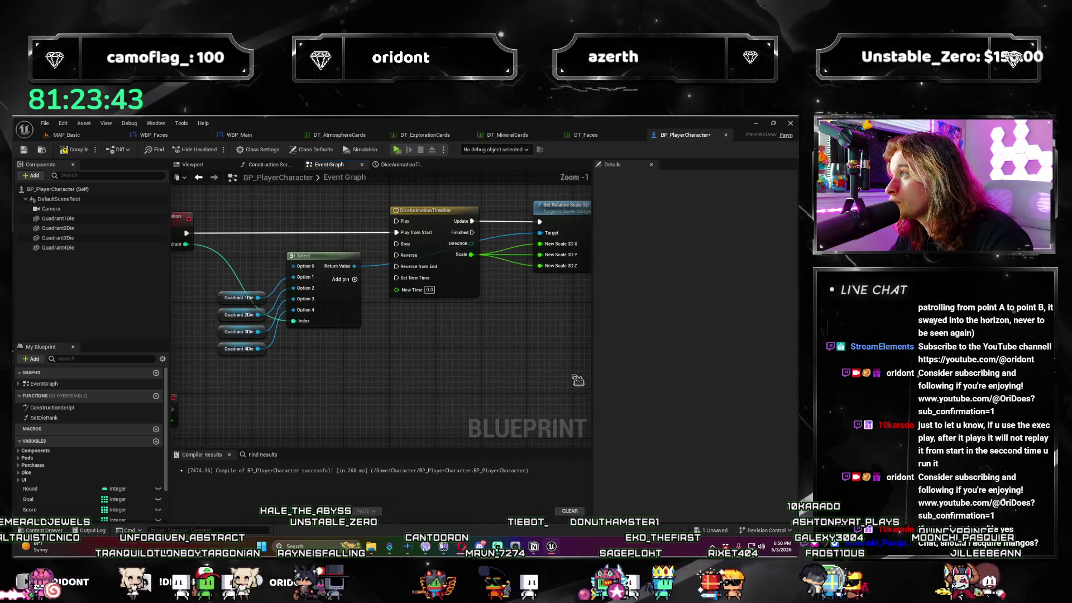
{"action": "scroll", "coordinate": [335, 385], "scroll_direction": "down", "scroll_amount": 2}
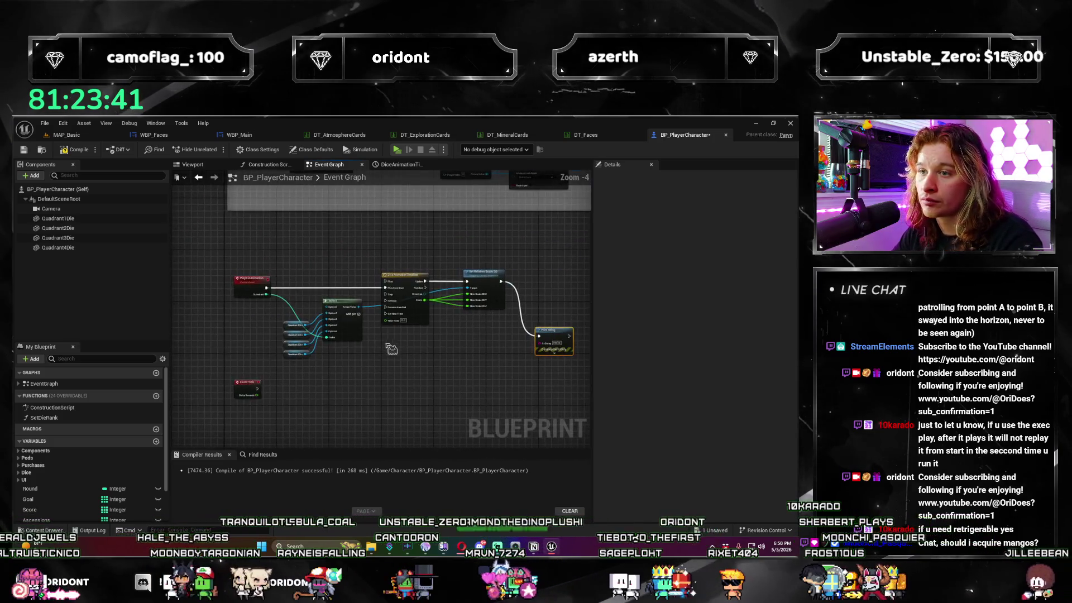
{"action": "left_click_drag", "start_coordinate": [397, 346], "coordinate": [413, 345]}
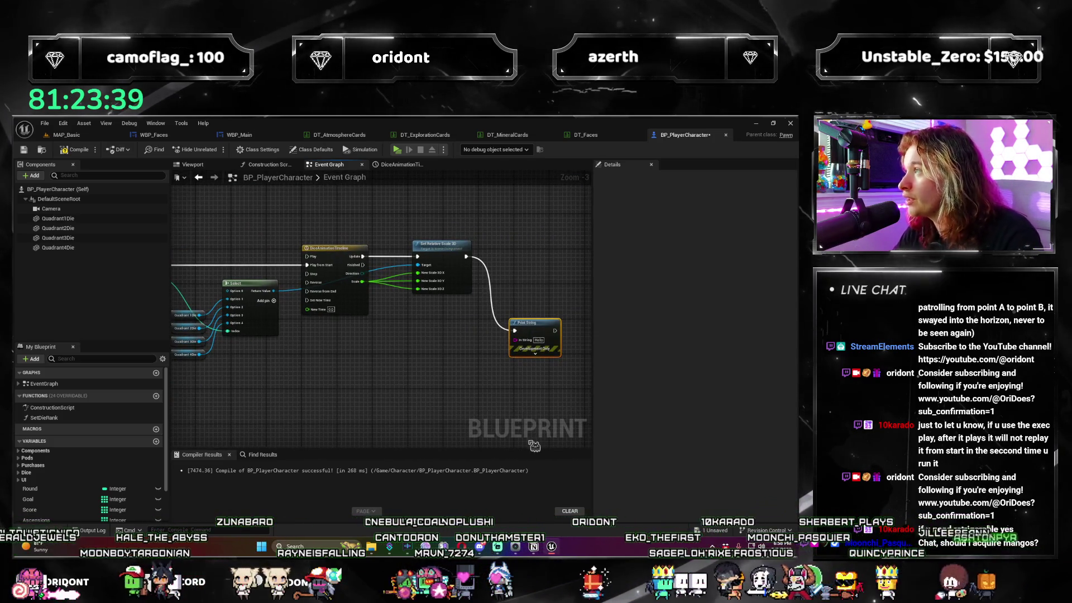
{"action": "scroll", "coordinate": [353, 367], "scroll_direction": "down", "scroll_amount": 2}
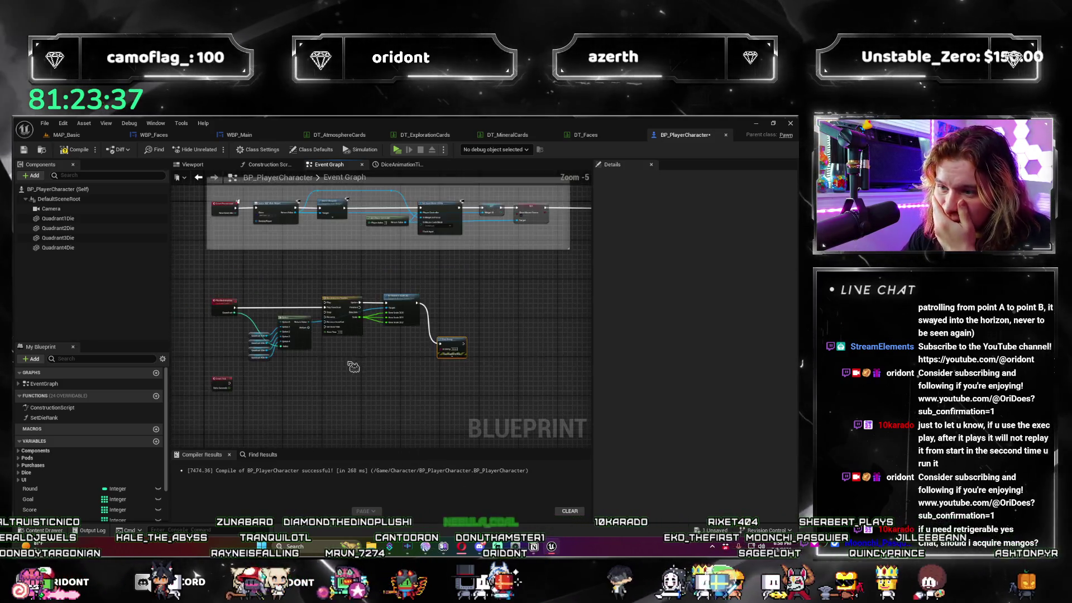
{"action": "scroll", "coordinate": [352, 366], "scroll_direction": "up", "scroll_amount": 2}
{"action": "scroll", "coordinate": [401, 408], "scroll_direction": "down", "scroll_amount": 1}
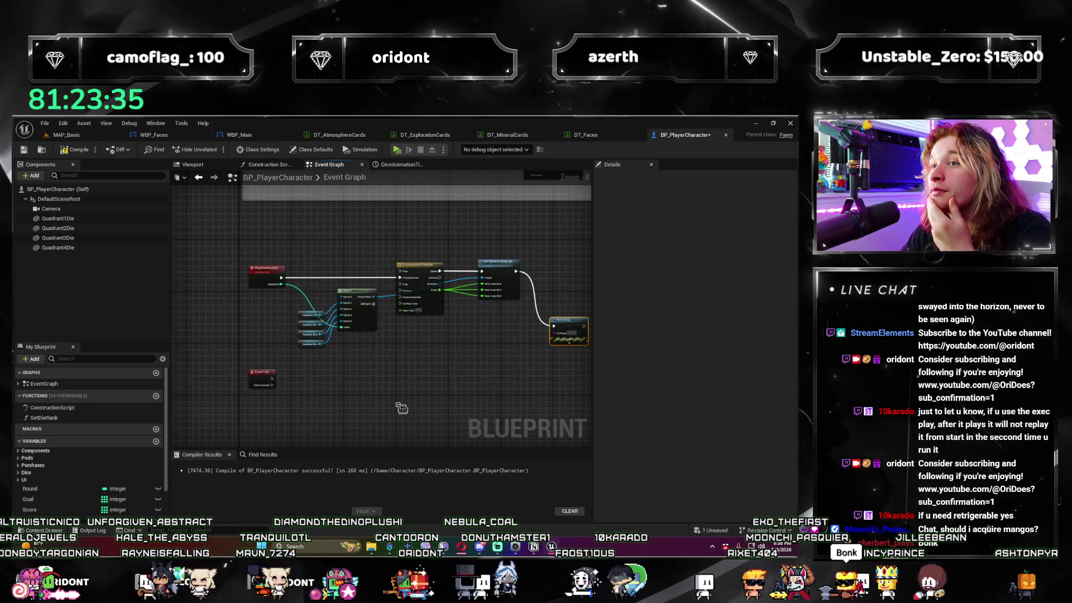
{"action": "left_click_drag", "start_coordinate": [401, 408], "coordinate": [382, 362]}
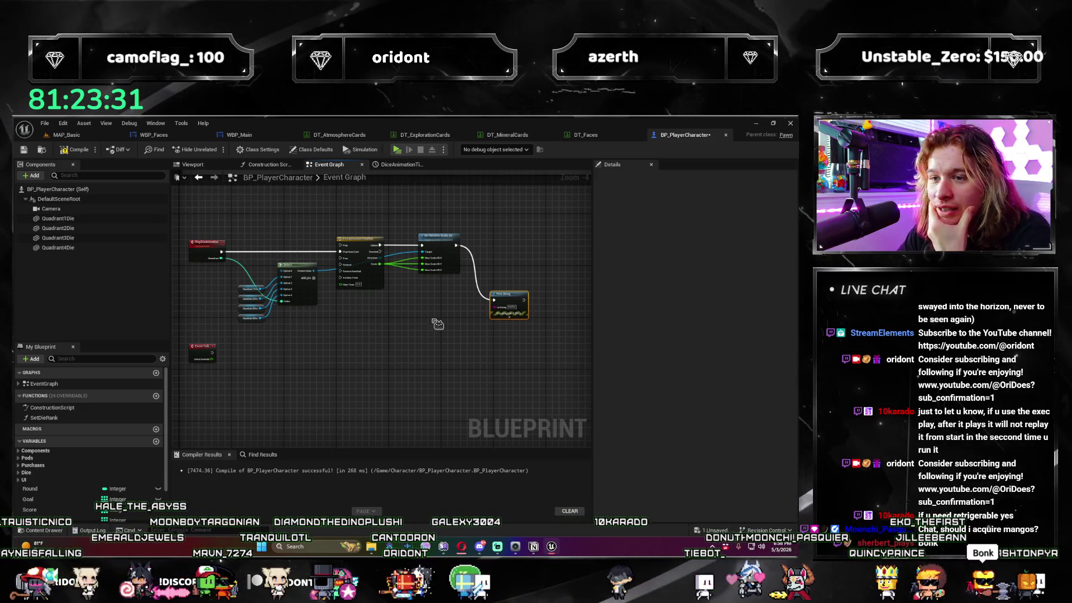
{"action": "scroll", "coordinate": [437, 324], "scroll_direction": "up", "scroll_amount": 2}
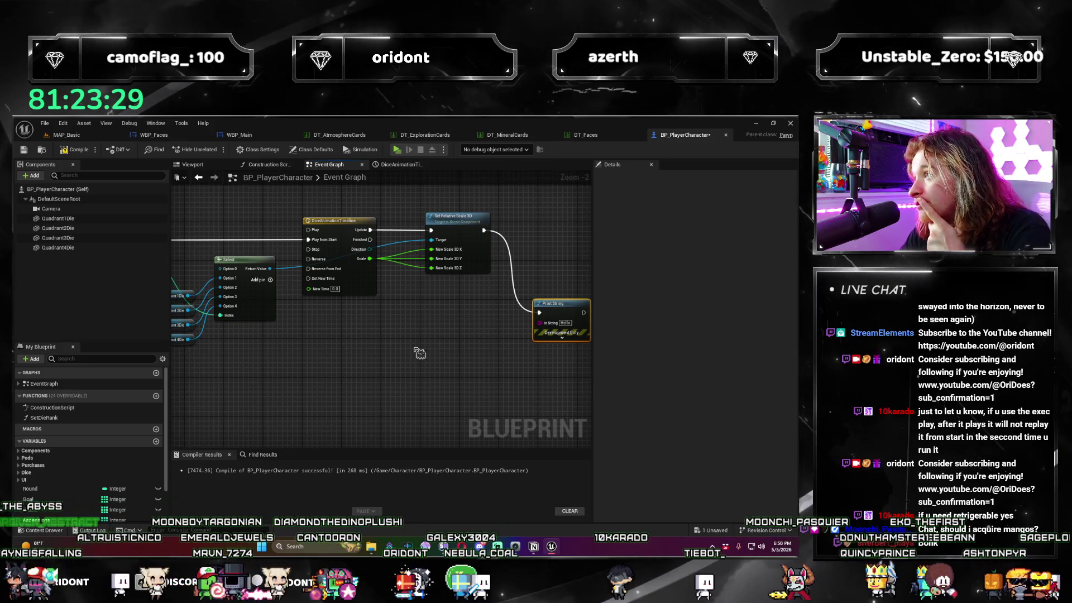
{"action": "mouse_move", "coordinate": [419, 354]}
{"action": "left_mouse_down"}
{"action": "mouse_move", "coordinate": [327, 345]}
{"action": "mouse_move", "coordinate": [313, 374]}
{"action": "left_mouse_up"}
{"action": "left_click_drag", "start_coordinate": [475, 379], "coordinate": [475, 379]}
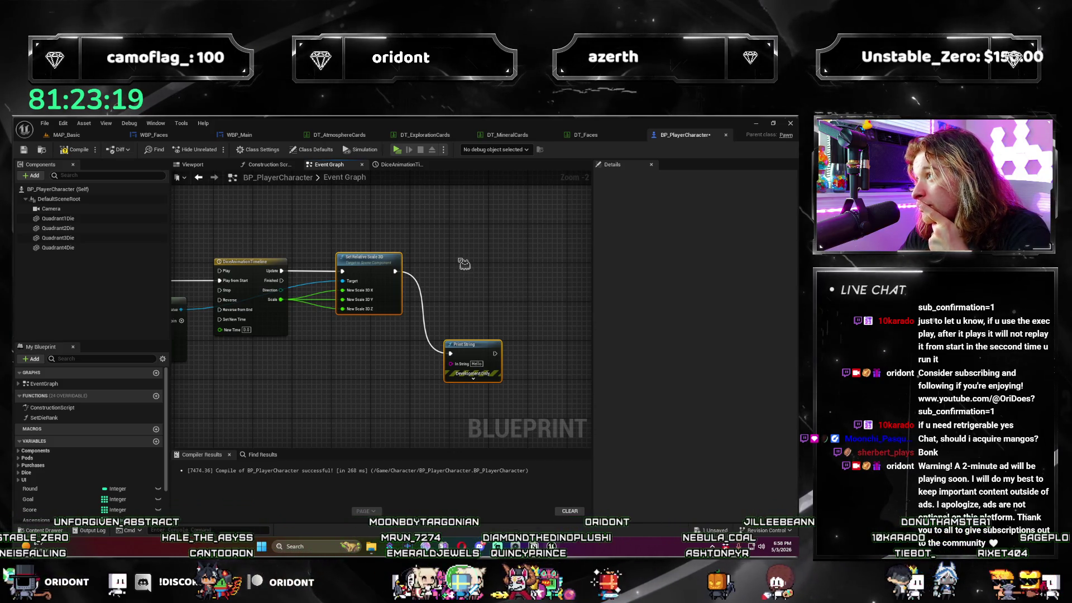
{"action": "left_click_drag", "start_coordinate": [391, 268], "coordinate": [455, 268]}
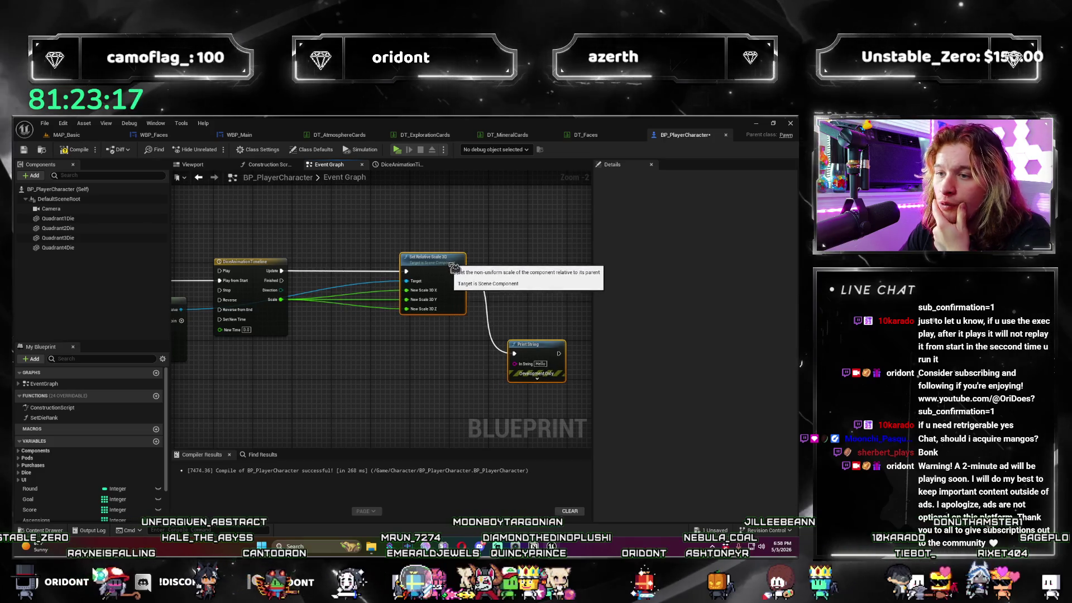
Add a Float Lerp node off the timeline's Scale output and nudge it right.
{"action": "scroll", "coordinate": [346, 280], "scroll_direction": "up", "scroll_amount": 2}
{"action": "left_click_drag", "start_coordinate": [345, 277], "coordinate": [376, 302]}
{"action": "type", "text": "lerp"}
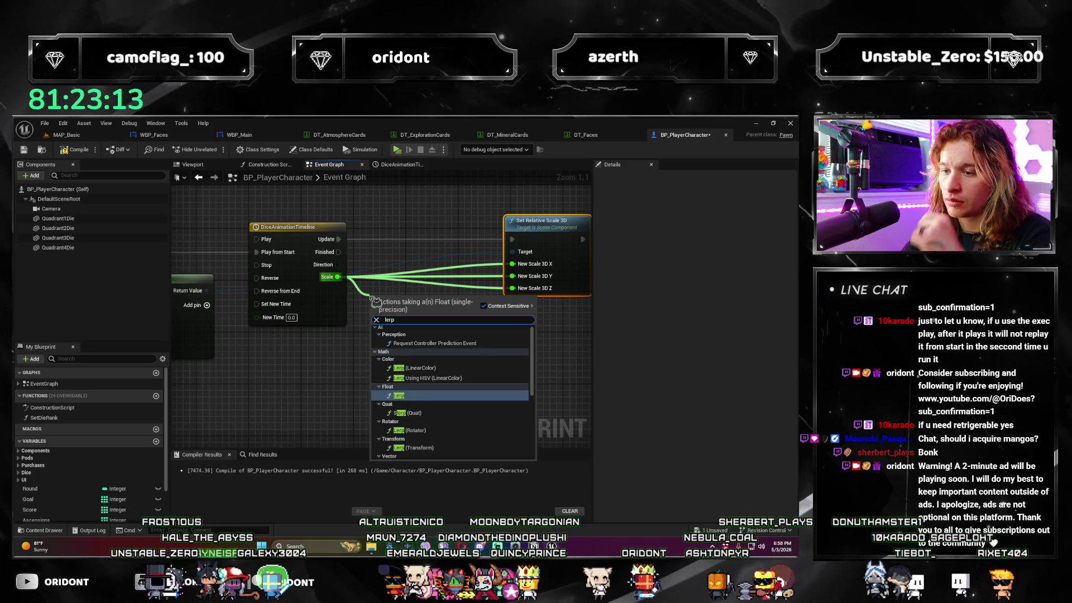
{"action": "key", "text": "Return"}
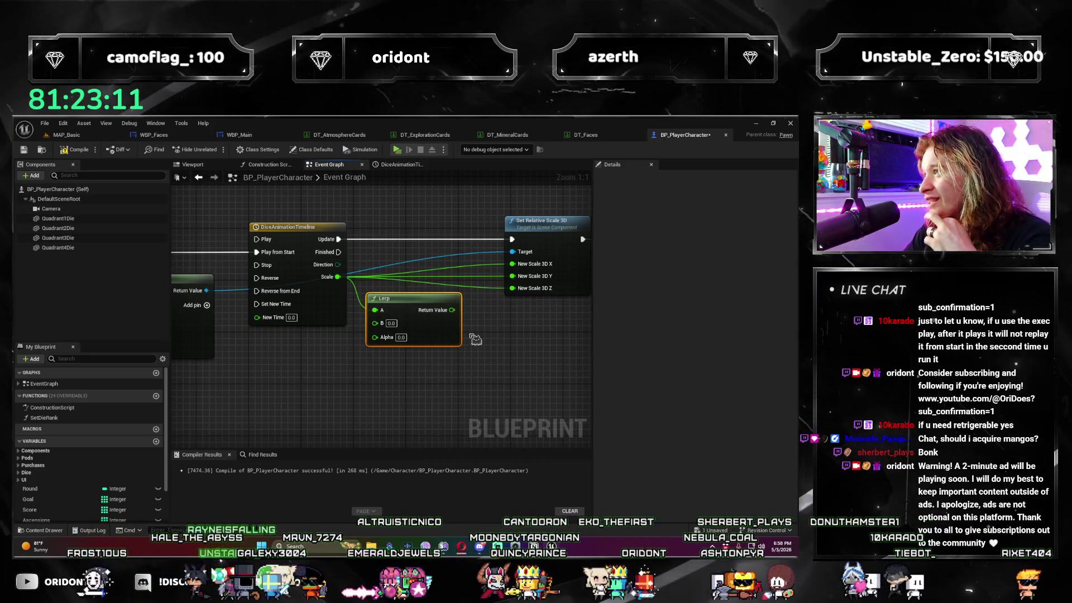
{"action": "mouse_move", "coordinate": [359, 278]}
{"action": "left_mouse_down"}
{"action": "mouse_move", "coordinate": [389, 297]}
{"action": "mouse_move", "coordinate": [405, 355]}
{"action": "mouse_move", "coordinate": [444, 300]}
{"action": "left_mouse_up"}
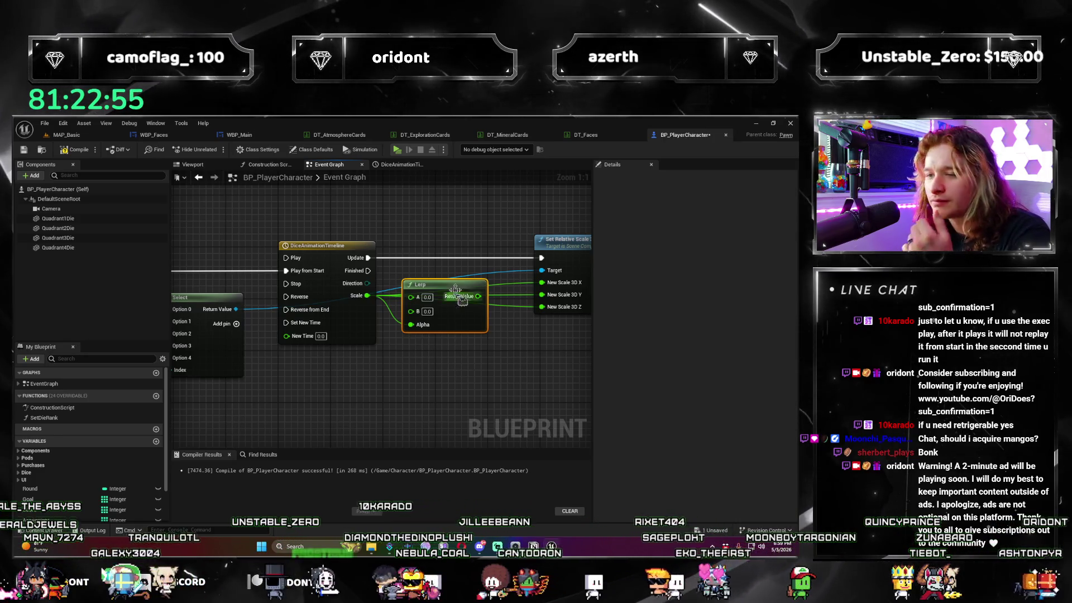
{"action": "left_click_drag", "start_coordinate": [434, 312], "coordinate": [360, 342]}
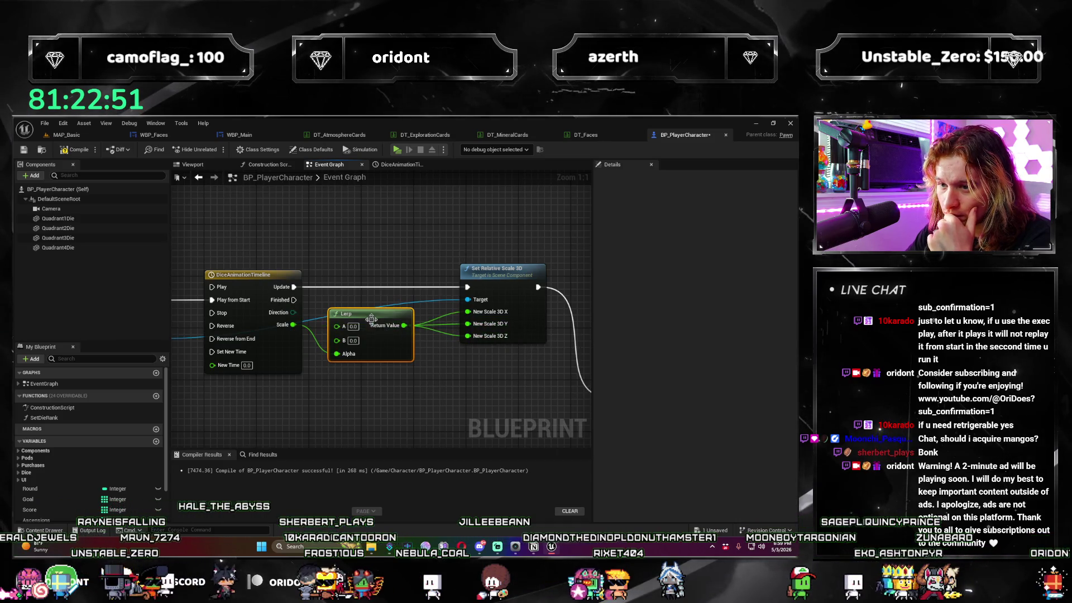
{"action": "left_click_drag", "start_coordinate": [372, 318], "coordinate": [390, 318]}
Try Lerp A as 1, then undo back to A 0.0 and B 1.0.
{"action": "scroll", "coordinate": [394, 324], "scroll_direction": "down", "scroll_amount": 2}
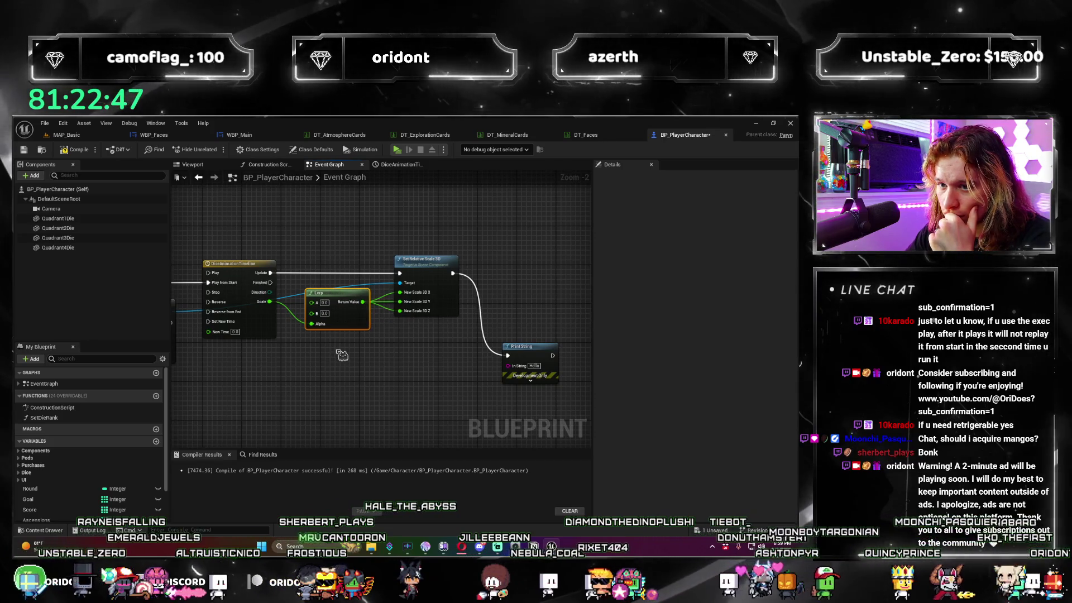
{"action": "left_click", "coordinate": [325, 302]}
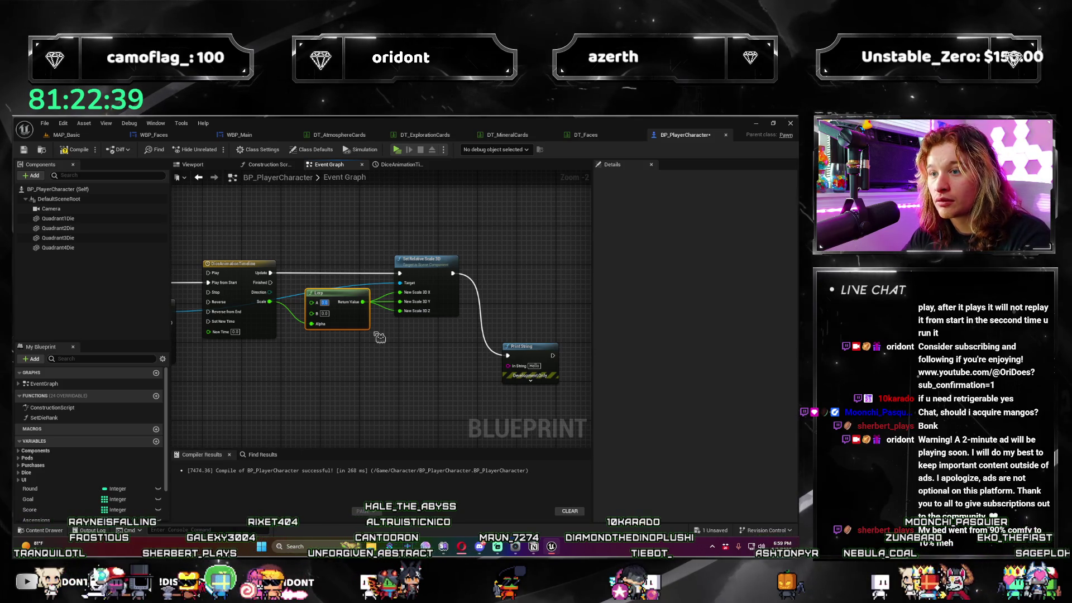
{"action": "type", "text": "1"}
{"action": "key", "text": "Tab"}
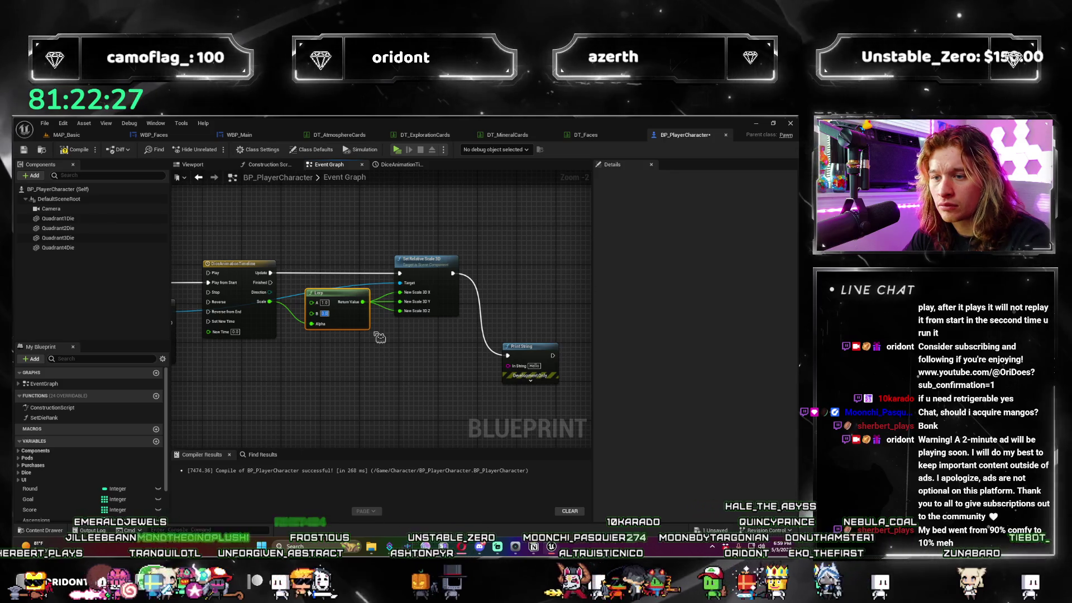
{"action": "key", "text": "ctrl+z"}
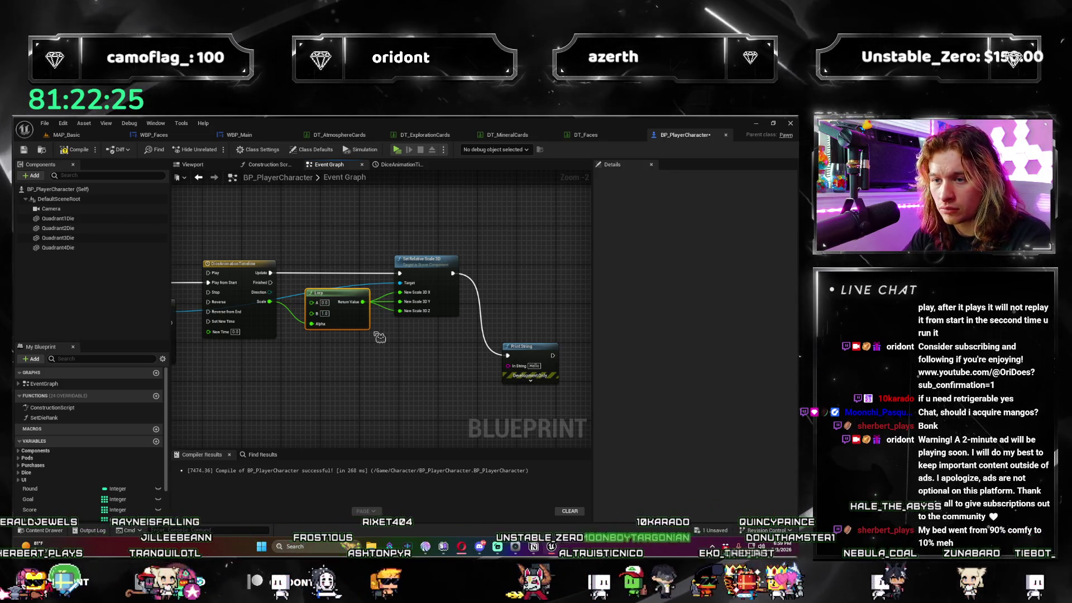
{"action": "key", "text": "Tab"}
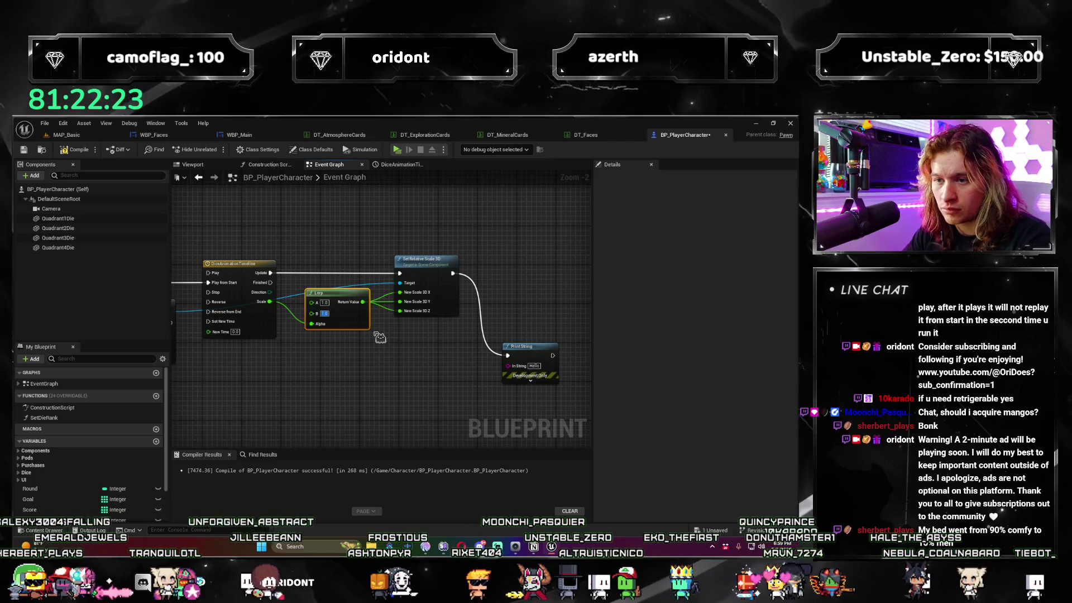
{"action": "scroll", "coordinate": [295, 360], "scroll_direction": "down", "scroll_amount": 2}
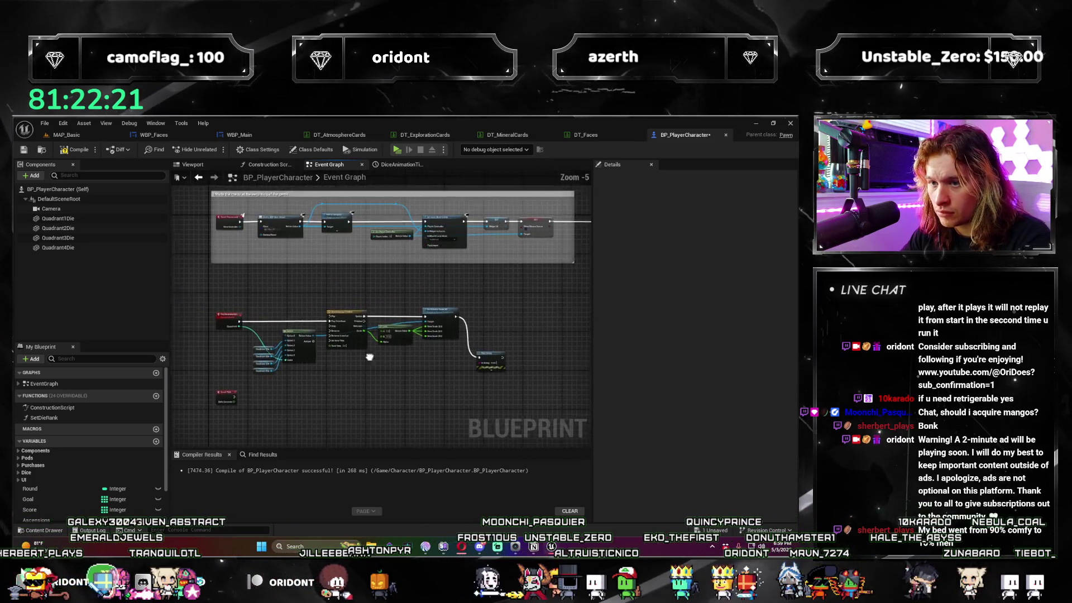
Test the dice animation by rolling via Exploration, then delete the Lerp node.
{"action": "key", "text": "alt+p"}
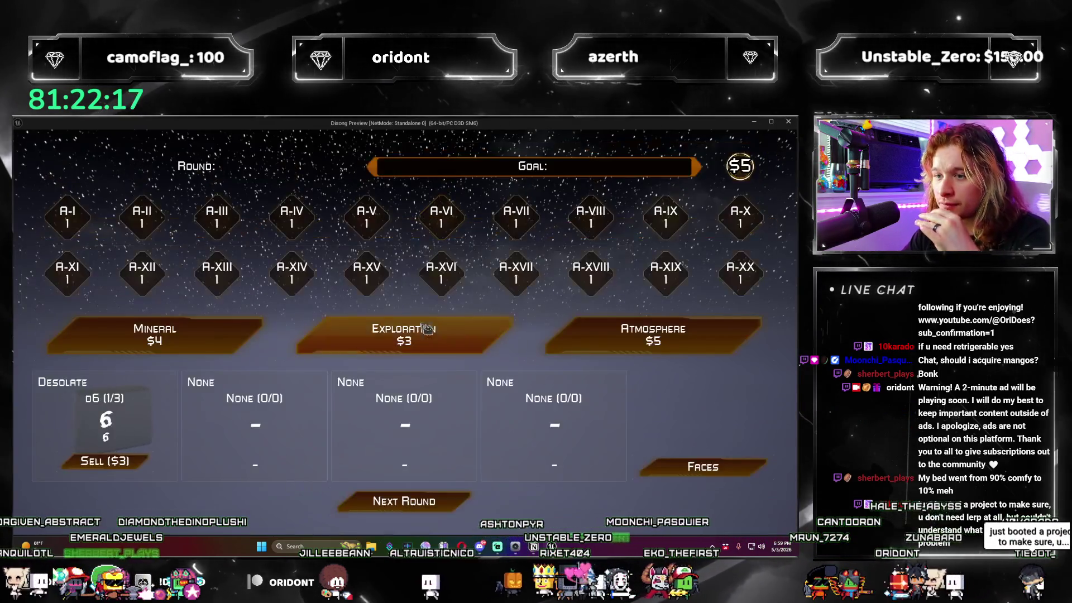
{"action": "left_click", "coordinate": [454, 511]}
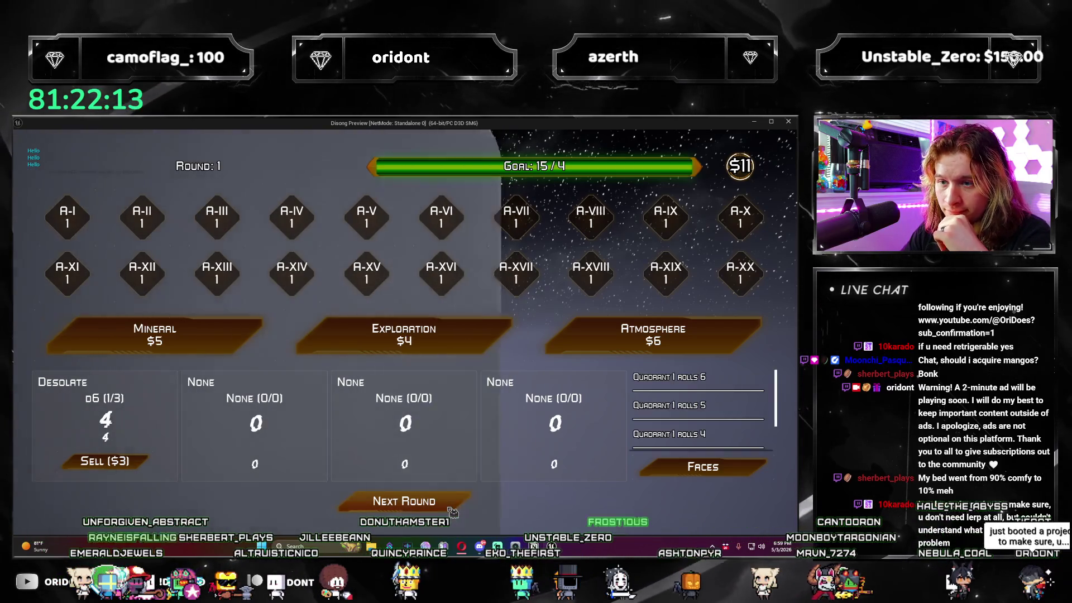
{"action": "left_click", "coordinate": [788, 122]}
{"action": "scroll", "coordinate": [383, 403], "scroll_direction": "up", "scroll_amount": 3}
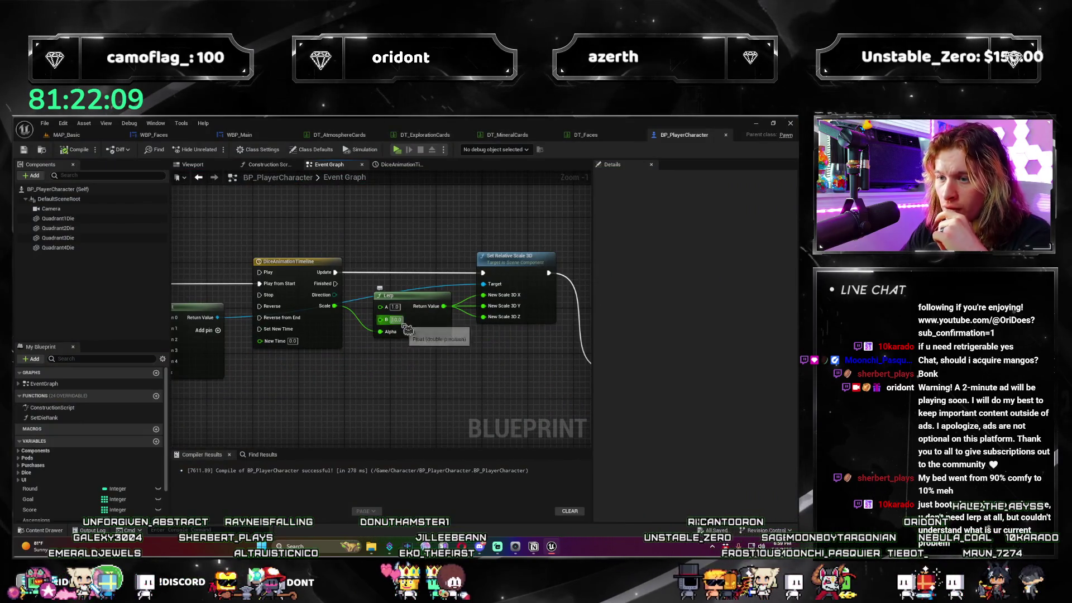
{"action": "key", "text": "Delete"}
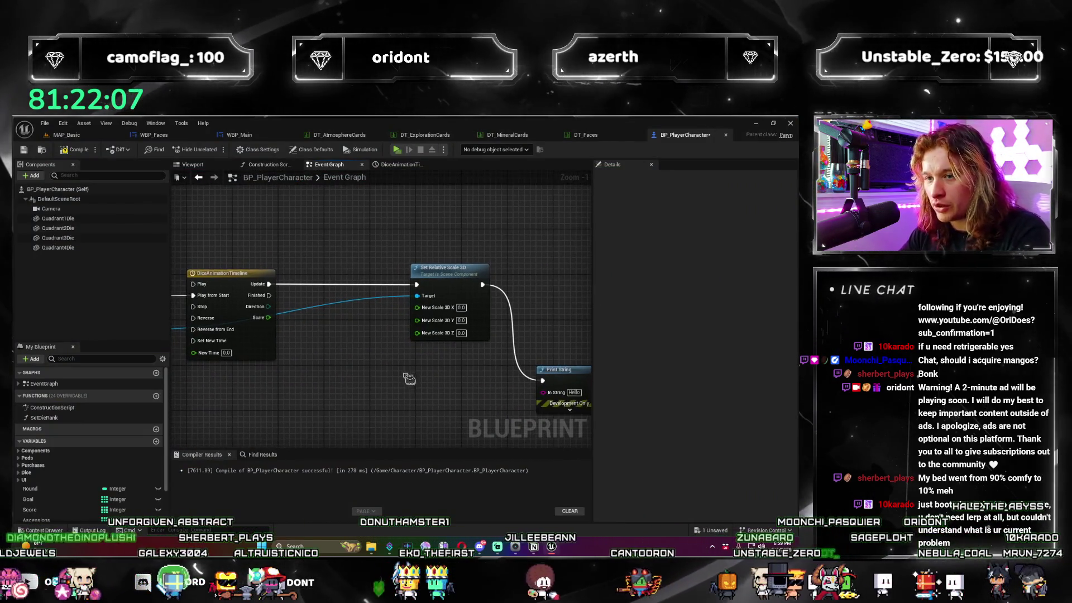
Wire Scale into New Scale 3D X and Y, and shift Set Relative Scale 3D and Print String left.
{"action": "mouse_move", "coordinate": [272, 320]}
{"action": "left_mouse_down"}
{"action": "mouse_move", "coordinate": [416, 307]}
{"action": "mouse_move", "coordinate": [417, 318]}
{"action": "mouse_move", "coordinate": [483, 338]}
{"action": "mouse_move", "coordinate": [489, 350]}
{"action": "mouse_move", "coordinate": [416, 329]}
{"action": "left_mouse_up"}
{"action": "scroll", "coordinate": [320, 206], "scroll_direction": "down", "scroll_amount": 2}
{"action": "left_click_drag", "start_coordinate": [521, 384], "coordinate": [519, 383]}
{"action": "left_click_drag", "start_coordinate": [386, 243], "coordinate": [368, 245]}
{"action": "mouse_move", "coordinate": [243, 355]}
{"action": "left_mouse_down"}
{"action": "mouse_move", "coordinate": [363, 366]}
{"action": "mouse_move", "coordinate": [363, 335]}
{"action": "mouse_move", "coordinate": [505, 378]}
{"action": "left_mouse_up"}
Inspect the DiceAnimationTimeline's Scale curve, then go back to the Event Graph.
{"action": "scroll", "coordinate": [372, 348], "scroll_direction": "down", "scroll_amount": 1}
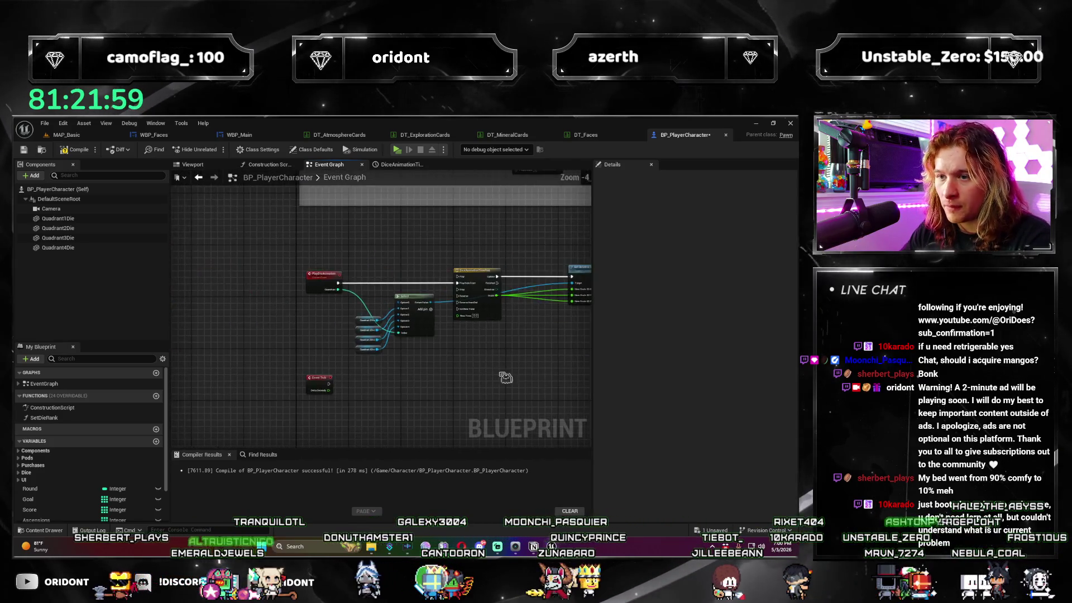
{"action": "scroll", "coordinate": [505, 377], "scroll_direction": "up", "scroll_amount": 1}
{"action": "double_click", "coordinate": [467, 224]}
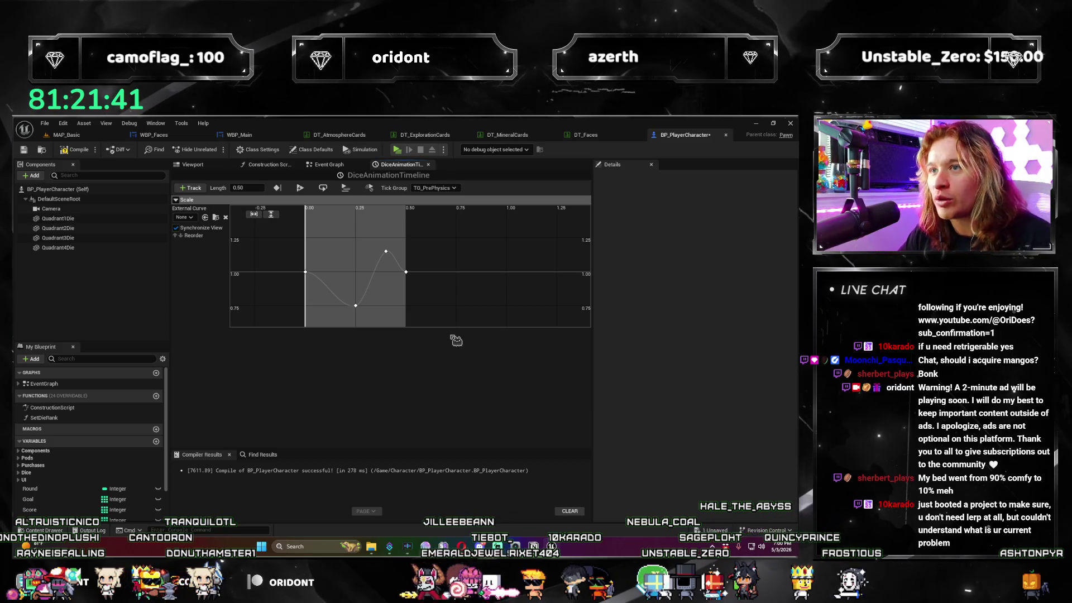
{"action": "left_click", "coordinate": [354, 166]}
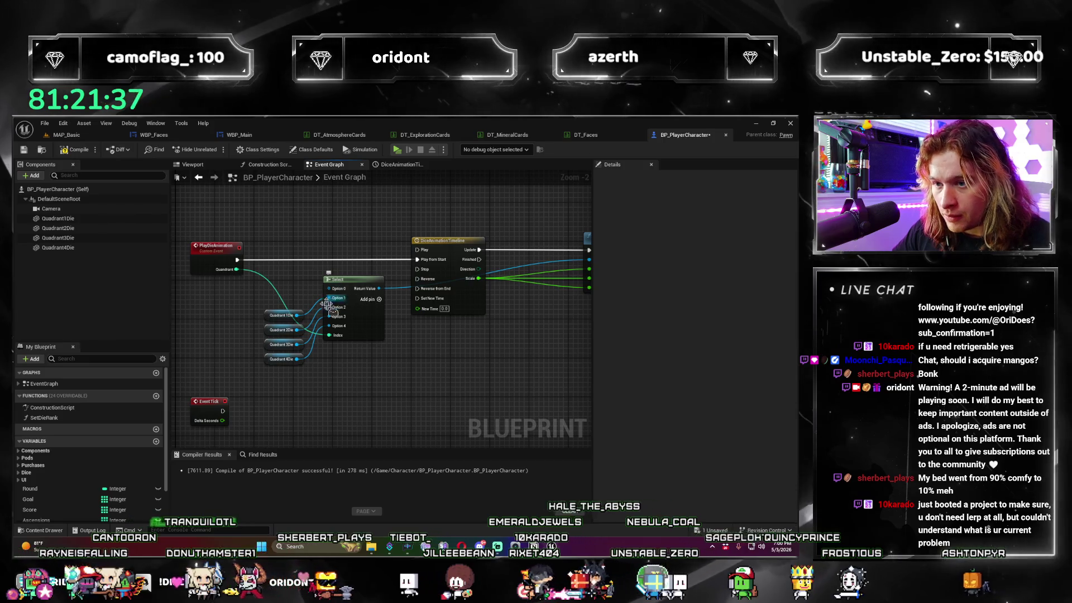
Insert a Lerp with A 1.0, B 2.0 and Scale as Alpha, feeding New Scale 3D.
{"action": "scroll", "coordinate": [378, 304], "scroll_direction": "up", "scroll_amount": 1}
{"action": "mouse_move", "coordinate": [466, 363]}
{"action": "left_mouse_down"}
{"action": "mouse_move", "coordinate": [544, 363]}
{"action": "mouse_move", "coordinate": [363, 363]}
{"action": "mouse_move", "coordinate": [450, 383]}
{"action": "mouse_move", "coordinate": [390, 326]}
{"action": "mouse_move", "coordinate": [406, 381]}
{"action": "left_mouse_up"}
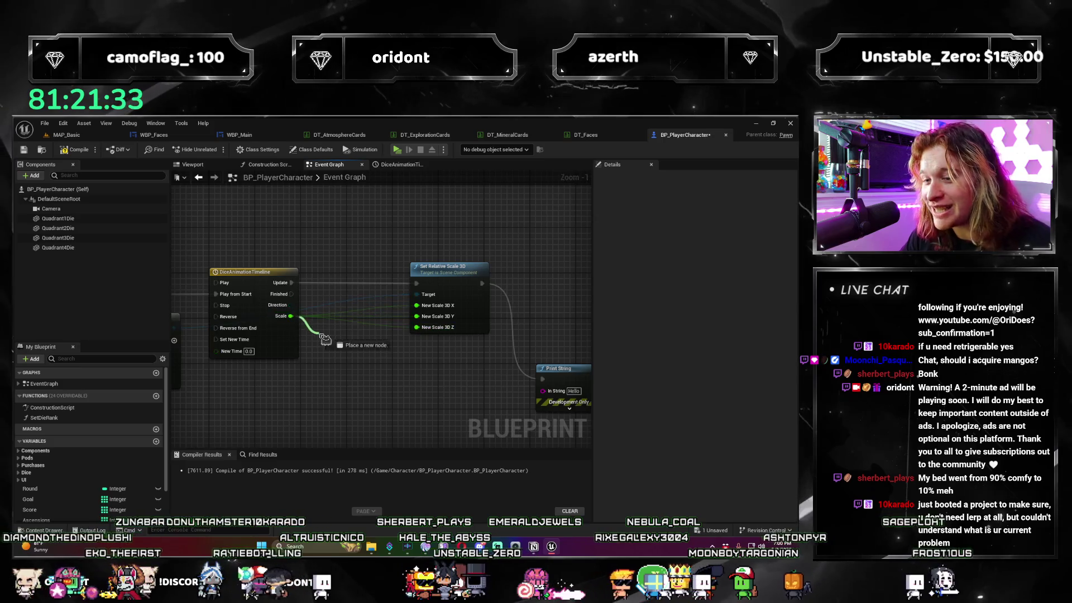
{"action": "left_click_drag", "start_coordinate": [325, 339], "coordinate": [324, 336]}
{"action": "type", "text": "lerp"}
{"action": "left_click", "coordinate": [347, 356]}
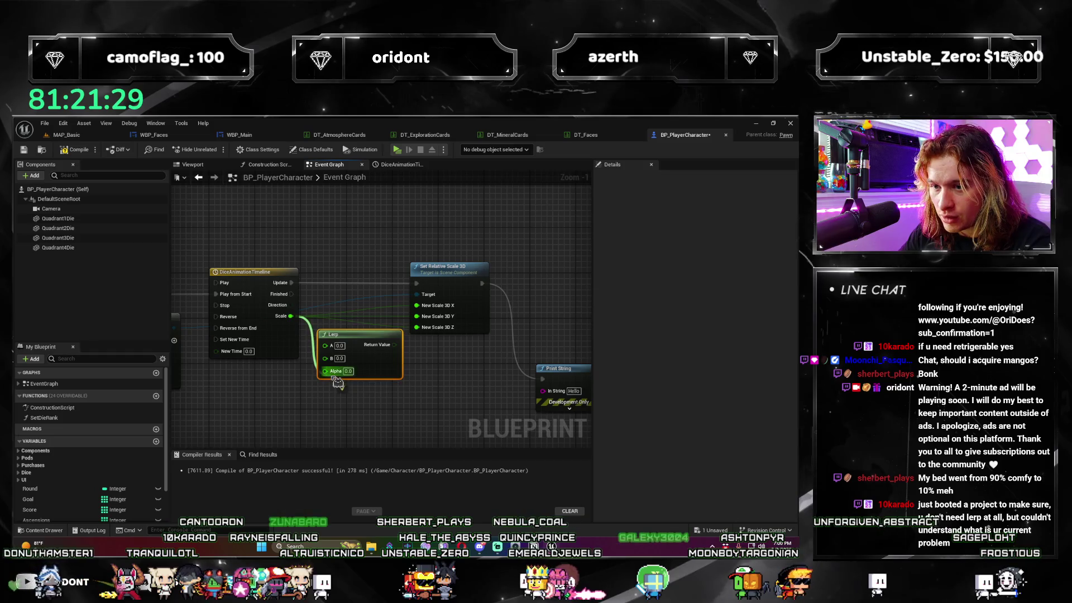
{"action": "left_click_drag", "start_coordinate": [337, 383], "coordinate": [335, 374]}
{"action": "left_click_drag", "start_coordinate": [358, 334], "coordinate": [357, 311]}
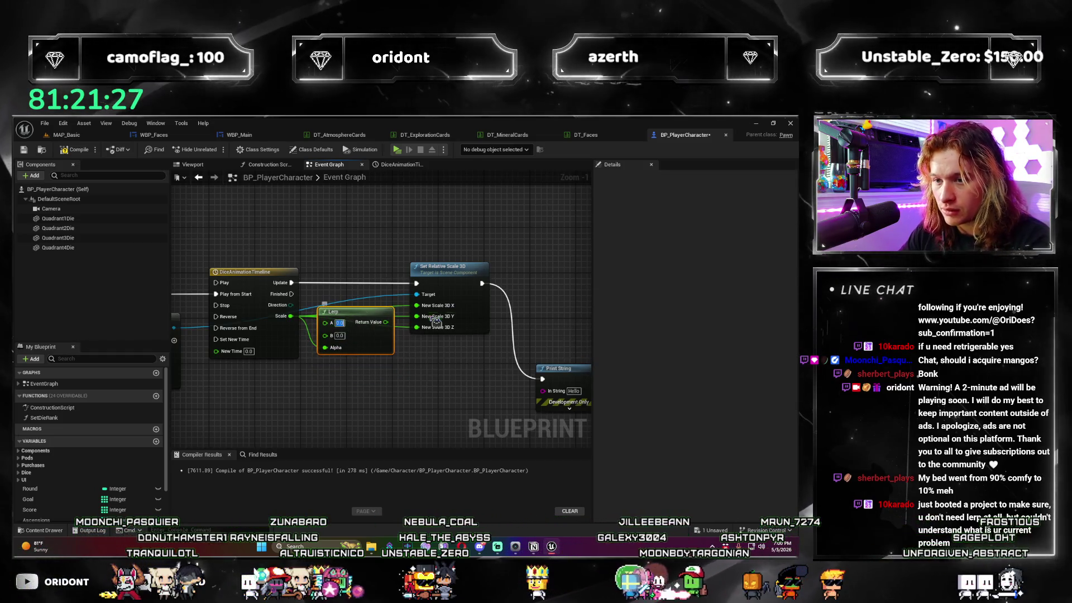
{"action": "type", "text": "1"}
{"action": "key", "text": "Tab"}
{"action": "type", "text": "2"}
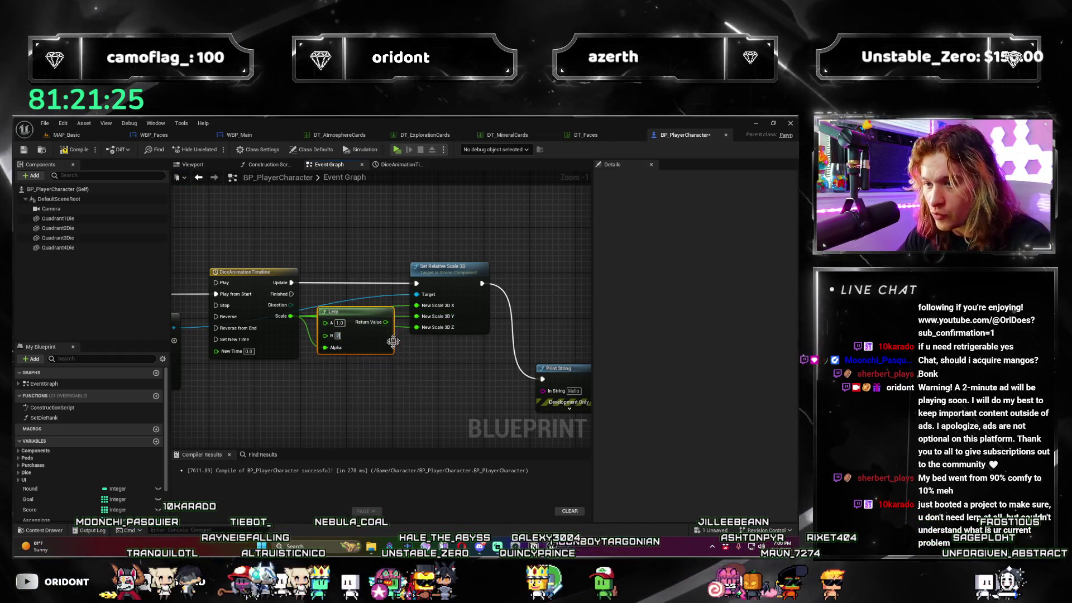
{"action": "left_click_drag", "start_coordinate": [386, 322], "coordinate": [410, 324]}
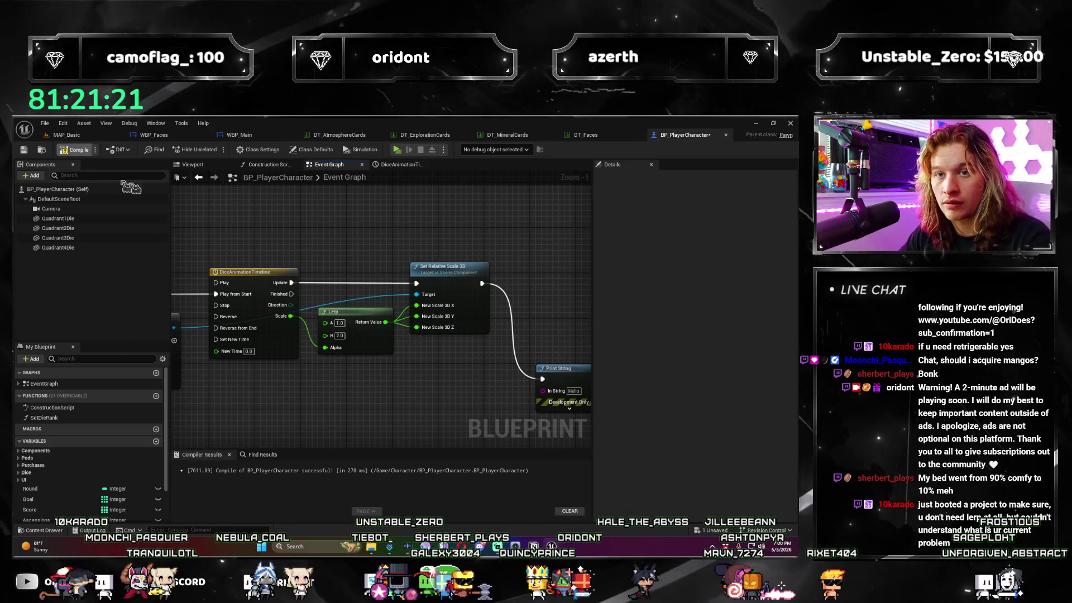
Test-play the game through to the next round, then close the preview.
{"action": "left_click", "coordinate": [402, 150]}
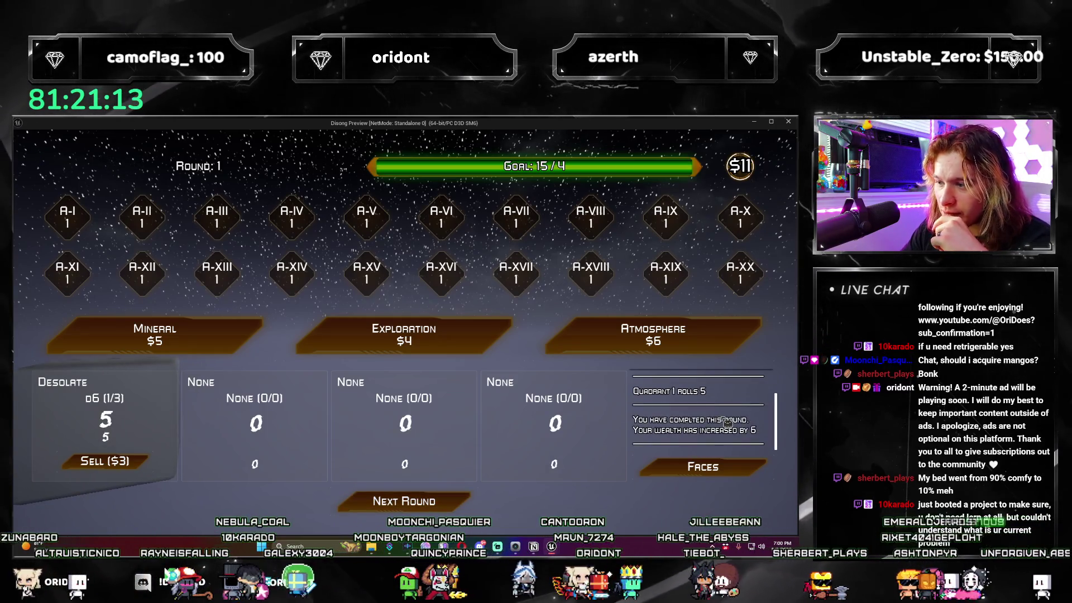
{"action": "left_click", "coordinate": [458, 505]}
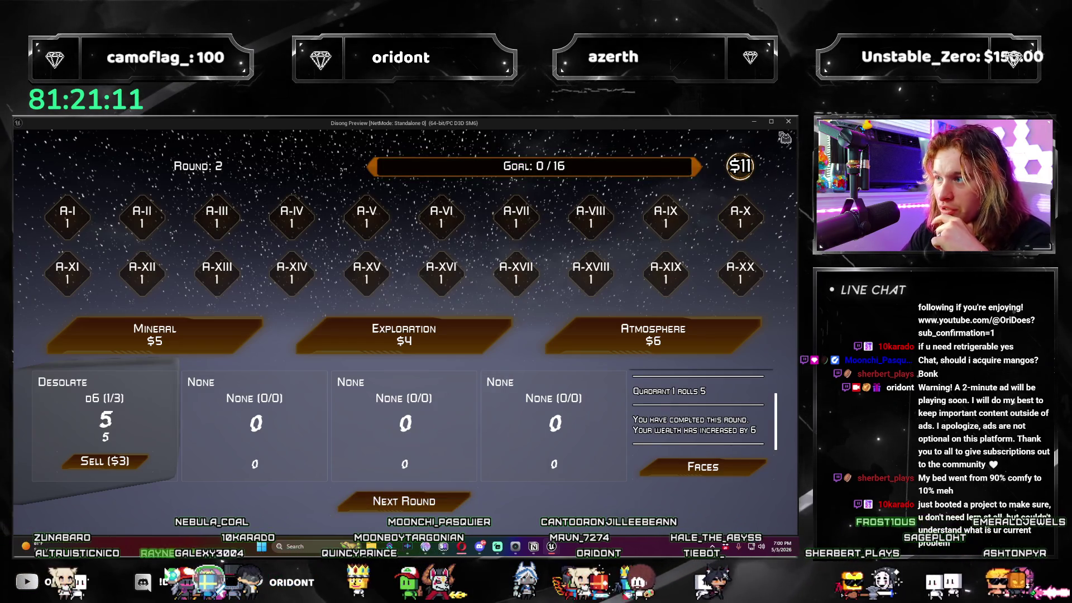
{"action": "left_click", "coordinate": [788, 123]}
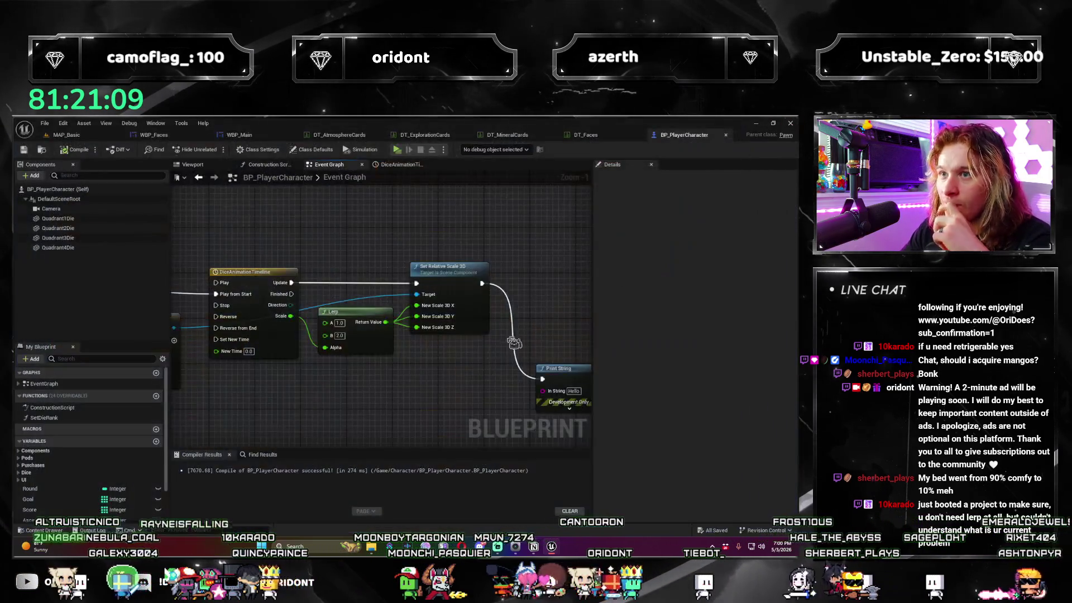
Delete the Lerp node and wire Scale directly into New Scale 3D Y and Z.
{"action": "left_click", "coordinate": [354, 349]}
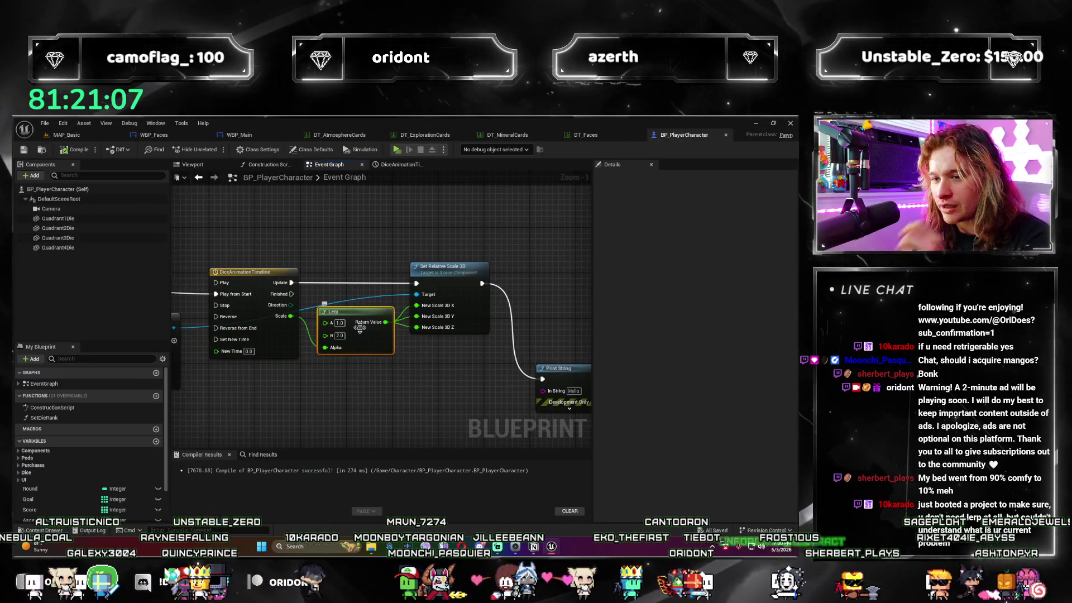
{"action": "key", "text": "Delete"}
{"action": "mouse_move", "coordinate": [291, 316]}
{"action": "left_mouse_down"}
{"action": "mouse_move", "coordinate": [417, 306]}
{"action": "mouse_move", "coordinate": [451, 341]}
{"action": "left_mouse_up"}
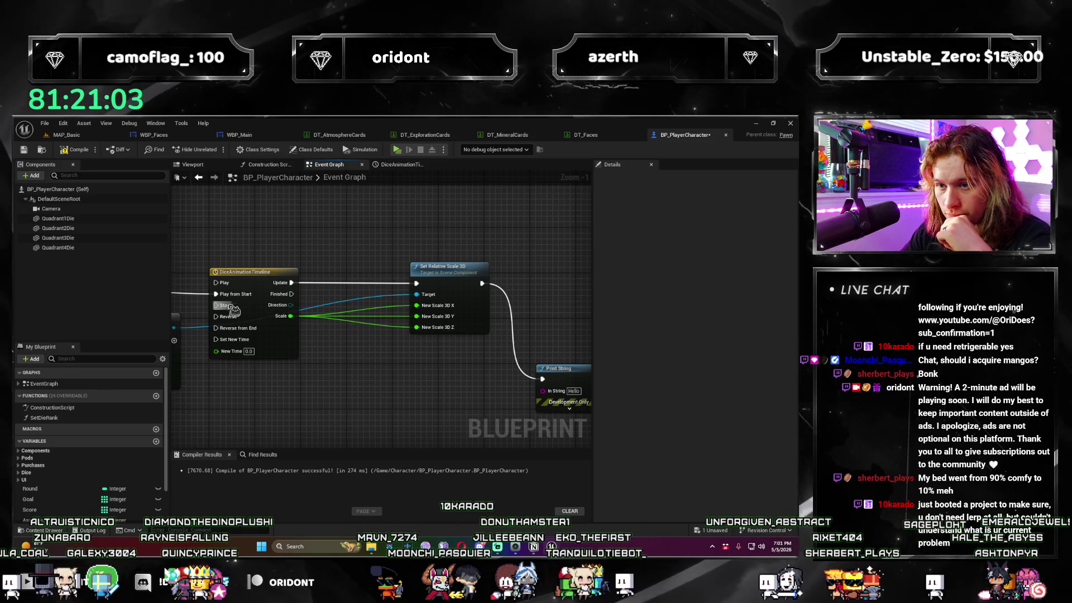
{"action": "right_click", "coordinate": [287, 315]}
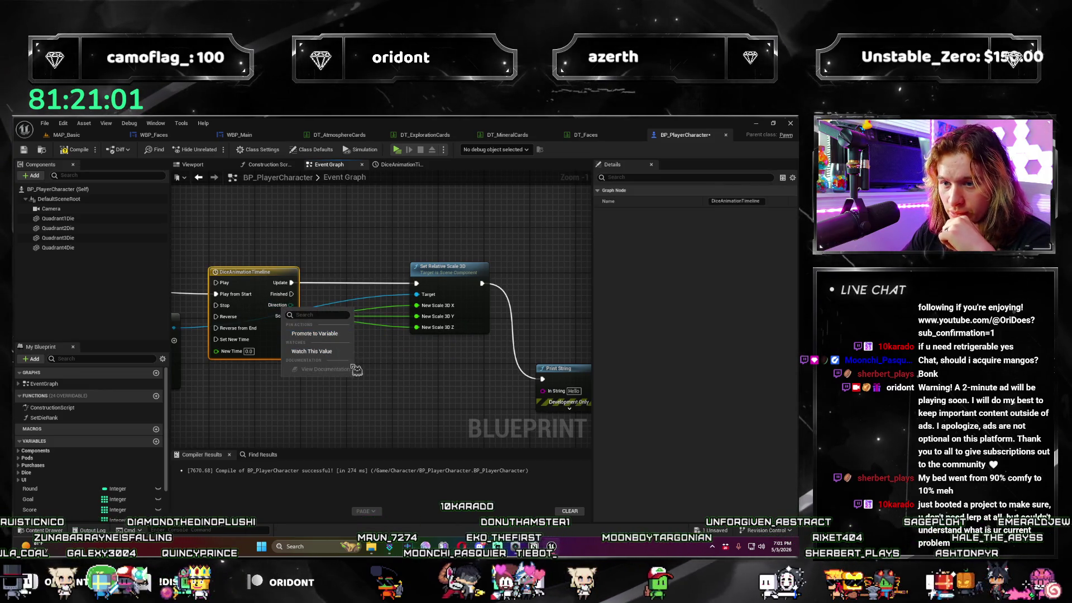
{"action": "left_click", "coordinate": [445, 381]}
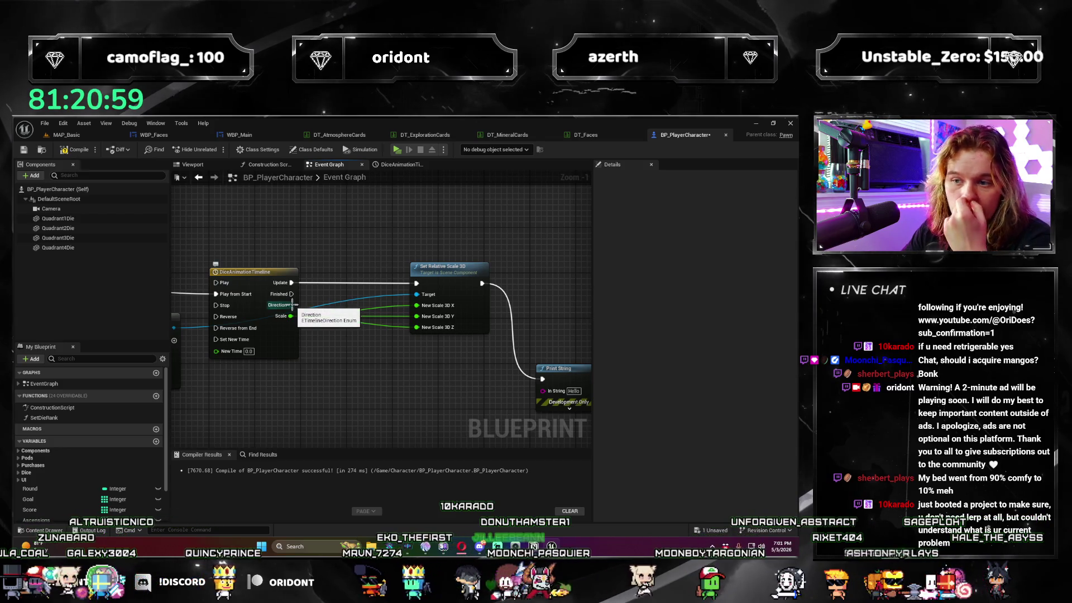
Check the DiceAnimationTimeline's Scale curve and close the timeline editor tabs.
{"action": "mouse_move", "coordinate": [400, 392]}
{"action": "left_mouse_down"}
{"action": "mouse_move", "coordinate": [329, 345]}
{"action": "mouse_move", "coordinate": [514, 398]}
{"action": "left_mouse_up"}
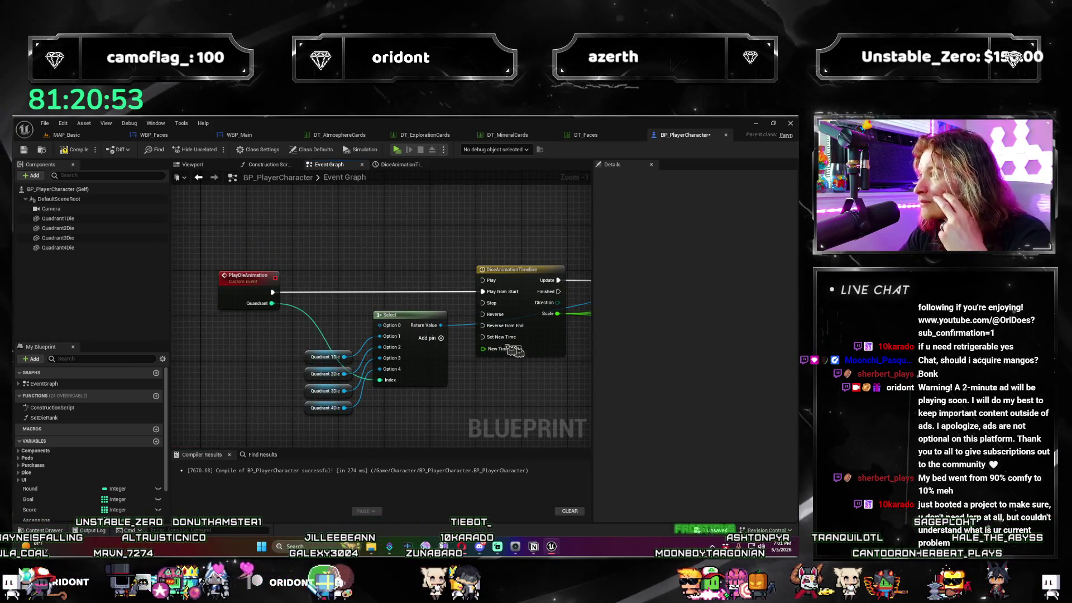
{"action": "mouse_move", "coordinate": [441, 358]}
{"action": "left_mouse_down"}
{"action": "mouse_move", "coordinate": [388, 363]}
{"action": "mouse_move", "coordinate": [433, 380]}
{"action": "mouse_move", "coordinate": [351, 408]}
{"action": "left_mouse_up"}
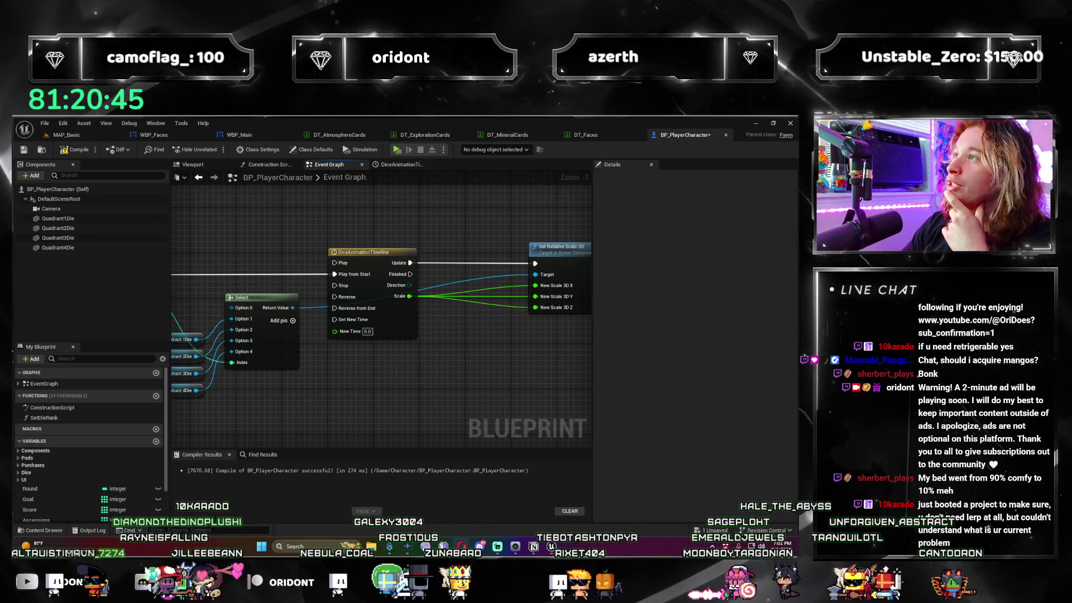
{"action": "double_click", "coordinate": [363, 252]}
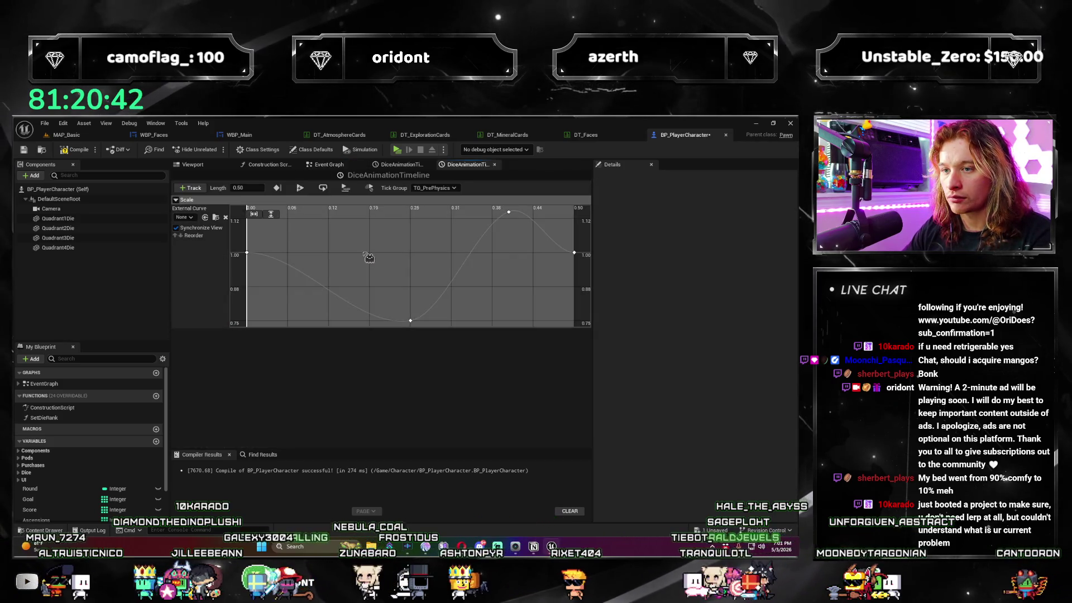
{"action": "left_click", "coordinate": [496, 165]}
{"action": "left_click", "coordinate": [430, 165]}
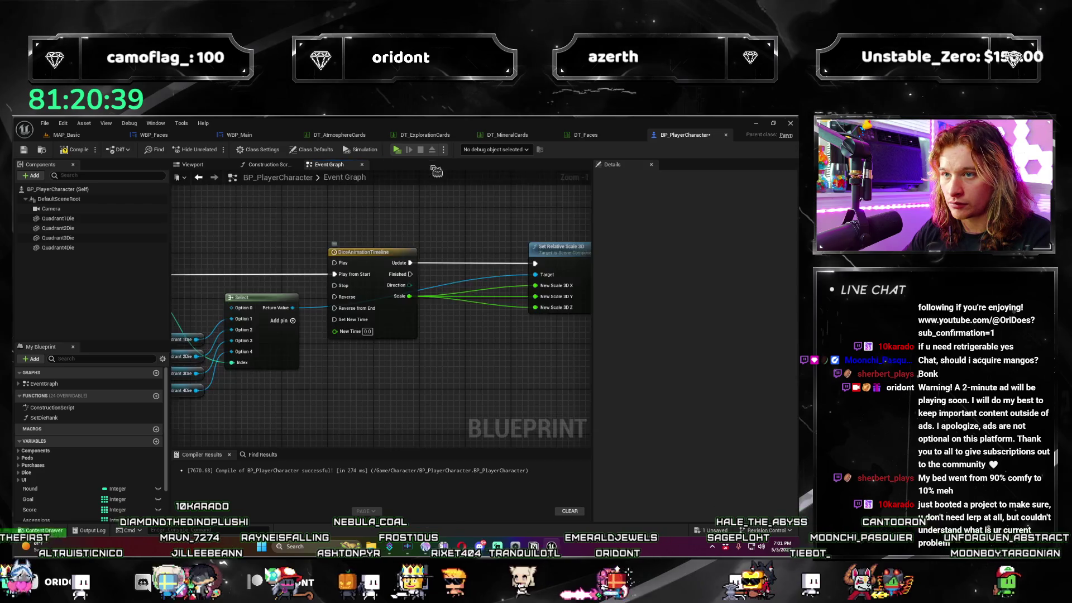
{"action": "right_click", "coordinate": [375, 252]}
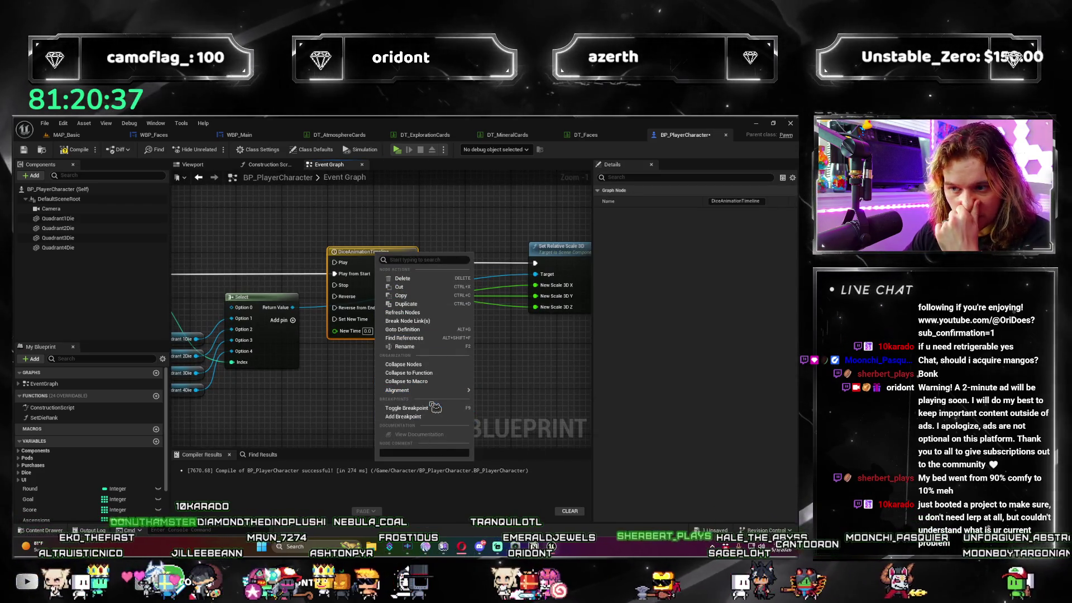
{"action": "key", "text": "Escape"}
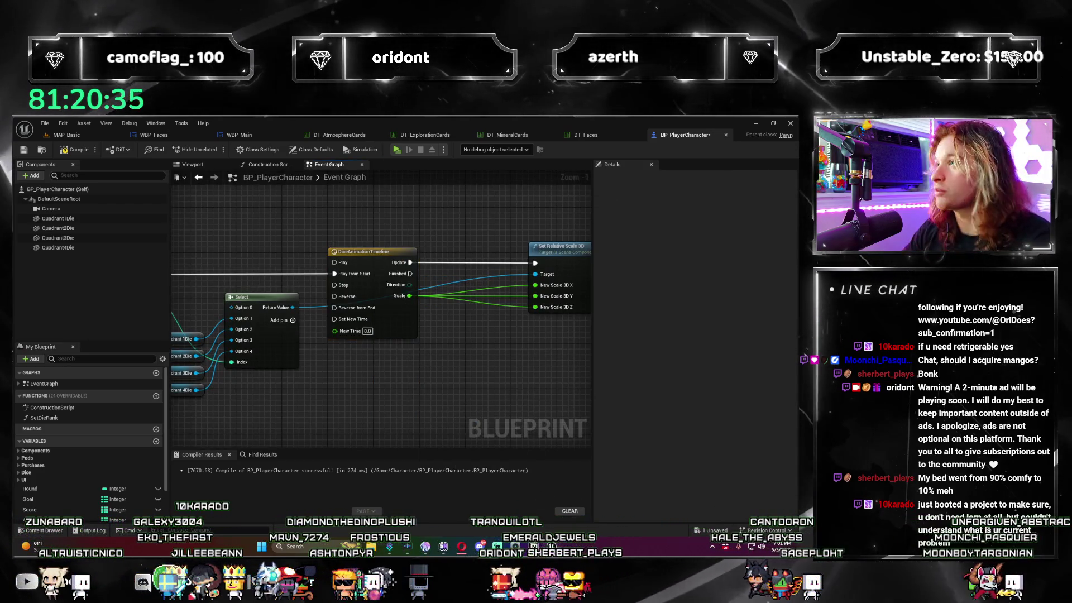
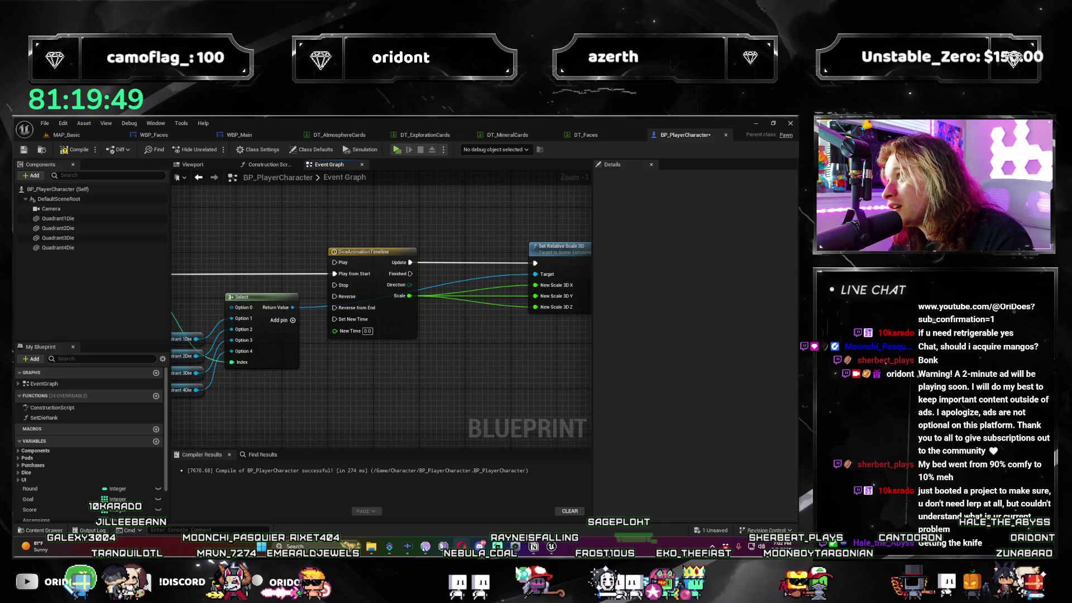
Add a Set World Scale 3D node and split its New Scale pin into X, Y and Z.
{"action": "mouse_move", "coordinate": [427, 355]}
{"action": "left_mouse_down"}
{"action": "mouse_move", "coordinate": [407, 363]}
{"action": "mouse_move", "coordinate": [349, 313]}
{"action": "mouse_move", "coordinate": [314, 342]}
{"action": "mouse_move", "coordinate": [384, 258]}
{"action": "left_mouse_up"}
{"action": "type", "text": "rld scale"}
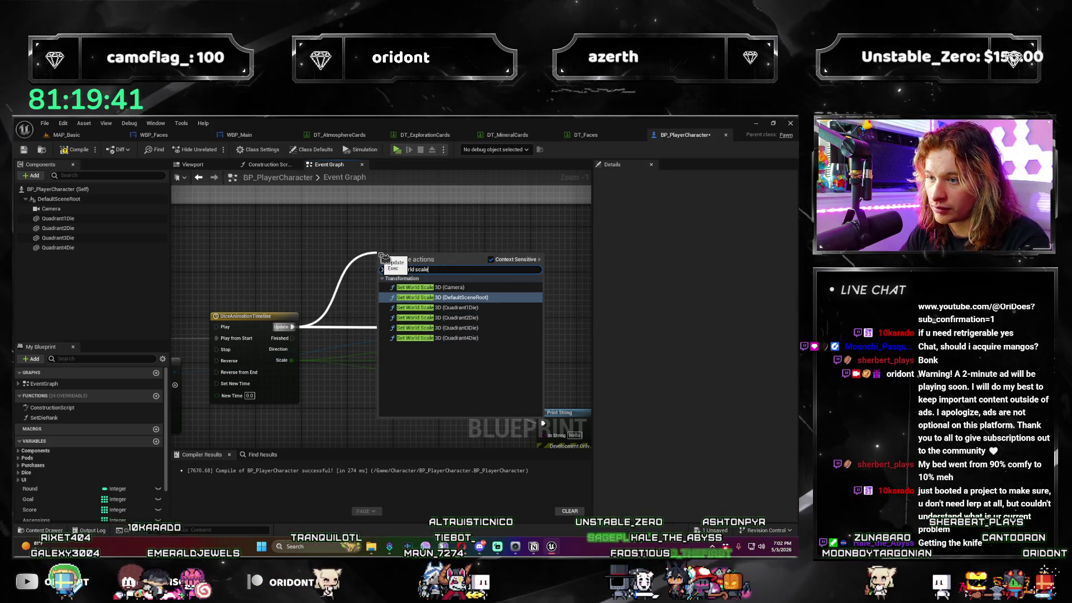
{"action": "key", "text": "Escape"}
{"action": "mouse_move", "coordinate": [275, 350]}
{"action": "left_mouse_down"}
{"action": "mouse_move", "coordinate": [380, 329]}
{"action": "mouse_move", "coordinate": [482, 270]}
{"action": "left_mouse_up"}
{"action": "key", "text": "Escape"}
{"action": "left_click", "coordinate": [536, 299]}
{"action": "mouse_move", "coordinate": [502, 409]}
{"action": "left_mouse_down"}
{"action": "mouse_move", "coordinate": [416, 357]}
{"action": "mouse_move", "coordinate": [466, 337]}
{"action": "mouse_move", "coordinate": [441, 356]}
{"action": "left_mouse_up"}
{"action": "right_click", "coordinate": [416, 376]}
{"action": "left_click", "coordinate": [444, 403]}
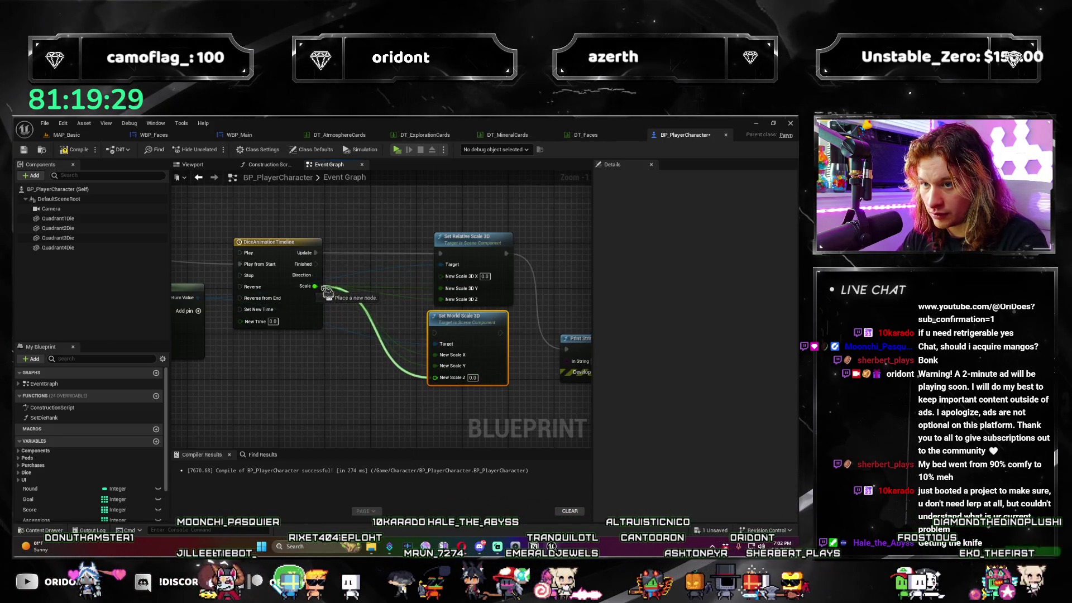
Wire Set World Scale 3D between the timeline Update and Print String, delete Set Relative Scale 3D, and test-play.
{"action": "left_click_drag", "start_coordinate": [435, 333], "coordinate": [316, 253]}
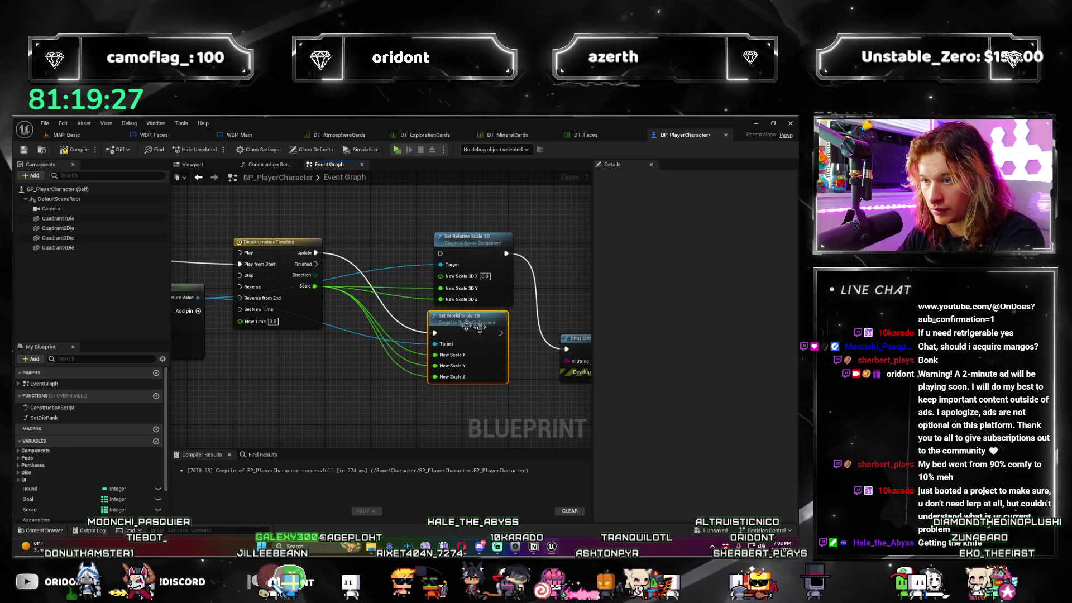
{"action": "left_click_drag", "start_coordinate": [500, 332], "coordinate": [565, 349]}
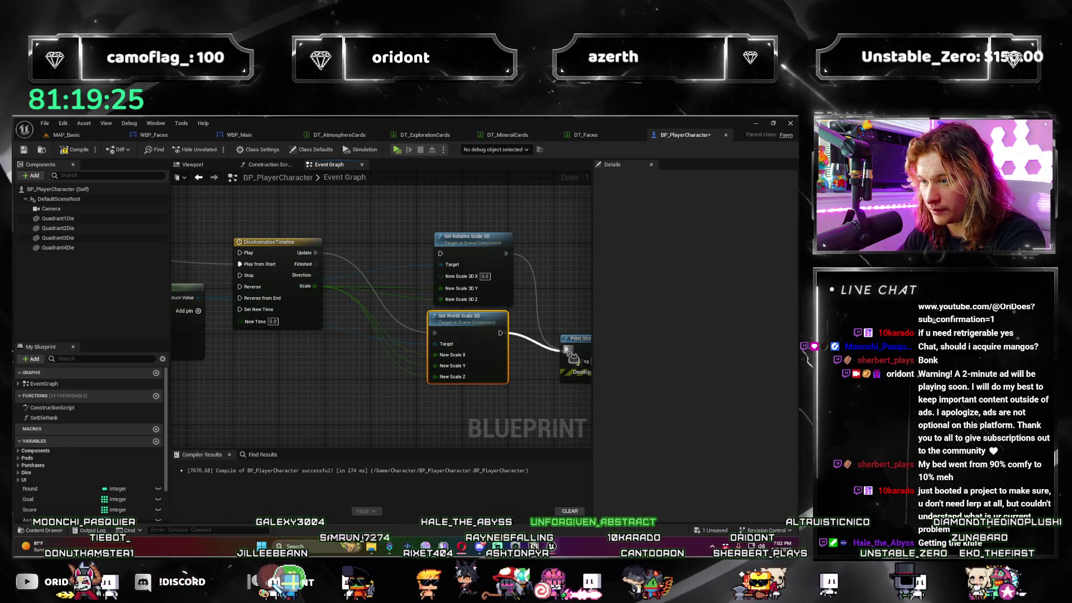
{"action": "left_click", "coordinate": [467, 236]}
{"action": "key", "text": "Delete"}
{"action": "mouse_move", "coordinate": [465, 323]}
{"action": "left_mouse_down"}
{"action": "mouse_move", "coordinate": [471, 306]}
{"action": "mouse_move", "coordinate": [432, 252]}
{"action": "left_mouse_up"}
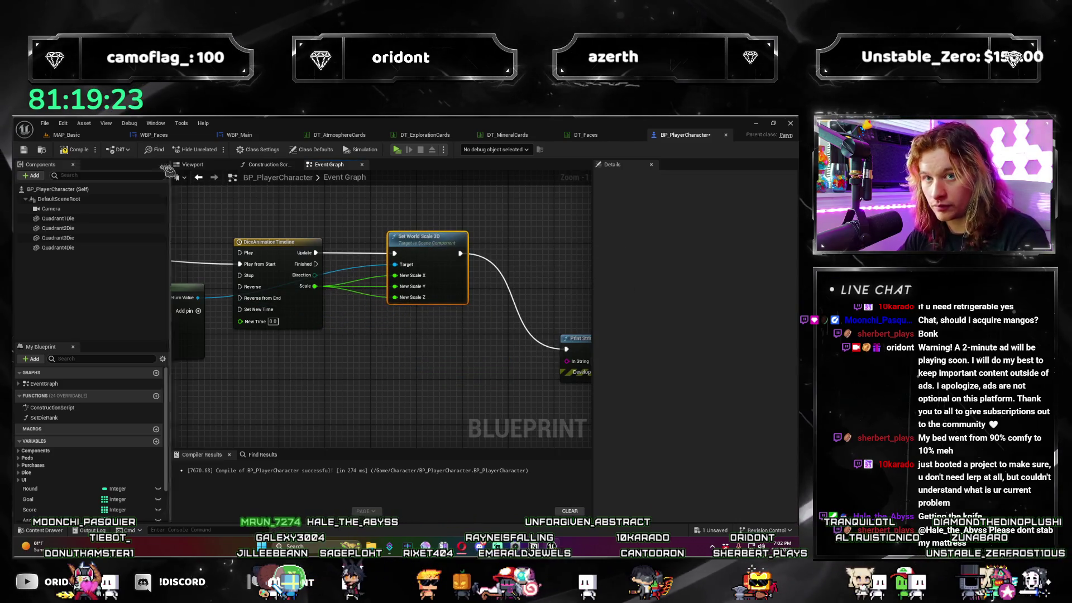
{"action": "left_click", "coordinate": [400, 150]}
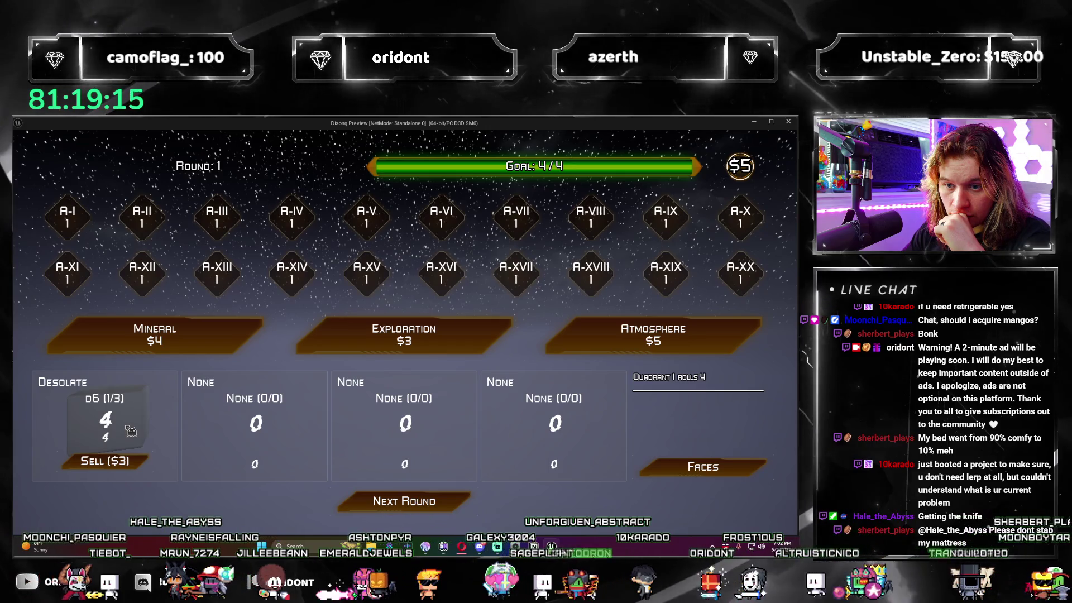
{"action": "left_click", "coordinate": [402, 509]}
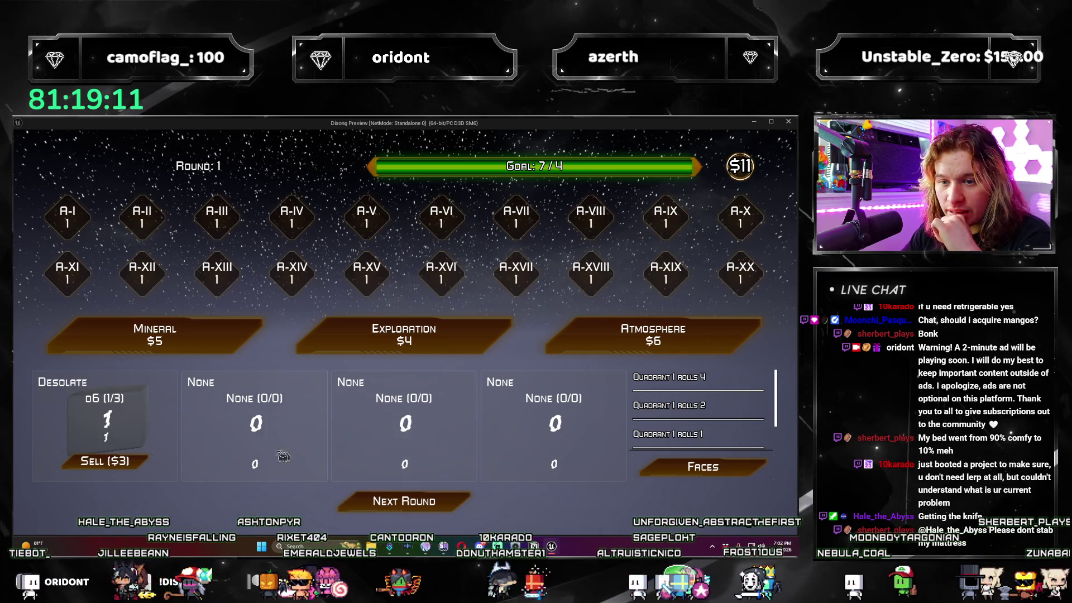
{"action": "left_click", "coordinate": [449, 506]}
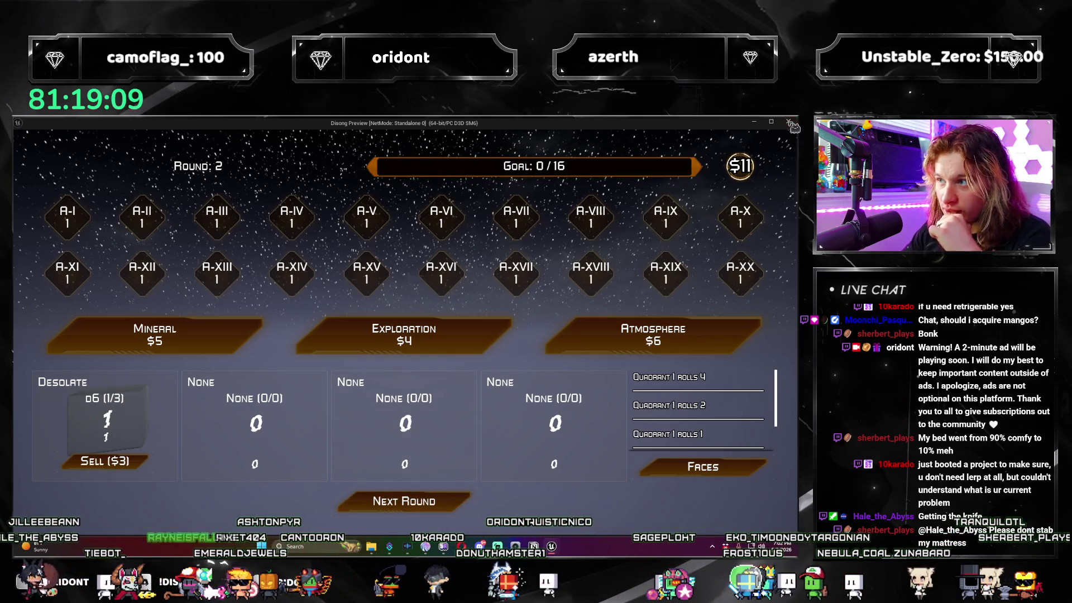
{"action": "left_click", "coordinate": [788, 122]}
{"action": "mouse_move", "coordinate": [574, 379]}
{"action": "left_mouse_down"}
{"action": "mouse_move", "coordinate": [349, 387]}
{"action": "mouse_move", "coordinate": [269, 364]}
{"action": "left_mouse_up"}
{"action": "scroll", "coordinate": [327, 390], "scroll_direction": "up", "scroll_amount": 1}
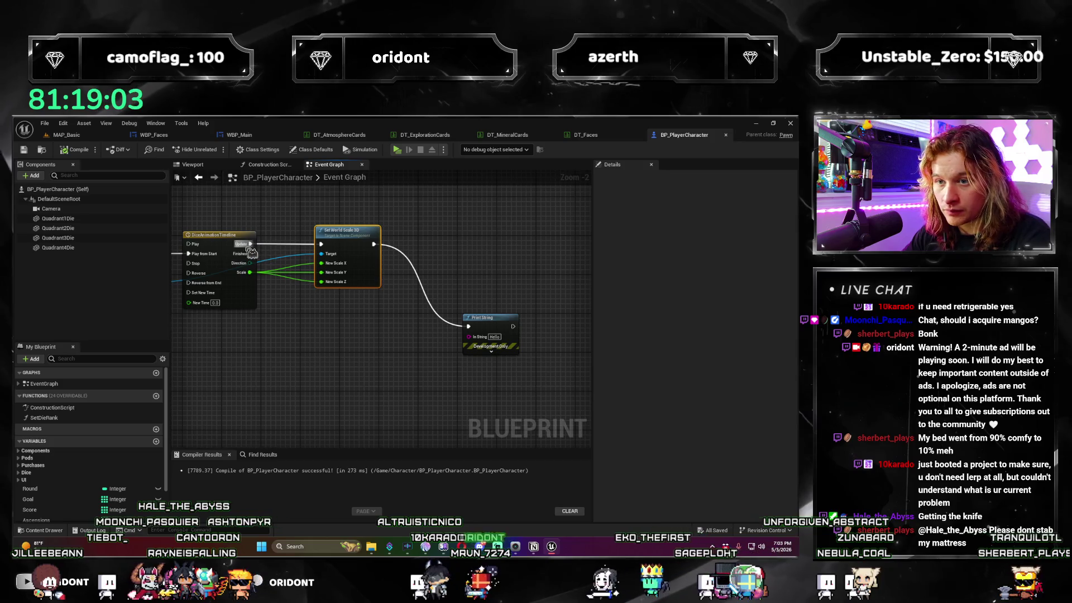
Run another test play of the game and stop it with Esc.
{"action": "mouse_move", "coordinate": [251, 249]}
{"action": "left_mouse_down"}
{"action": "mouse_move", "coordinate": [427, 254]}
{"action": "mouse_move", "coordinate": [404, 369]}
{"action": "left_mouse_up"}
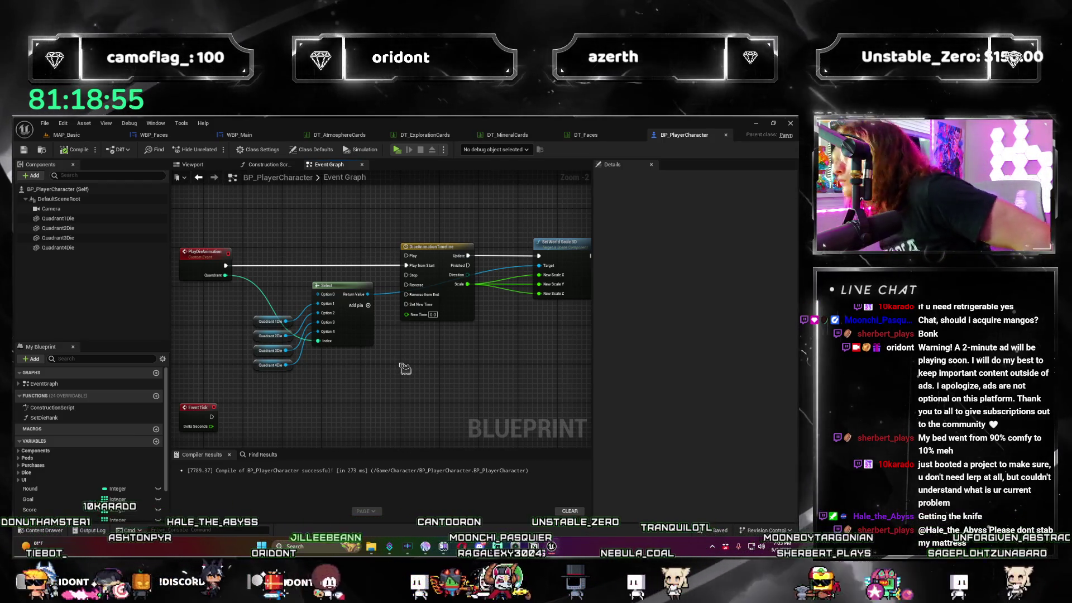
{"action": "left_click", "coordinate": [397, 152]}
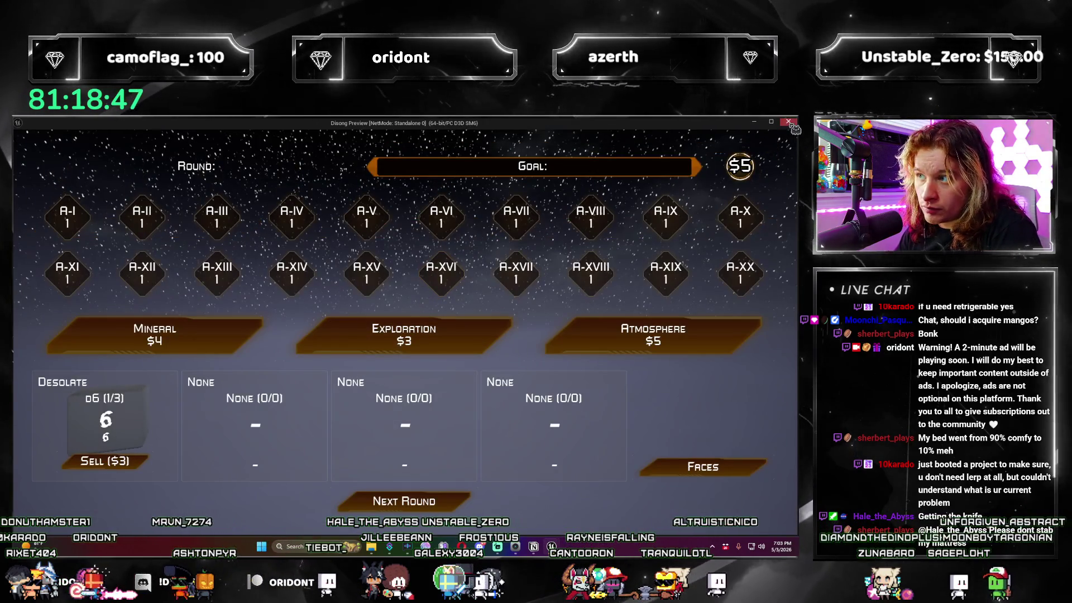
{"action": "key", "text": "Escape"}
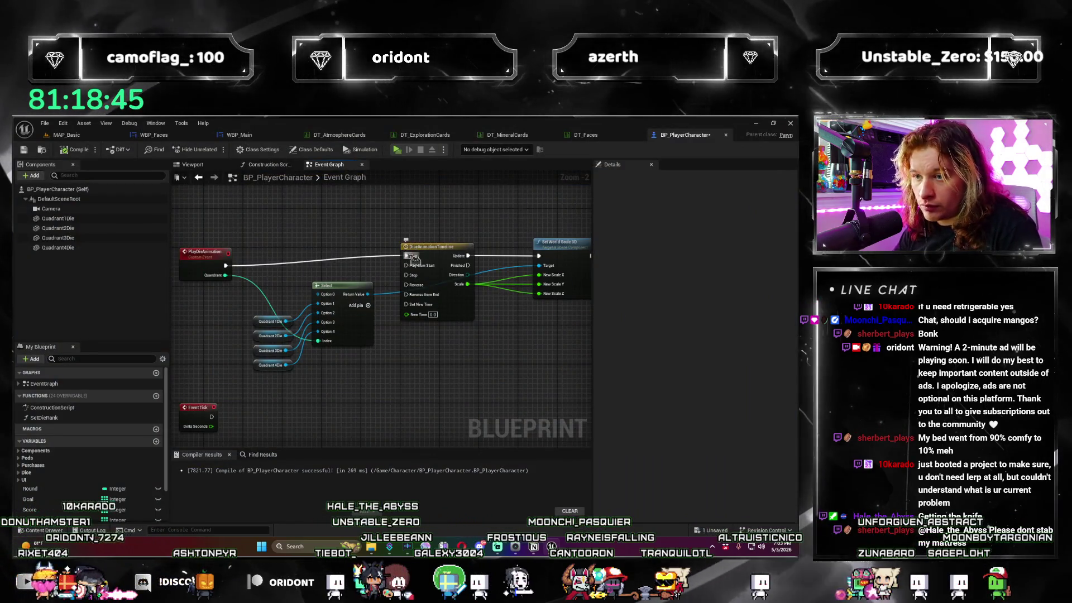
Open the DiceAnimationTimeline node's curve editor from the Event Graph.
{"action": "mouse_move", "coordinate": [351, 409]}
{"action": "left_mouse_down"}
{"action": "mouse_move", "coordinate": [398, 388]}
{"action": "mouse_move", "coordinate": [351, 376]}
{"action": "mouse_move", "coordinate": [437, 373]}
{"action": "mouse_move", "coordinate": [450, 324]}
{"action": "left_mouse_up"}
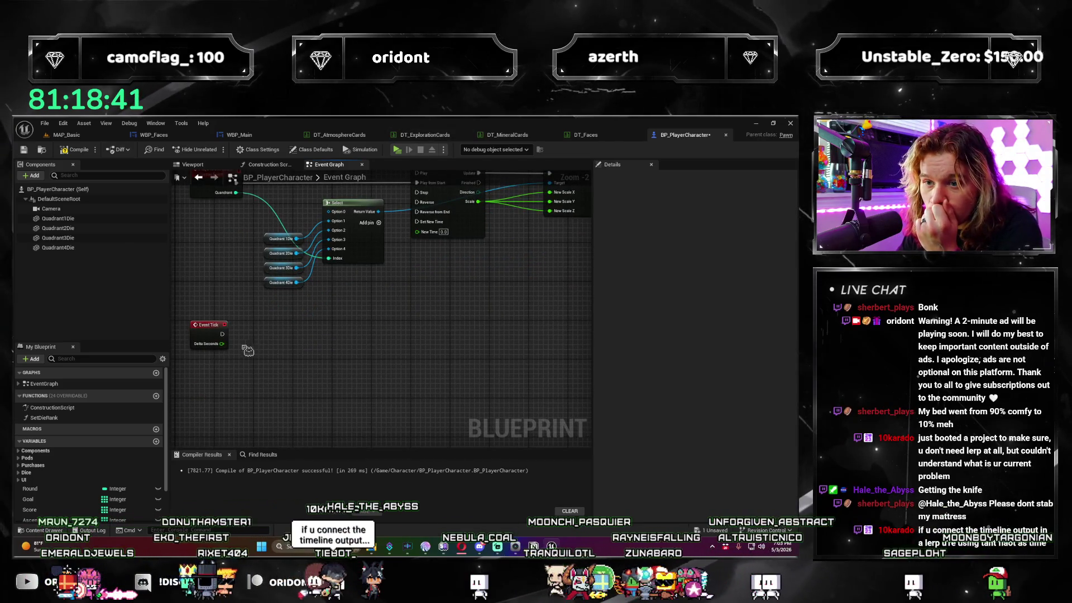
{"action": "mouse_move", "coordinate": [402, 329]}
{"action": "left_mouse_down"}
{"action": "mouse_move", "coordinate": [346, 346]}
{"action": "mouse_move", "coordinate": [417, 366]}
{"action": "left_mouse_up"}
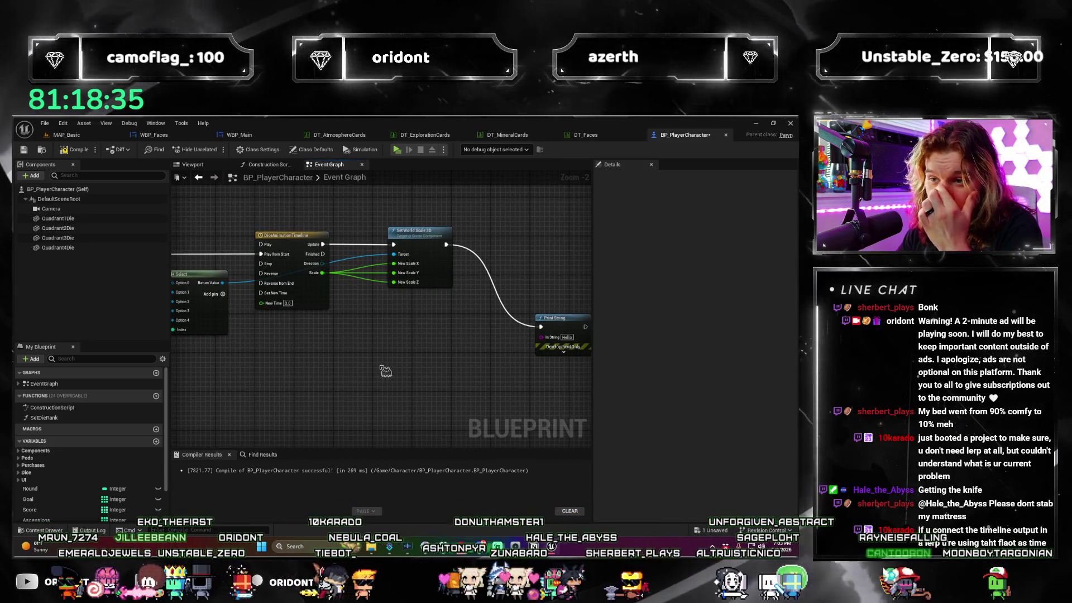
{"action": "left_click_drag", "start_coordinate": [351, 378], "coordinate": [354, 380]}
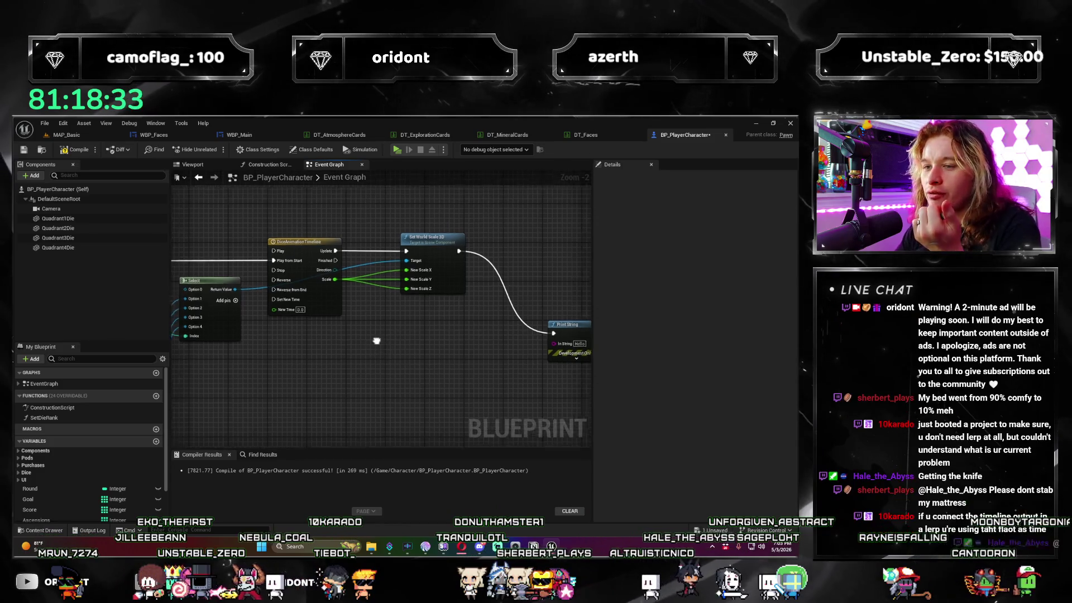
{"action": "double_click", "coordinate": [301, 238]}
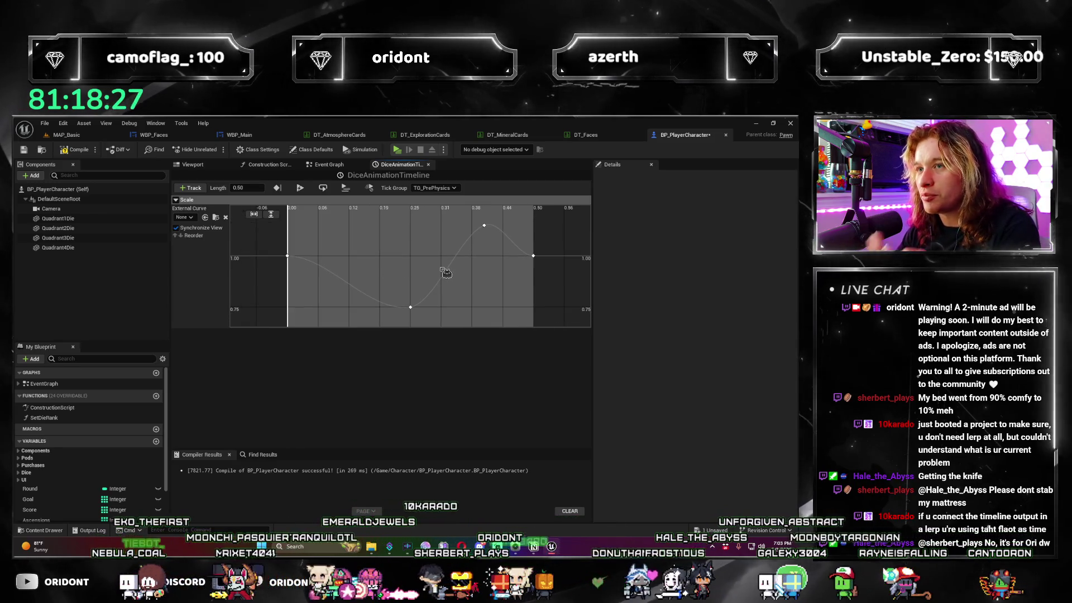
Switch between the DiceAnimationTimeline and Event Graph tabs, ending on the Event Graph.
{"action": "left_click", "coordinate": [329, 166]}
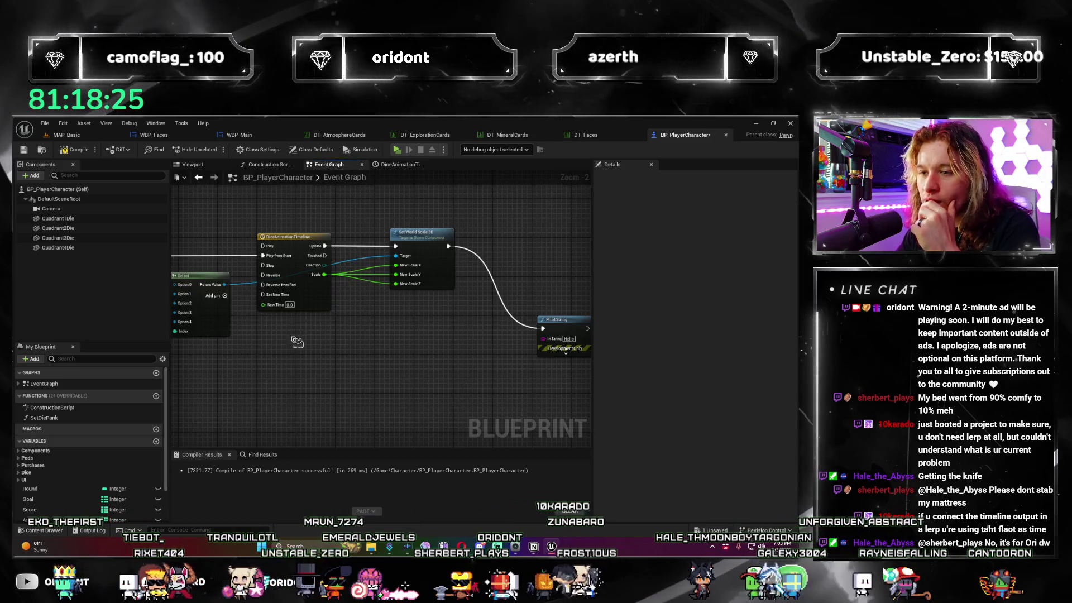
{"action": "scroll", "coordinate": [400, 340], "scroll_direction": "down", "scroll_amount": 1}
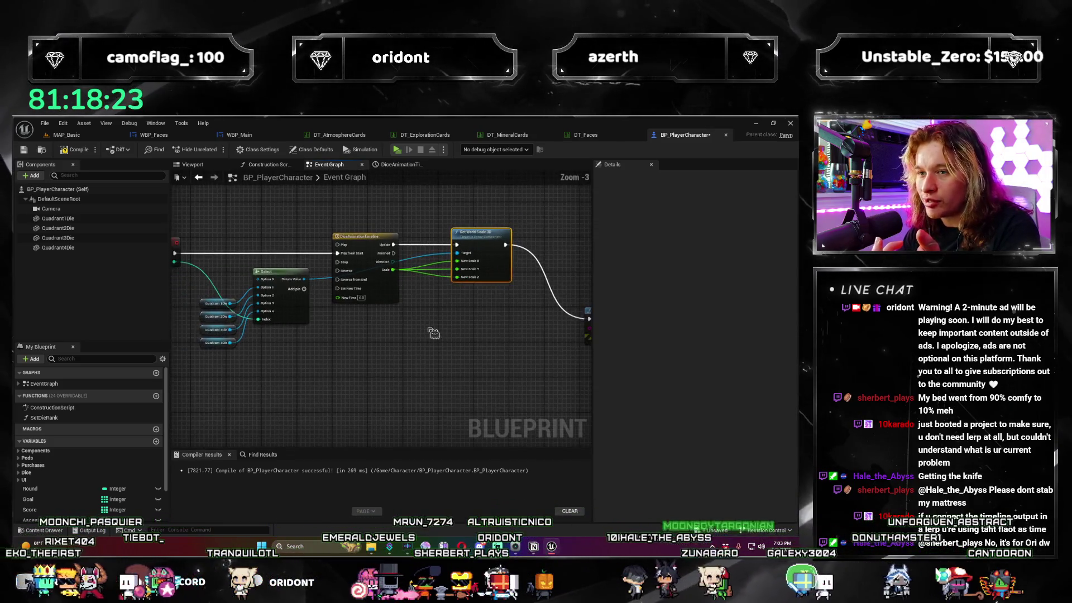
{"action": "left_click", "coordinate": [403, 164]}
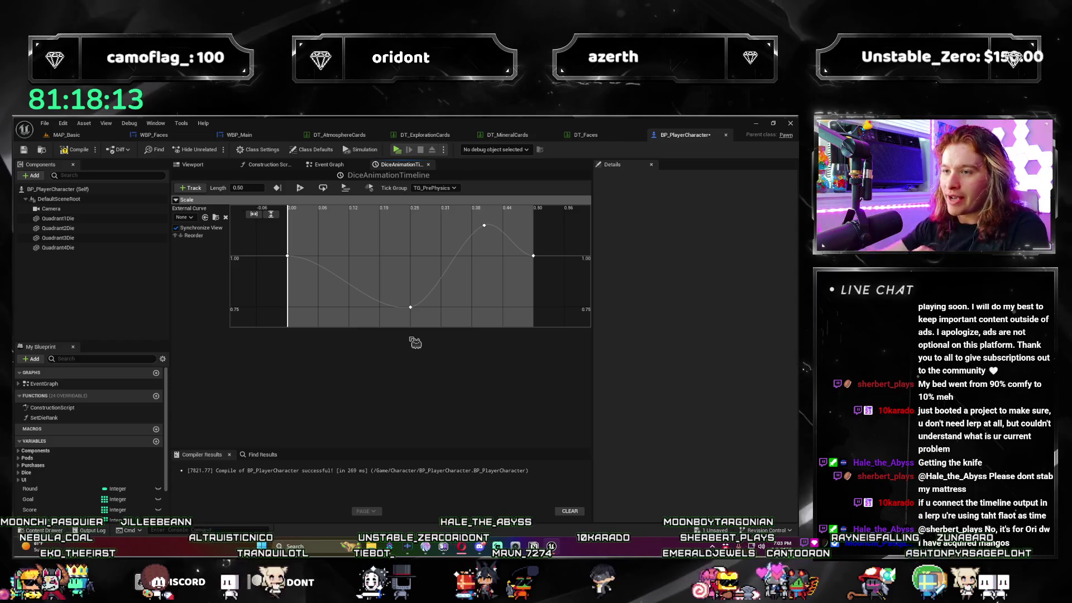
{"action": "left_click", "coordinate": [329, 164]}
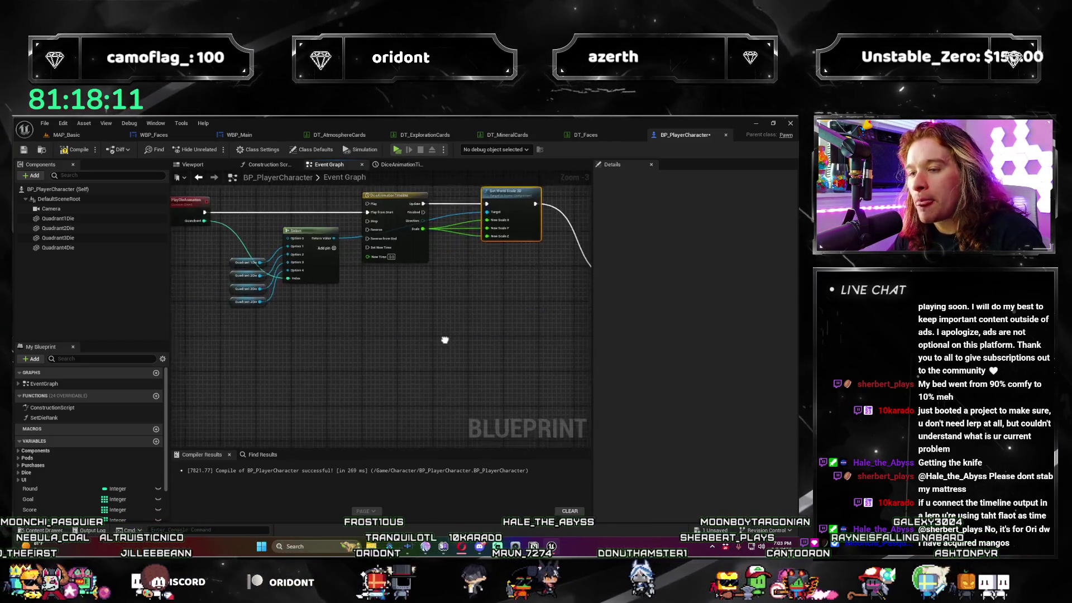
{"action": "scroll", "coordinate": [445, 339], "scroll_direction": "up", "scroll_amount": 1}
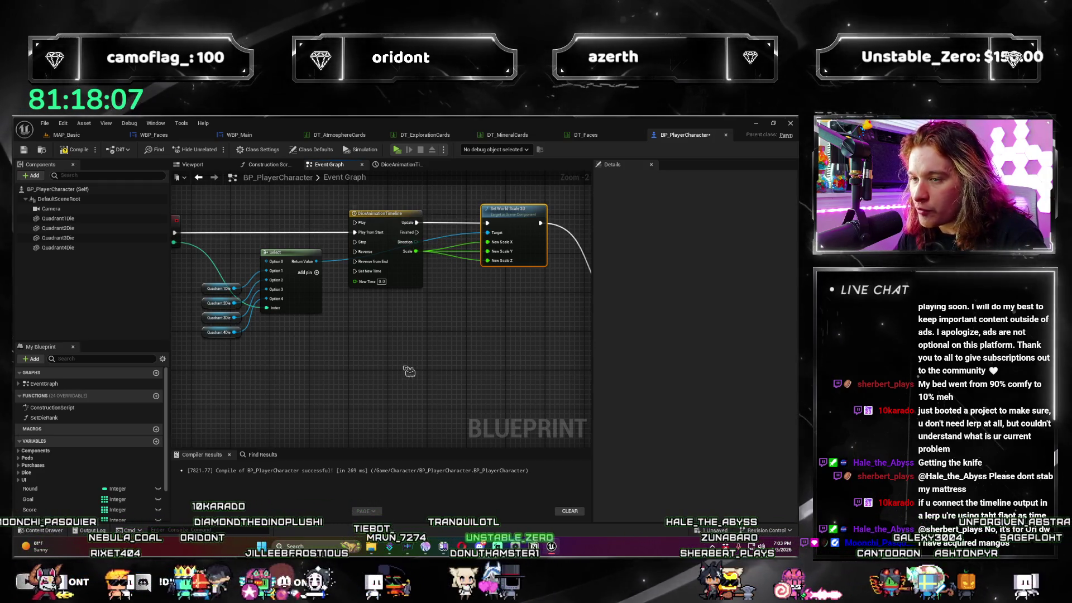
Connect the timeline's Scale output to New Scale Z on Set World Scale 3D.
{"action": "left_click_drag", "start_coordinate": [412, 357], "coordinate": [376, 371]}
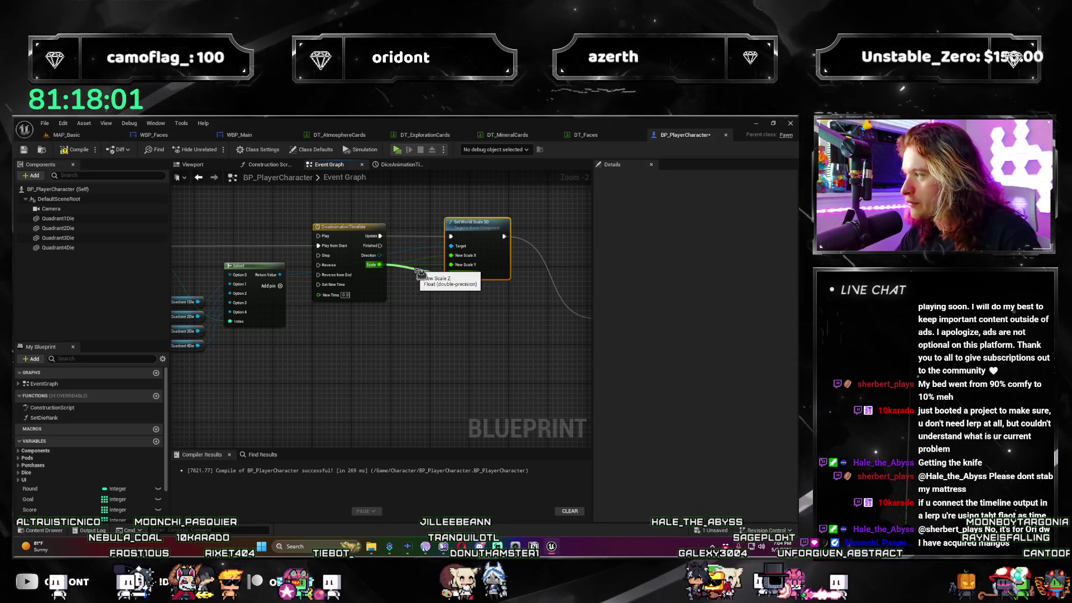
{"action": "left_click_drag", "start_coordinate": [420, 273], "coordinate": [424, 274]}
{"action": "scroll", "coordinate": [366, 374], "scroll_direction": "down", "scroll_amount": 2}
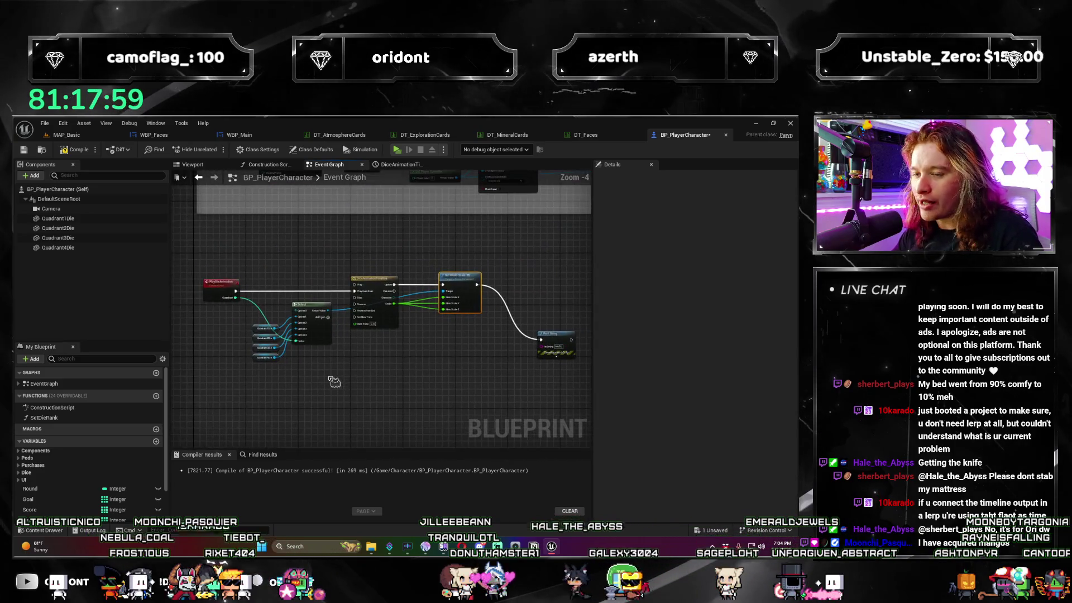
{"action": "scroll", "coordinate": [334, 382], "scroll_direction": "up", "scroll_amount": 2}
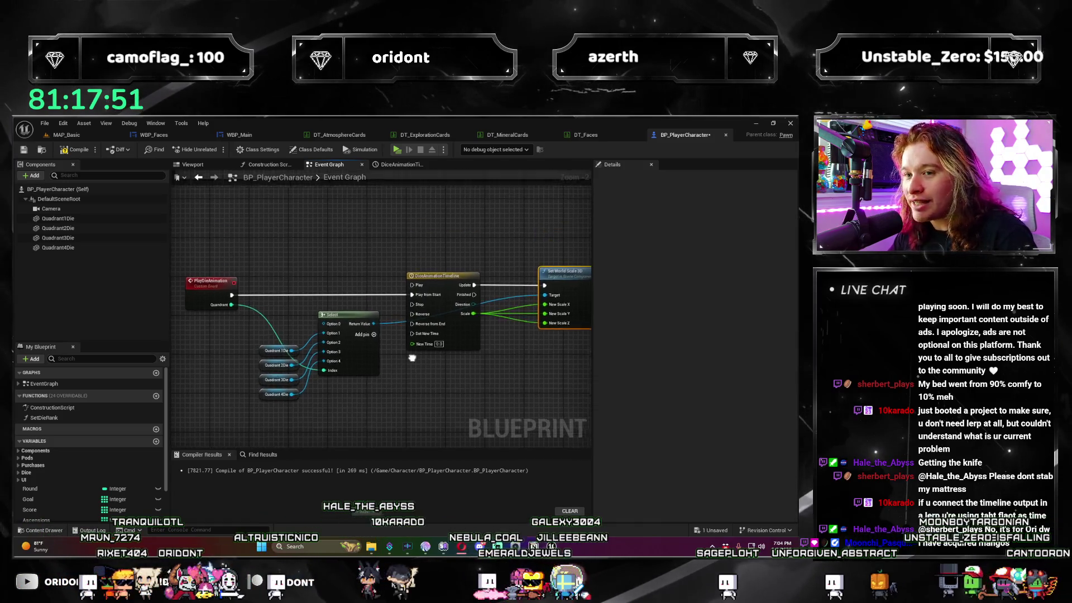
{"action": "scroll", "coordinate": [440, 383], "scroll_direction": "down", "scroll_amount": 2}
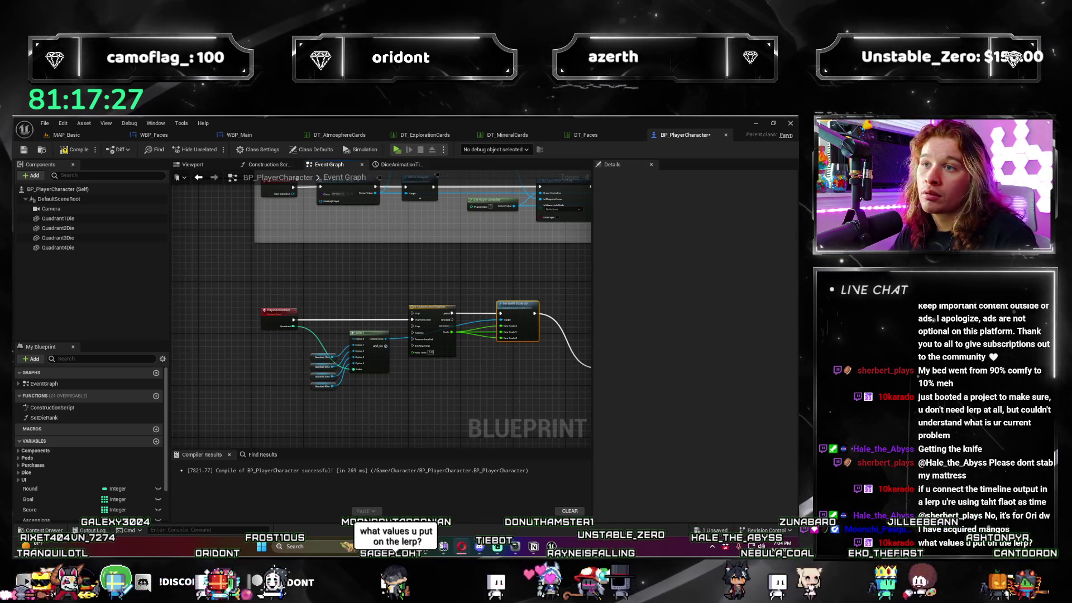
{"action": "scroll", "coordinate": [389, 255], "scroll_direction": "up", "scroll_amount": 4}
{"action": "scroll", "coordinate": [389, 255], "scroll_direction": "down", "scroll_amount": 2}
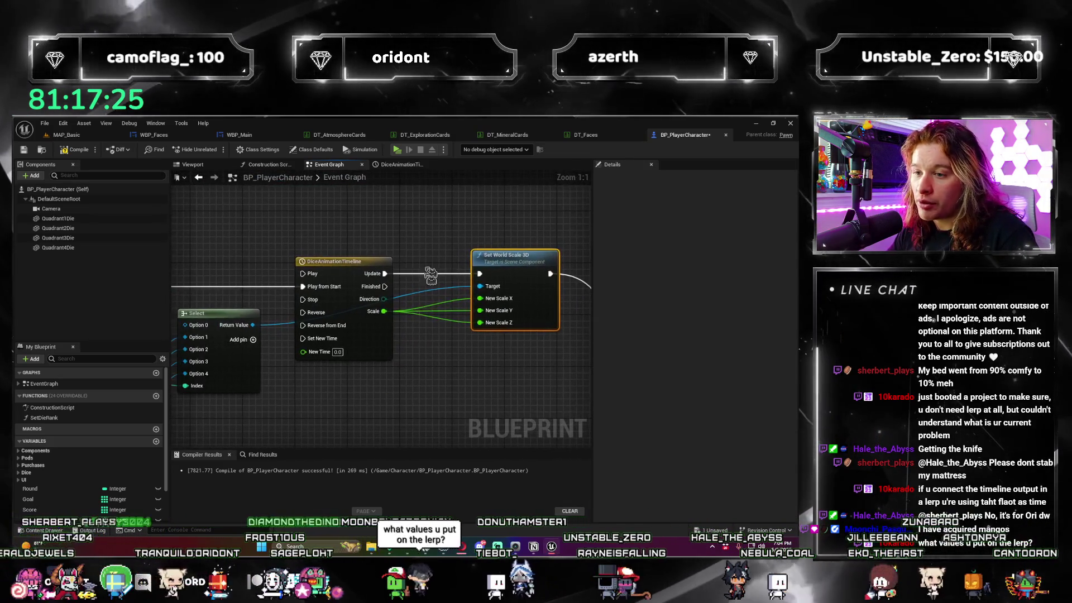
{"action": "scroll", "coordinate": [412, 287], "scroll_direction": "up", "scroll_amount": 2}
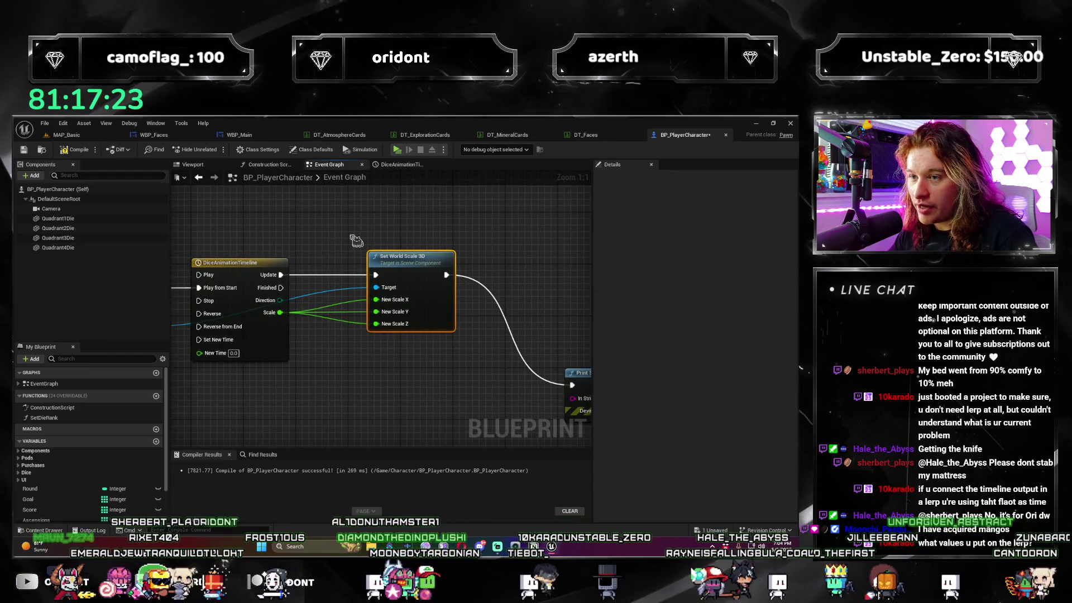
Recentre on the timeline and Set World Scale 3D nodes, and copy the Print String node.
{"action": "mouse_move", "coordinate": [398, 373]}
{"action": "left_mouse_down"}
{"action": "mouse_move", "coordinate": [545, 318]}
{"action": "mouse_move", "coordinate": [402, 290]}
{"action": "mouse_move", "coordinate": [469, 352]}
{"action": "mouse_move", "coordinate": [301, 289]}
{"action": "left_mouse_up"}
{"action": "scroll", "coordinate": [503, 284], "scroll_direction": "down", "scroll_amount": 1}
{"action": "scroll", "coordinate": [454, 280], "scroll_direction": "up", "scroll_amount": 1}
{"action": "mouse_move", "coordinate": [410, 299]}
{"action": "left_mouse_down"}
{"action": "mouse_move", "coordinate": [350, 311]}
{"action": "mouse_move", "coordinate": [314, 299]}
{"action": "mouse_move", "coordinate": [362, 299]}
{"action": "left_mouse_up"}
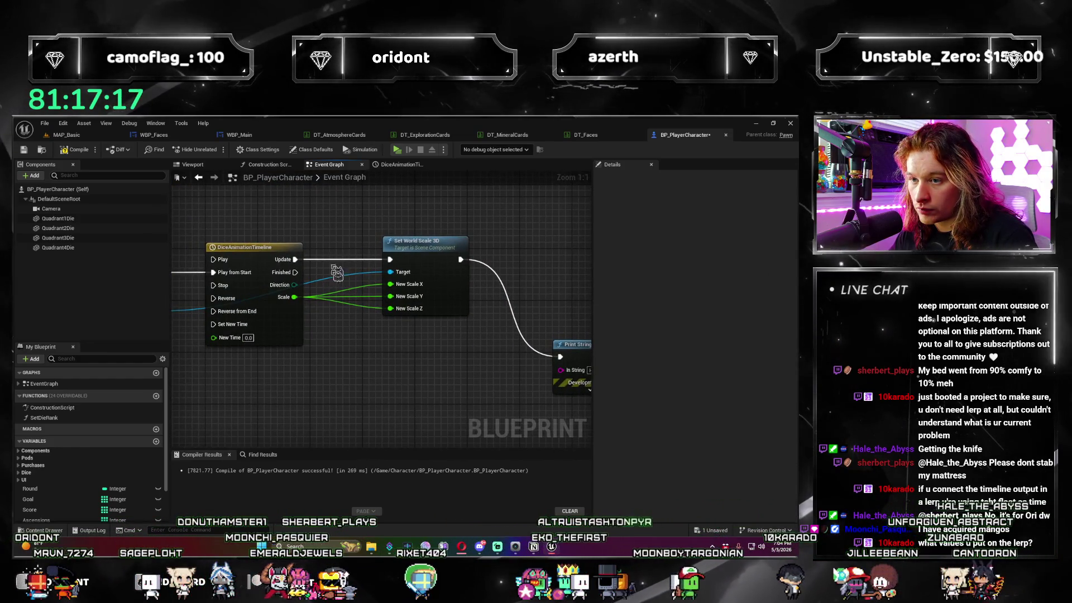
{"action": "scroll", "coordinate": [362, 300], "scroll_direction": "down", "scroll_amount": 2}
{"action": "key", "text": "ctrl+c"}
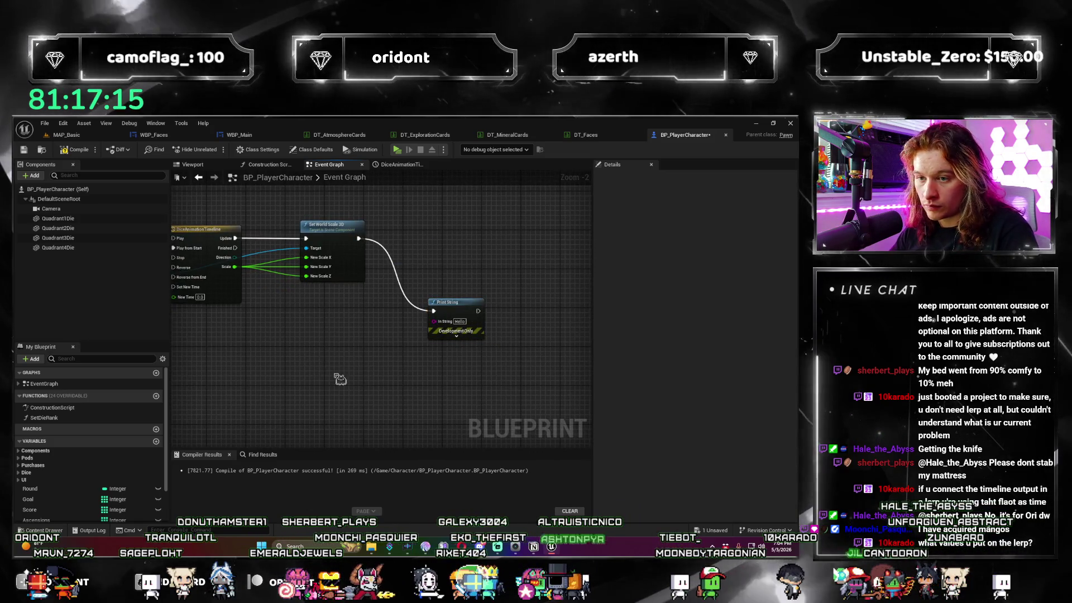
Paste a second Print String and run it from the timeline's Finished output.
{"action": "key", "text": "ctrl+v"}
{"action": "left_click_drag", "start_coordinate": [235, 247], "coordinate": [327, 379]}
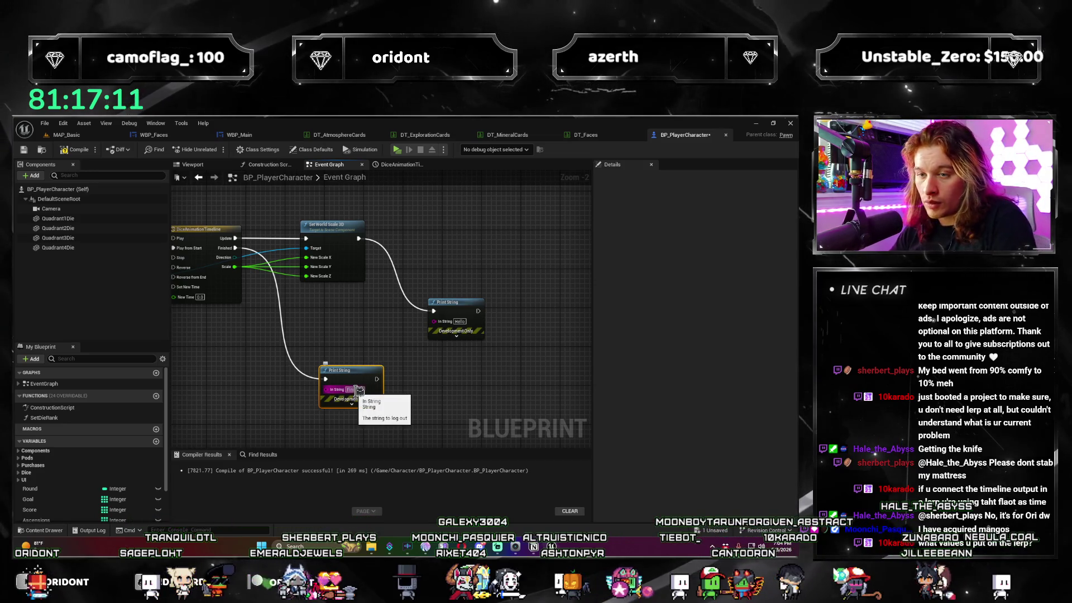
{"action": "mouse_move", "coordinate": [325, 311]}
{"action": "left_mouse_down"}
{"action": "mouse_move", "coordinate": [241, 368]}
{"action": "mouse_move", "coordinate": [268, 329]}
{"action": "mouse_move", "coordinate": [217, 296]}
{"action": "left_mouse_up"}
{"action": "scroll", "coordinate": [240, 369], "scroll_direction": "up", "scroll_amount": 3}
{"action": "left_click", "coordinate": [254, 245]}
Recompile BP_PlayerCharacter and inspect the timeline's outgoing wires to Set World Scale 3D.
{"action": "left_click", "coordinate": [82, 156]}
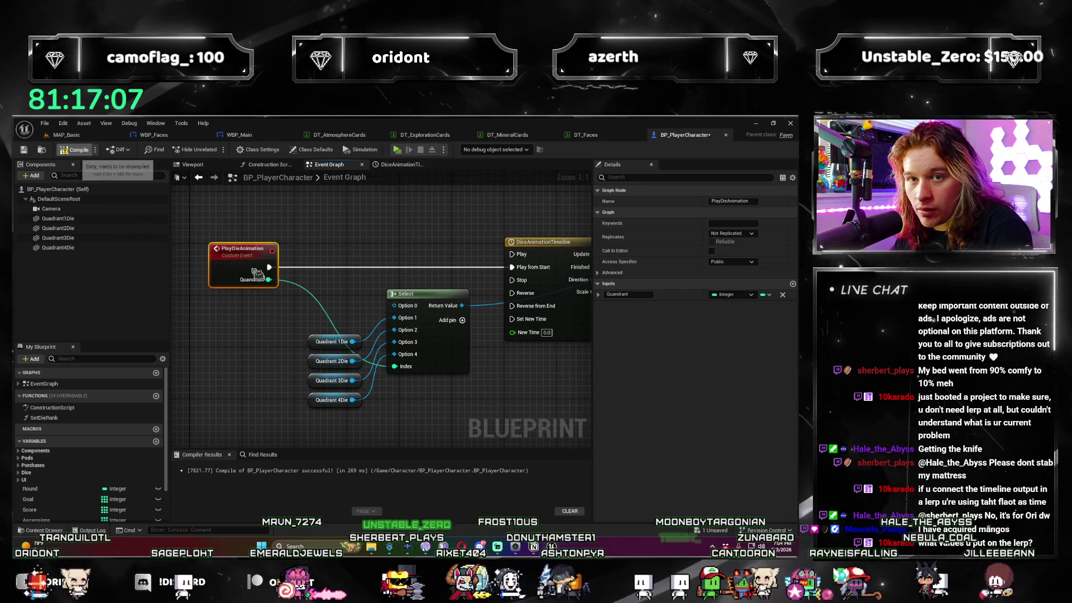
{"action": "mouse_move", "coordinate": [286, 266]}
{"action": "left_mouse_down"}
{"action": "mouse_move", "coordinate": [252, 233]}
{"action": "mouse_move", "coordinate": [268, 266]}
{"action": "left_mouse_up"}
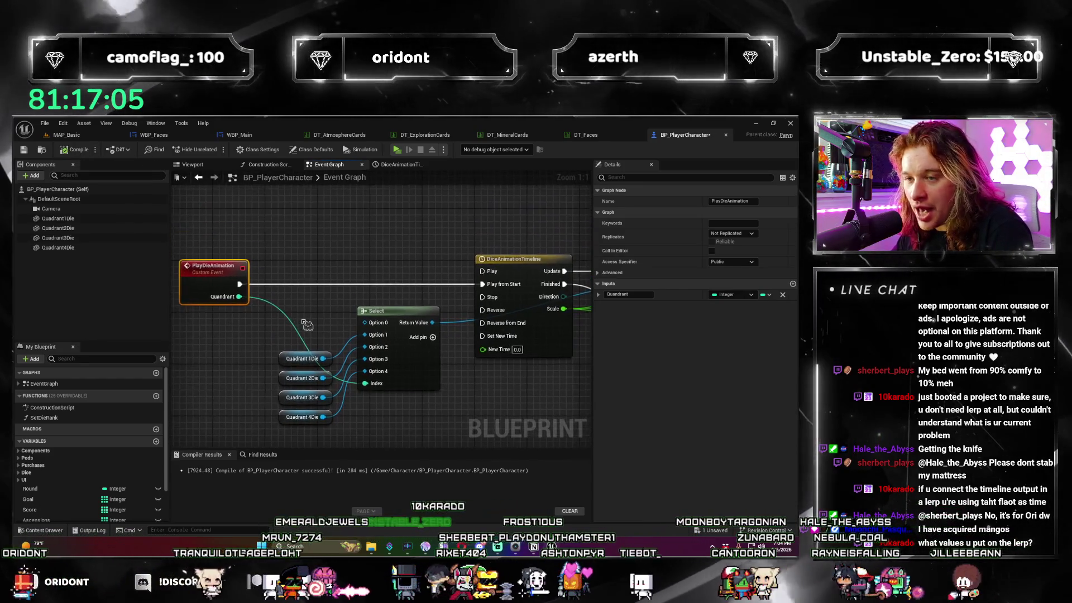
{"action": "scroll", "coordinate": [391, 301], "scroll_direction": "down", "scroll_amount": 1}
{"action": "mouse_move", "coordinate": [509, 302]}
{"action": "left_mouse_down"}
{"action": "mouse_move", "coordinate": [371, 226]}
{"action": "mouse_move", "coordinate": [483, 214]}
{"action": "left_mouse_up"}
{"action": "left_click", "coordinate": [459, 269]}
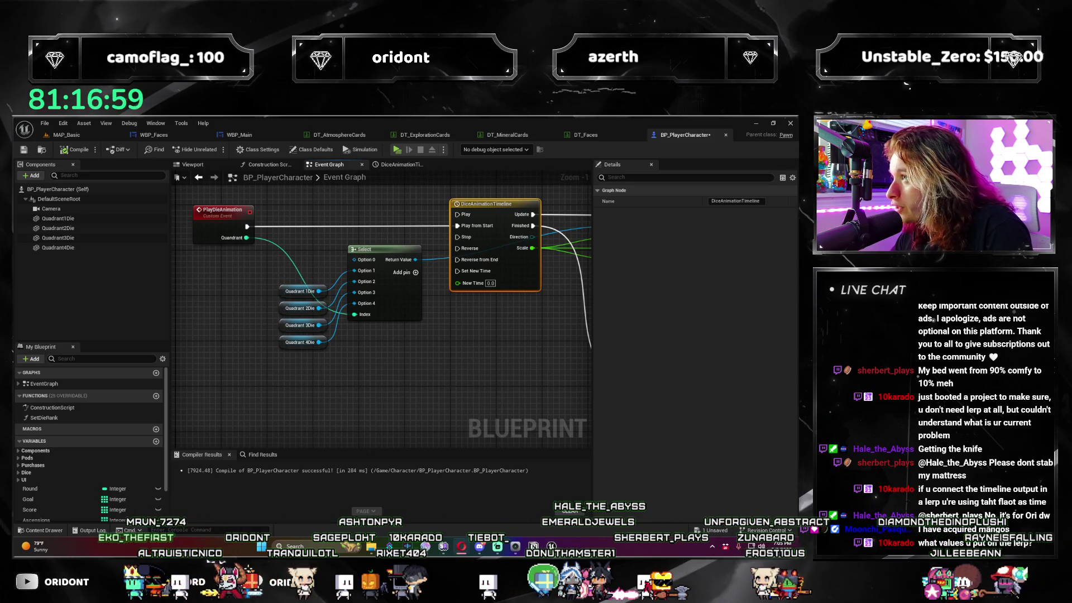
{"action": "mouse_move", "coordinate": [465, 313]}
{"action": "left_mouse_down"}
{"action": "mouse_move", "coordinate": [412, 356]}
{"action": "mouse_move", "coordinate": [237, 394]}
{"action": "left_mouse_up"}
{"action": "mouse_move", "coordinate": [228, 288]}
{"action": "left_mouse_down"}
{"action": "mouse_move", "coordinate": [445, 334]}
{"action": "mouse_move", "coordinate": [282, 296]}
{"action": "left_mouse_up"}
{"action": "left_click", "coordinate": [459, 408]}
Review both Print String nodes and Set World Scale 3D, then show the DiceAnimationTimeline Scale curve.
{"action": "left_click_drag", "start_coordinate": [316, 356], "coordinate": [240, 350]}
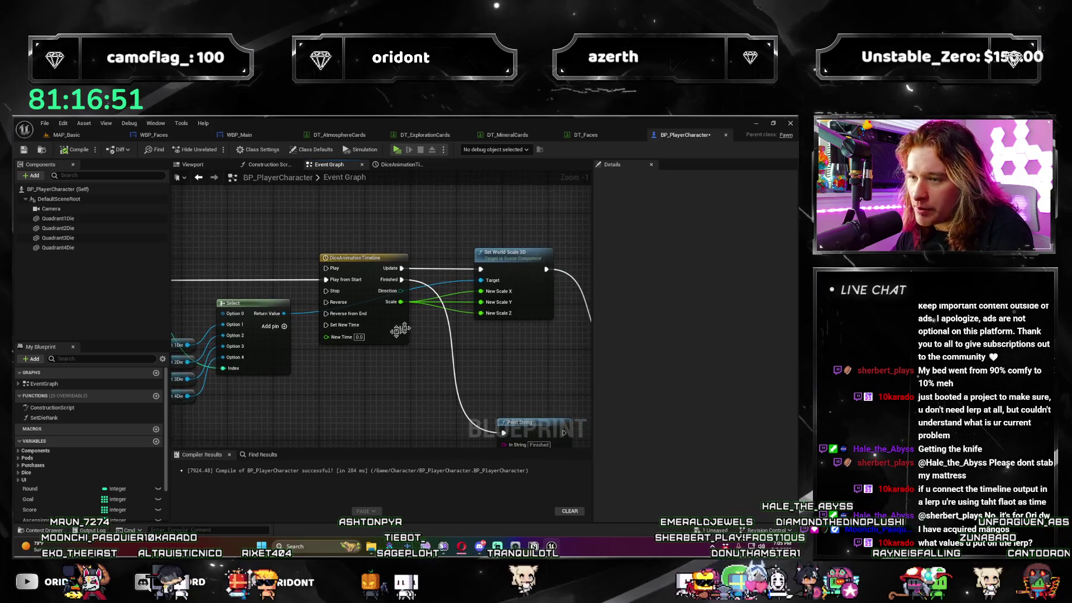
{"action": "mouse_move", "coordinate": [363, 360]}
{"action": "left_mouse_down"}
{"action": "mouse_move", "coordinate": [390, 367]}
{"action": "mouse_move", "coordinate": [308, 361]}
{"action": "left_mouse_up"}
{"action": "left_click", "coordinate": [189, 341]}
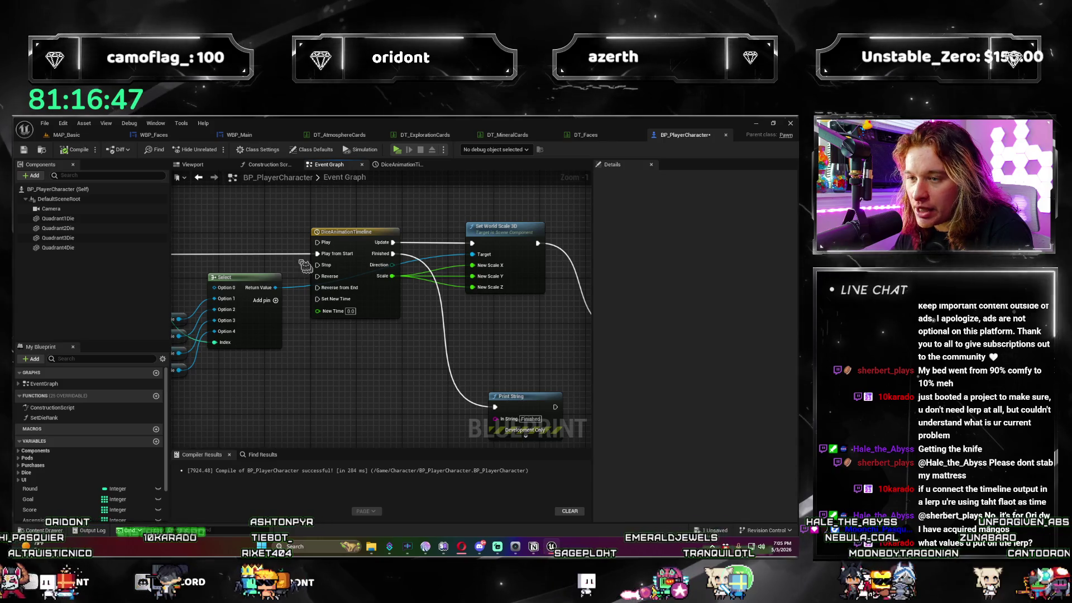
{"action": "left_click_drag", "start_coordinate": [305, 266], "coordinate": [220, 271]}
{"action": "left_click", "coordinate": [389, 243]}
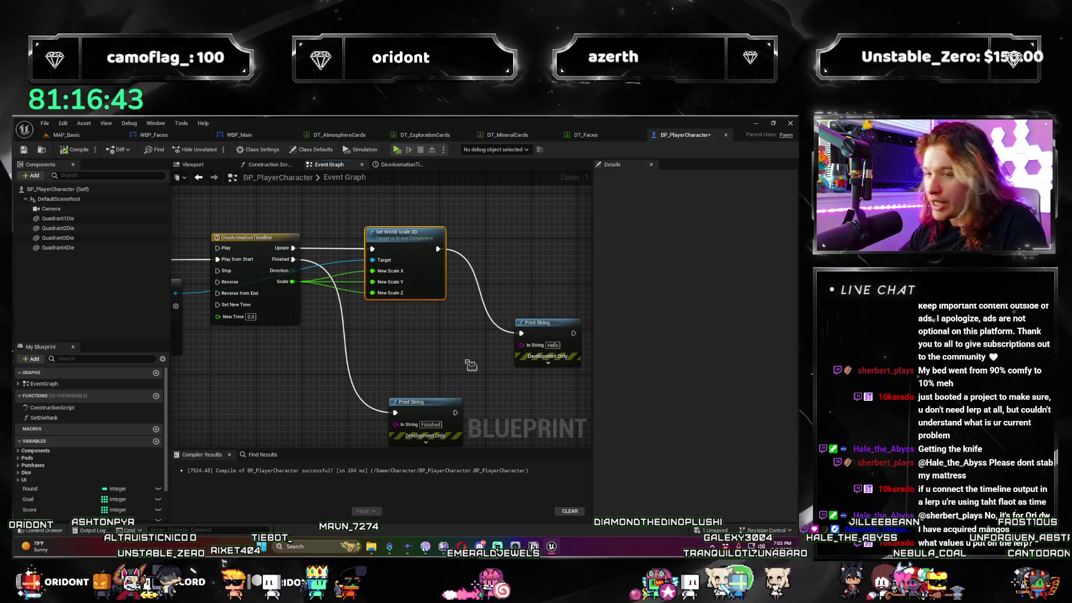
{"action": "left_click", "coordinate": [406, 165]}
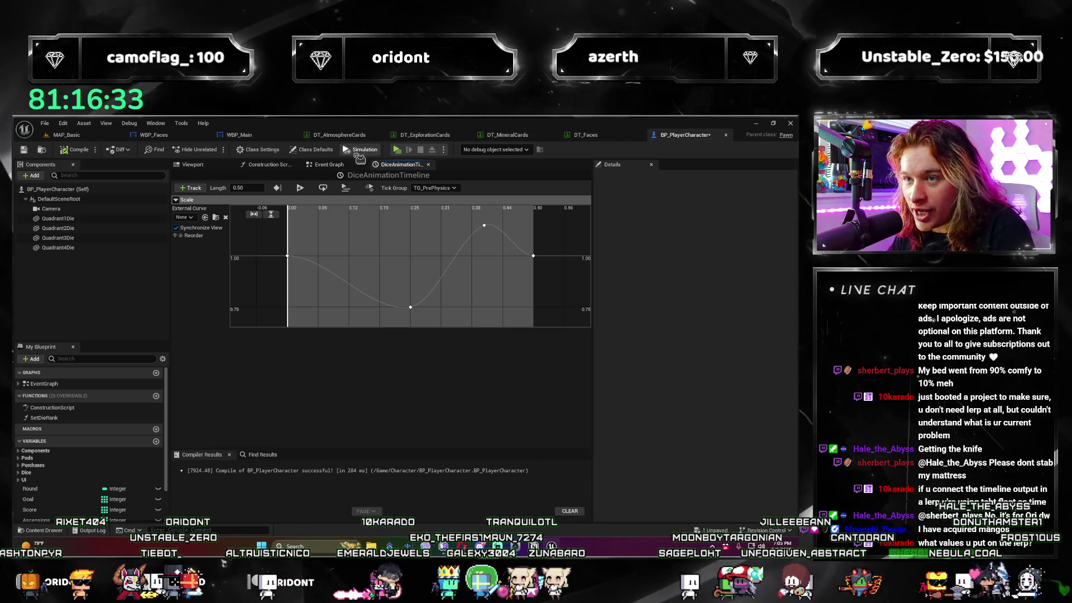
Test-play from the Event Graph: roll quadrant 1's die, advance to round 2, then stop.
{"action": "left_click", "coordinate": [352, 167]}
{"action": "mouse_move", "coordinate": [397, 341]}
{"action": "left_mouse_down"}
{"action": "mouse_move", "coordinate": [464, 378]}
{"action": "mouse_move", "coordinate": [414, 378]}
{"action": "mouse_move", "coordinate": [288, 286]}
{"action": "left_mouse_up"}
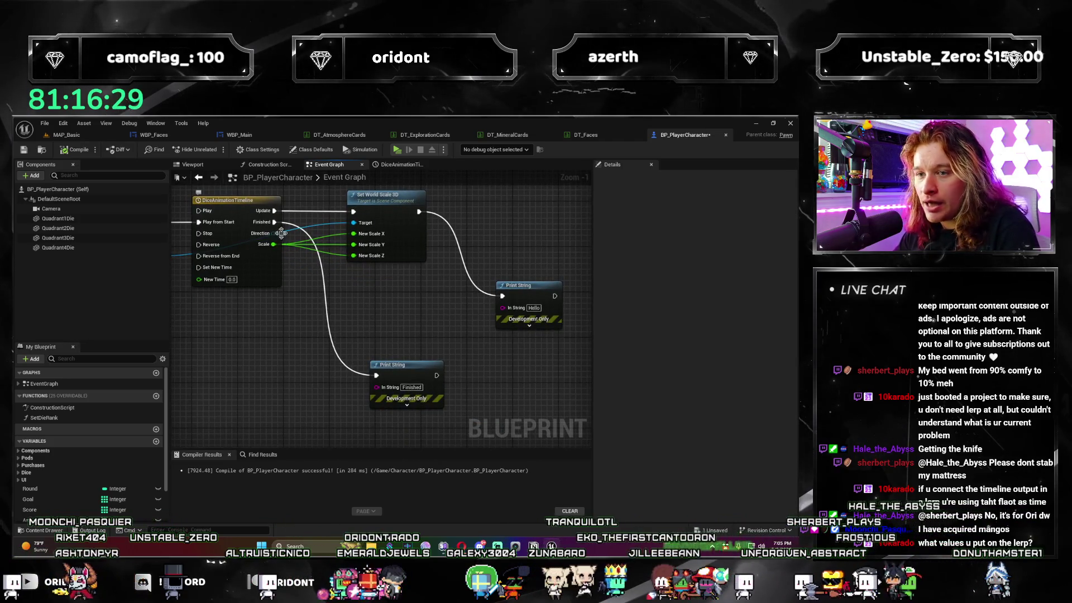
{"action": "left_click", "coordinate": [397, 149]}
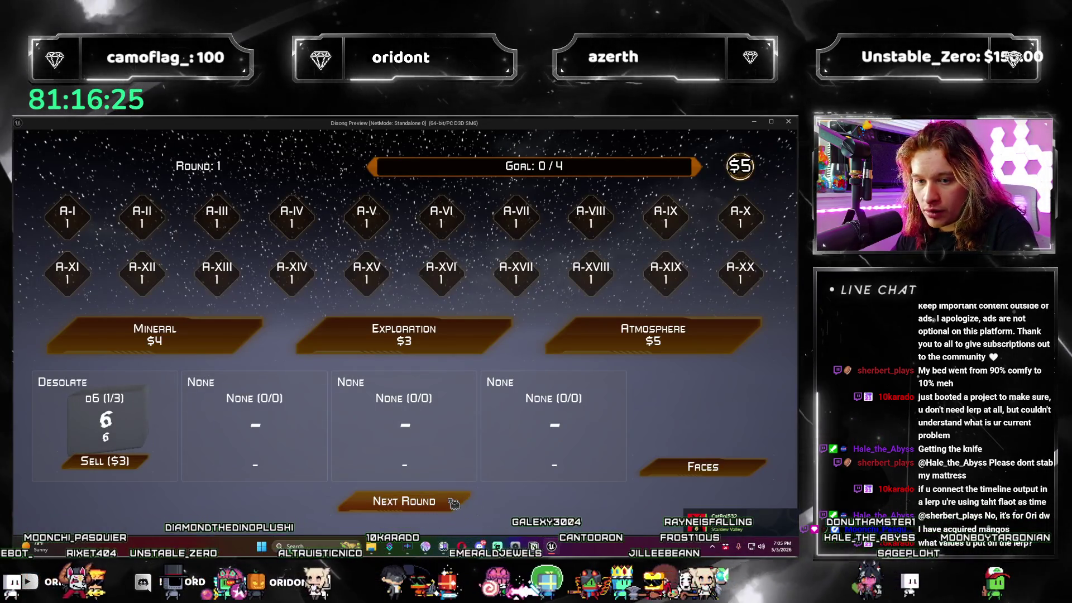
{"action": "left_click", "coordinate": [454, 503]}
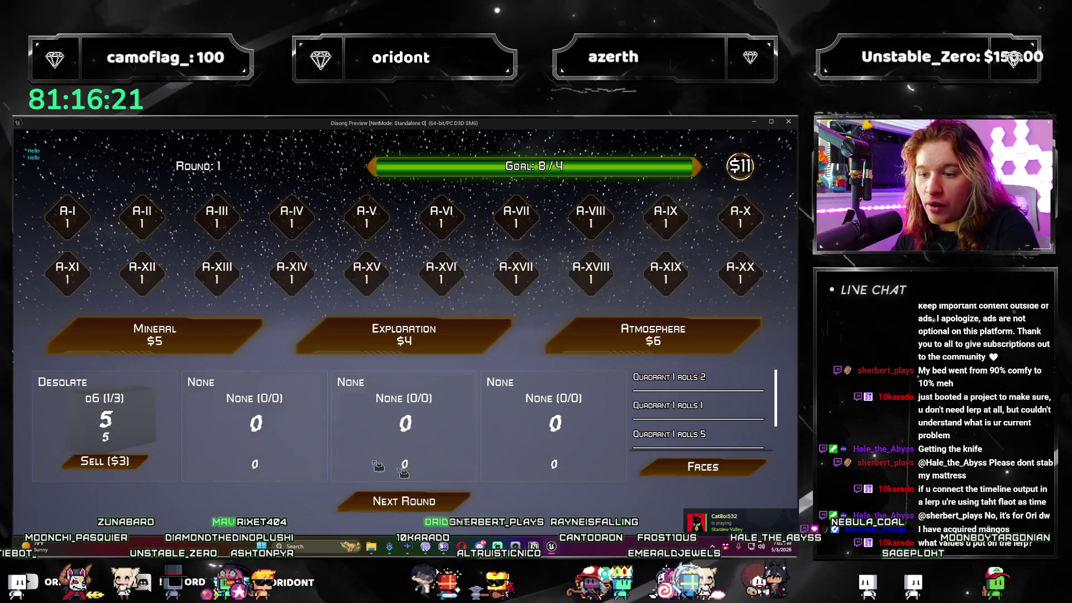
{"action": "left_click", "coordinate": [446, 508]}
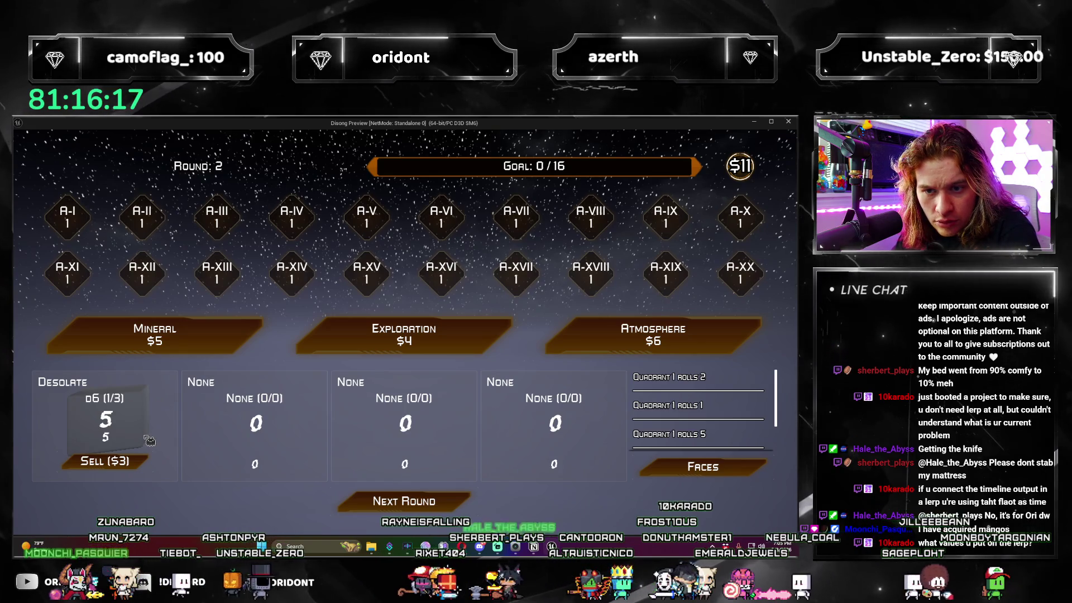
{"action": "key", "text": "Escape"}
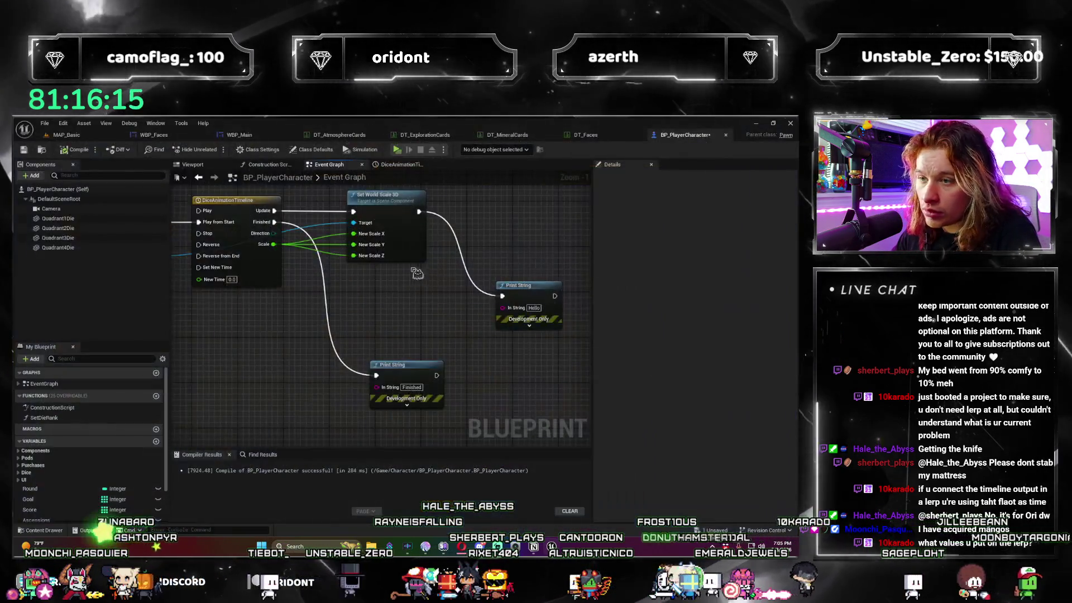
{"action": "left_click", "coordinate": [400, 165]}
{"action": "left_click_drag", "start_coordinate": [467, 309], "coordinate": [470, 303]}
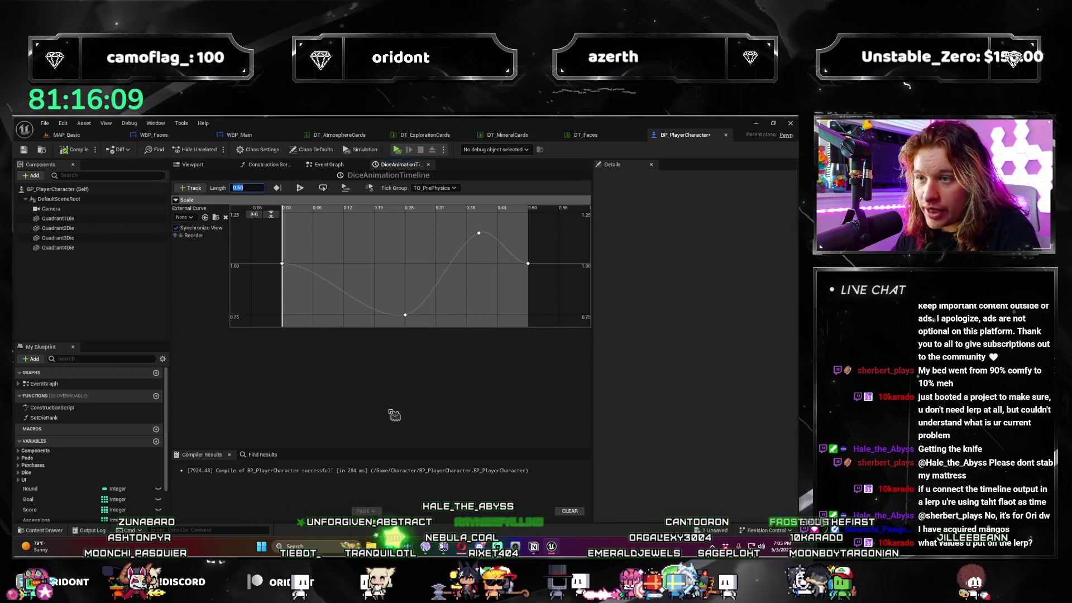
{"action": "key", "text": "Return"}
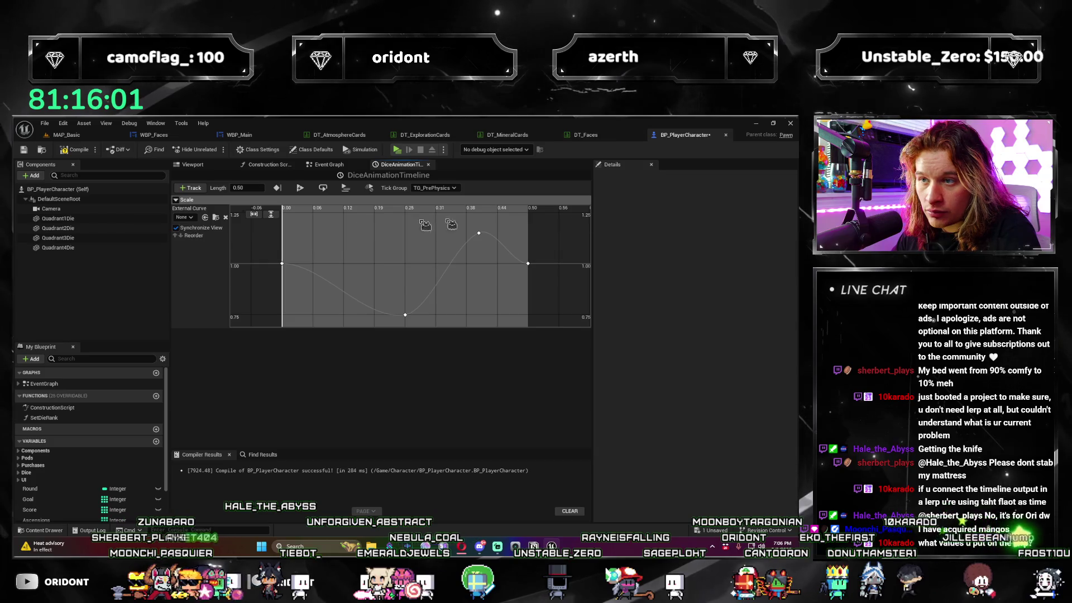
{"action": "left_click", "coordinate": [329, 164]}
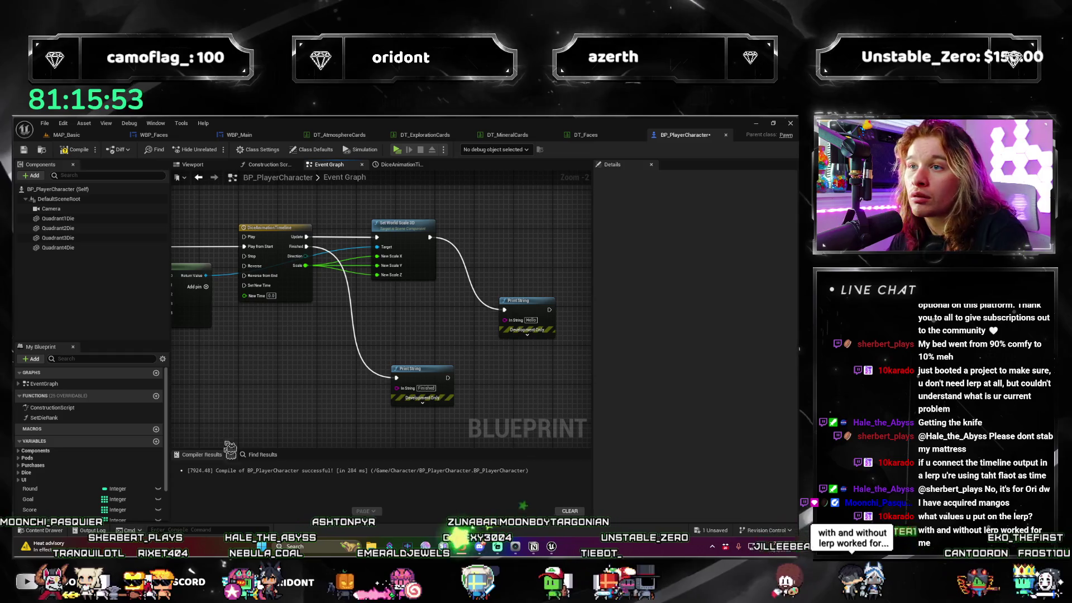
{"action": "scroll", "coordinate": [286, 389], "scroll_direction": "down", "scroll_amount": 1}
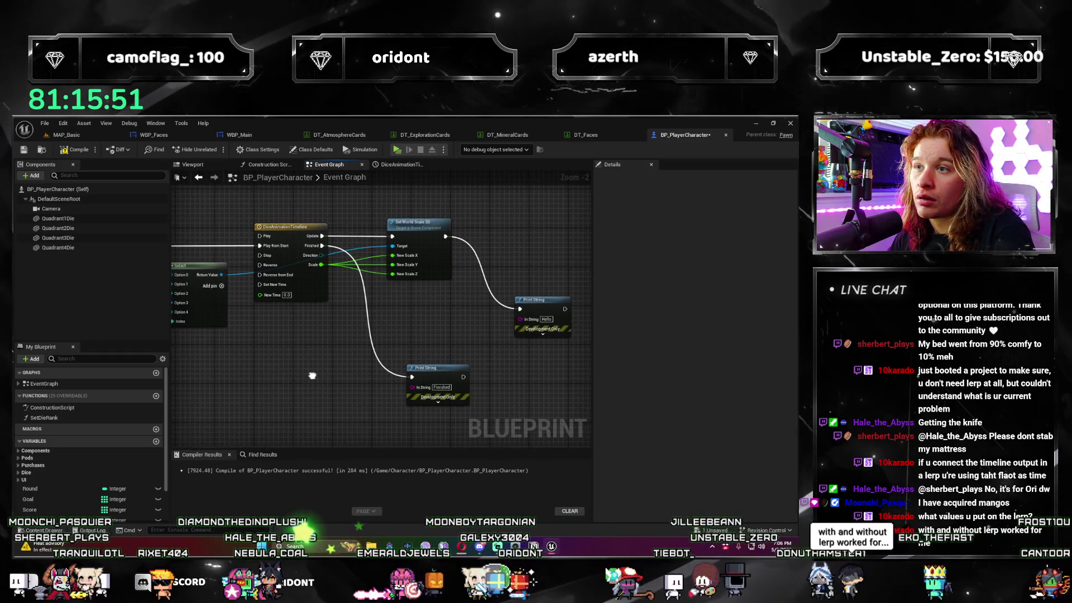
{"action": "scroll", "coordinate": [301, 381], "scroll_direction": "down", "scroll_amount": 1}
{"action": "mouse_move", "coordinate": [301, 382]}
{"action": "left_mouse_down"}
{"action": "mouse_move", "coordinate": [450, 397]}
{"action": "mouse_move", "coordinate": [371, 359]}
{"action": "left_mouse_up"}
{"action": "scroll", "coordinate": [450, 397], "scroll_direction": "up", "scroll_amount": 3}
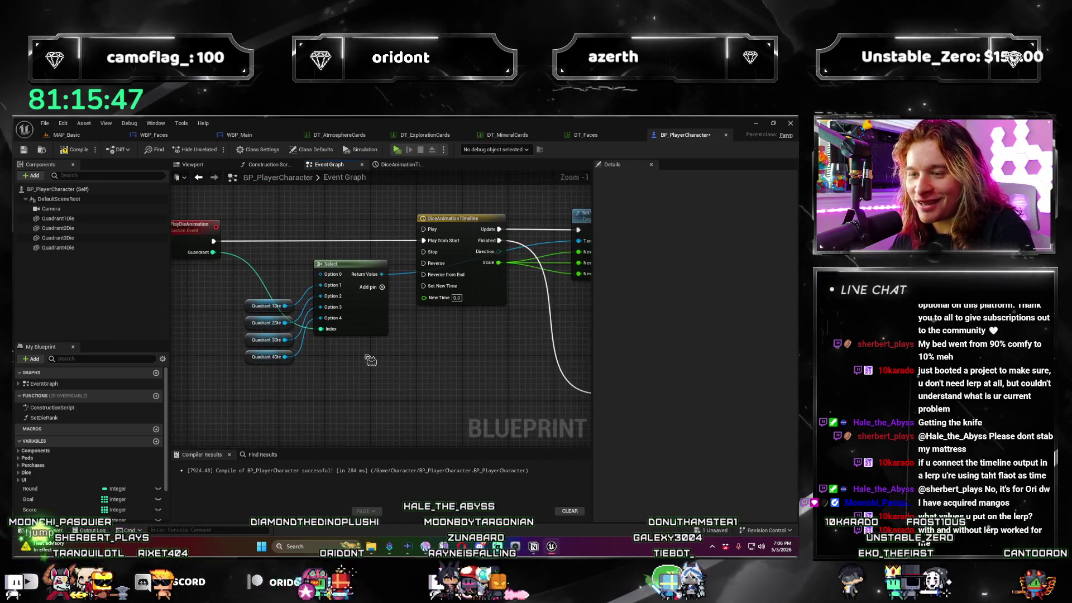
{"action": "scroll", "coordinate": [389, 366], "scroll_direction": "down", "scroll_amount": 2}
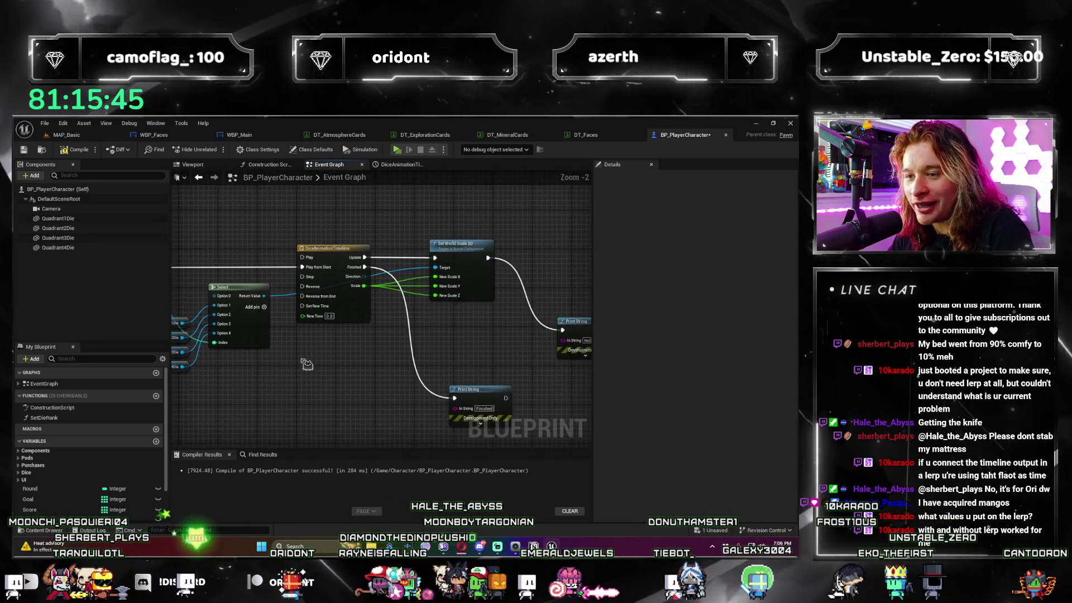
Pan to the PlayDieAnimation event, select and deselect it, and zoom around the graph.
{"action": "left_click_drag", "start_coordinate": [443, 389], "coordinate": [284, 307]}
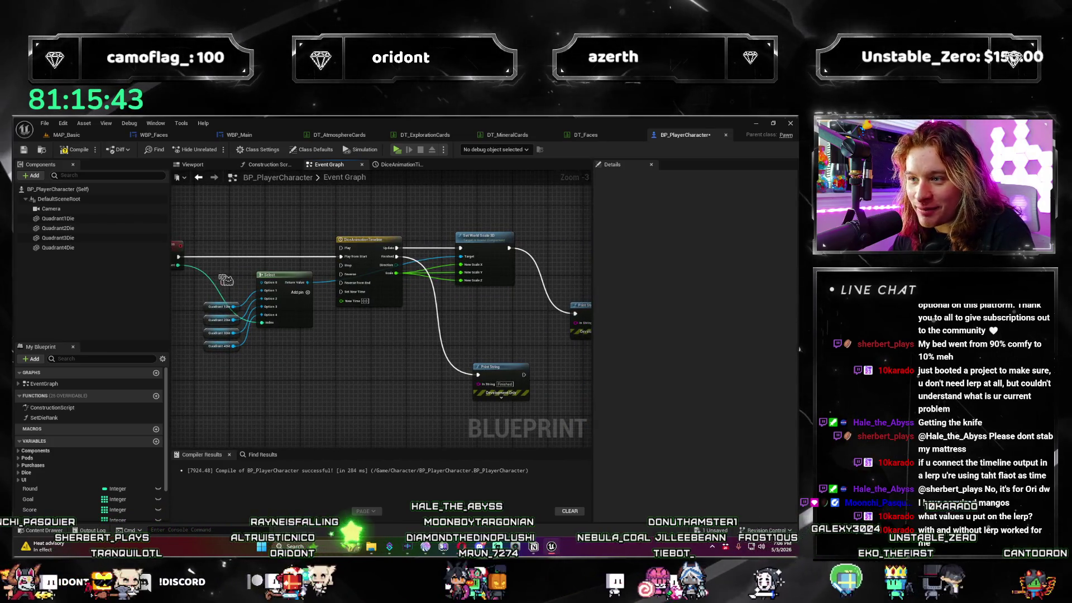
{"action": "left_click_drag", "start_coordinate": [226, 279], "coordinate": [266, 291]}
{"action": "left_click", "coordinate": [218, 267]}
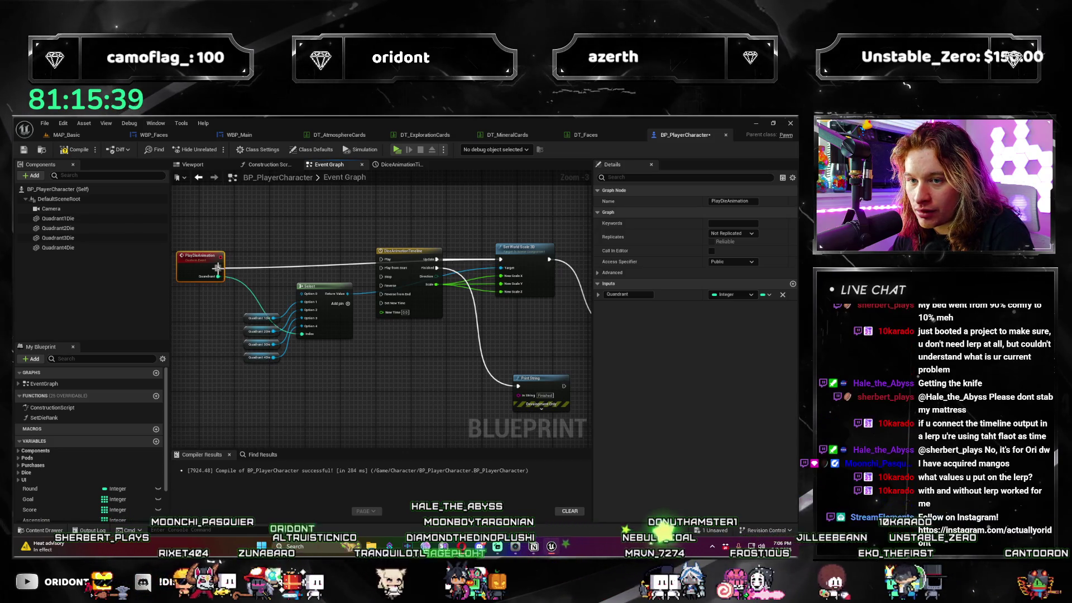
{"action": "left_click", "coordinate": [417, 349]}
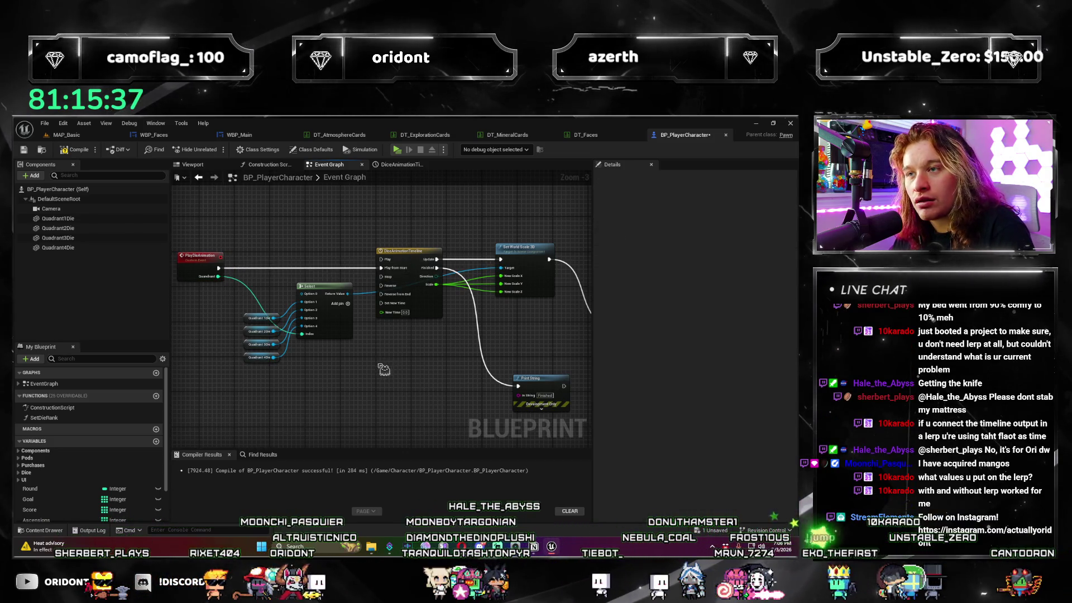
{"action": "scroll", "coordinate": [386, 352], "scroll_direction": "up", "scroll_amount": 2}
{"action": "scroll", "coordinate": [195, 333], "scroll_direction": "down", "scroll_amount": 2}
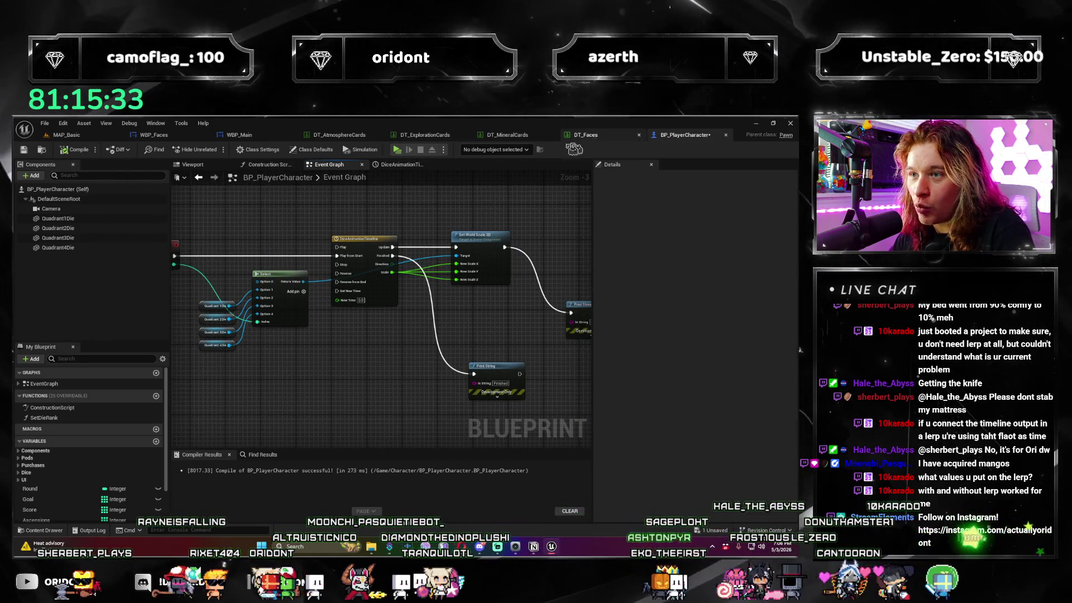
{"action": "left_click", "coordinate": [247, 137]}
{"action": "scroll", "coordinate": [567, 369], "scroll_direction": "down", "scroll_amount": 3}
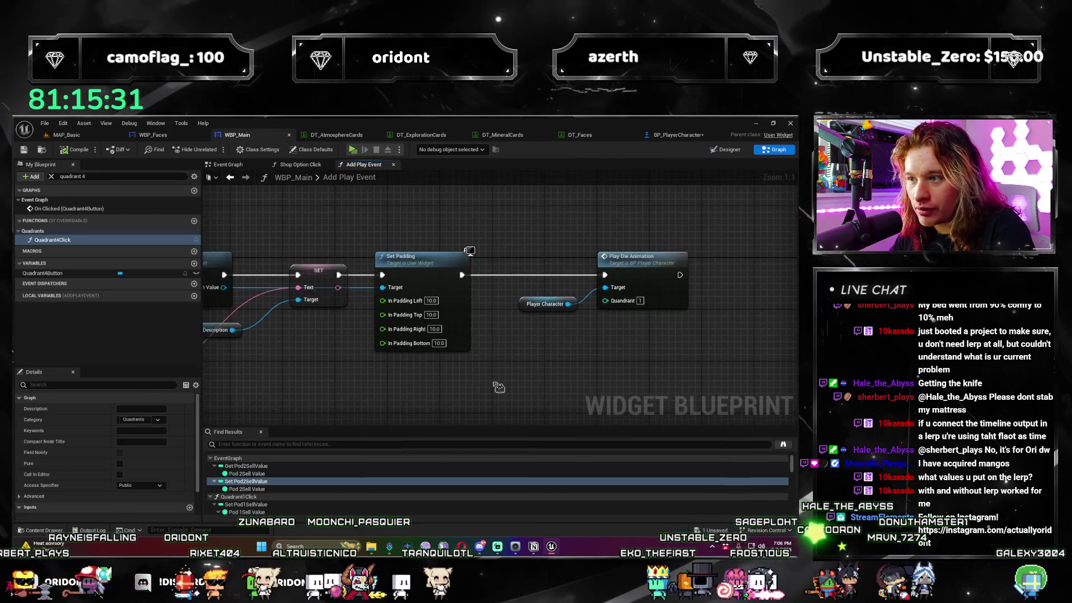
{"action": "scroll", "coordinate": [399, 354], "scroll_direction": "up", "scroll_amount": 3}
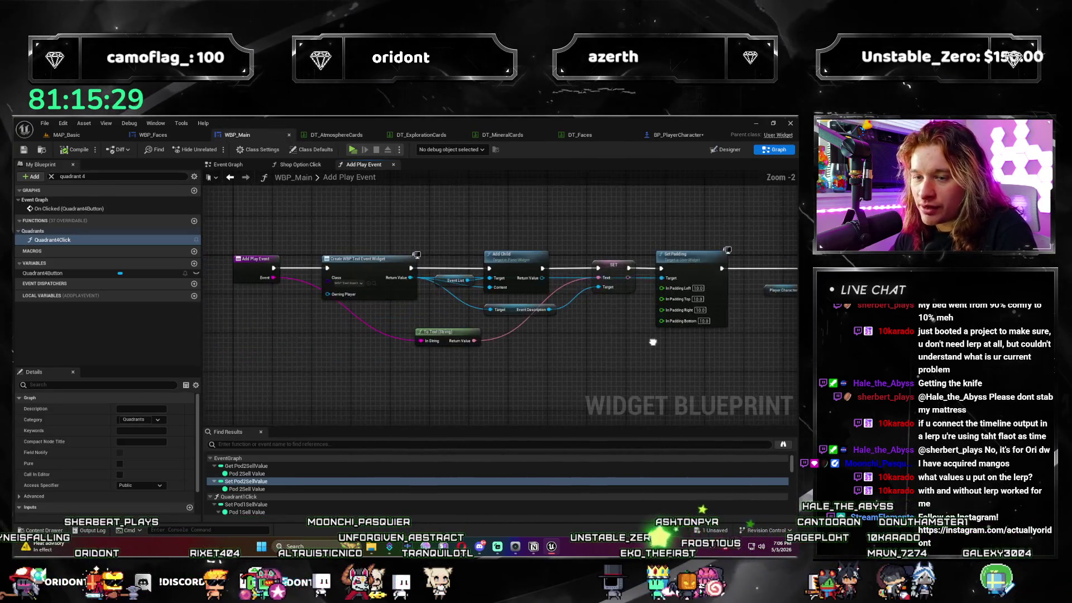
{"action": "left_click_drag", "start_coordinate": [502, 325], "coordinate": [470, 342]}
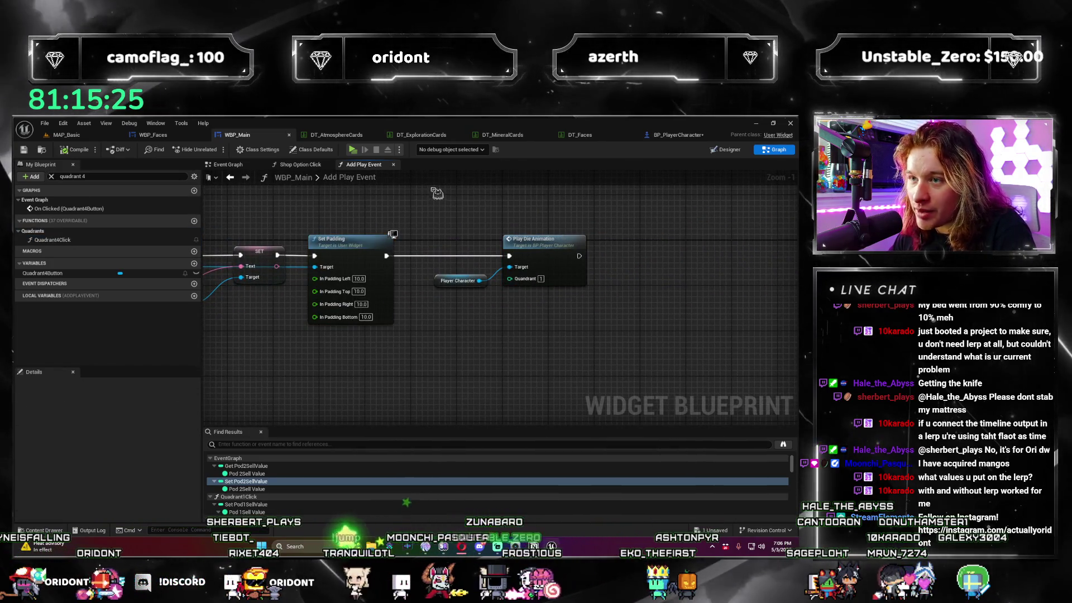
{"action": "double_click", "coordinate": [509, 251]}
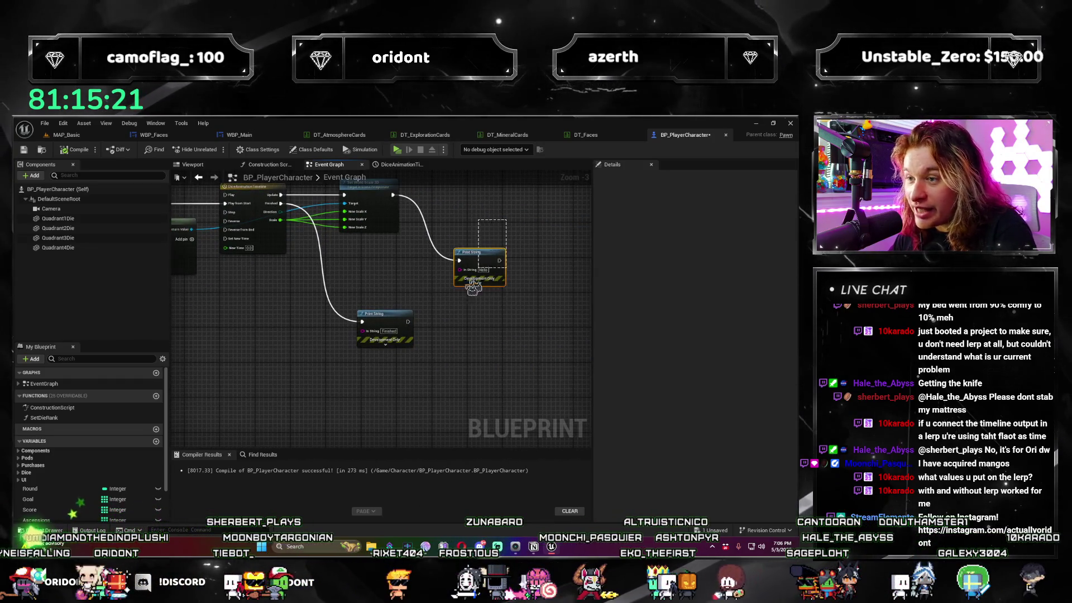
Break the timeline Scale wires into Set World Scale 3D's New Scale X, Y and Z pins.
{"action": "left_click_drag", "start_coordinate": [471, 318], "coordinate": [494, 366]}
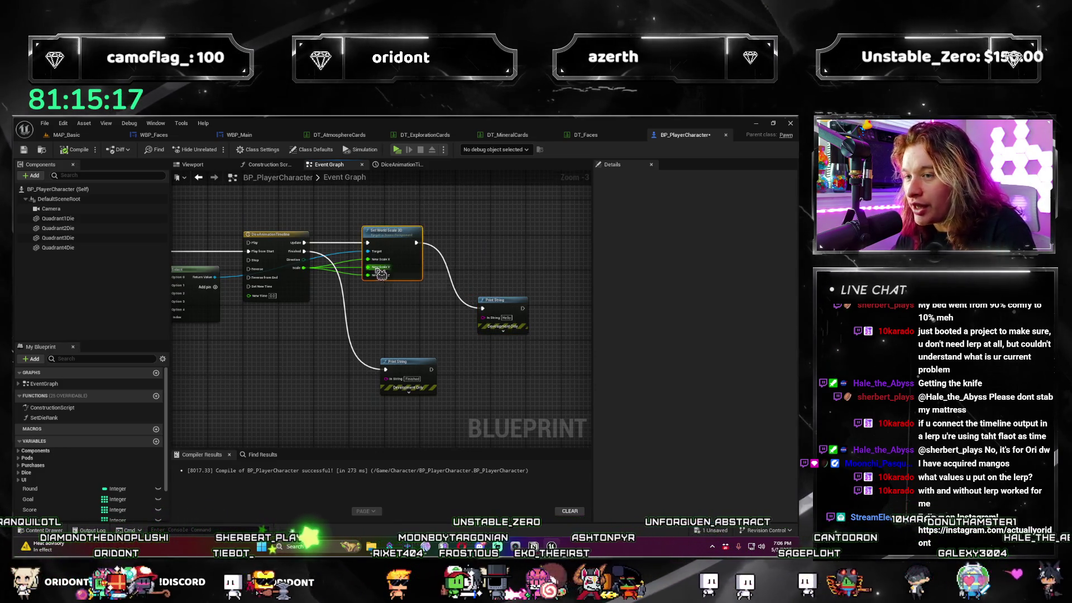
{"action": "left_click", "coordinate": [509, 255]}
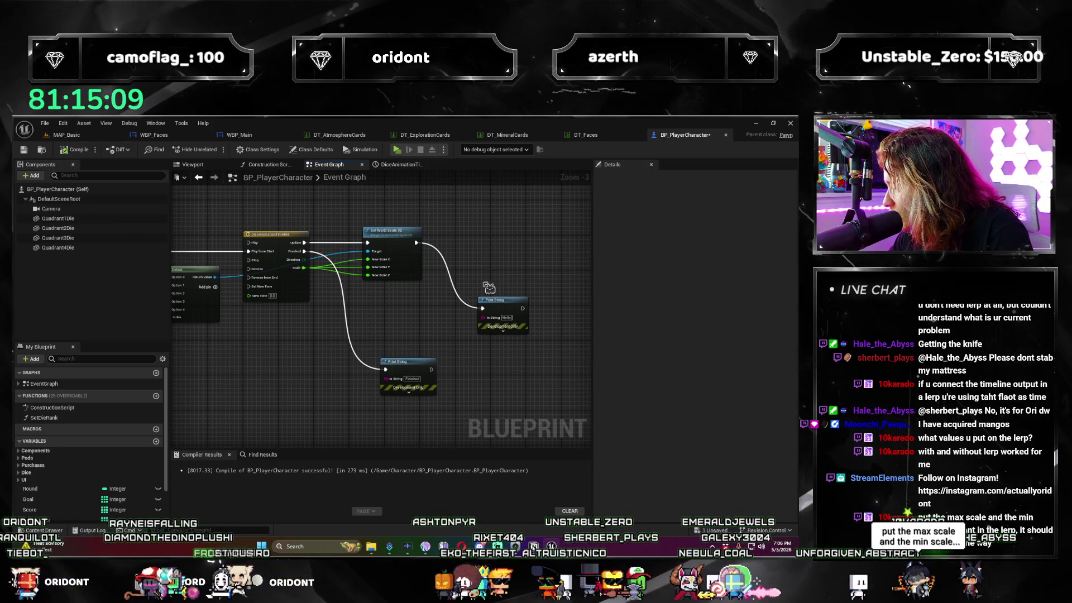
{"action": "left_click", "coordinate": [310, 267], "text": "alt"}
{"action": "left_click_drag", "start_coordinate": [386, 206], "coordinate": [514, 339]}
{"action": "scroll", "coordinate": [580, 388], "scroll_direction": "up", "scroll_amount": 3}
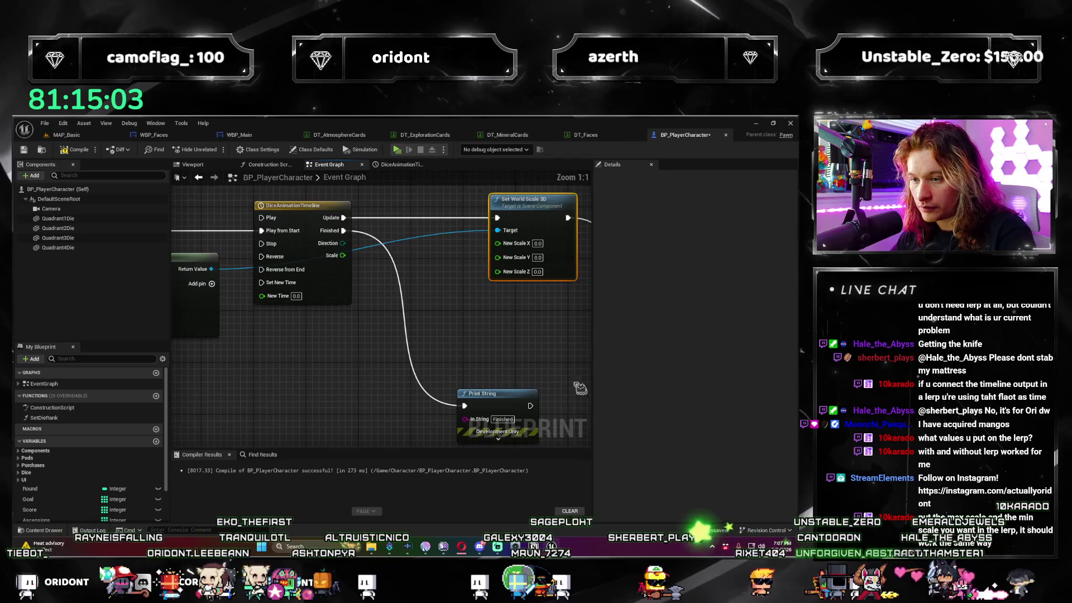
Delete the Finished Print String and add a Lerp node, removing a mistaken Paint Vertices node.
{"action": "left_click", "coordinate": [491, 394]}
{"action": "key", "text": "Delete"}
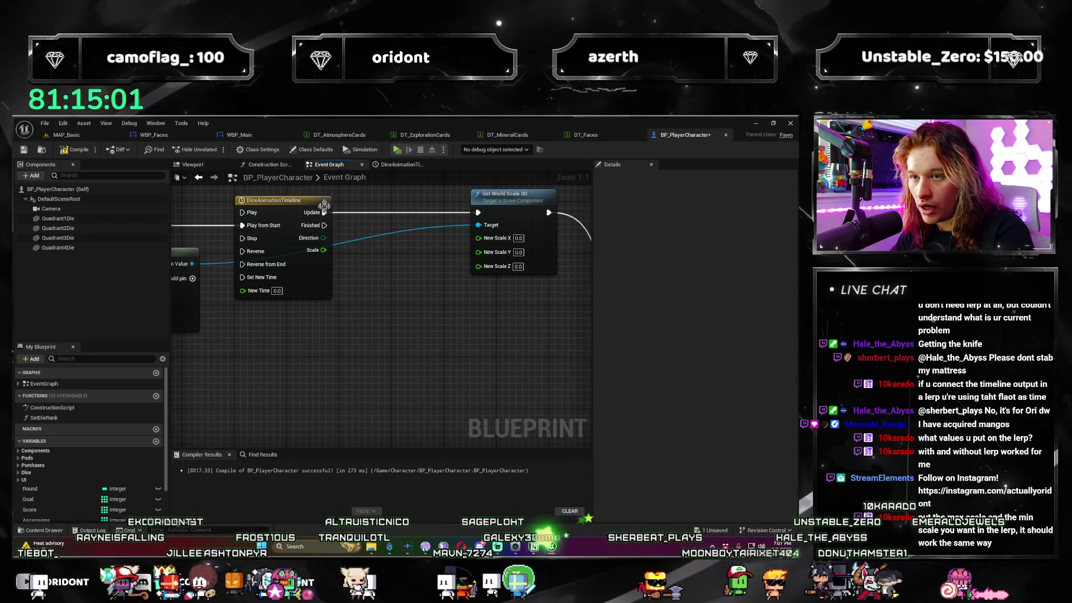
{"action": "left_click_drag", "start_coordinate": [402, 249], "coordinate": [399, 249]}
{"action": "type", "text": "lerp"}
{"action": "key", "text": "Return"}
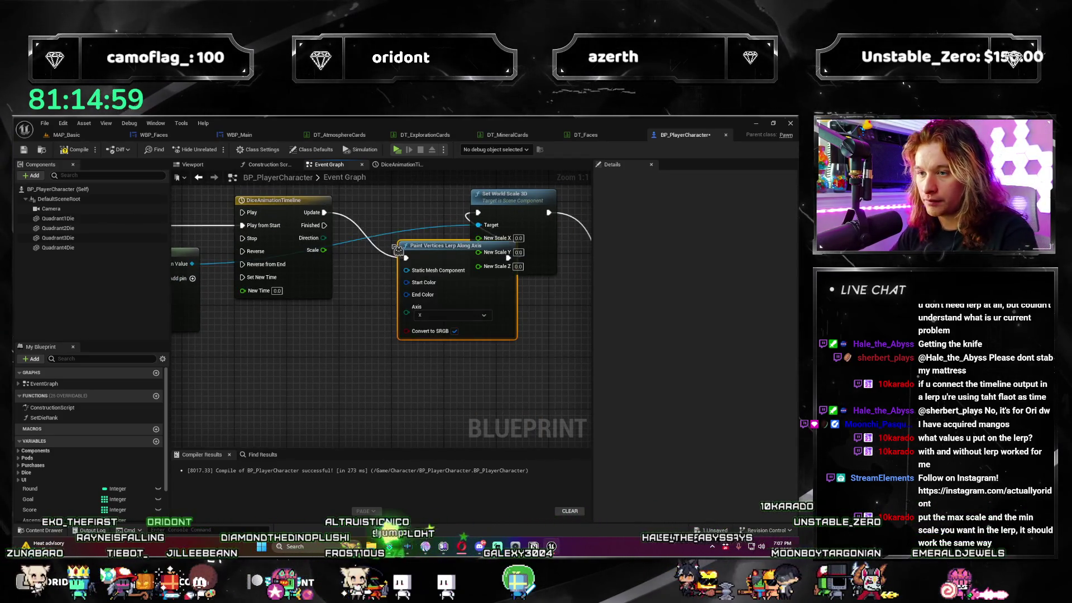
{"action": "key", "text": "Delete"}
{"action": "right_click", "coordinate": [360, 272]}
{"action": "type", "text": "lerp"}
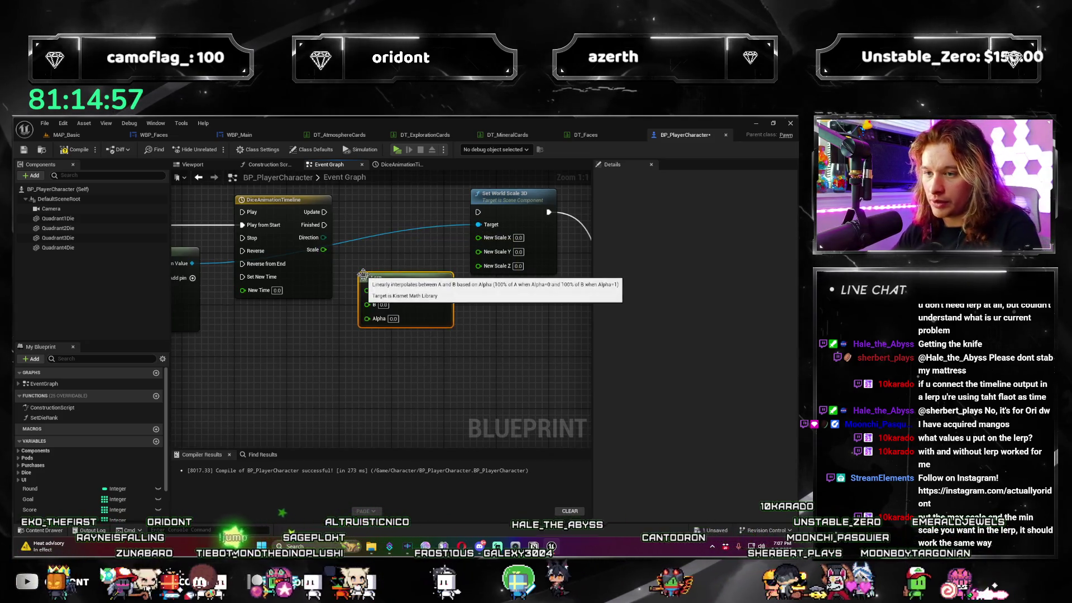
{"action": "key", "text": "Return"}
Drive Lerp Alpha from timeline Scale, A 0.75, B 1.2, output into New Scale X/Y/Z.
{"action": "left_click_drag", "start_coordinate": [310, 251], "coordinate": [366, 317]}
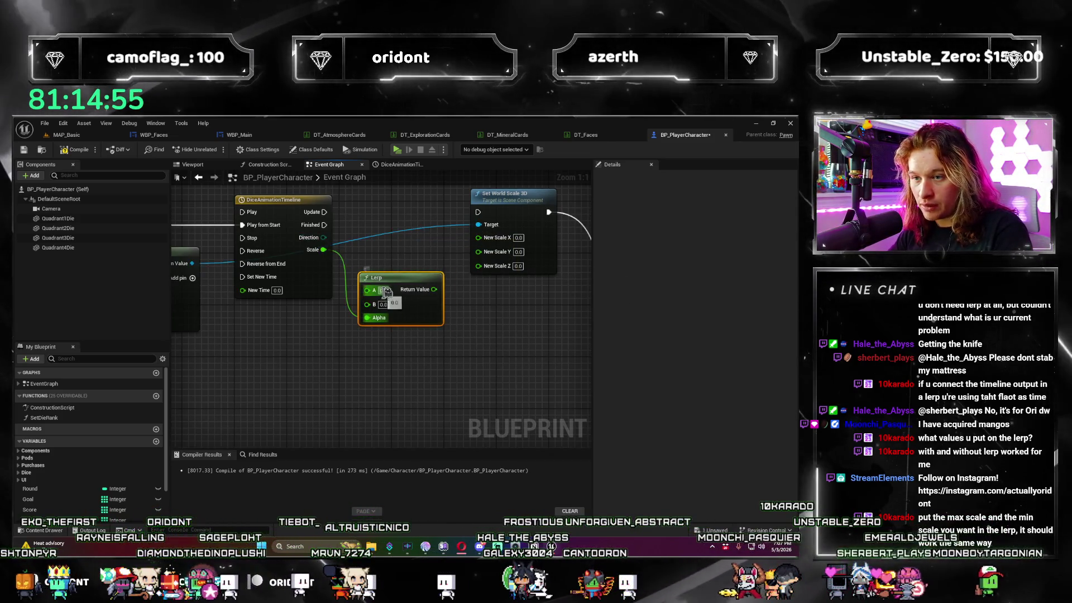
{"action": "type", "text": "0.75"}
{"action": "key", "text": "Tab"}
{"action": "type", "text": "1.2"}
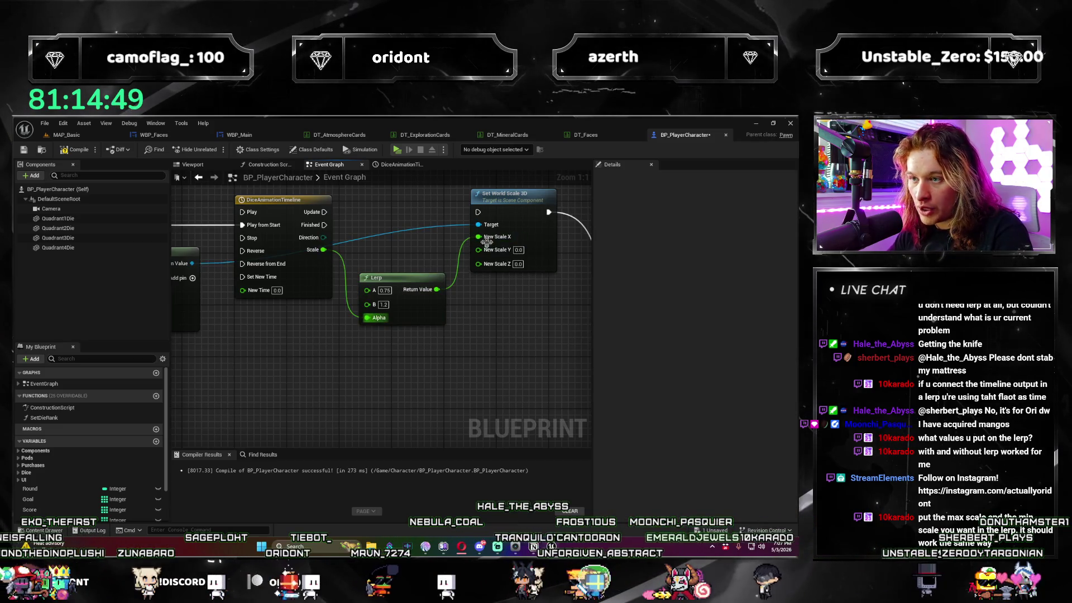
{"action": "left_click_drag", "start_coordinate": [481, 273], "coordinate": [478, 262]}
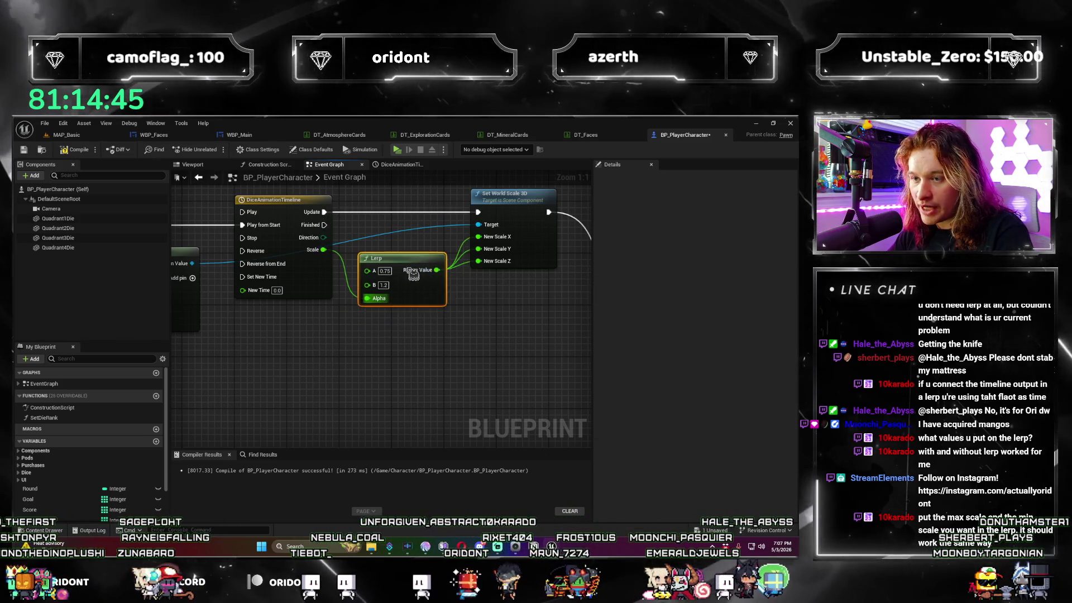
{"action": "scroll", "coordinate": [430, 346], "scroll_direction": "down", "scroll_amount": 2}
{"action": "scroll", "coordinate": [430, 346], "scroll_direction": "down", "scroll_amount": 2}
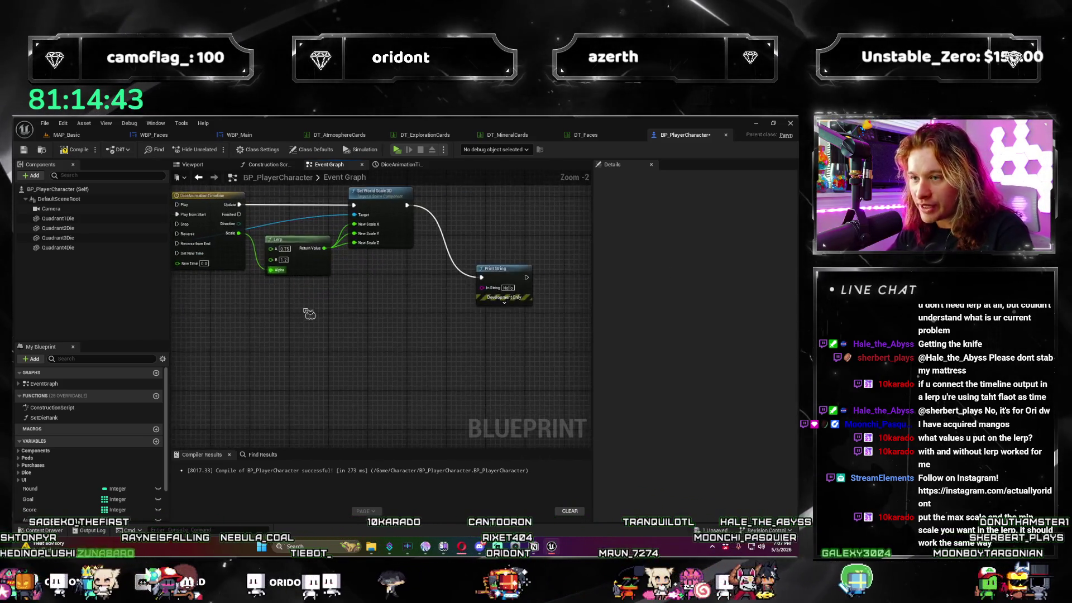
{"action": "scroll", "coordinate": [422, 339], "scroll_direction": "up", "scroll_amount": 2}
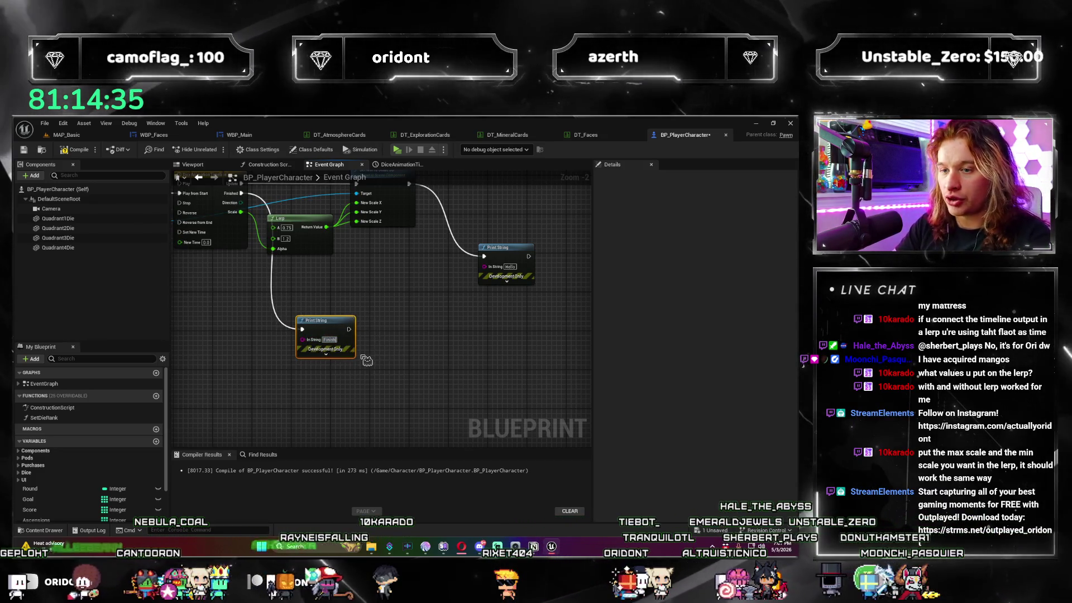
Frame all nodes, save BP_PlayerCharacter, and start a test play.
{"action": "key", "text": "Home"}
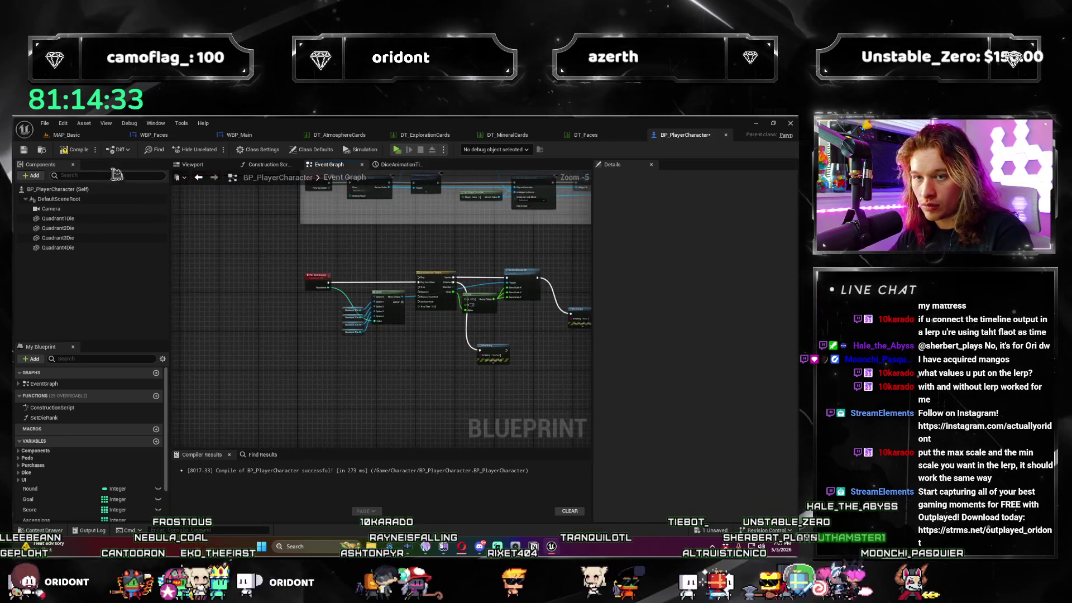
{"action": "key", "text": "ctrl+s"}
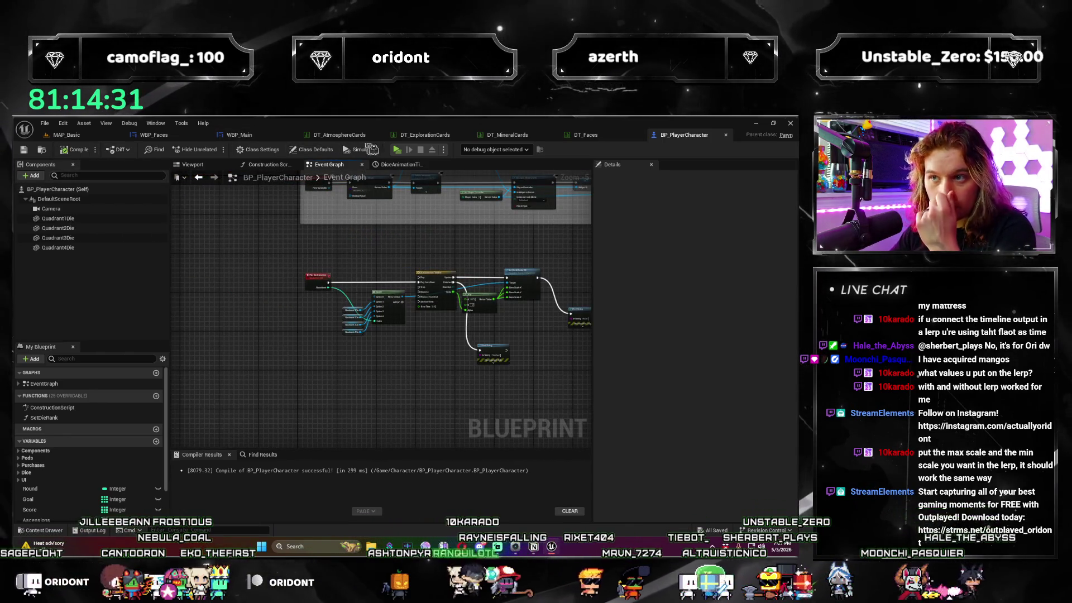
{"action": "left_click", "coordinate": [399, 151]}
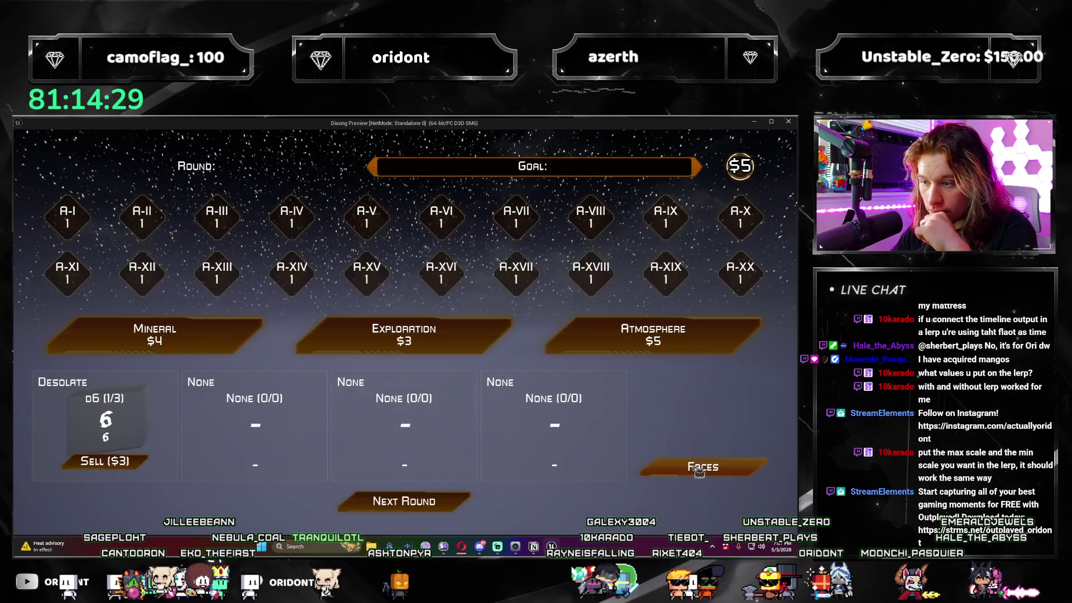
{"action": "left_click", "coordinate": [441, 503]}
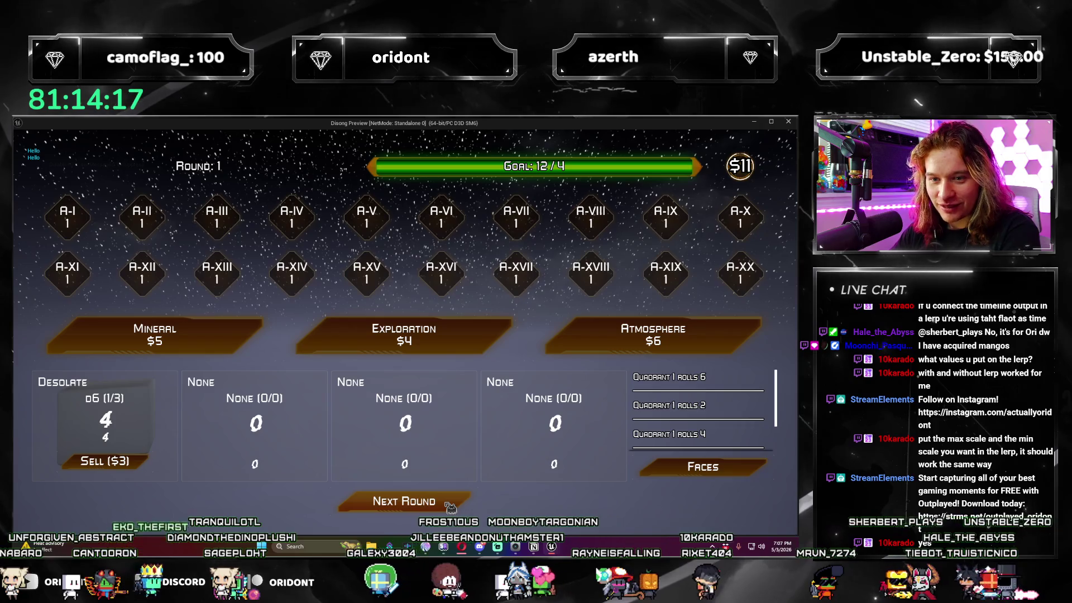
{"action": "left_click", "coordinate": [450, 505]}
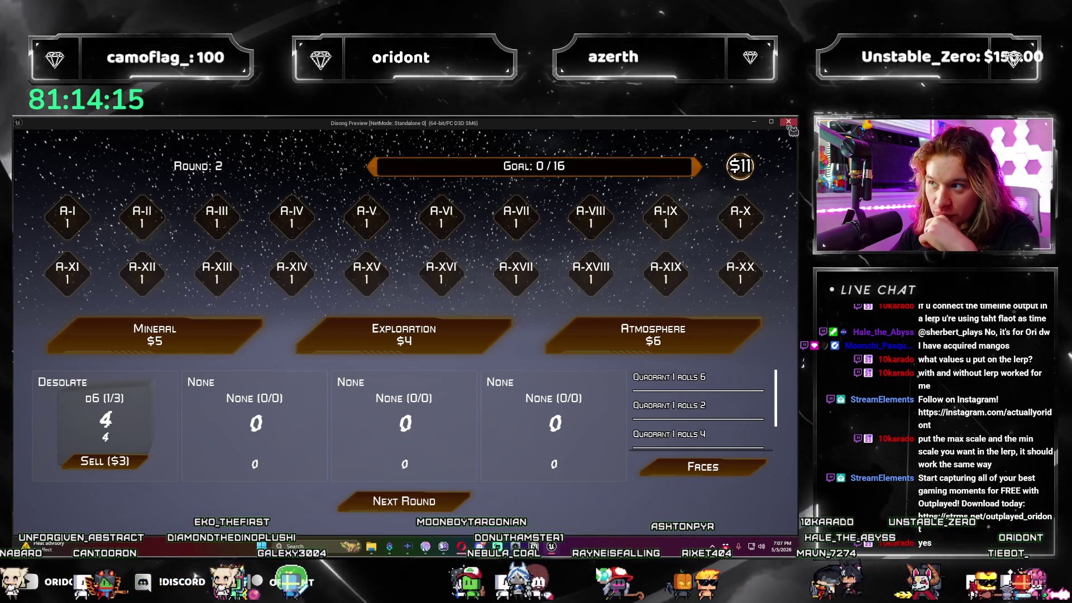
{"action": "left_click", "coordinate": [788, 122]}
{"action": "scroll", "coordinate": [466, 270], "scroll_direction": "up", "scroll_amount": 5}
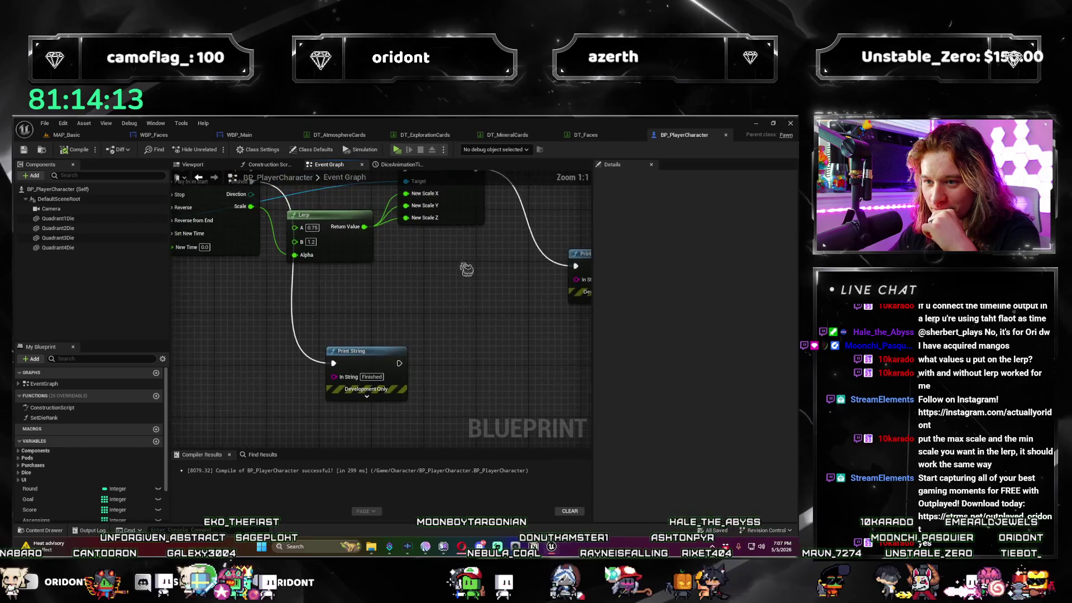
{"action": "scroll", "coordinate": [466, 269], "scroll_direction": "down", "scroll_amount": 4}
{"action": "left_click_drag", "start_coordinate": [492, 291], "coordinate": [434, 361]}
{"action": "scroll", "coordinate": [378, 435], "scroll_direction": "up", "scroll_amount": 2}
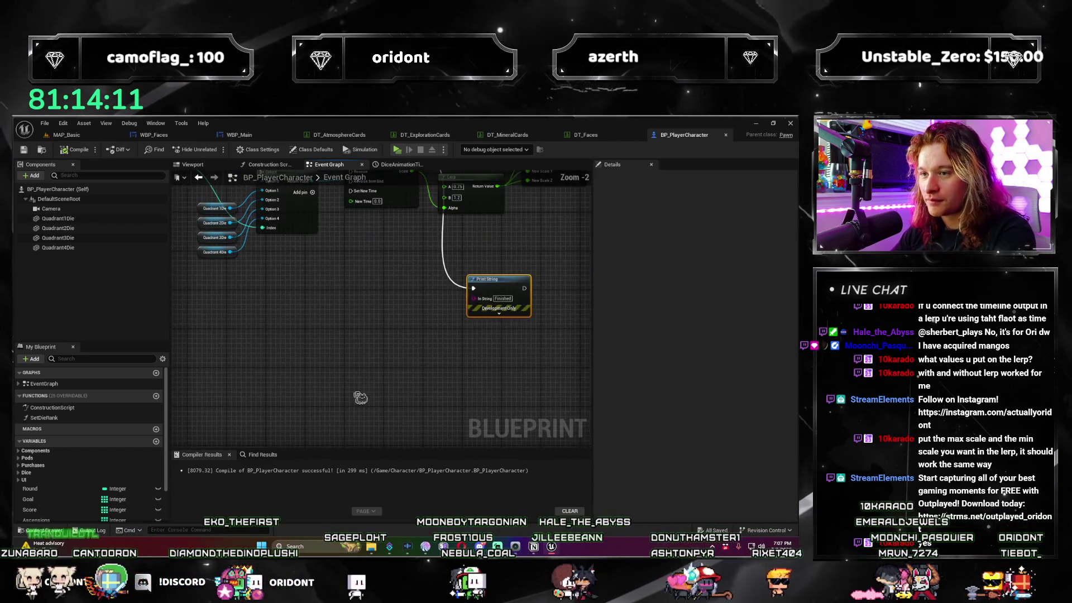
{"action": "left_click", "coordinate": [310, 247]}
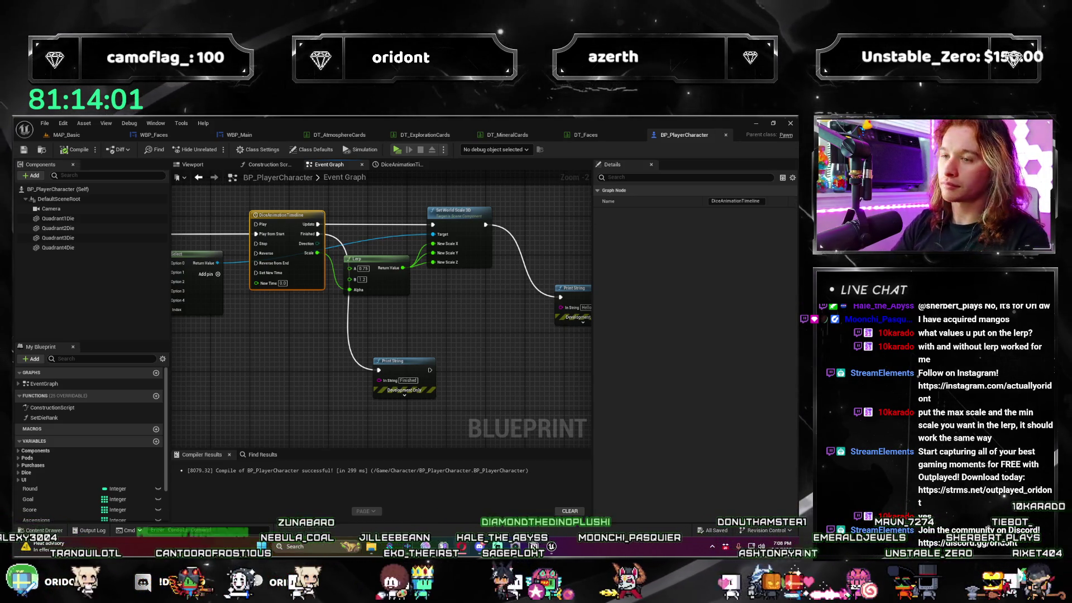
{"action": "scroll", "coordinate": [347, 352], "scroll_direction": "down", "scroll_amount": 2}
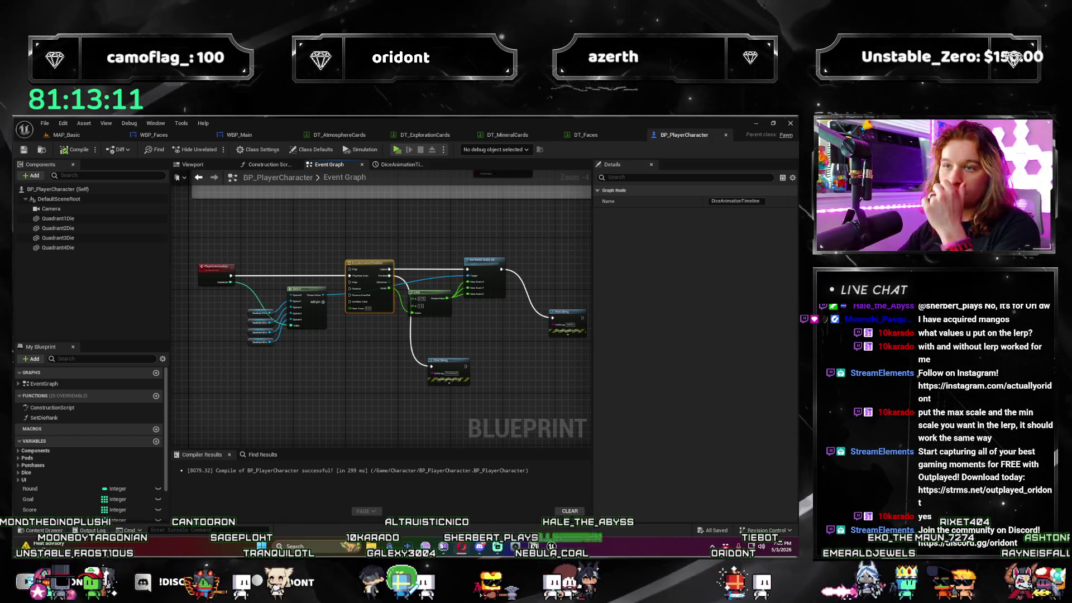
{"action": "scroll", "coordinate": [424, 351], "scroll_direction": "up", "scroll_amount": 4}
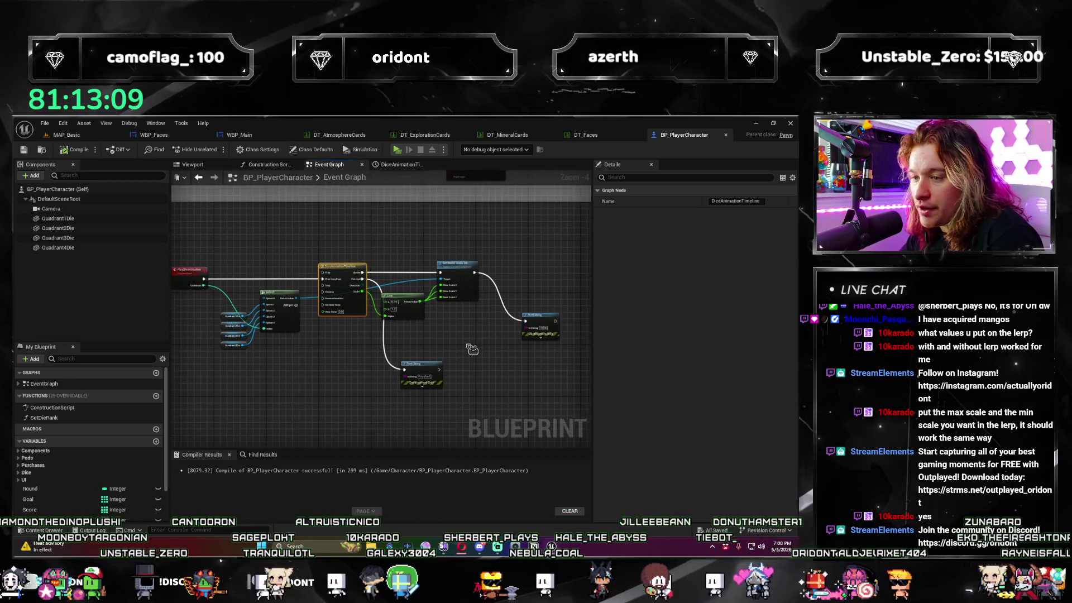
Open DiceAnimationTimeline's editor, showing the 0.50-long Scale curve dipping toward 0.75 and ending at 1.0.
{"action": "left_click_drag", "start_coordinate": [366, 371], "coordinate": [338, 388]}
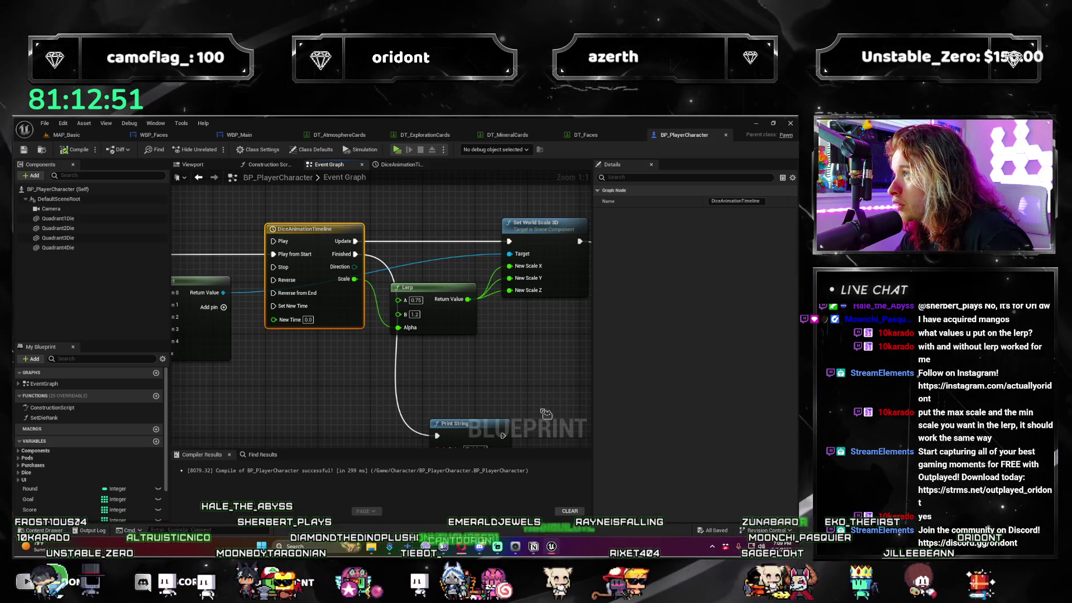
{"action": "double_click", "coordinate": [305, 230]}
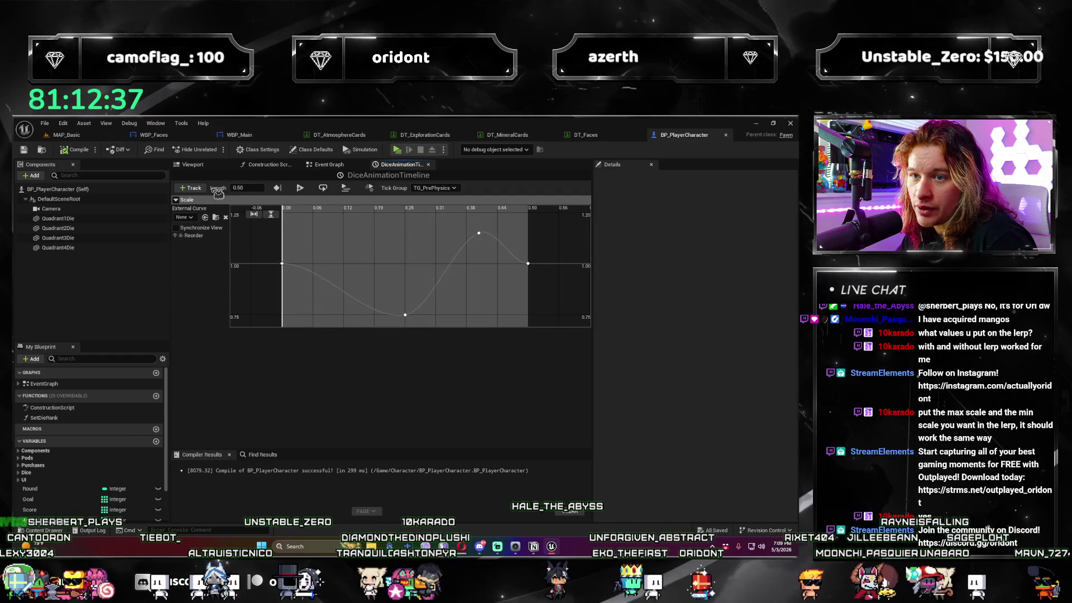
Leave the dice timeline's tick group at TG_PrePhysics and show the find results panel.
{"action": "left_click", "coordinate": [434, 188]}
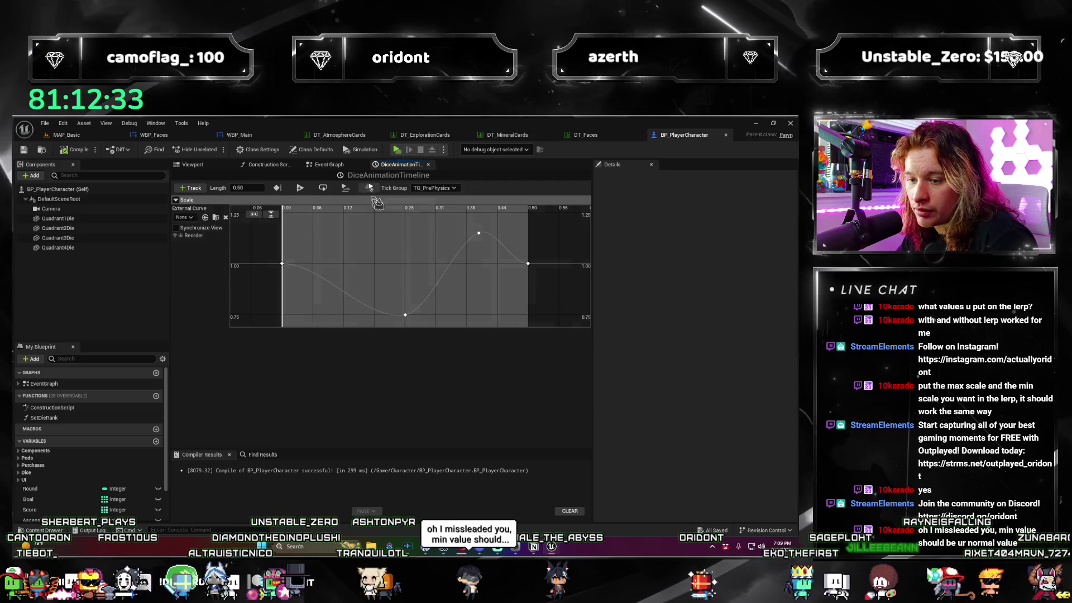
{"action": "left_click", "coordinate": [273, 447]}
{"action": "left_click", "coordinate": [270, 456]}
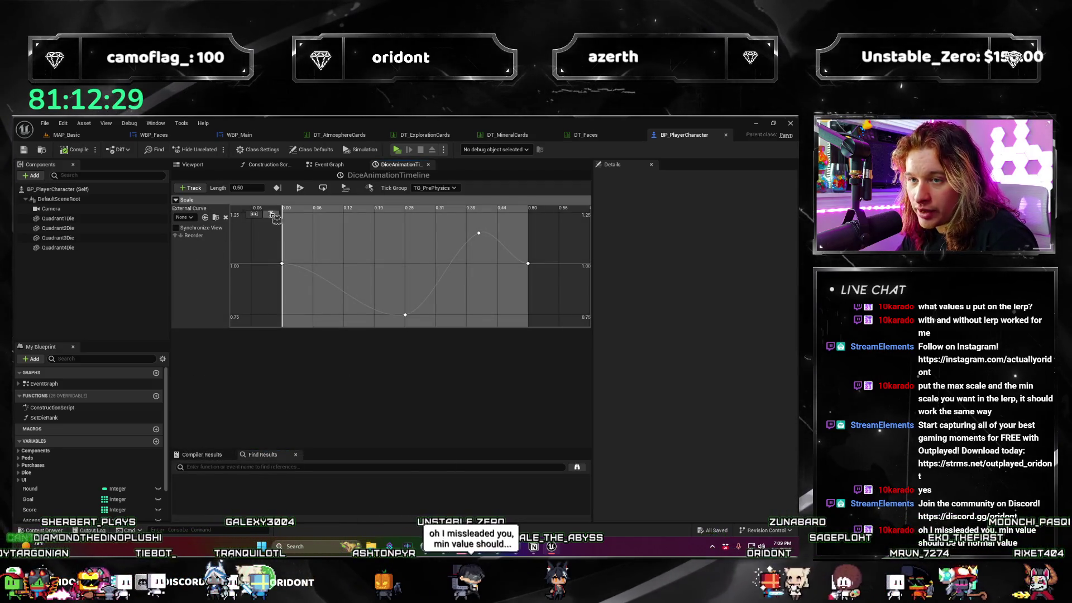
Enable AutoPlay on the dice timeline with looping left off, then return to MAP_Basic.
{"action": "left_click", "coordinate": [324, 188]}
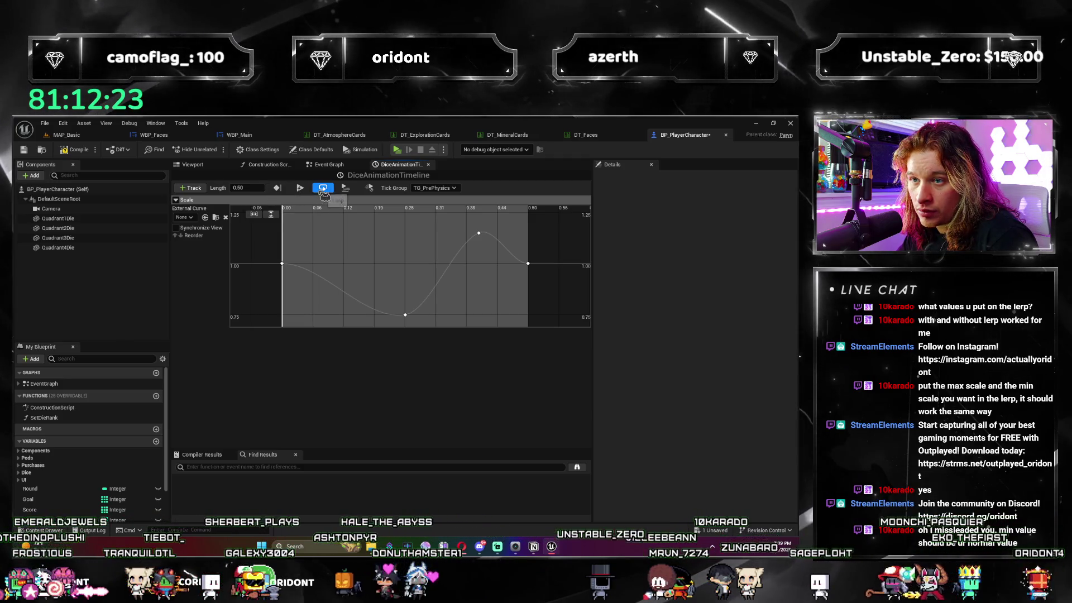
{"action": "left_click", "coordinate": [323, 189]}
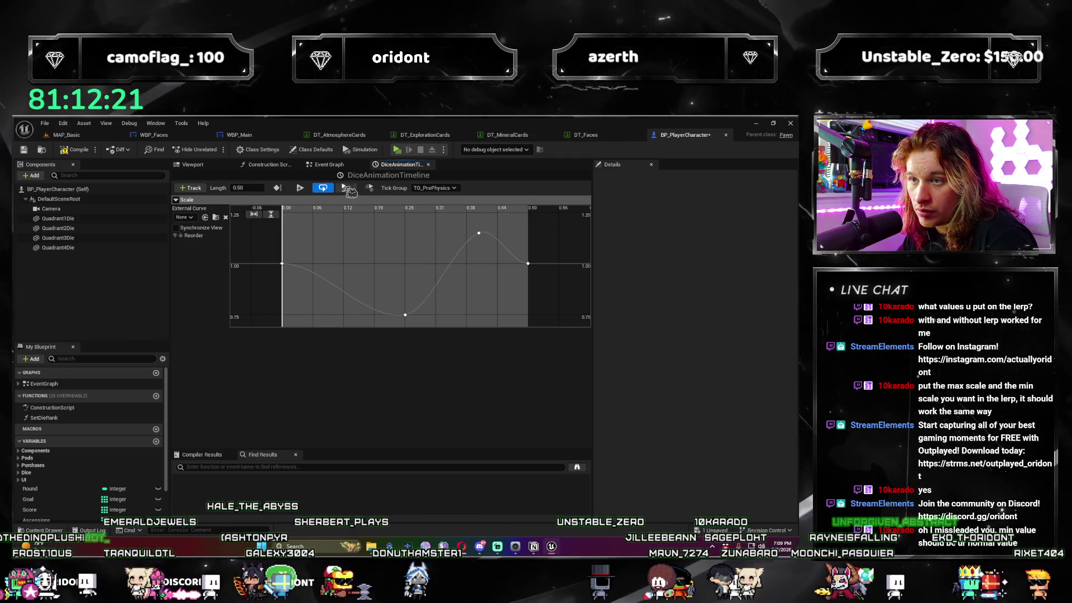
{"action": "left_click", "coordinate": [300, 188]}
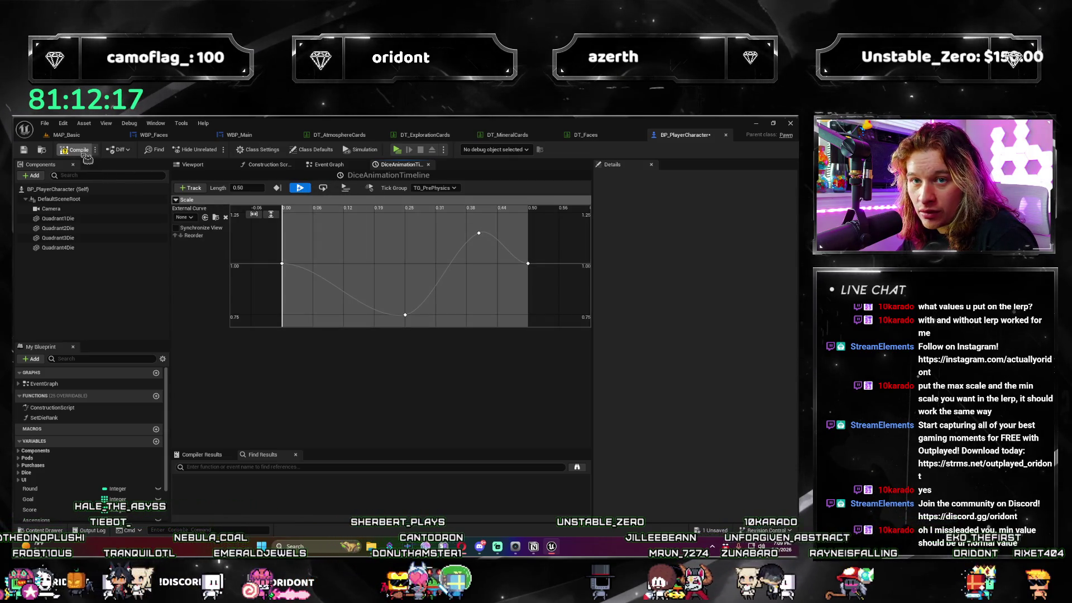
{"action": "left_click", "coordinate": [66, 134]}
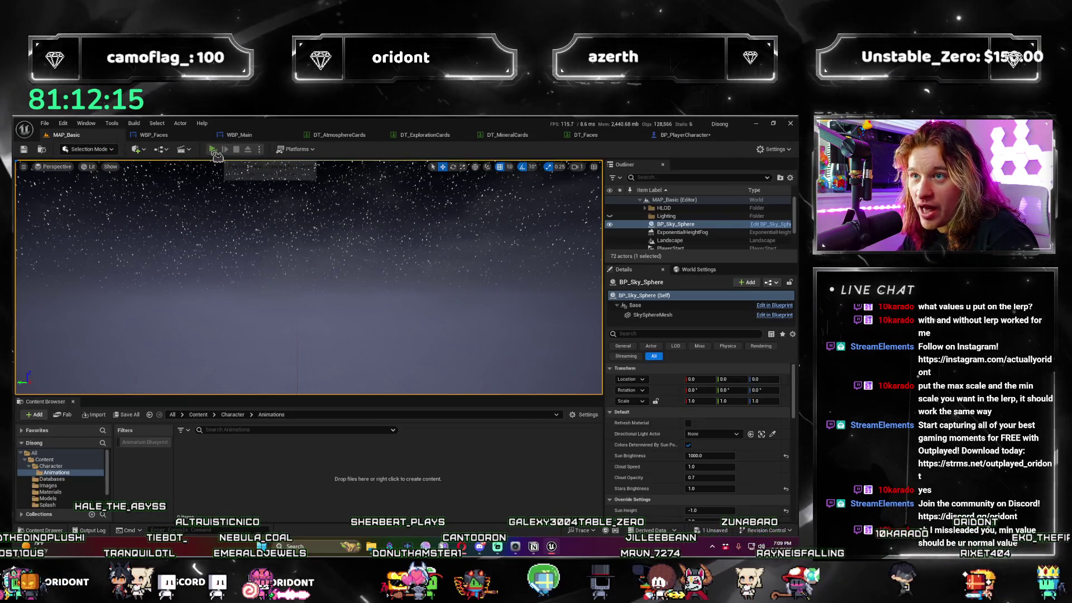
Test-play to round 2, close the preview, and return to the DiceAnimationTimeline curve.
{"action": "left_click", "coordinate": [215, 153]}
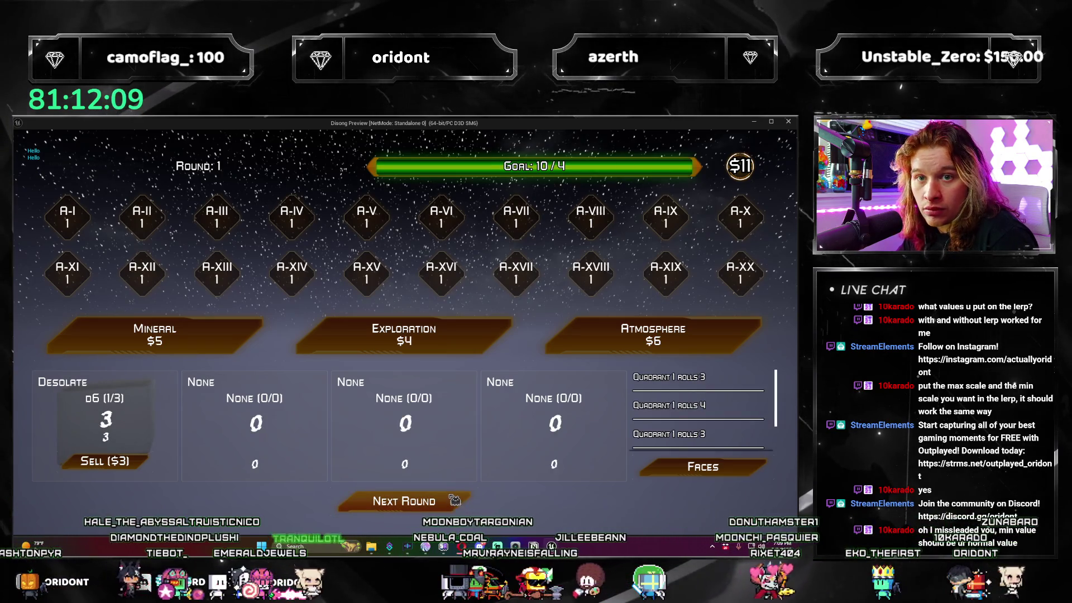
{"action": "left_click", "coordinate": [468, 503]}
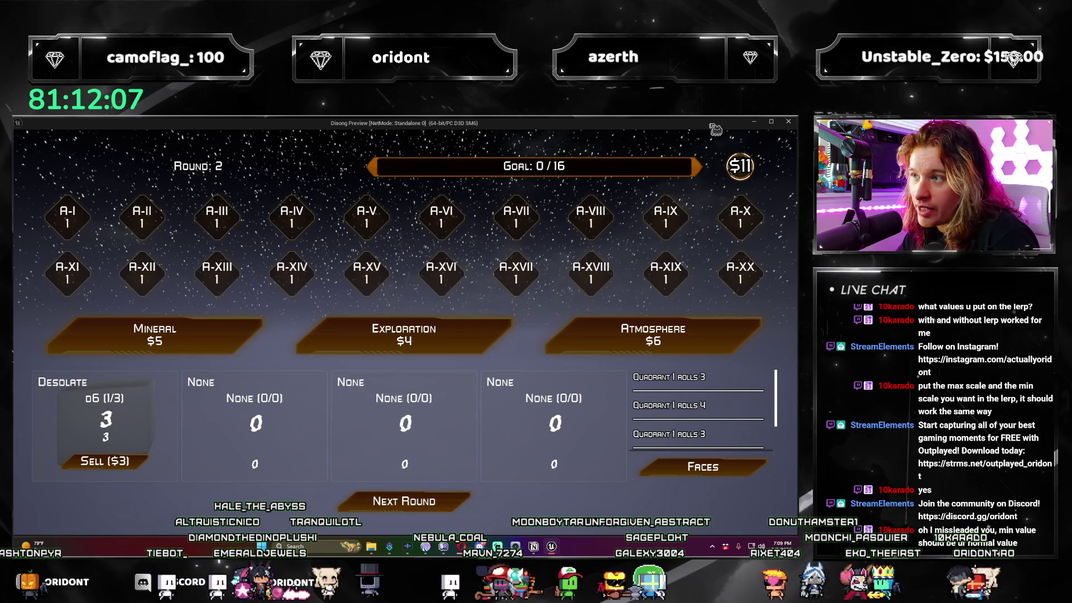
{"action": "left_click", "coordinate": [788, 122]}
{"action": "left_click", "coordinate": [400, 164]}
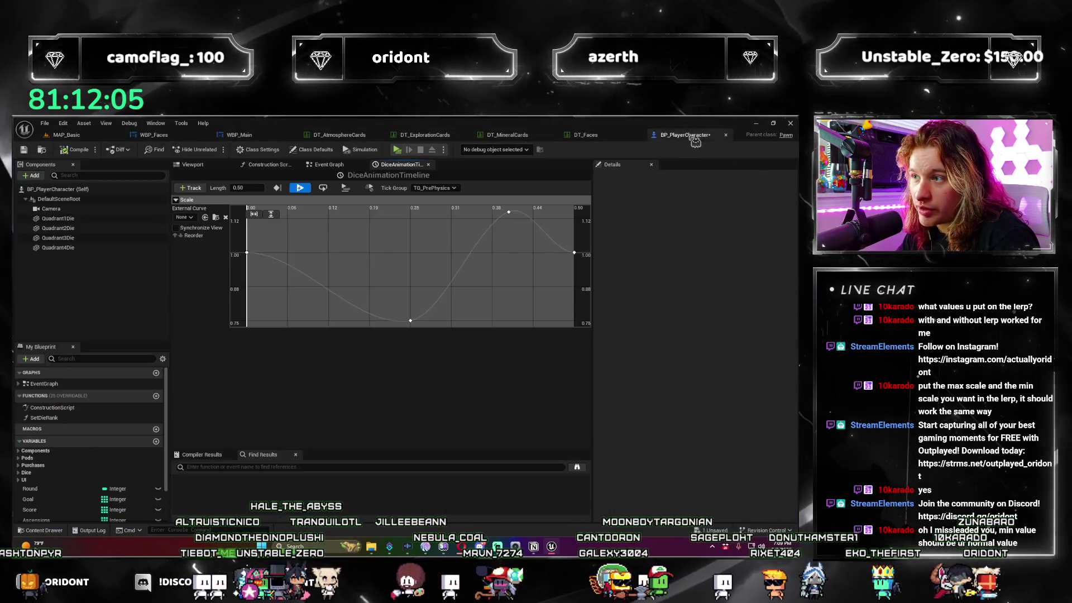
Save BP_PlayerCharacter from its Event Graph with Ctrl+S, then go back to MAP_Basic.
{"action": "left_click", "coordinate": [329, 164]}
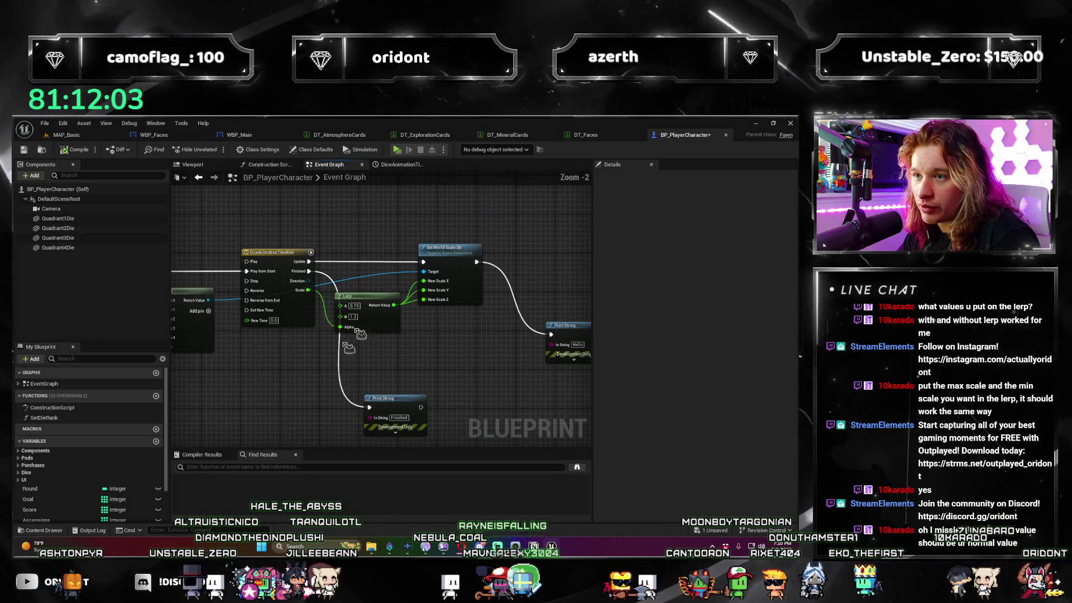
{"action": "left_click", "coordinate": [400, 164]}
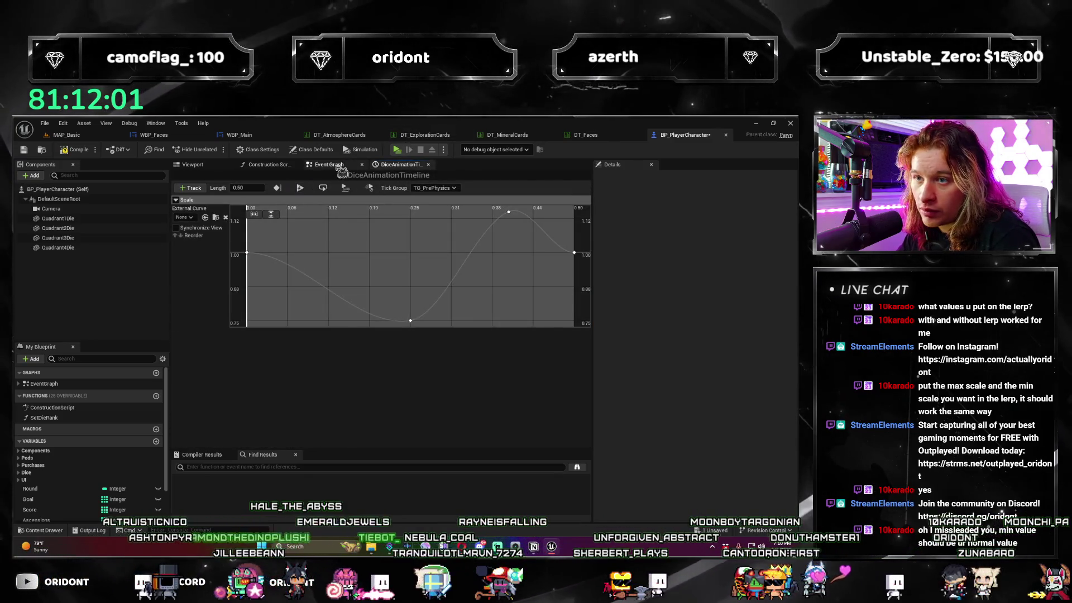
{"action": "left_click", "coordinate": [340, 166]}
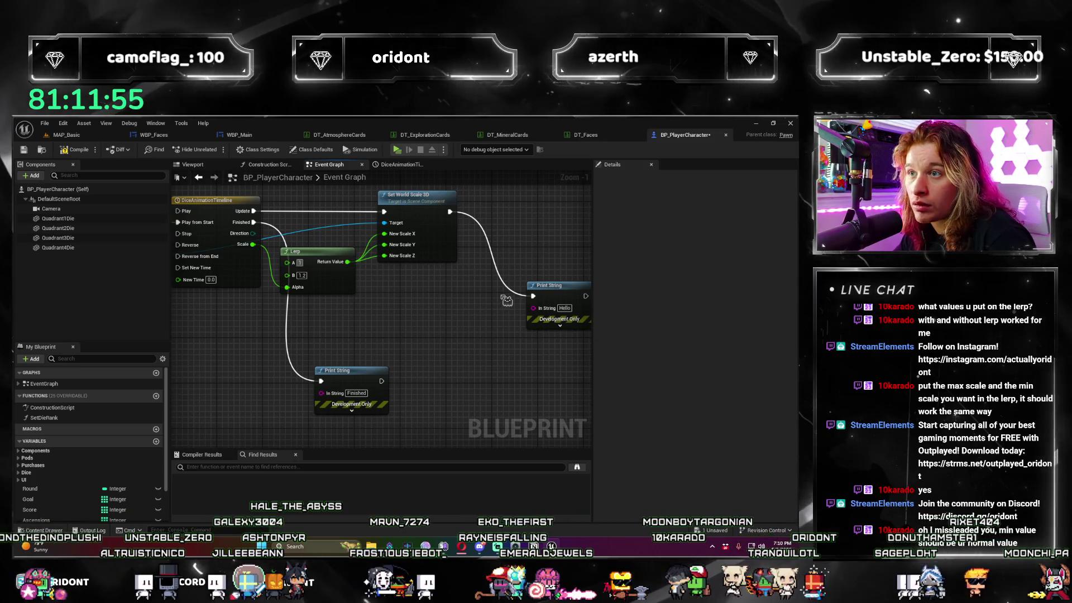
{"action": "scroll", "coordinate": [551, 377], "scroll_direction": "down", "scroll_amount": 2}
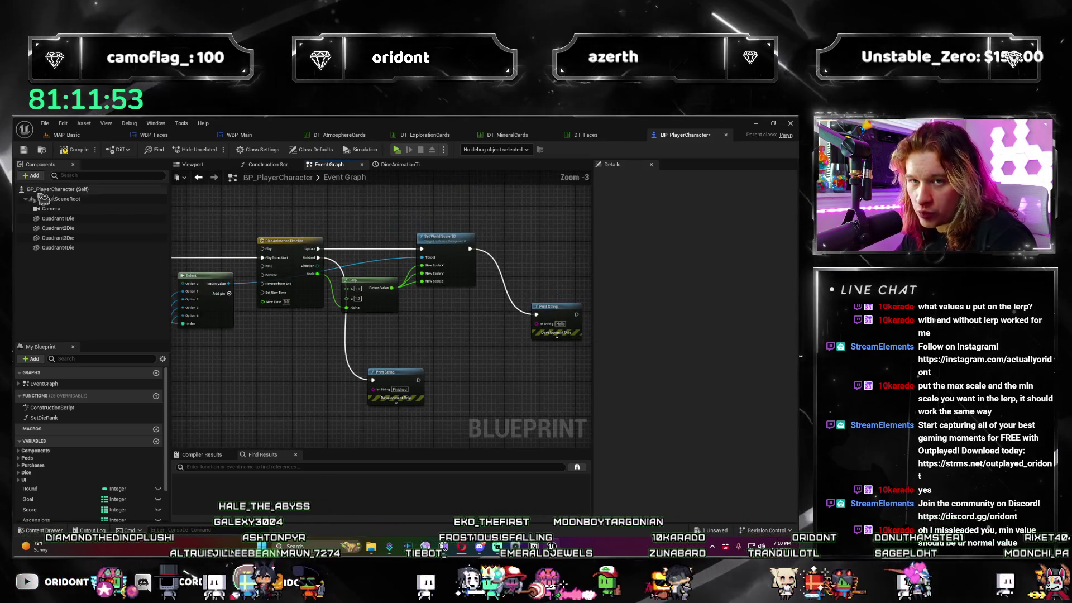
{"action": "key", "text": "ctrl+s"}
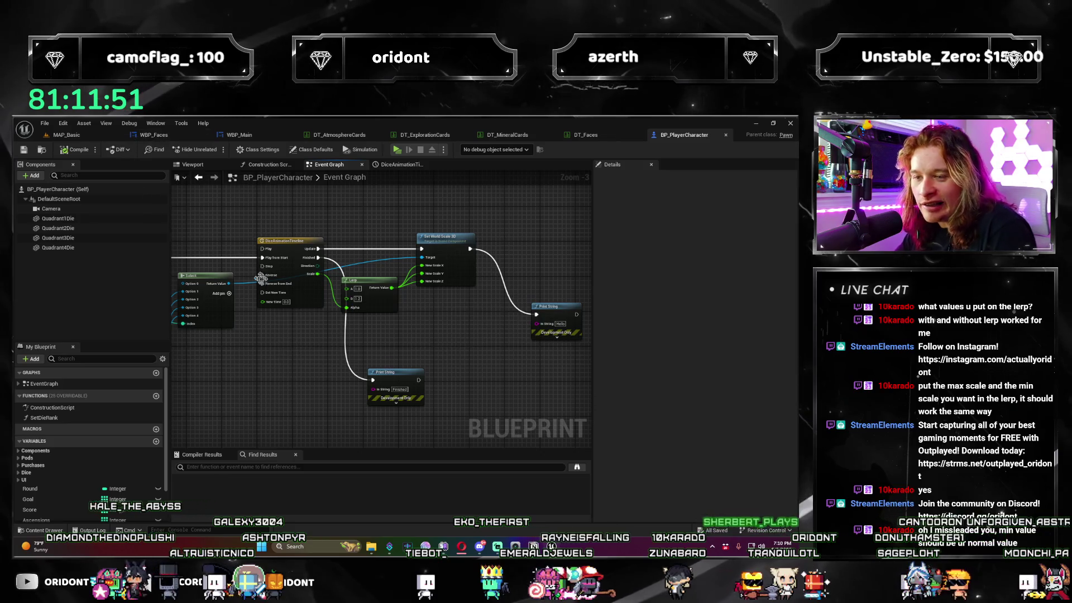
{"action": "left_click", "coordinate": [65, 134]}
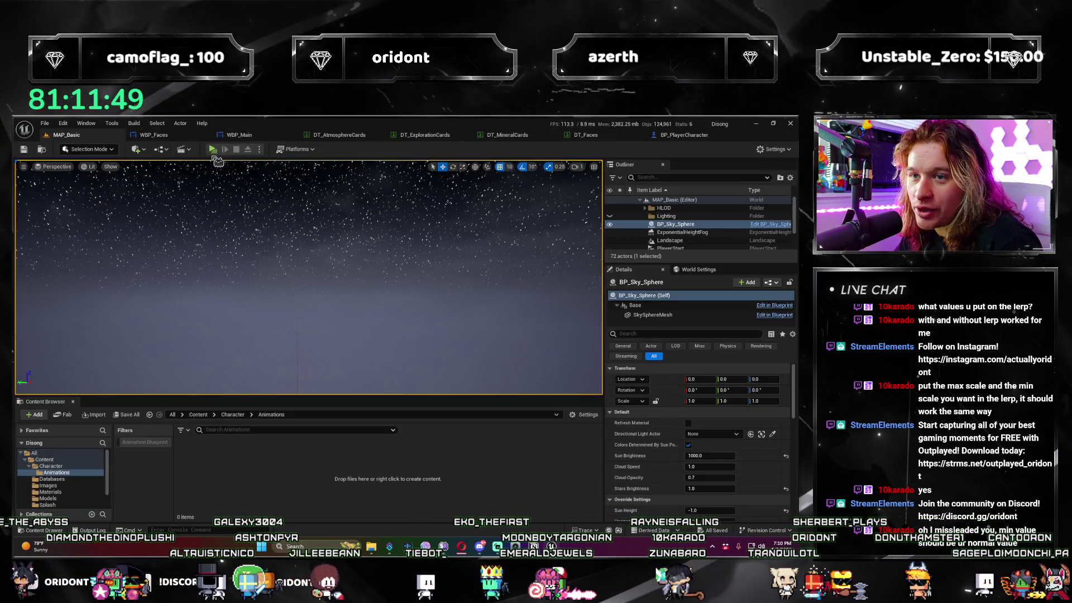
{"action": "key", "text": "alt+p"}
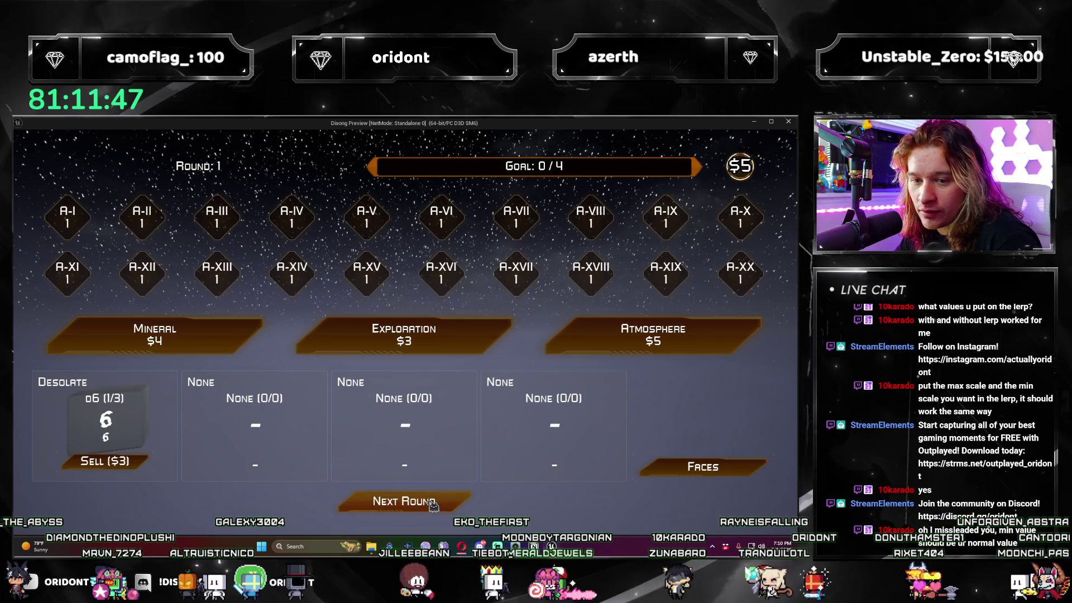
{"action": "left_click", "coordinate": [433, 505]}
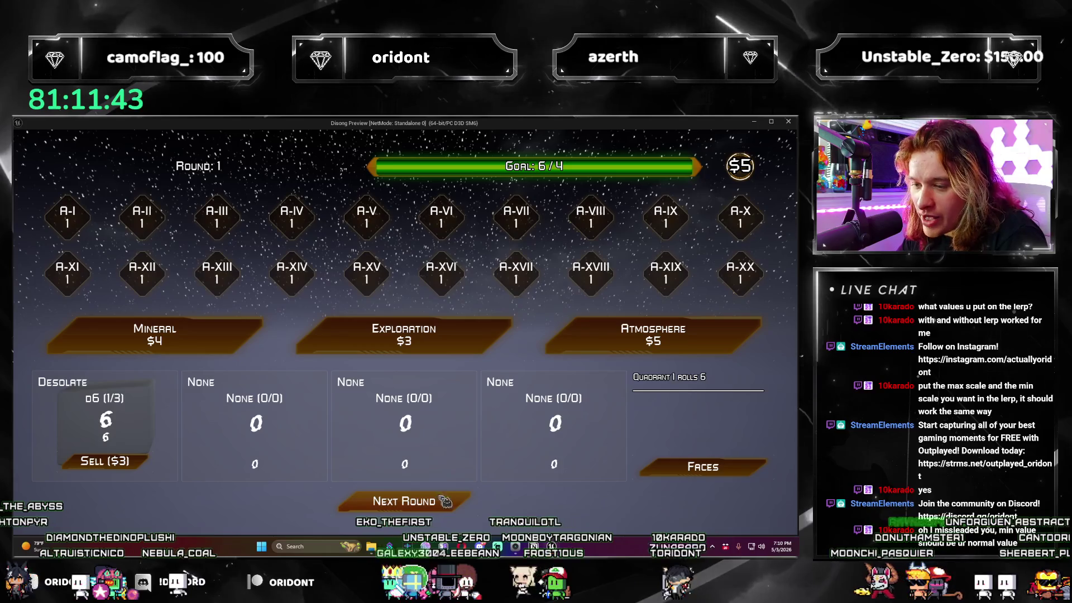
{"action": "left_click", "coordinate": [444, 501]}
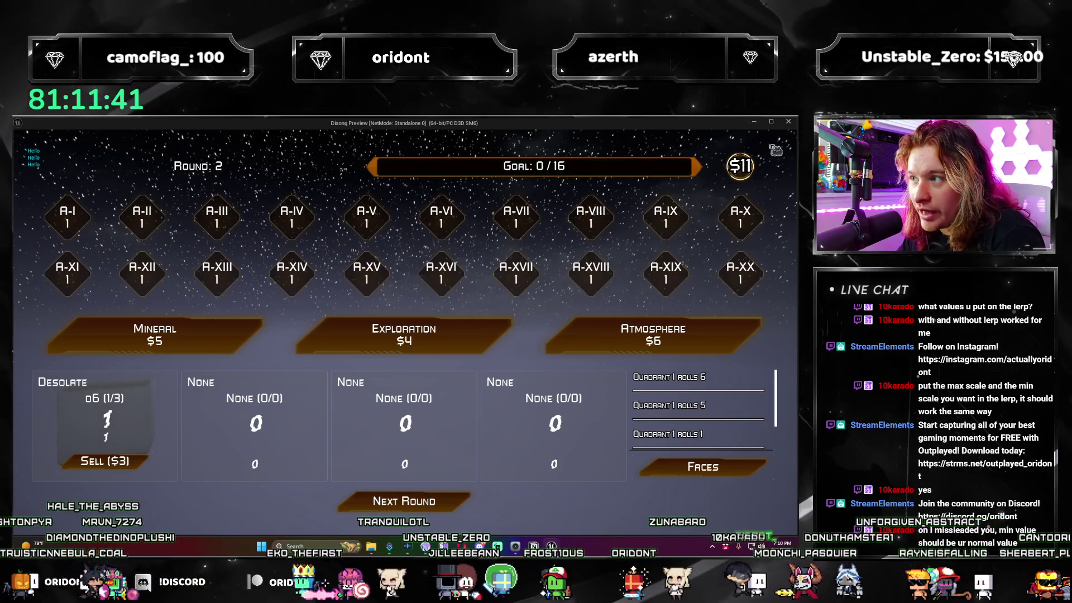
{"action": "left_click", "coordinate": [788, 121]}
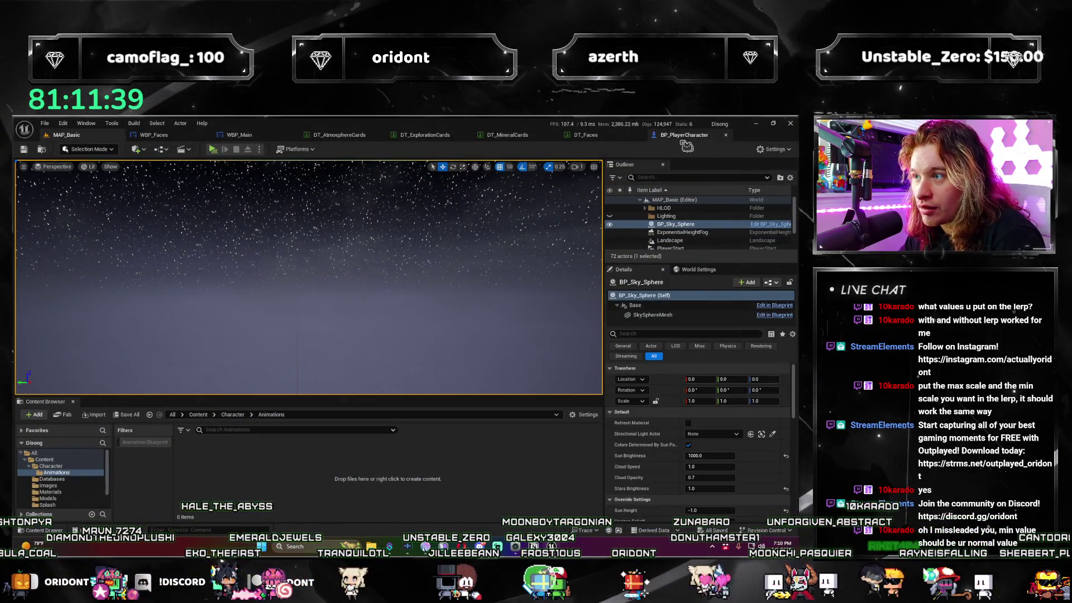
Locate and select the DiceAnimationTimeline node in the BP_PlayerCharacter event graph.
{"action": "left_click", "coordinate": [682, 137]}
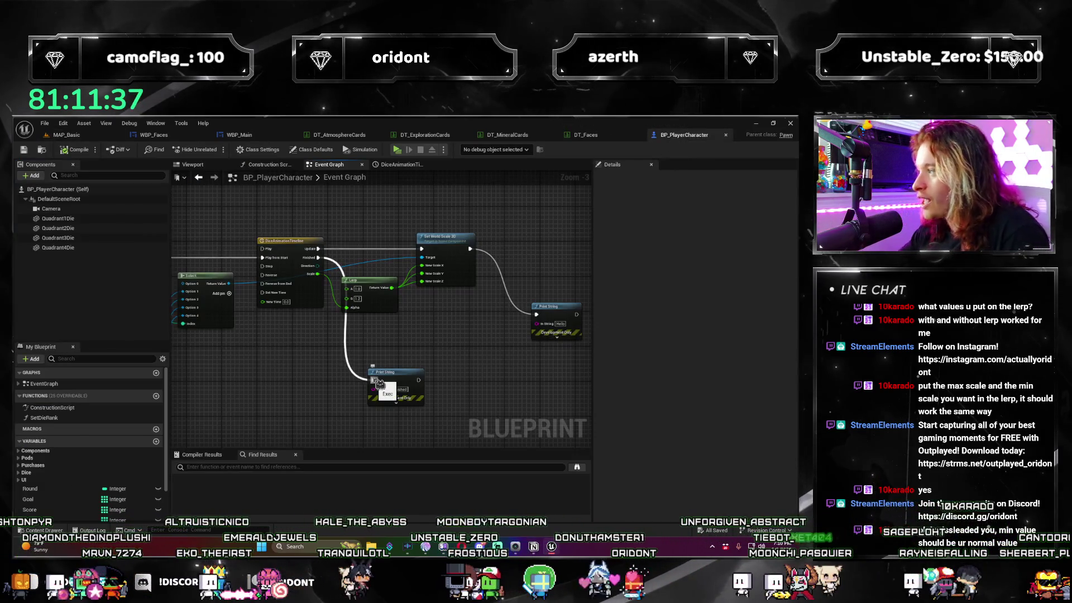
{"action": "mouse_move", "coordinate": [402, 373]}
{"action": "left_mouse_down"}
{"action": "mouse_move", "coordinate": [520, 304]}
{"action": "mouse_move", "coordinate": [491, 276]}
{"action": "mouse_move", "coordinate": [553, 242]}
{"action": "mouse_move", "coordinate": [362, 360]}
{"action": "left_mouse_up"}
{"action": "scroll", "coordinate": [319, 401], "scroll_direction": "up", "scroll_amount": 2}
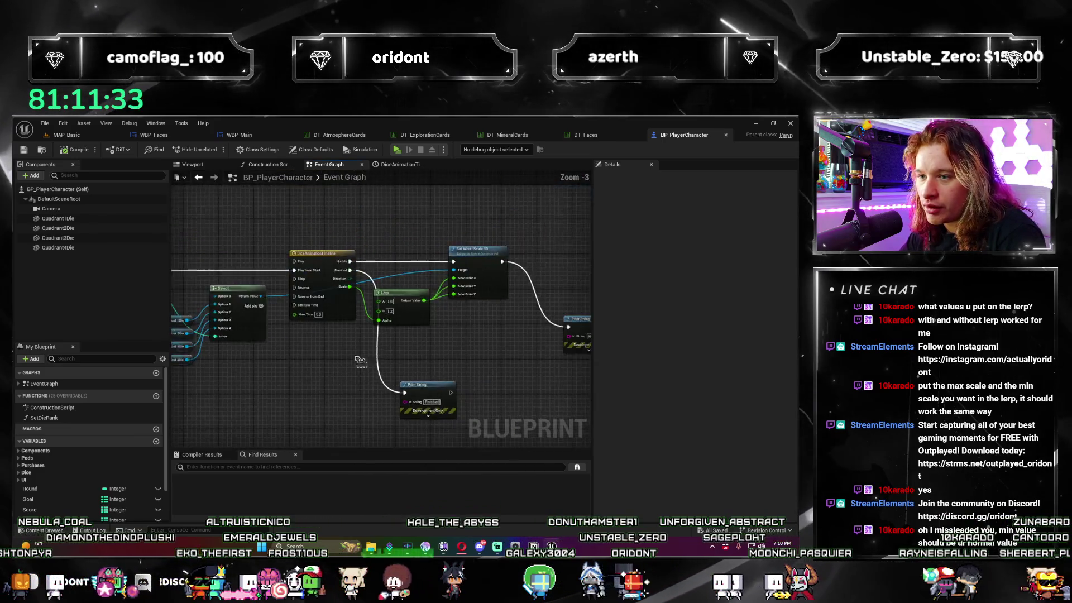
{"action": "mouse_move", "coordinate": [244, 374]}
{"action": "left_mouse_down"}
{"action": "mouse_move", "coordinate": [434, 373]}
{"action": "mouse_move", "coordinate": [439, 356]}
{"action": "left_mouse_up"}
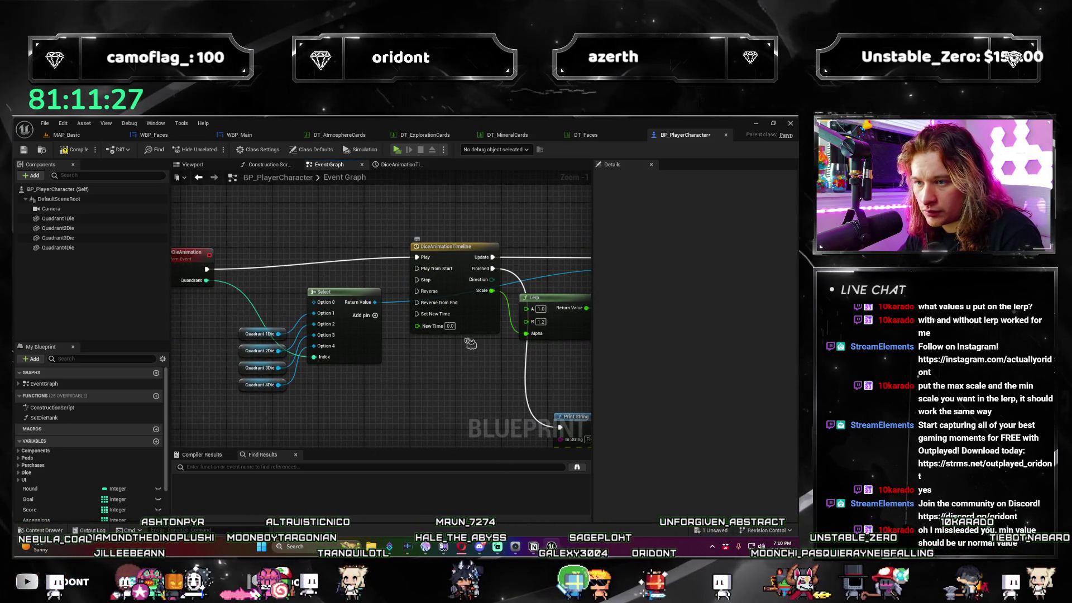
{"action": "left_click", "coordinate": [462, 271]}
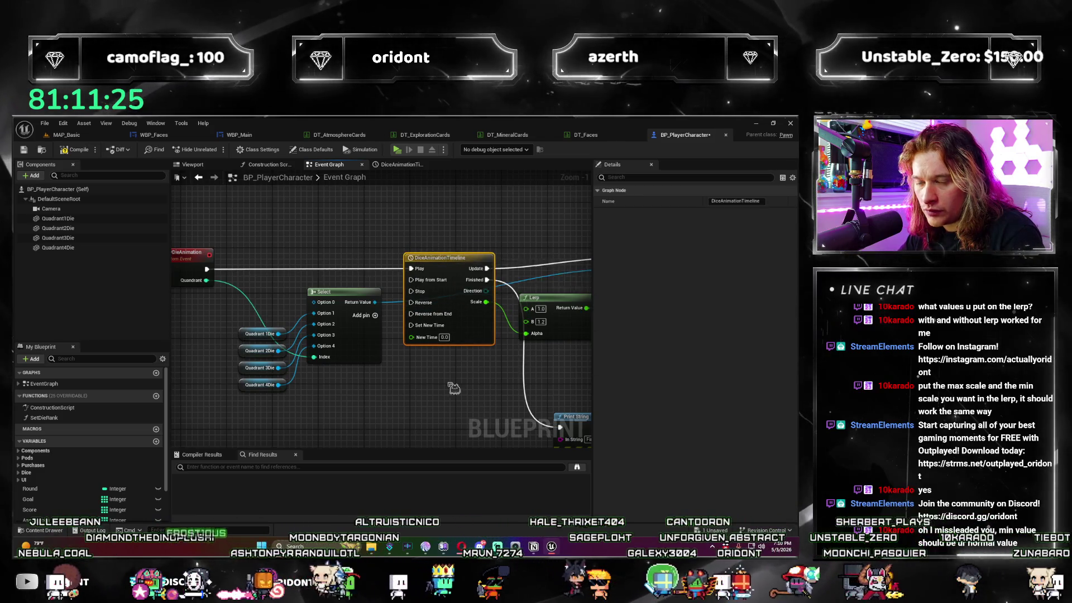
{"action": "scroll", "coordinate": [391, 399], "scroll_direction": "down", "scroll_amount": 1}
{"action": "left_click", "coordinate": [67, 135]}
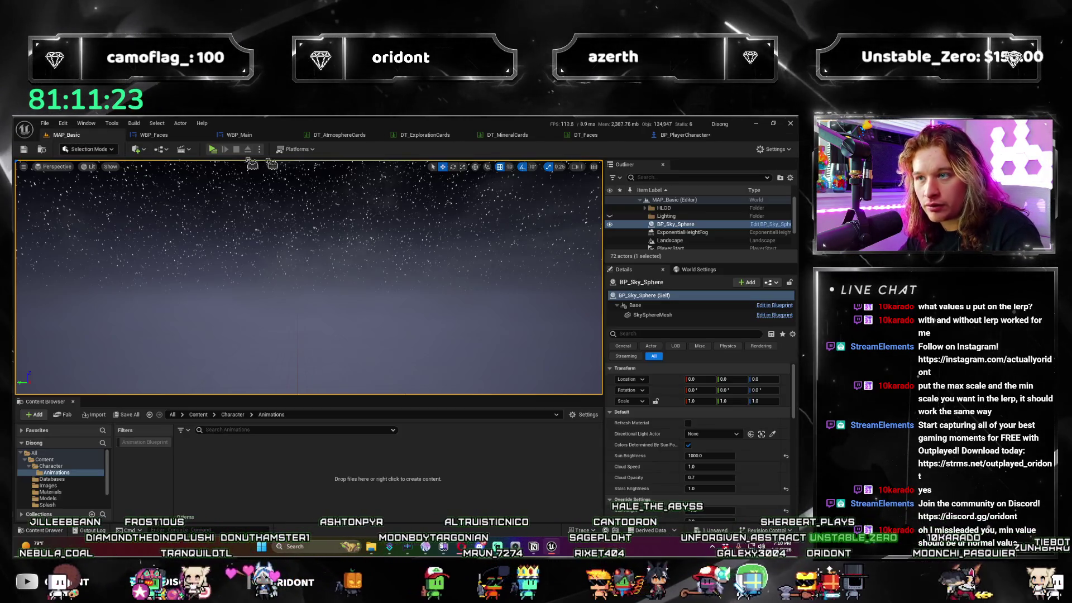
{"action": "left_click", "coordinate": [676, 136]}
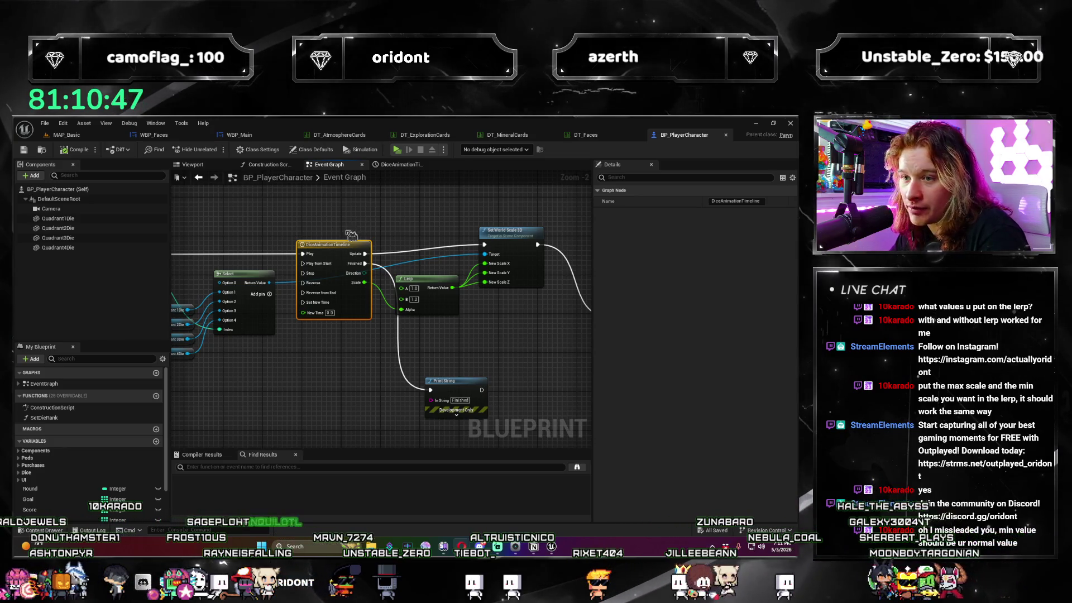
Wire PlayDieAnimation to the timeline's Play from Start and open the DiceAnimationTimeline curve.
{"action": "left_click_drag", "start_coordinate": [345, 248], "coordinate": [344, 242]}
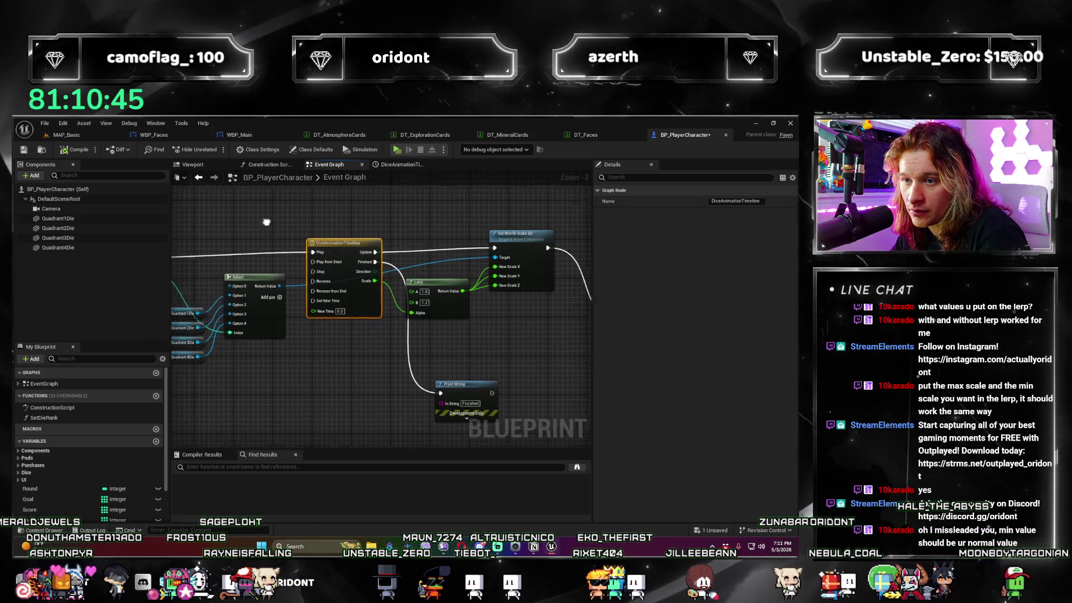
{"action": "left_click_drag", "start_coordinate": [441, 258], "coordinate": [263, 254]}
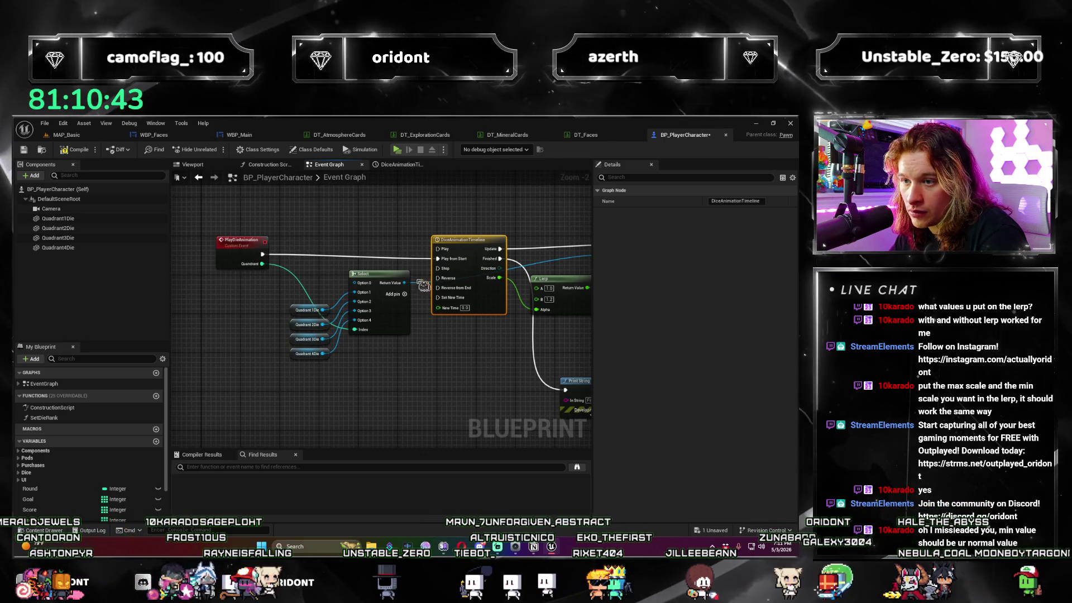
{"action": "left_click_drag", "start_coordinate": [469, 249], "coordinate": [375, 235]}
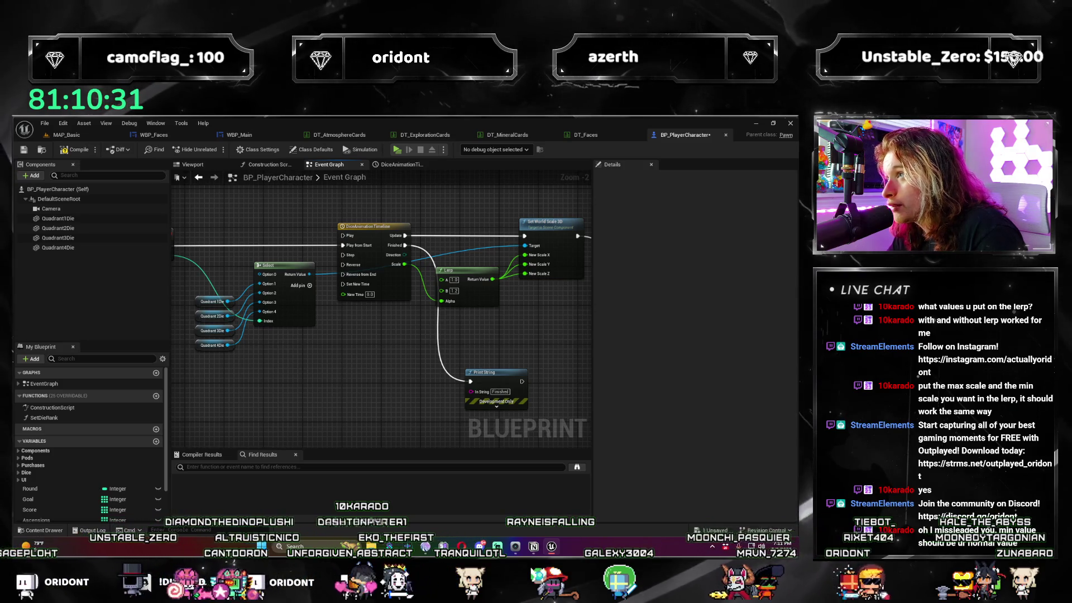
{"action": "mouse_move", "coordinate": [503, 279]}
{"action": "left_mouse_down"}
{"action": "mouse_move", "coordinate": [614, 246]}
{"action": "mouse_move", "coordinate": [414, 329]}
{"action": "mouse_move", "coordinate": [381, 331]}
{"action": "left_mouse_up"}
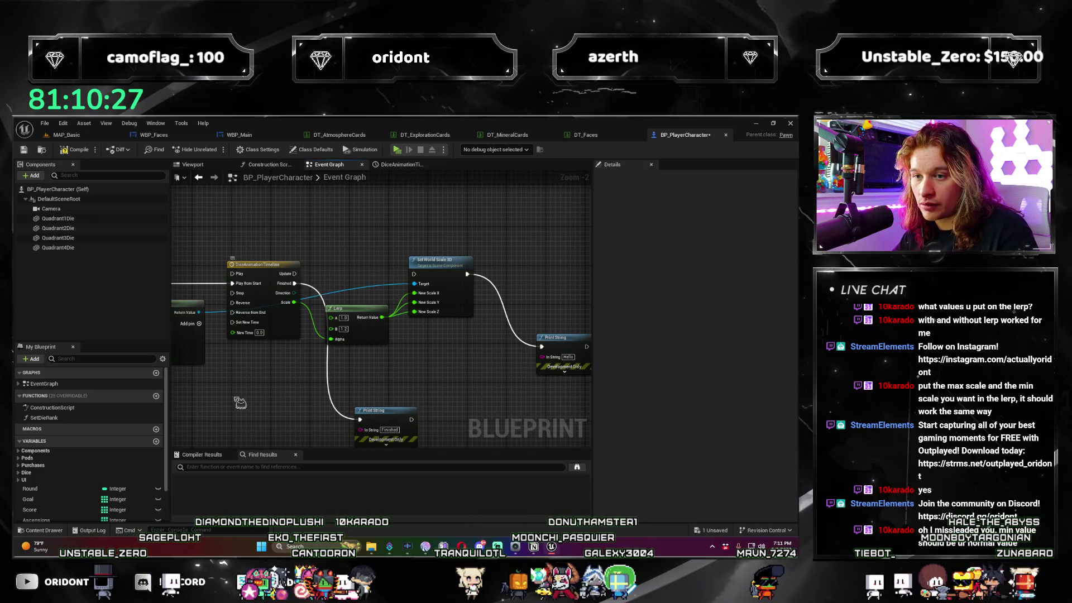
{"action": "double_click", "coordinate": [378, 308]}
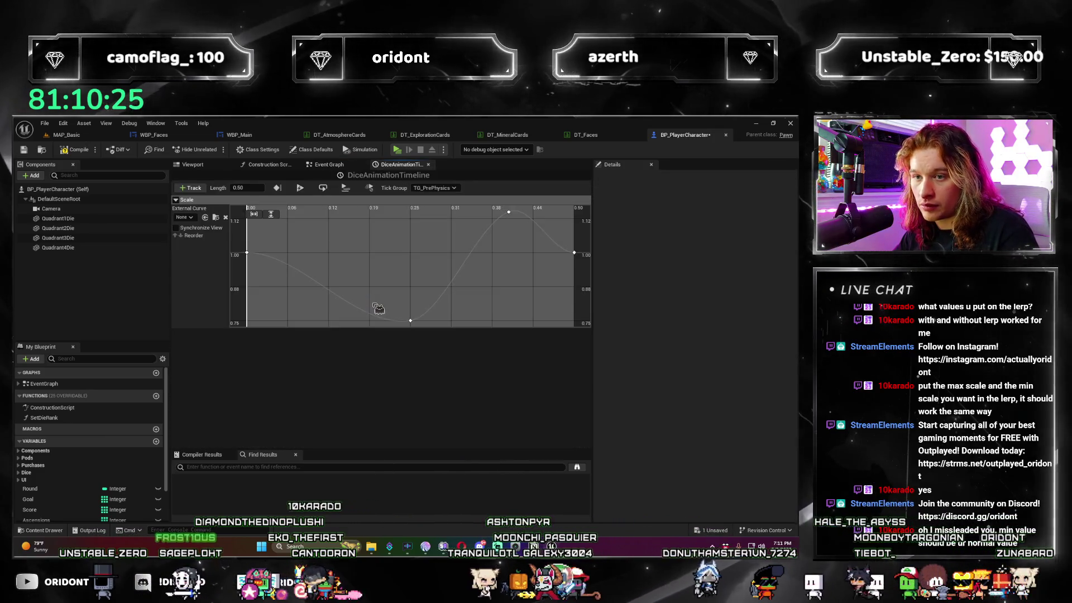
Inspect the Scale track options and keep the tick group at TG_PrePhysics.
{"action": "right_click", "coordinate": [218, 282]}
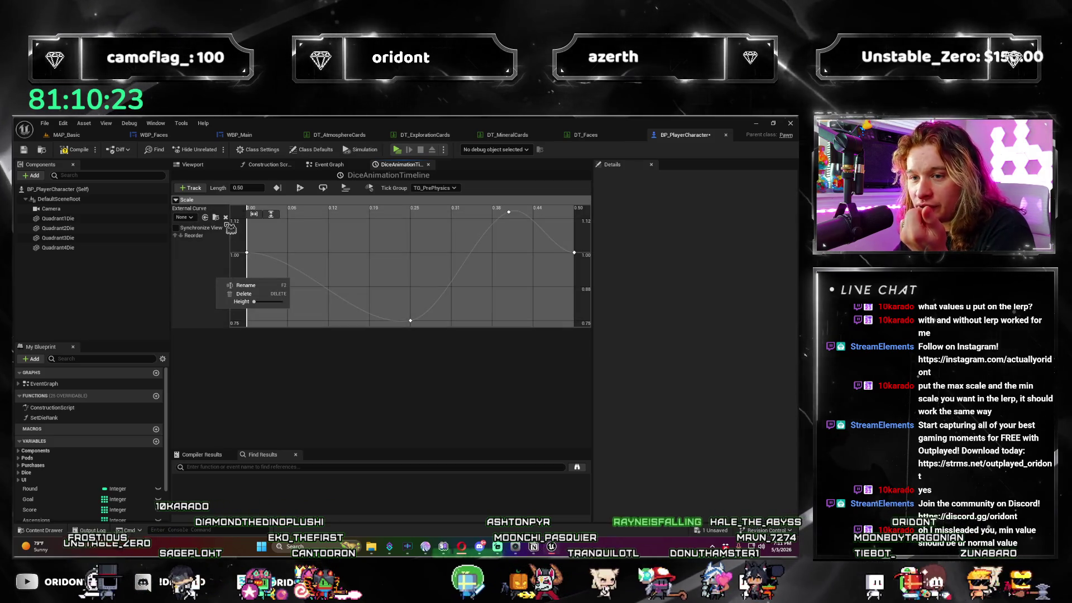
{"action": "mouse_move", "coordinate": [254, 301]}
{"action": "left_mouse_down"}
{"action": "mouse_move", "coordinate": [274, 302]}
{"action": "mouse_move", "coordinate": [254, 302]}
{"action": "left_mouse_up"}
{"action": "left_click", "coordinate": [187, 258]}
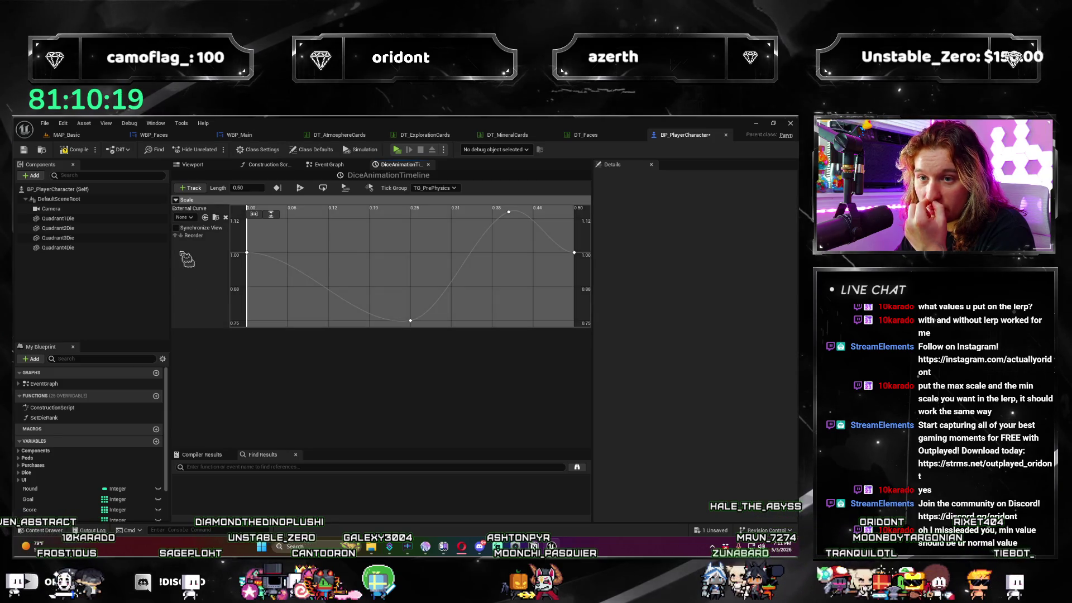
{"action": "left_click", "coordinate": [176, 227]}
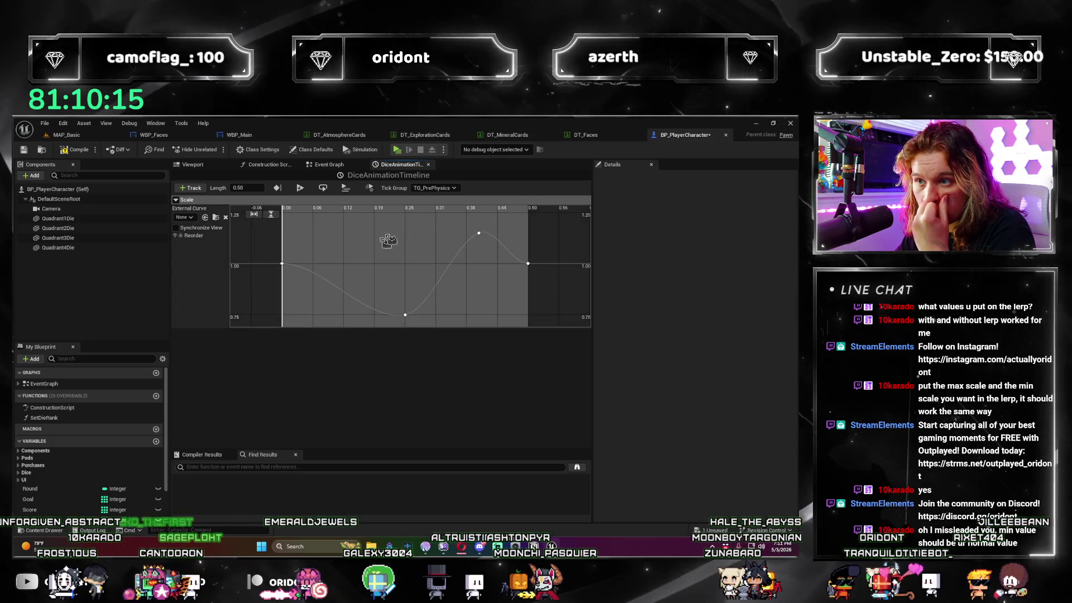
{"action": "left_click", "coordinate": [459, 187]}
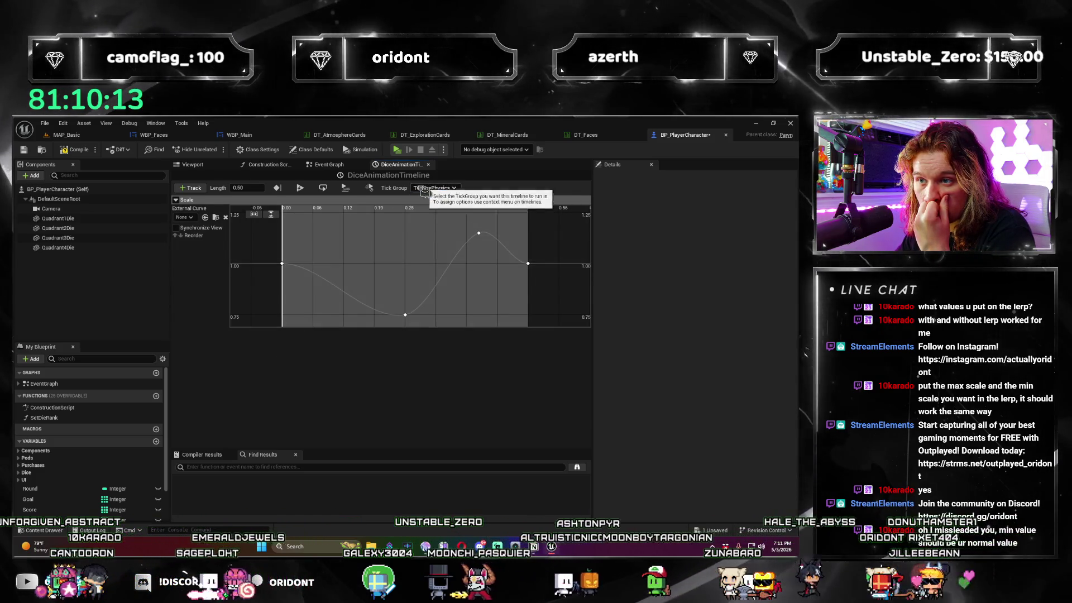
{"action": "left_click", "coordinate": [432, 196]}
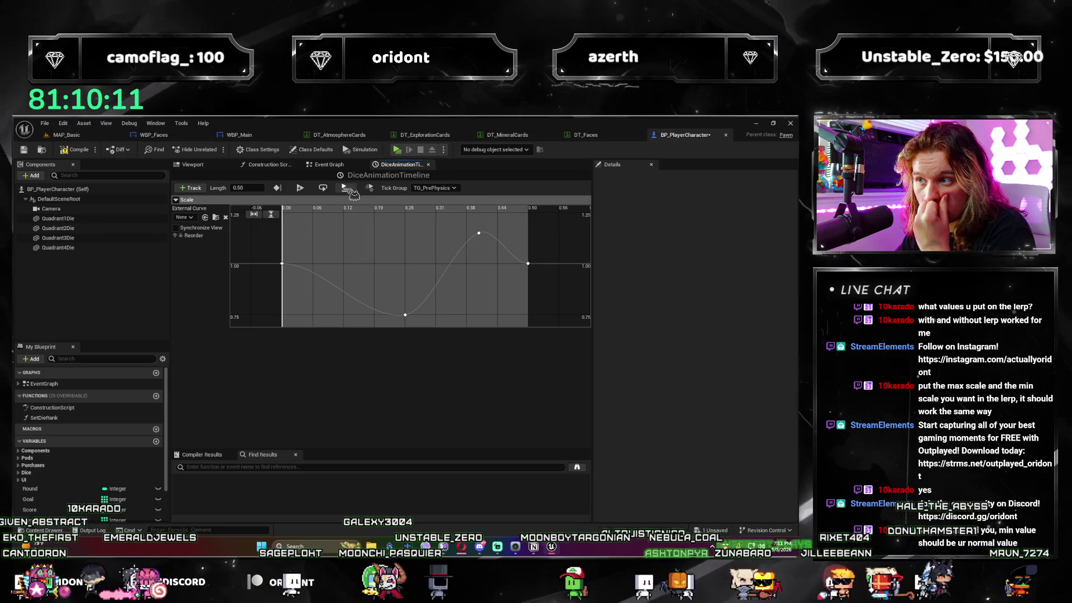
{"action": "scroll", "coordinate": [446, 268], "scroll_direction": "down", "scroll_amount": 5}
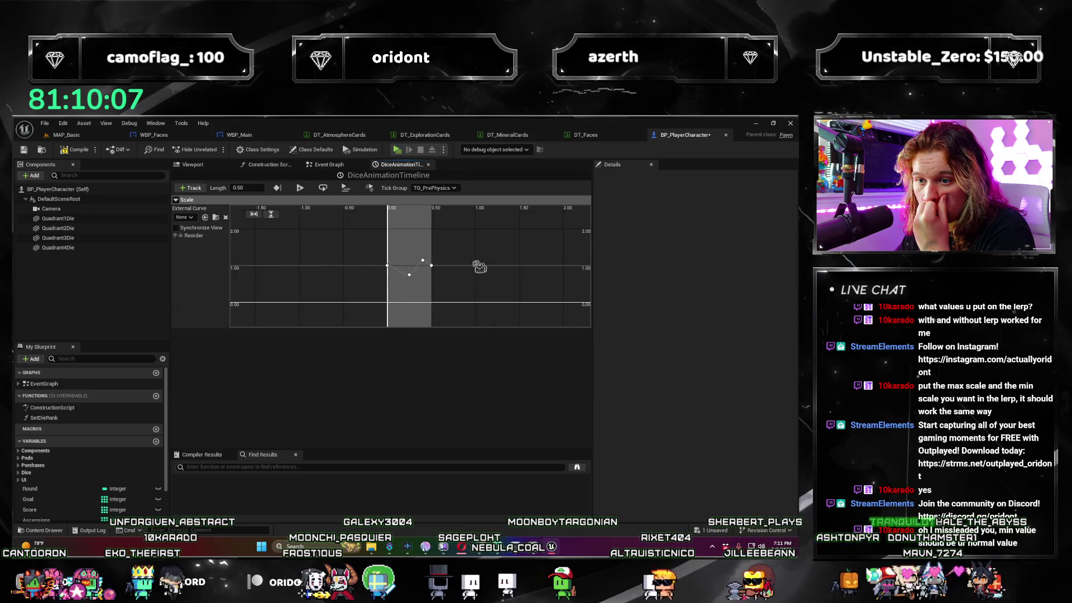
{"action": "scroll", "coordinate": [428, 289], "scroll_direction": "up", "scroll_amount": 5}
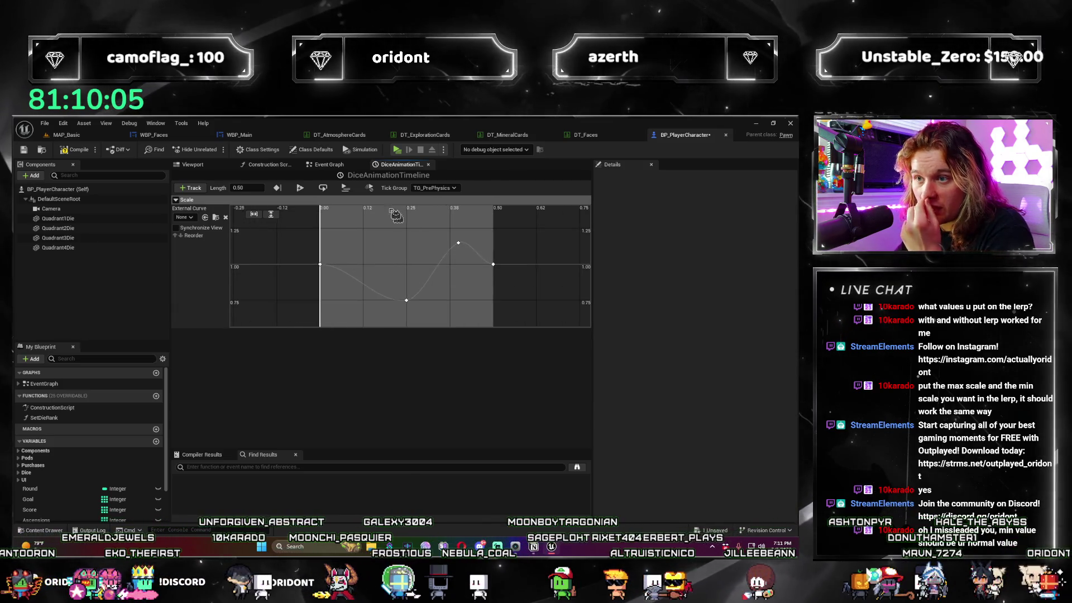
Add a Print String node off the DiceAnimationTimeline's Update output in the Event Graph.
{"action": "left_click", "coordinate": [334, 169]}
{"action": "left_click_drag", "start_coordinate": [276, 251], "coordinate": [316, 222]}
{"action": "type", "text": "print"}
{"action": "key", "text": "Return"}
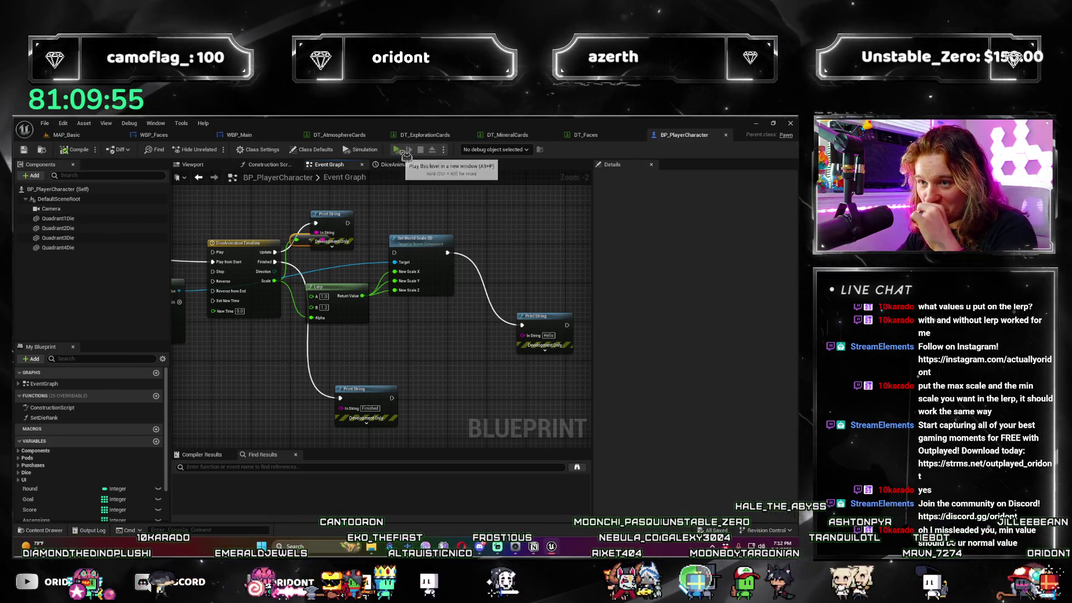
Play a standalone preview through round 2, restart it, then close the preview.
{"action": "left_click", "coordinate": [397, 149]}
{"action": "left_click", "coordinate": [444, 503]}
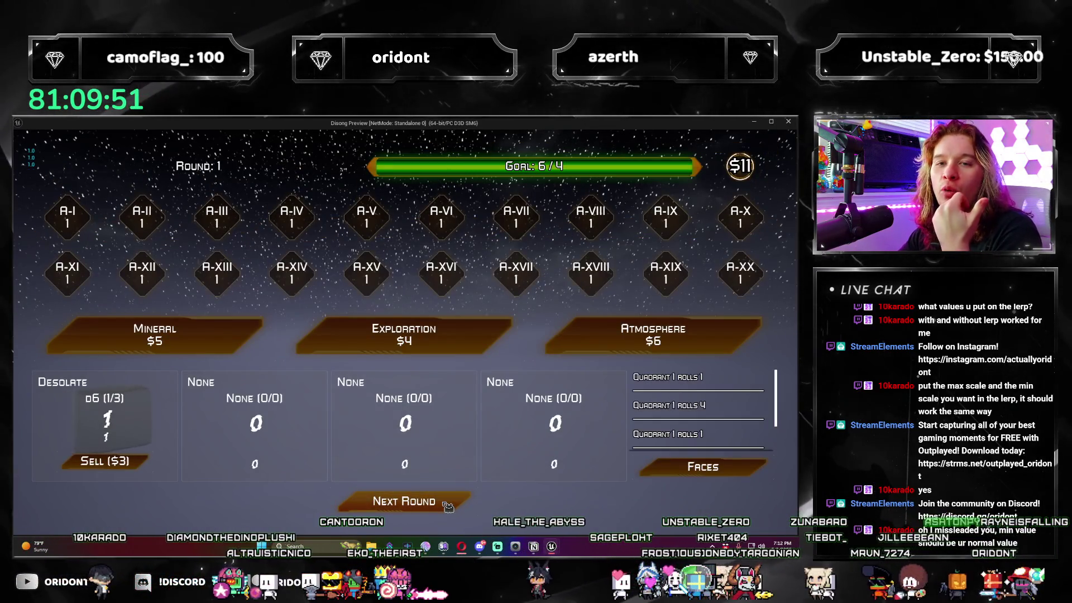
{"action": "left_click", "coordinate": [449, 504]}
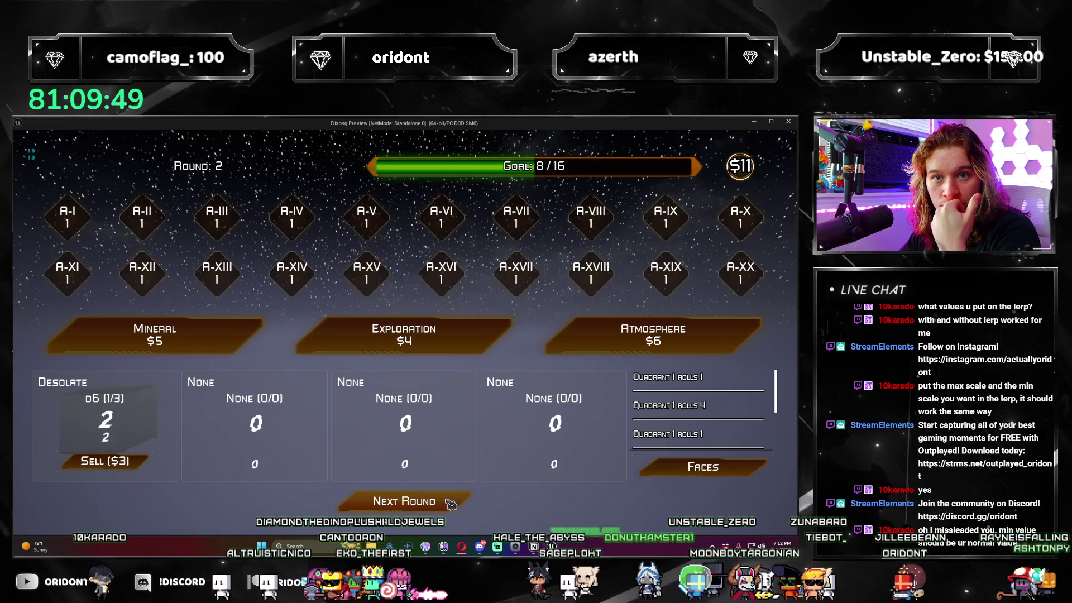
{"action": "left_click", "coordinate": [450, 504]}
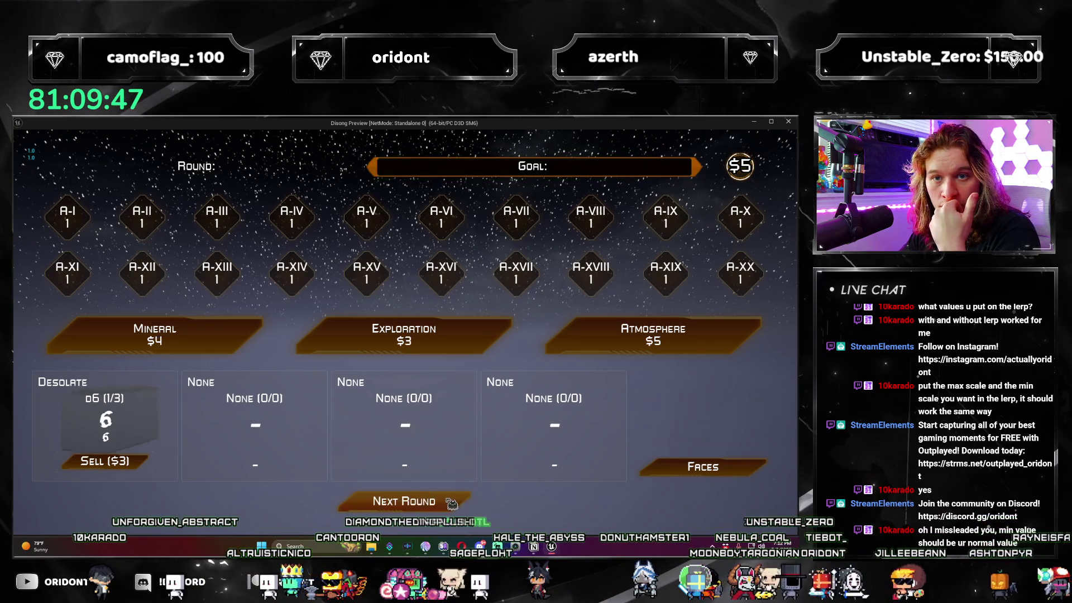
{"action": "left_click", "coordinate": [788, 122]}
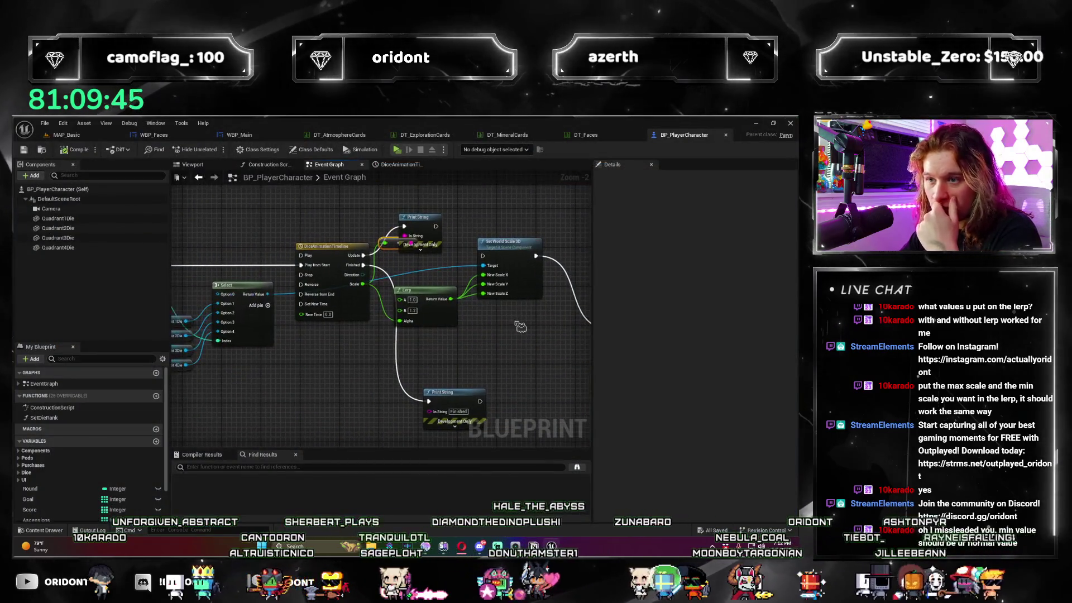
Nudge the upper Print String node slightly right, then select the DiceAnimationTimeline node.
{"action": "left_click", "coordinate": [420, 219]}
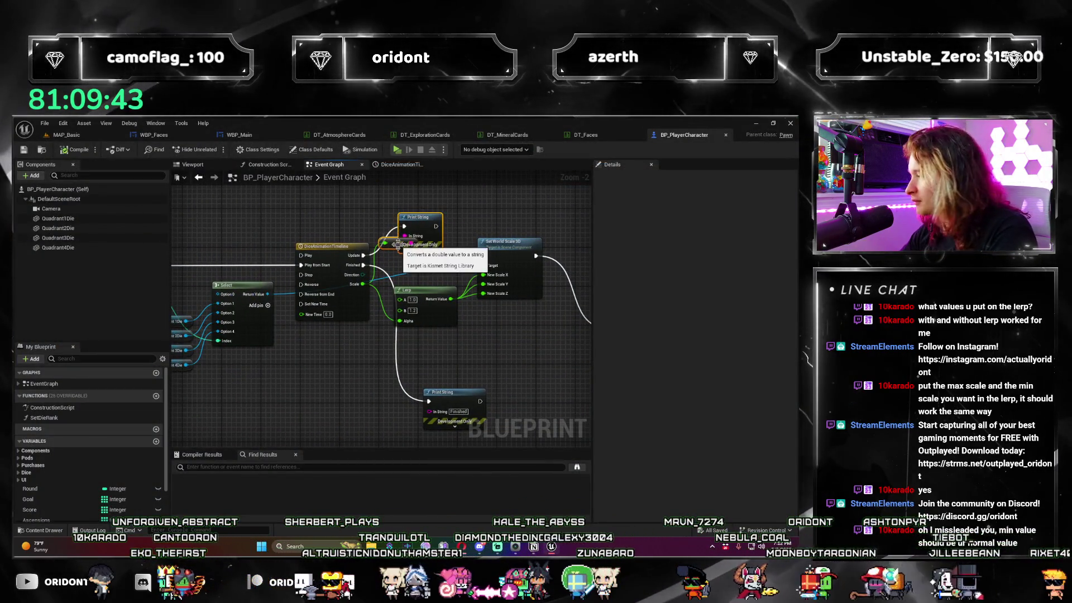
{"action": "mouse_move", "coordinate": [363, 404]}
{"action": "left_mouse_down"}
{"action": "mouse_move", "coordinate": [388, 380]}
{"action": "mouse_move", "coordinate": [327, 400]}
{"action": "mouse_move", "coordinate": [351, 388]}
{"action": "left_mouse_up"}
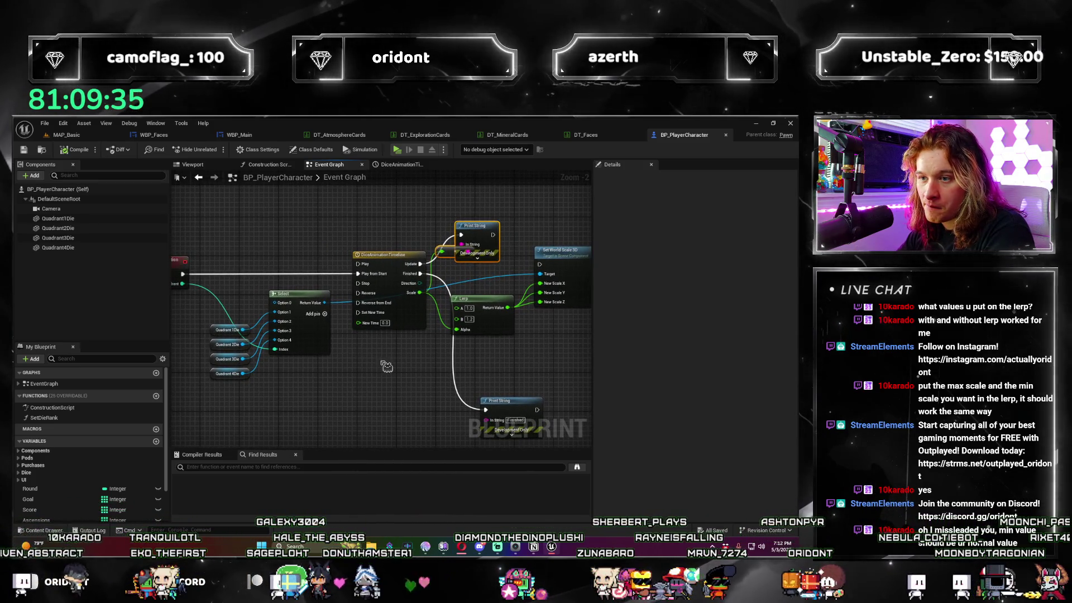
{"action": "scroll", "coordinate": [483, 259], "scroll_direction": "up", "scroll_amount": 2}
{"action": "left_click_drag", "start_coordinate": [430, 227], "coordinate": [456, 228]}
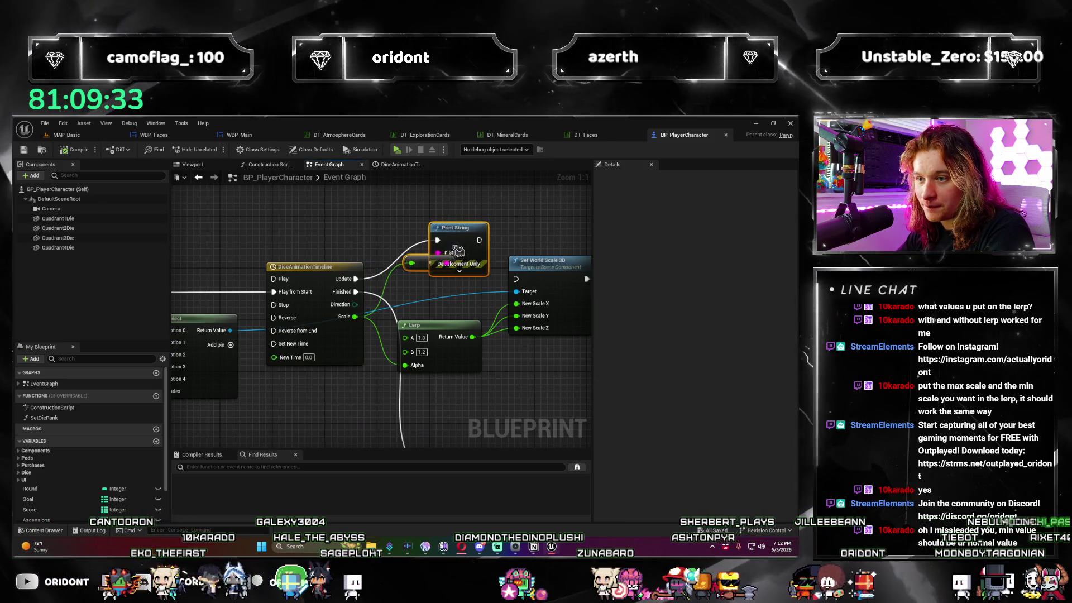
{"action": "scroll", "coordinate": [430, 295], "scroll_direction": "down", "scroll_amount": 4}
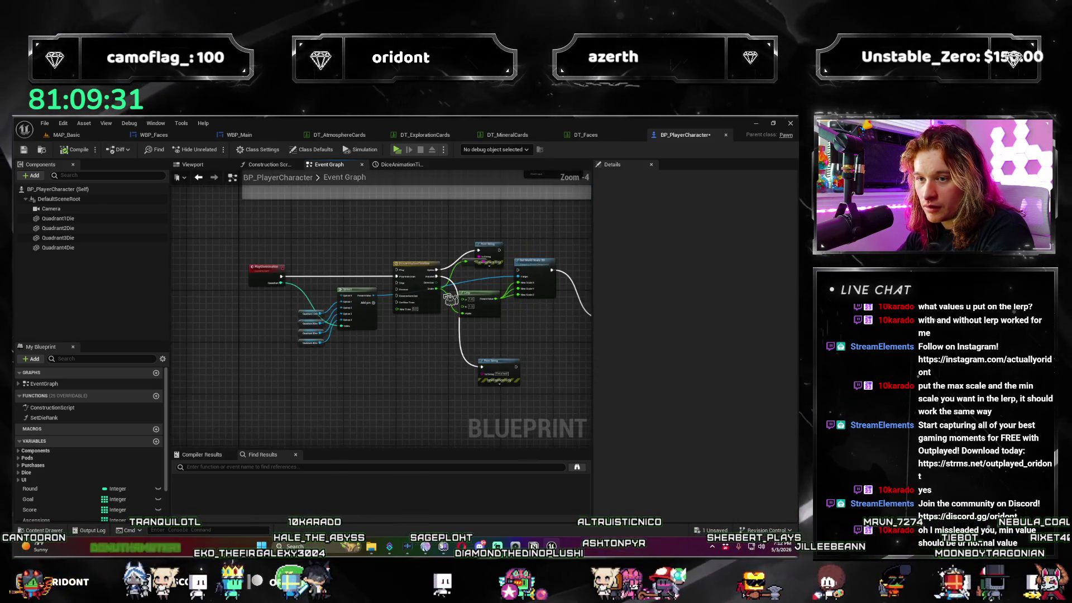
{"action": "left_click", "coordinate": [414, 262]}
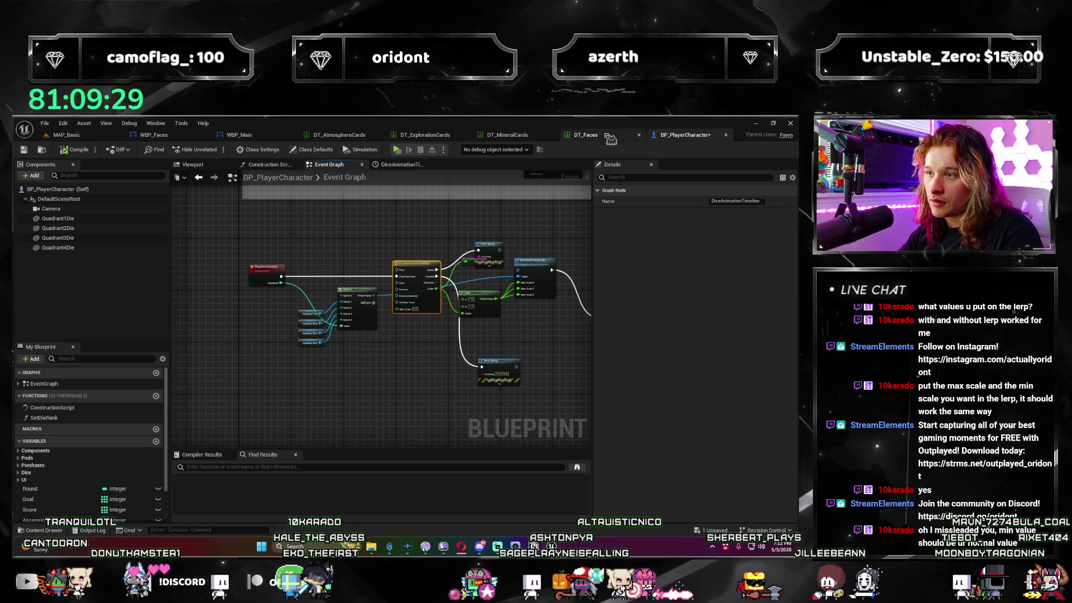
{"action": "left_click", "coordinate": [611, 138]}
{"action": "left_click", "coordinate": [238, 136]}
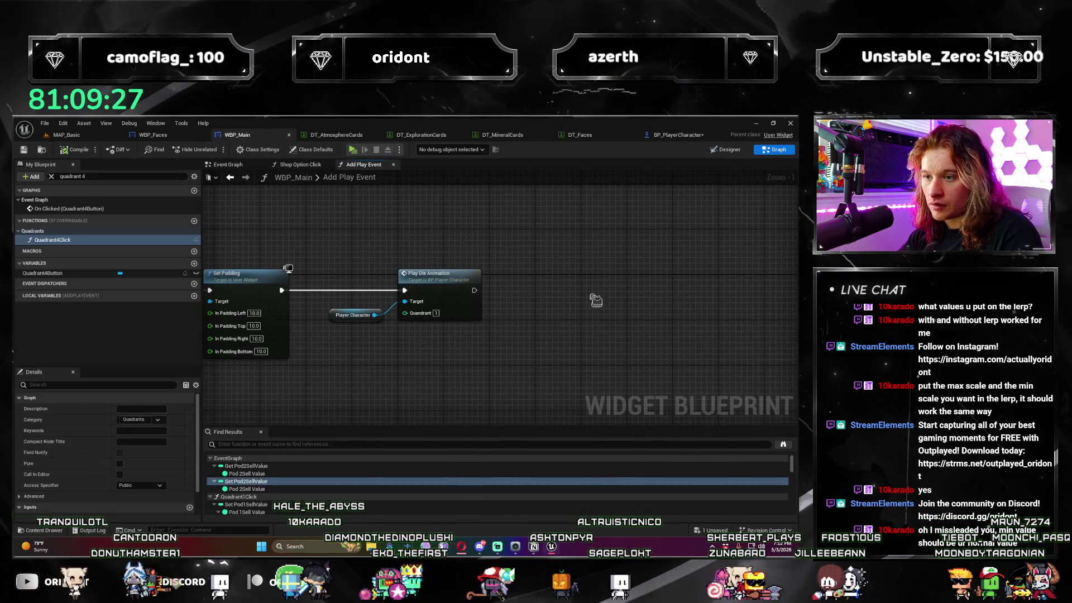
{"action": "left_click_drag", "start_coordinate": [474, 290], "coordinate": [569, 288]}
{"action": "type", "text": "timeline"}
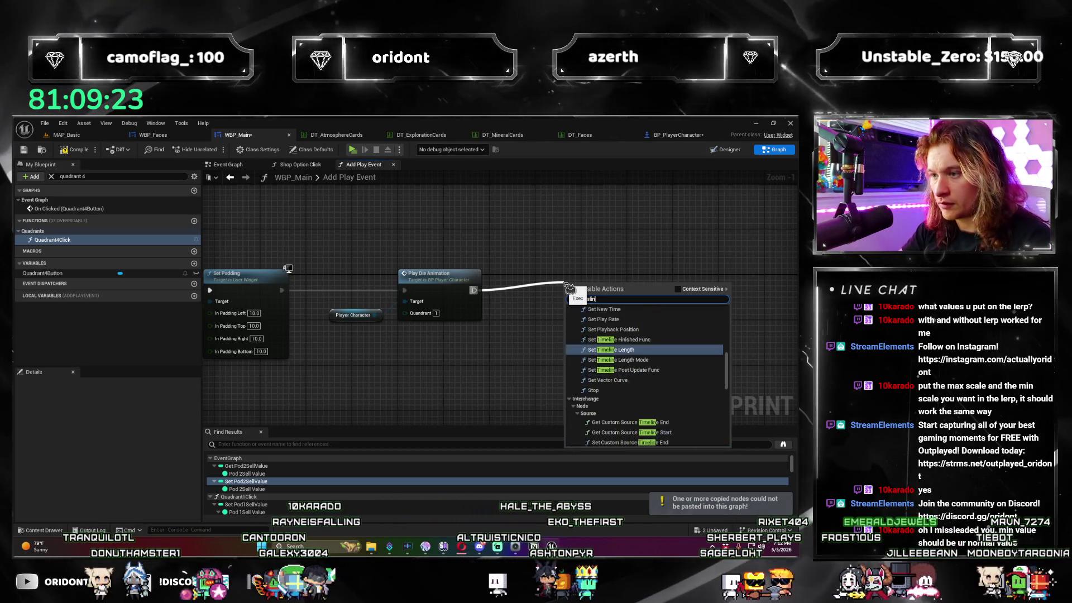
{"action": "key", "text": "Up"}
{"action": "key", "text": "Up"}
{"action": "key", "text": "Up"}
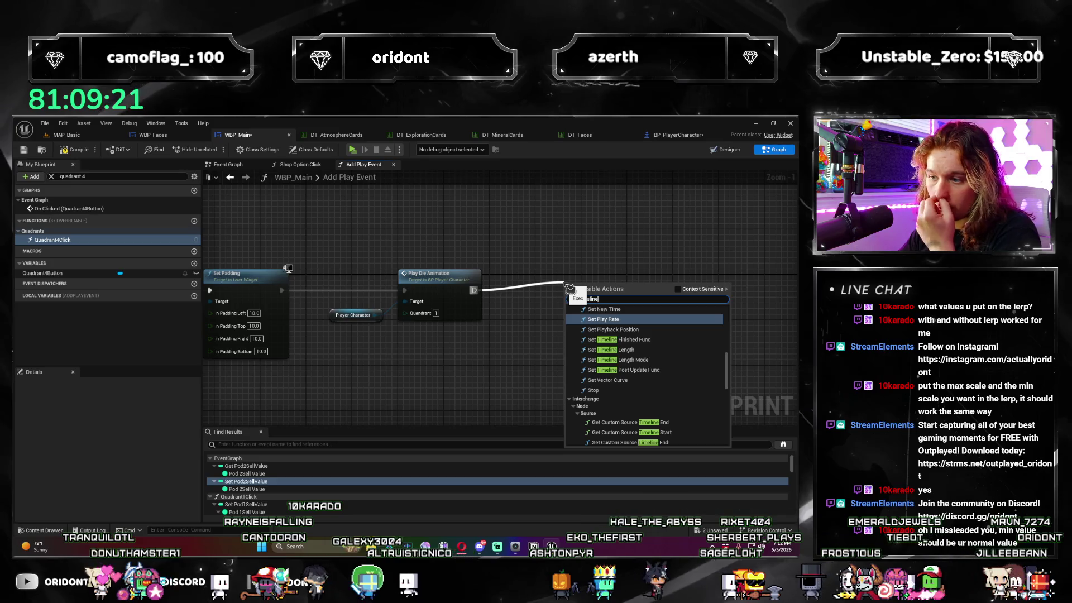
{"action": "left_click", "coordinate": [563, 259]}
{"action": "right_click", "coordinate": [563, 259]}
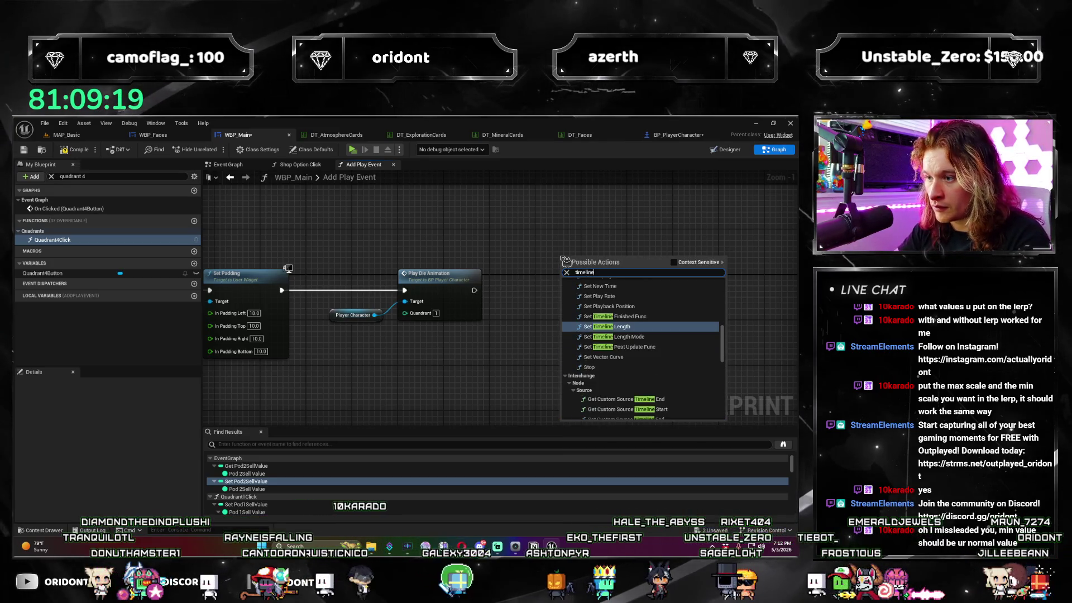
{"action": "scroll", "coordinate": [614, 339], "scroll_direction": "up", "scroll_amount": 4}
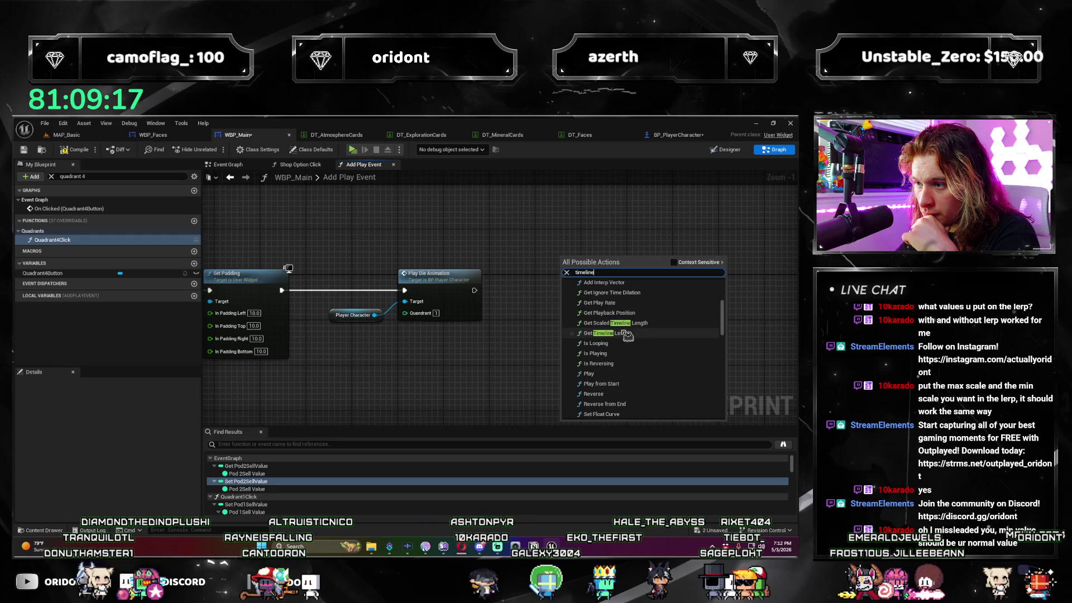
{"action": "scroll", "coordinate": [626, 335], "scroll_direction": "up", "scroll_amount": 5}
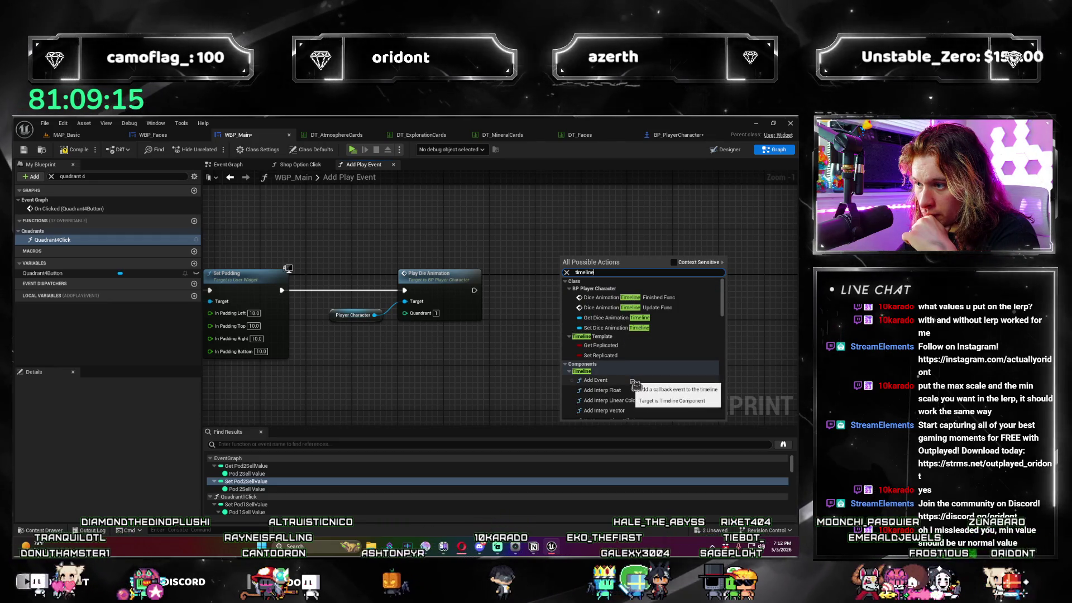
{"action": "left_click", "coordinate": [635, 382]}
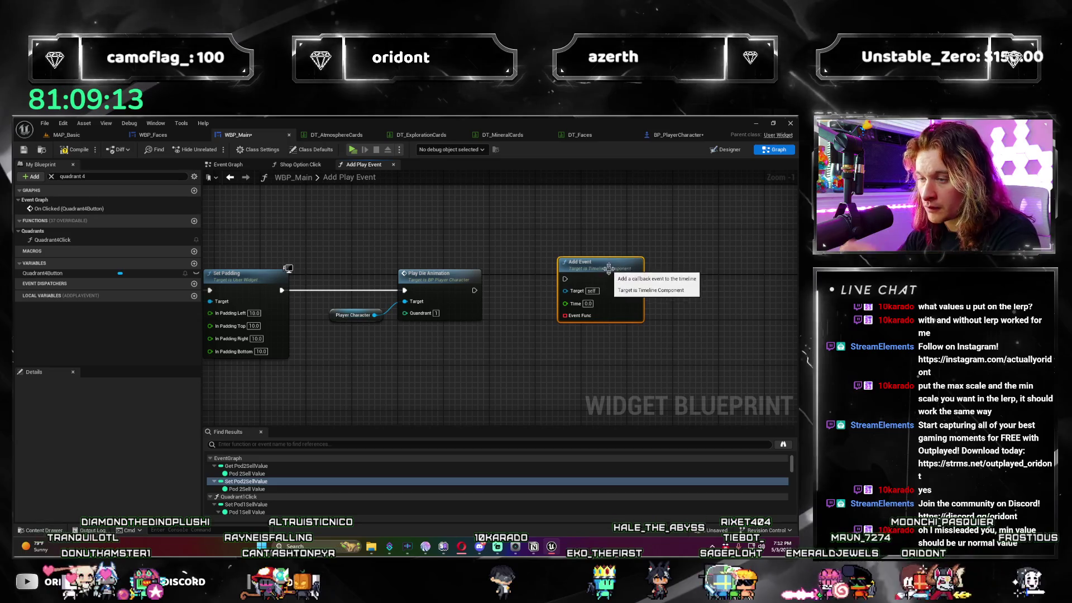
{"action": "key", "text": "ctrl+z"}
{"action": "right_click", "coordinate": [580, 286]}
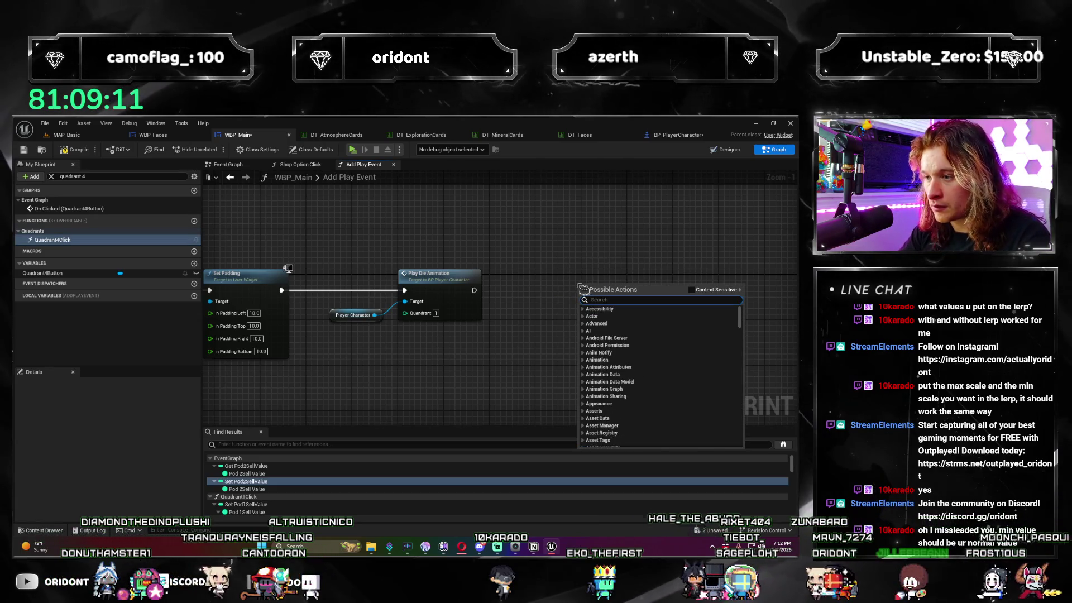
{"action": "type", "text": "timeline"}
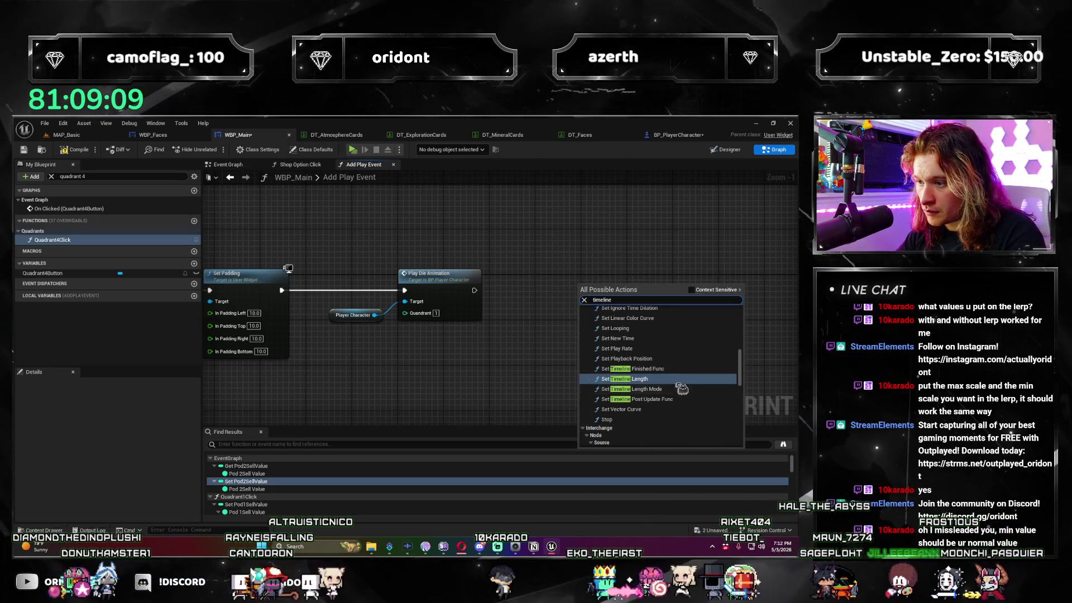
{"action": "scroll", "coordinate": [682, 386], "scroll_direction": "down", "scroll_amount": 10}
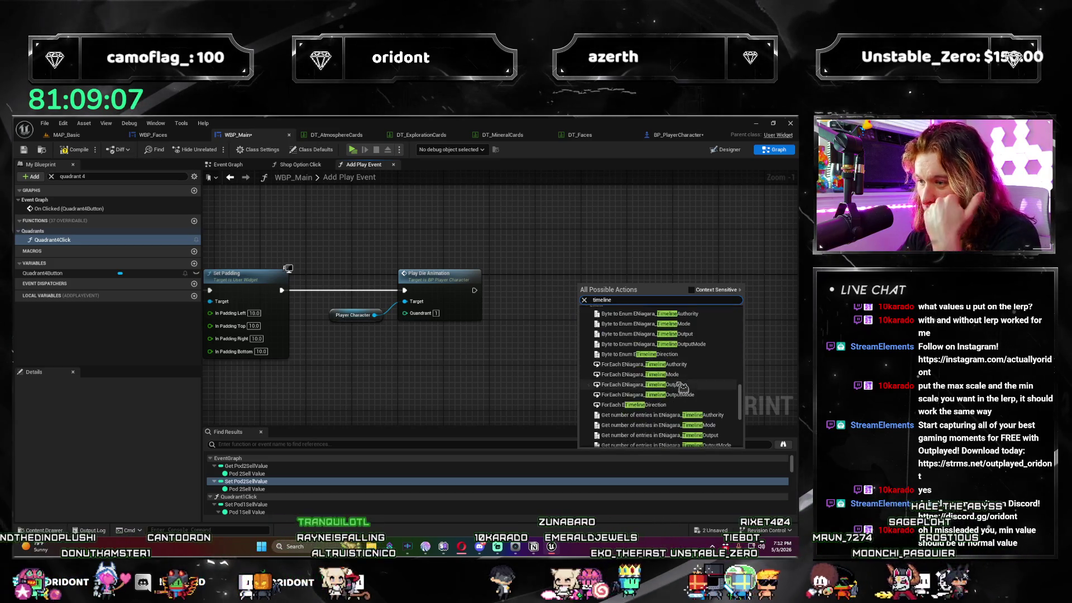
{"action": "scroll", "coordinate": [681, 386], "scroll_direction": "down", "scroll_amount": 2}
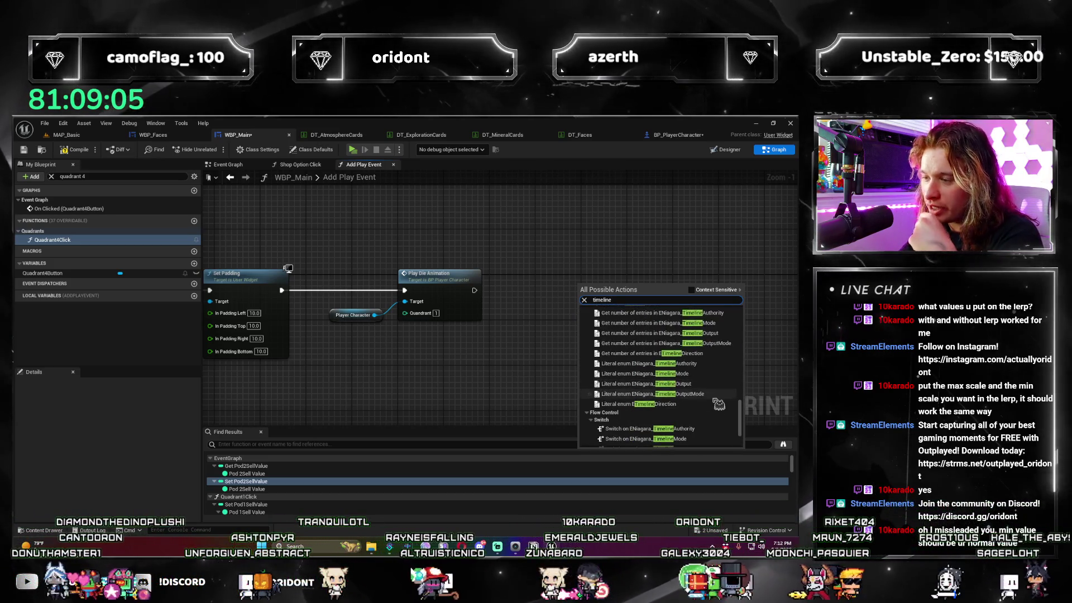
{"action": "left_click_drag", "start_coordinate": [741, 415], "coordinate": [727, 328]}
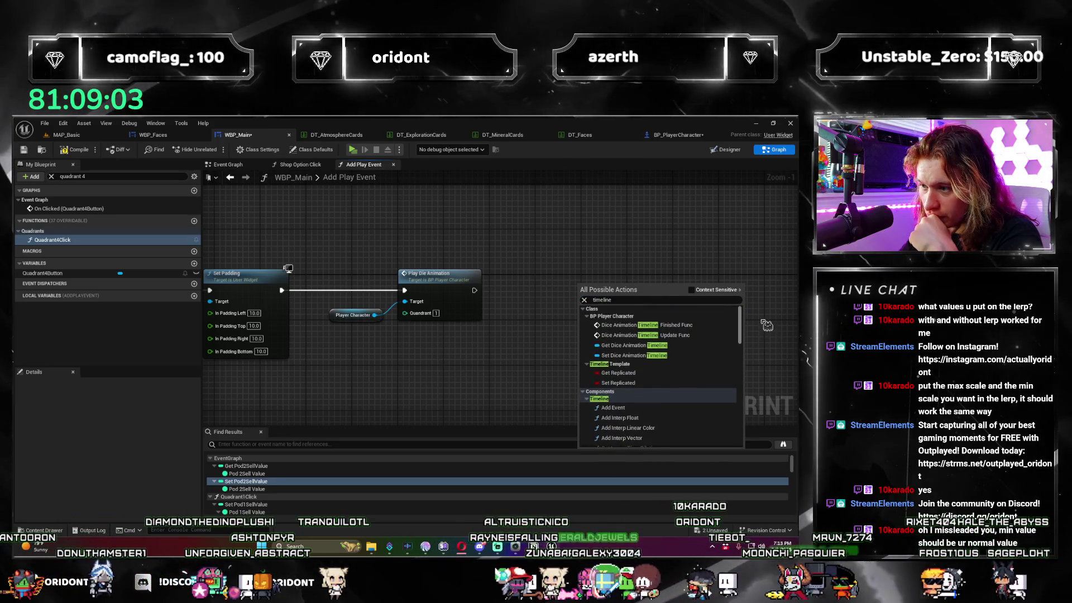
{"action": "left_click", "coordinate": [684, 137]}
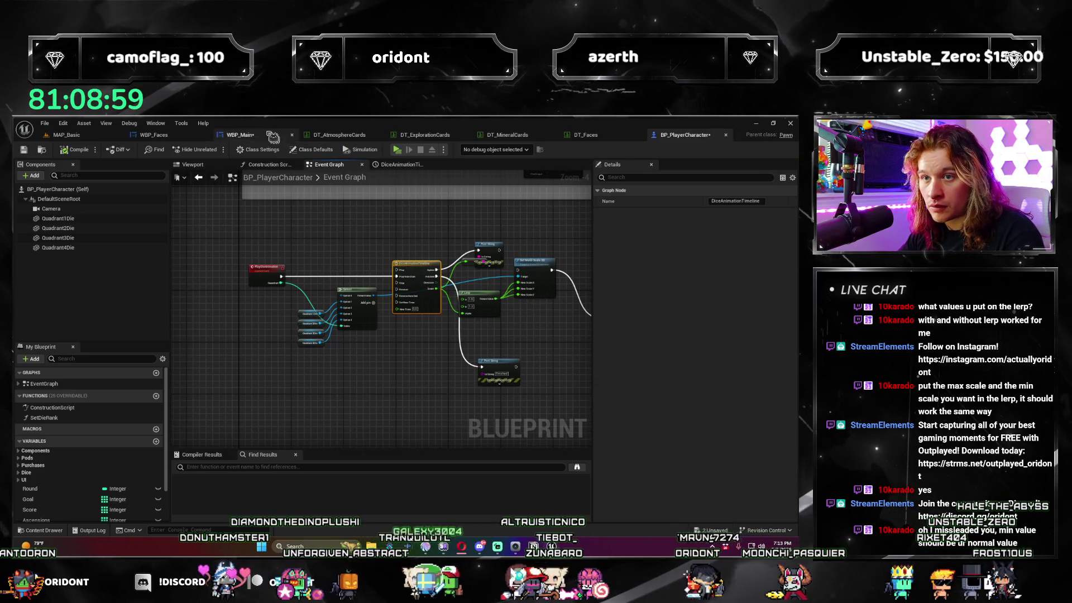
{"action": "left_click", "coordinate": [272, 136]}
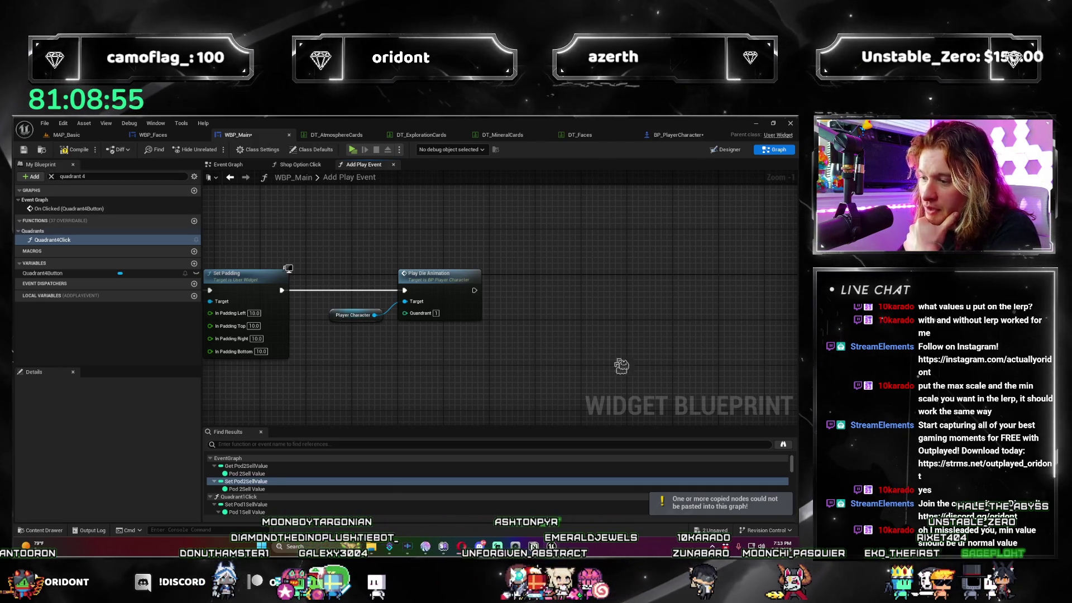
{"action": "left_click", "coordinate": [664, 137]}
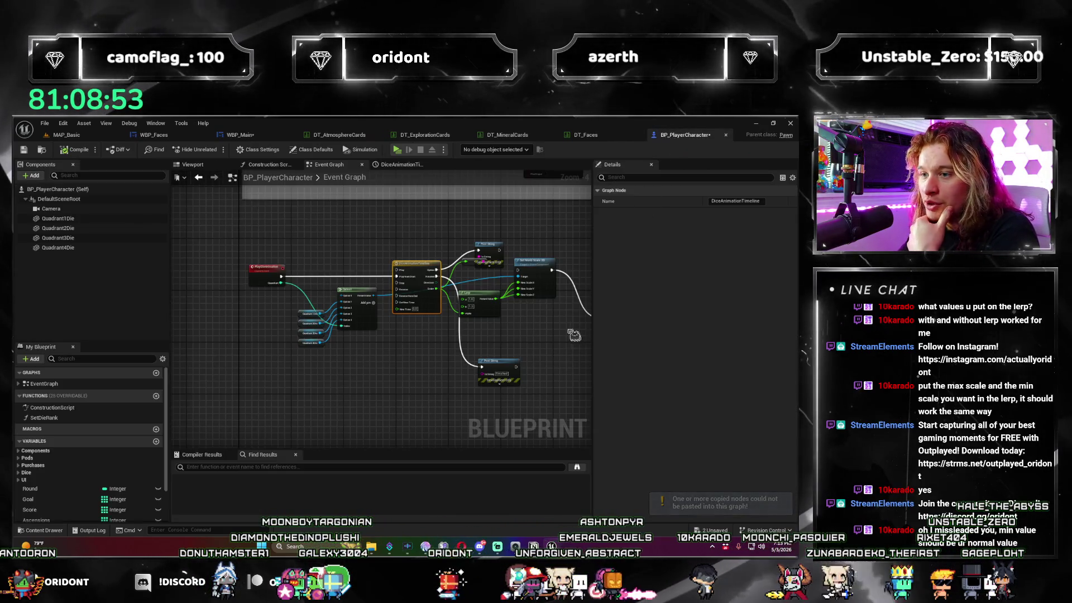
{"action": "left_click_drag", "start_coordinate": [390, 364], "coordinate": [424, 381]}
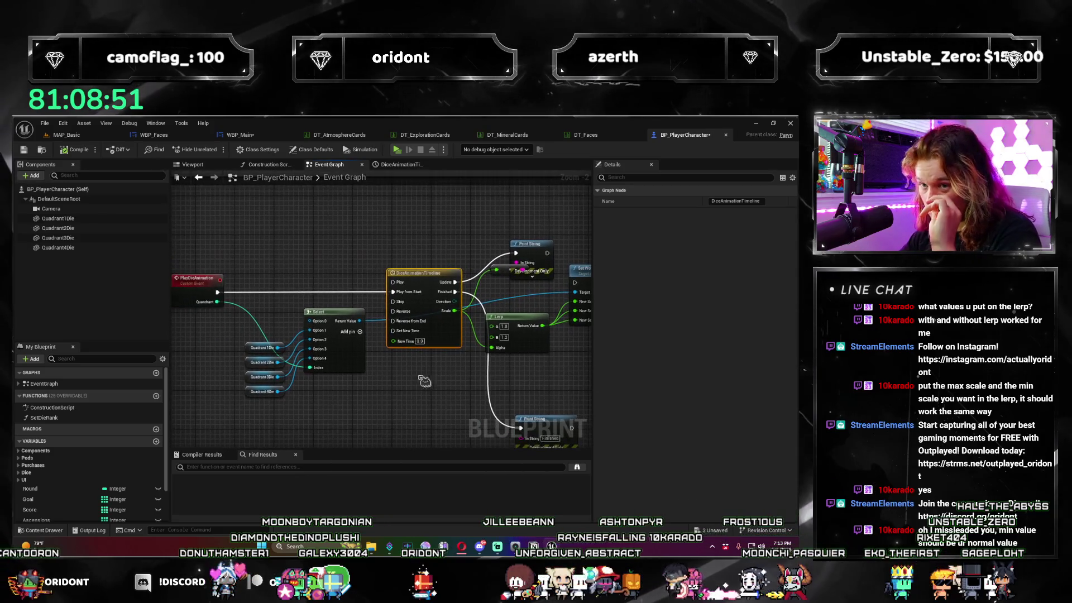
{"action": "left_click_drag", "start_coordinate": [318, 410], "coordinate": [364, 313]}
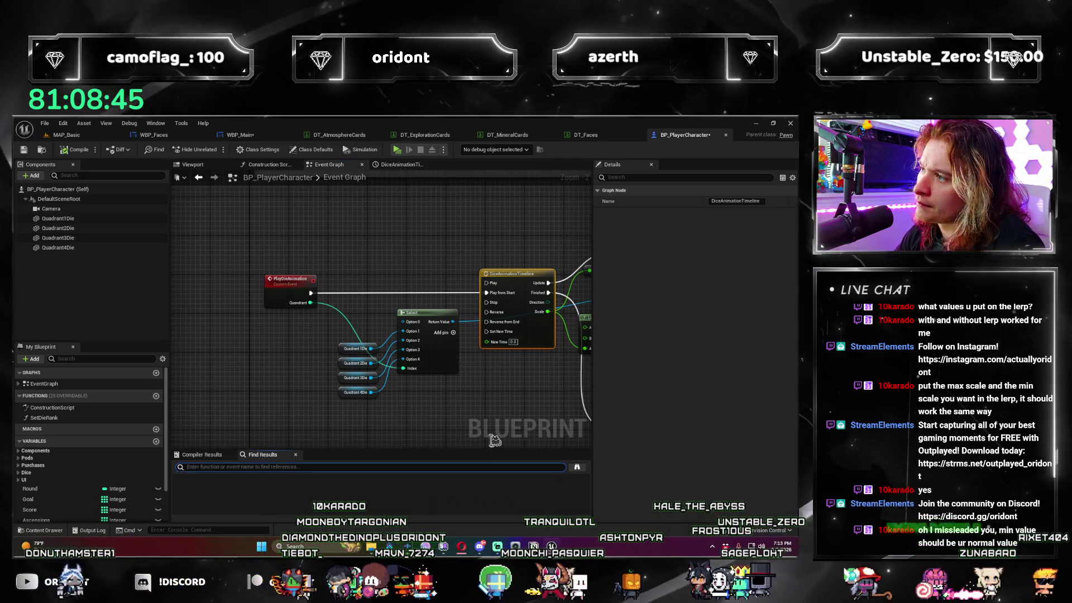
{"action": "left_click_drag", "start_coordinate": [444, 422], "coordinate": [421, 407]}
{"action": "scroll", "coordinate": [421, 407], "scroll_direction": "down", "scroll_amount": 3}
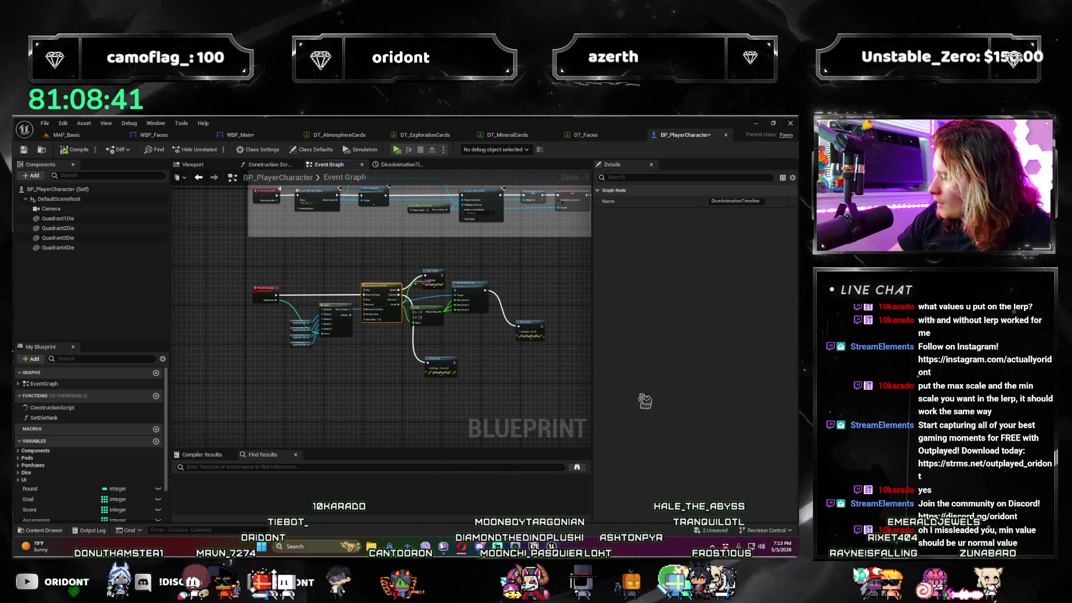
{"action": "scroll", "coordinate": [483, 432], "scroll_direction": "up", "scroll_amount": 2}
{"action": "left_click", "coordinate": [406, 306]}
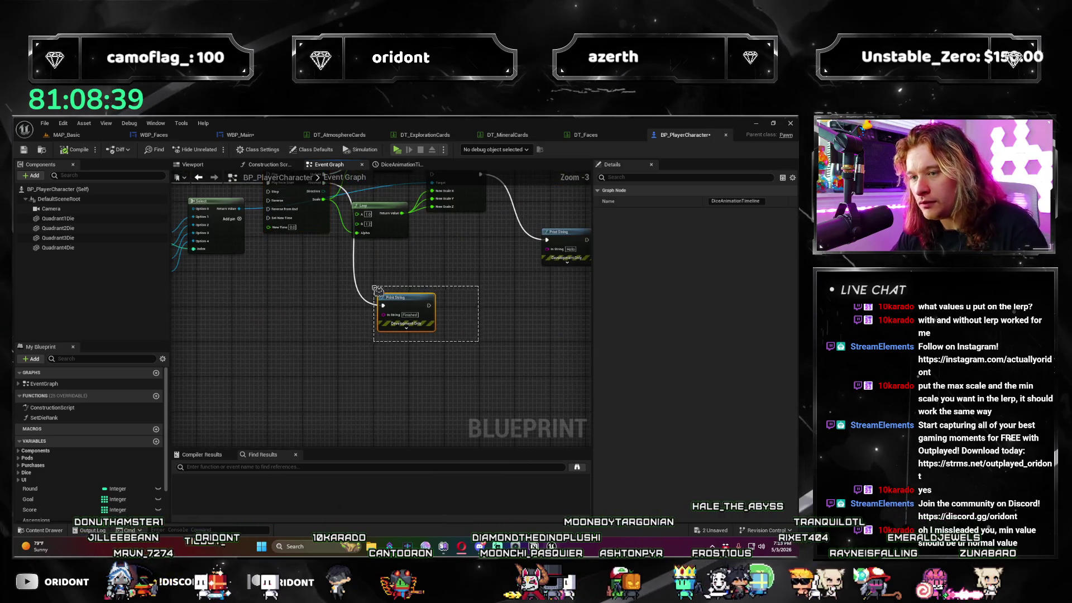
{"action": "left_click_drag", "start_coordinate": [453, 269], "coordinate": [482, 381]}
{"action": "left_click_drag", "start_coordinate": [345, 350], "coordinate": [499, 281]}
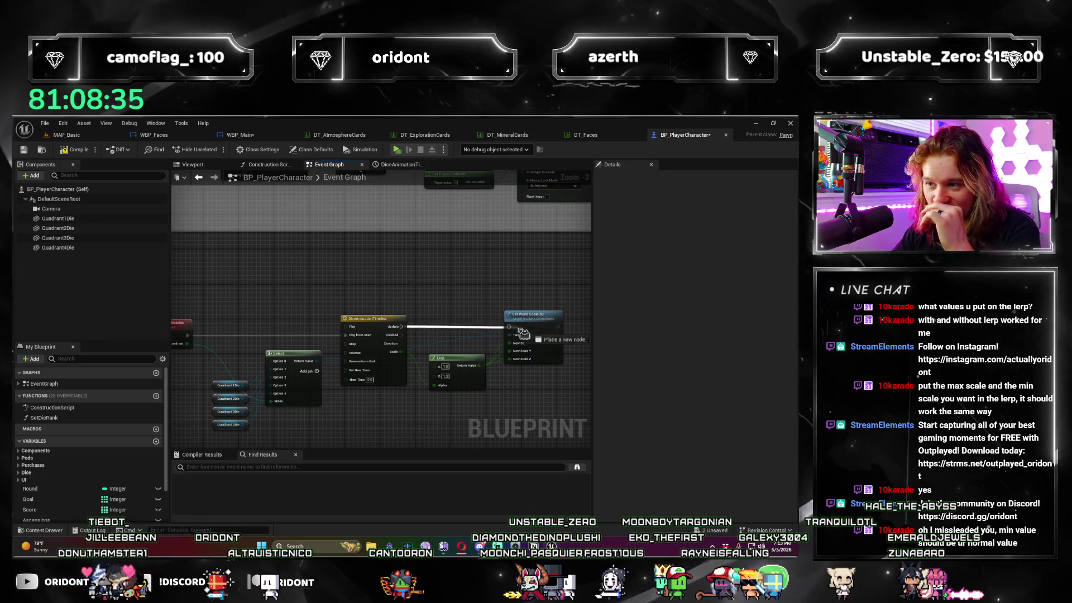
{"action": "left_click_drag", "start_coordinate": [455, 347], "coordinate": [507, 296]}
{"action": "scroll", "coordinate": [424, 363], "scroll_direction": "down", "scroll_amount": 2}
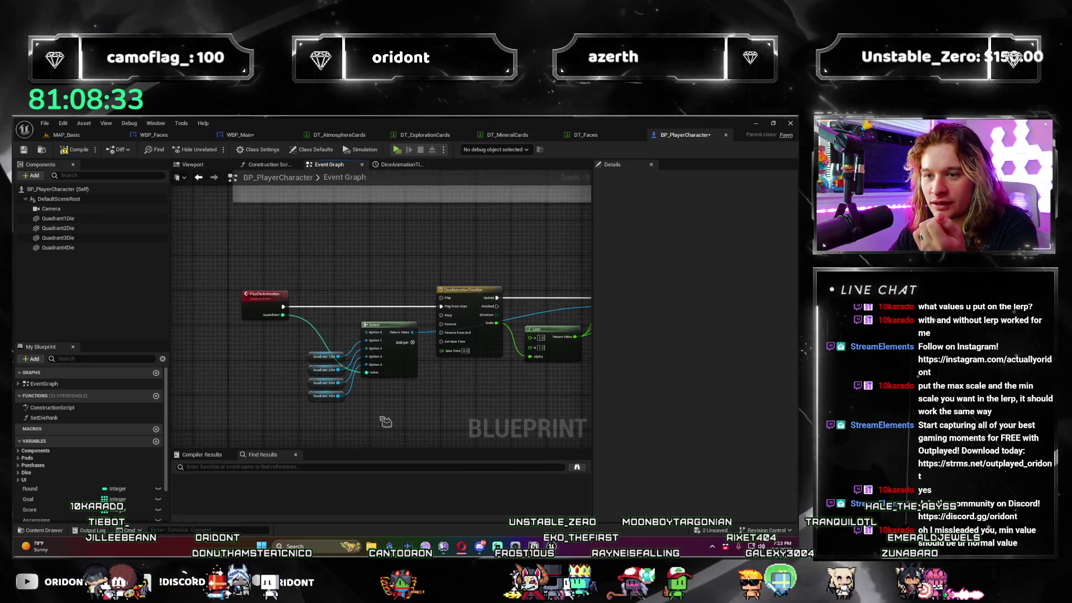
{"action": "left_click_drag", "start_coordinate": [424, 364], "coordinate": [324, 349]}
{"action": "scroll", "coordinate": [324, 349], "scroll_direction": "up", "scroll_amount": 6}
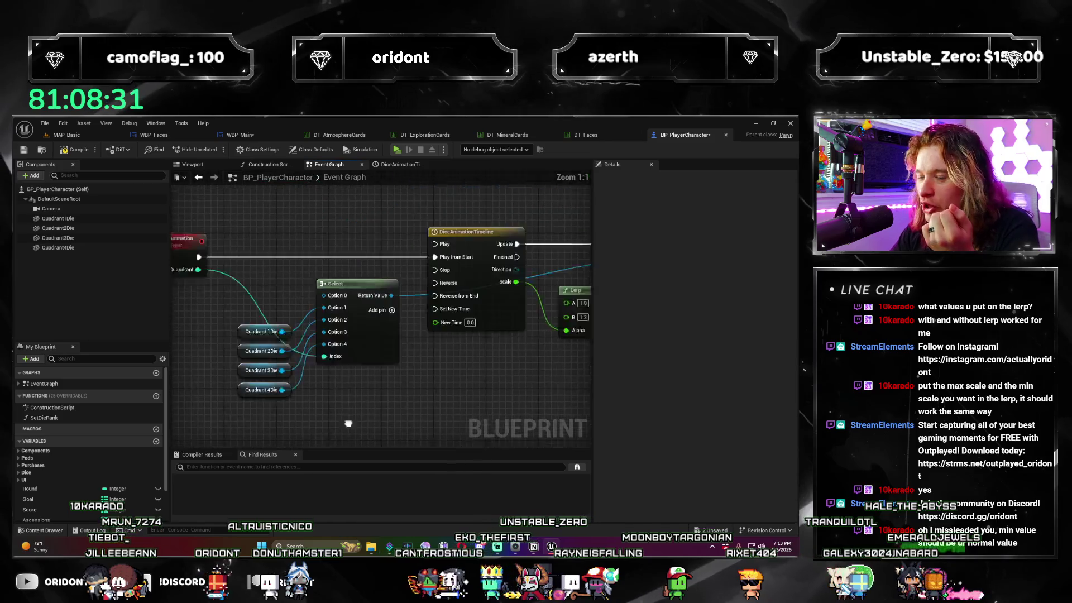
{"action": "left_click_drag", "start_coordinate": [376, 412], "coordinate": [396, 352]}
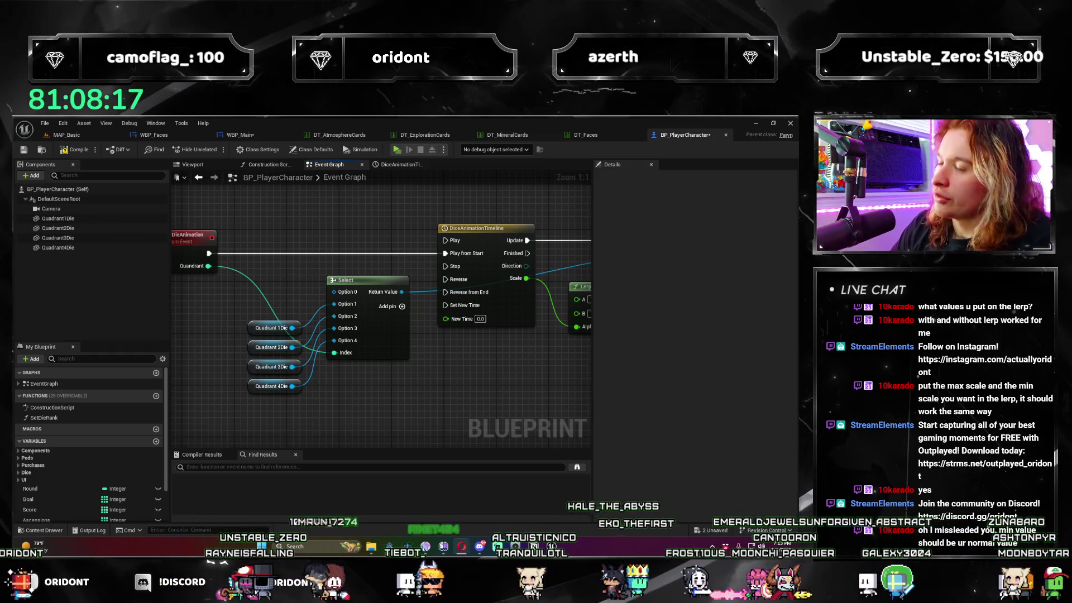
{"action": "mouse_move", "coordinate": [432, 412]}
{"action": "left_mouse_down"}
{"action": "mouse_move", "coordinate": [406, 385]}
{"action": "mouse_move", "coordinate": [382, 391]}
{"action": "mouse_move", "coordinate": [357, 314]}
{"action": "mouse_move", "coordinate": [281, 328]}
{"action": "mouse_move", "coordinate": [398, 293]}
{"action": "left_mouse_up"}
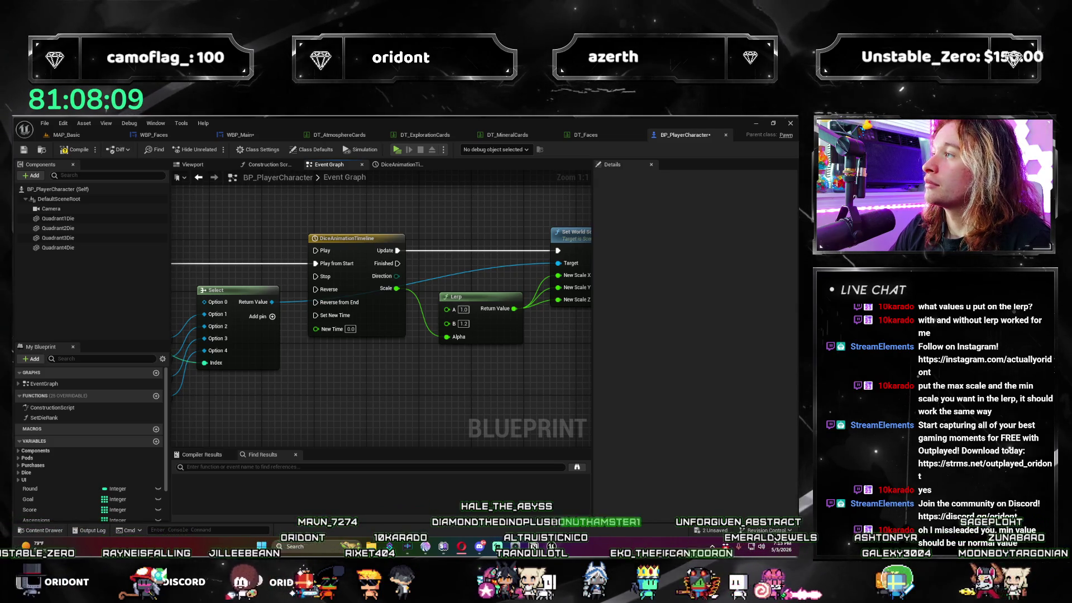
{"action": "mouse_move", "coordinate": [331, 412]}
{"action": "left_mouse_down"}
{"action": "mouse_move", "coordinate": [559, 407]}
{"action": "mouse_move", "coordinate": [499, 423]}
{"action": "mouse_move", "coordinate": [506, 392]}
{"action": "left_mouse_up"}
{"action": "left_click_drag", "start_coordinate": [470, 264], "coordinate": [290, 293]}
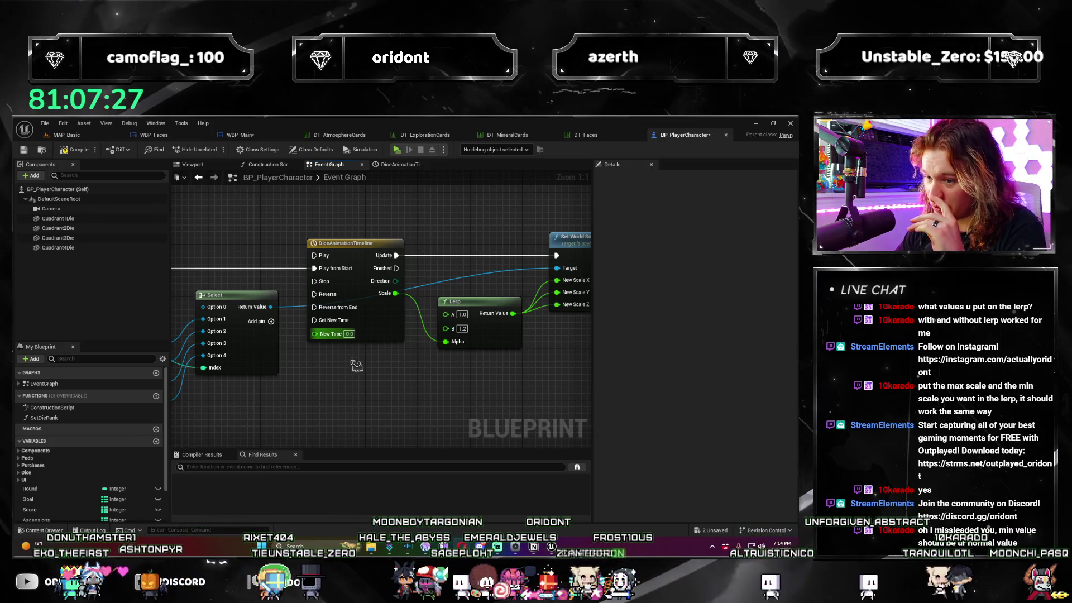
Turn on AutoPlay for DiceAnimationTimeline, keeping its Scale curve length at 0.50.
{"action": "double_click", "coordinate": [347, 243]}
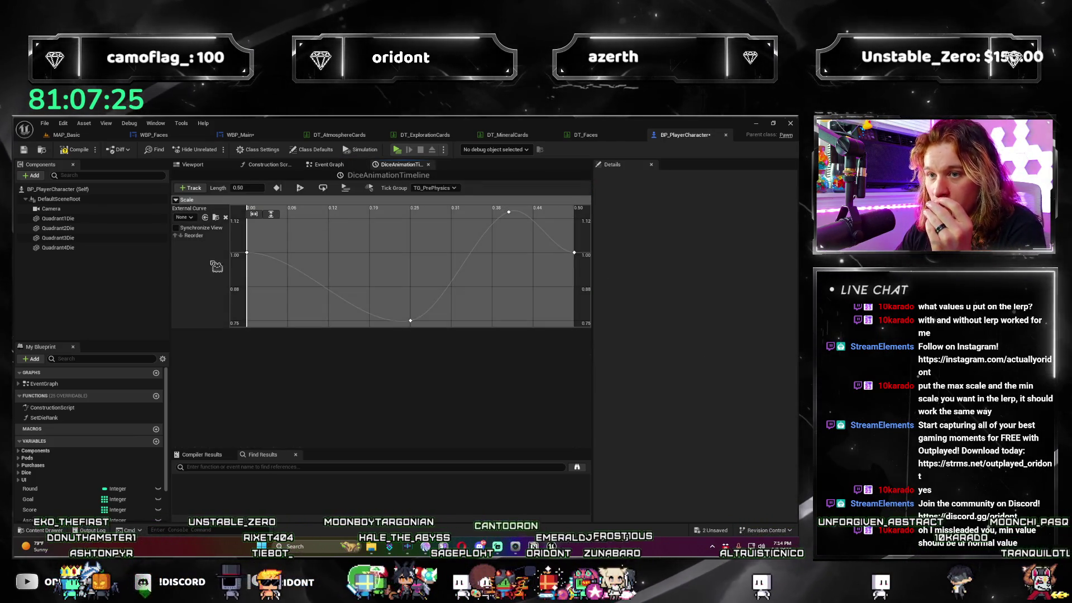
{"action": "left_click", "coordinate": [304, 189]}
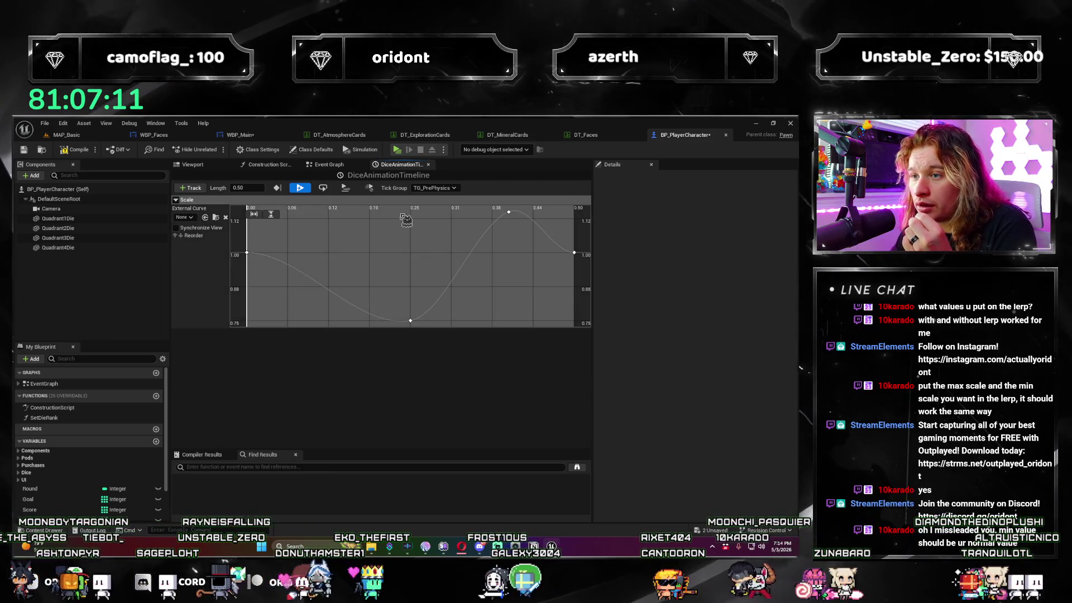
{"action": "left_click", "coordinate": [258, 188]}
{"action": "left_click", "coordinate": [262, 370]}
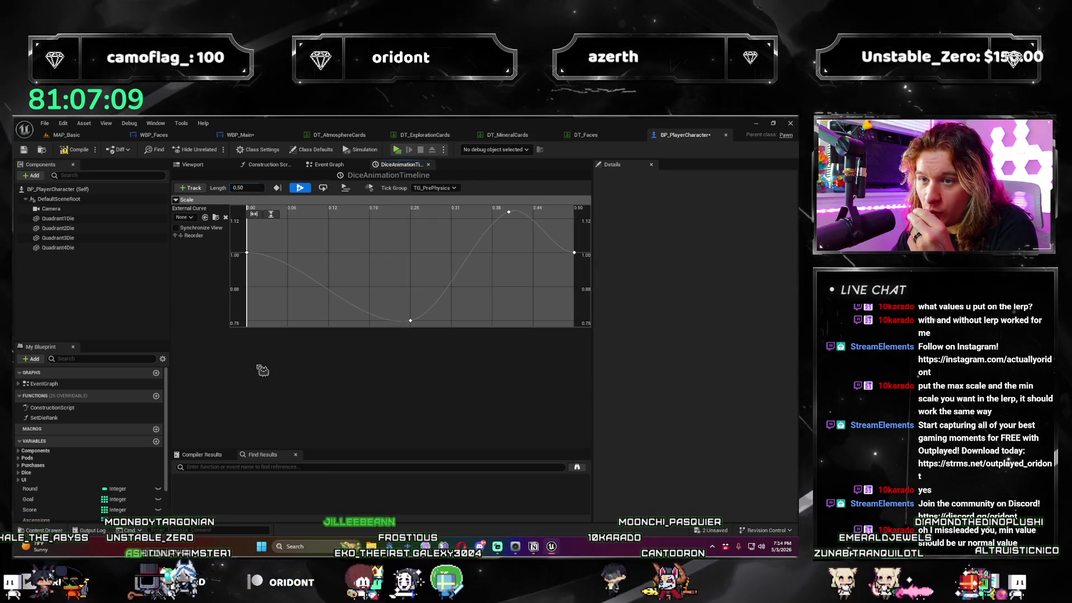
{"action": "left_click", "coordinate": [331, 270]}
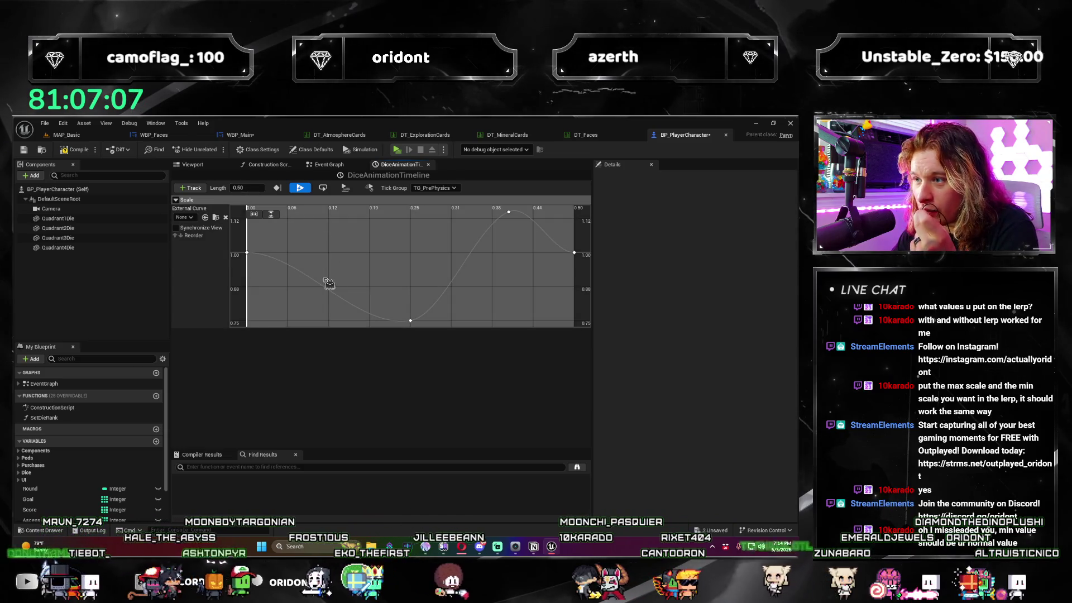
{"action": "scroll", "coordinate": [330, 283], "scroll_direction": "down", "scroll_amount": 3}
{"action": "scroll", "coordinate": [410, 294], "scroll_direction": "down", "scroll_amount": 2}
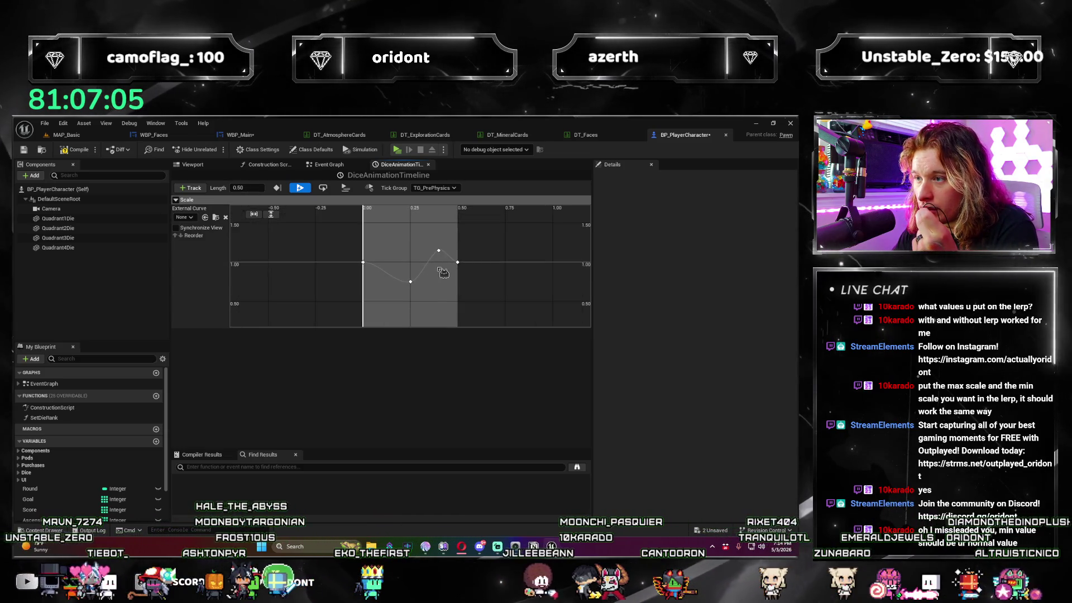
{"action": "left_click", "coordinate": [239, 189]}
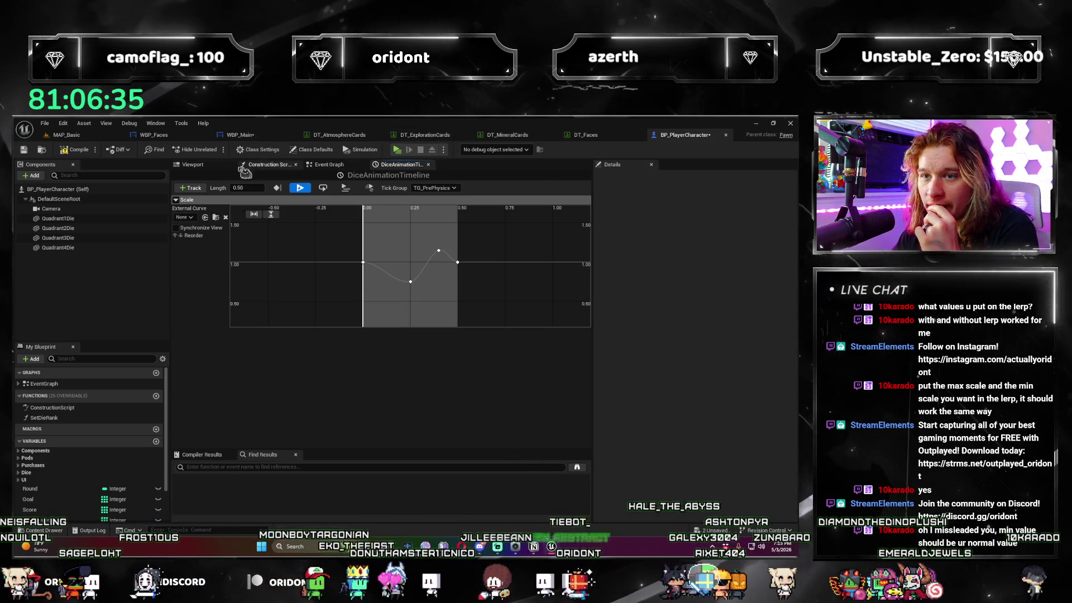
{"action": "left_click", "coordinate": [190, 165]}
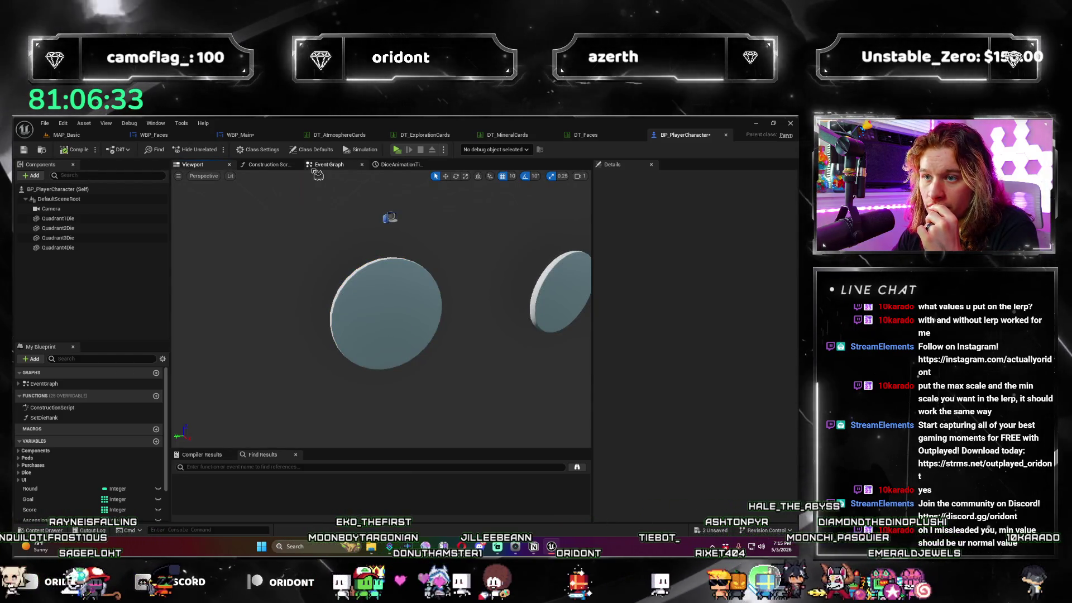
Set the character's Tick Interval to 0.01 in Class Defaults, then test-roll in standalone.
{"action": "left_click", "coordinate": [328, 164]}
{"action": "left_click", "coordinate": [61, 199]}
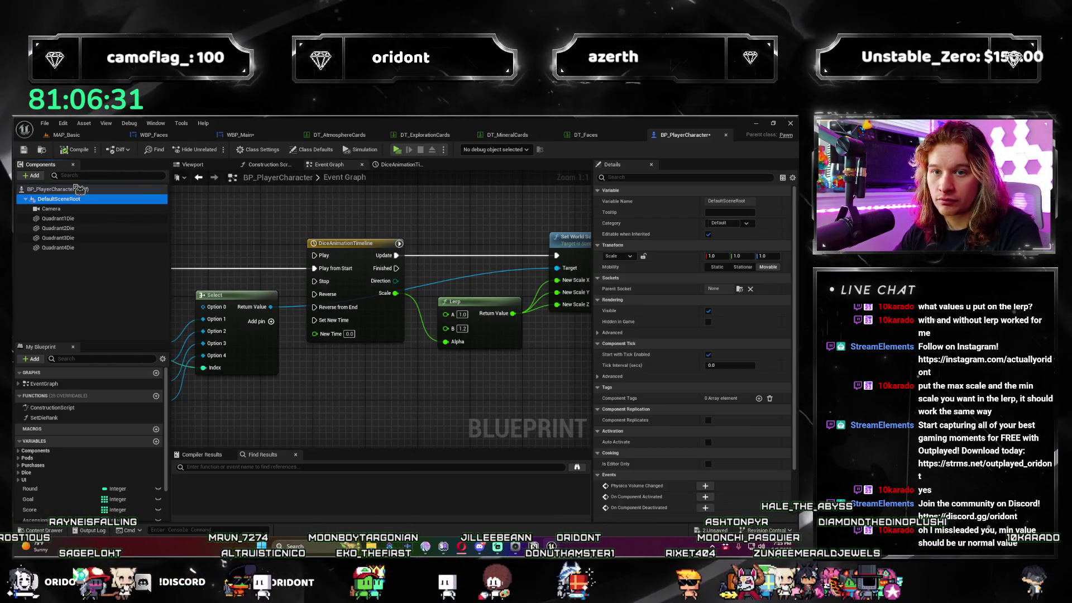
{"action": "left_click", "coordinate": [80, 190]}
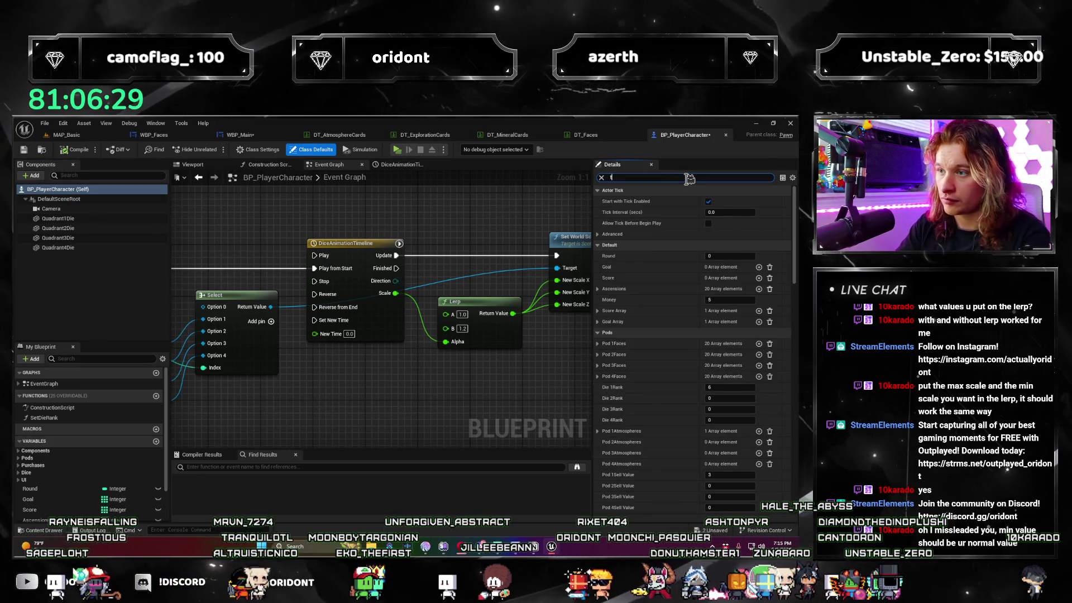
{"action": "type", "text": "ick"}
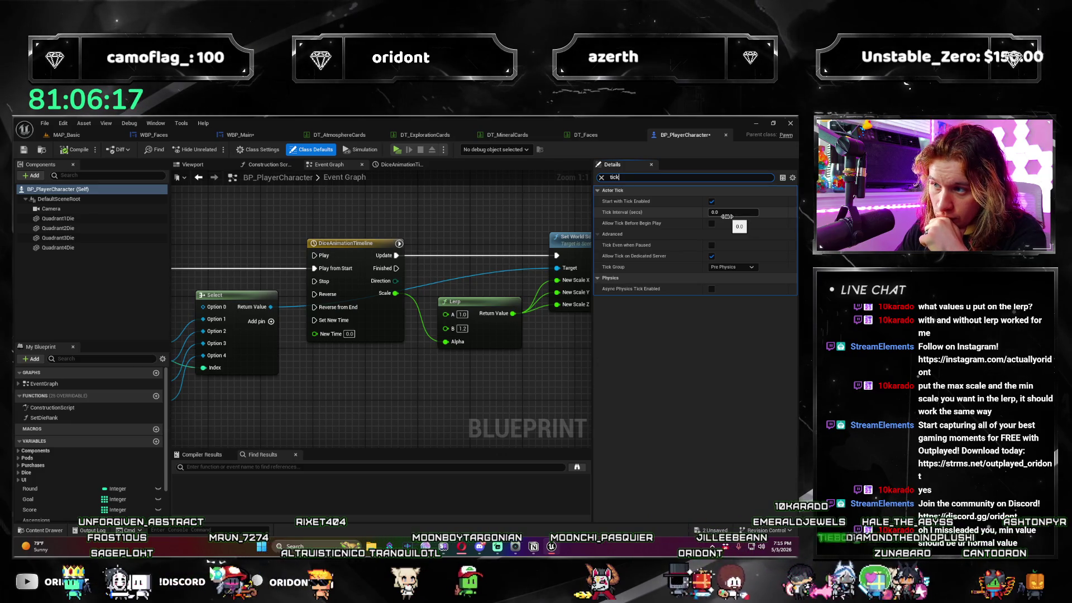
{"action": "type", "text": "0.01"}
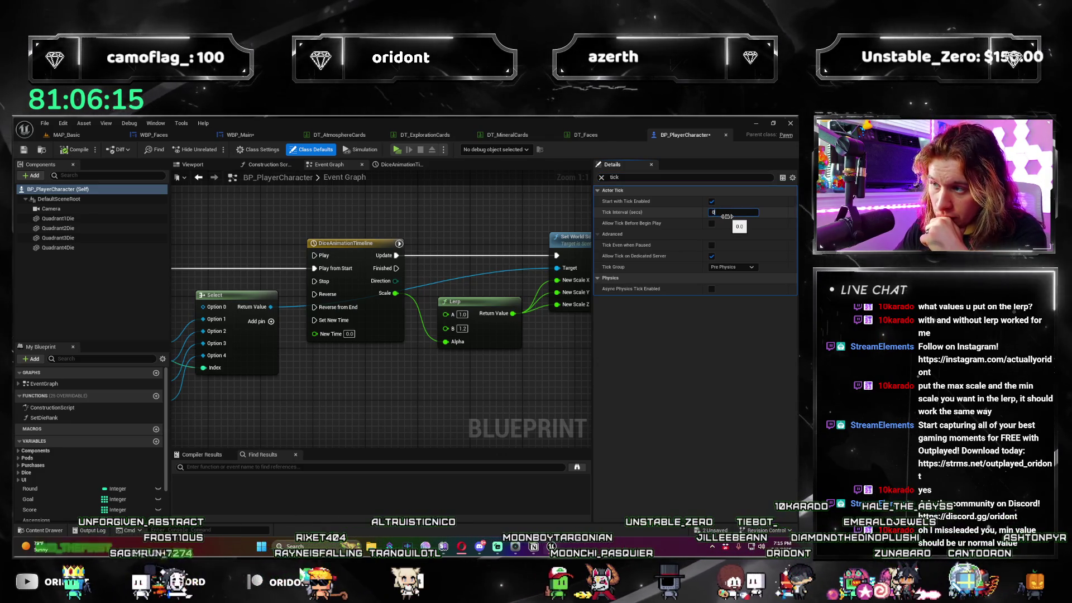
{"action": "key", "text": "Return"}
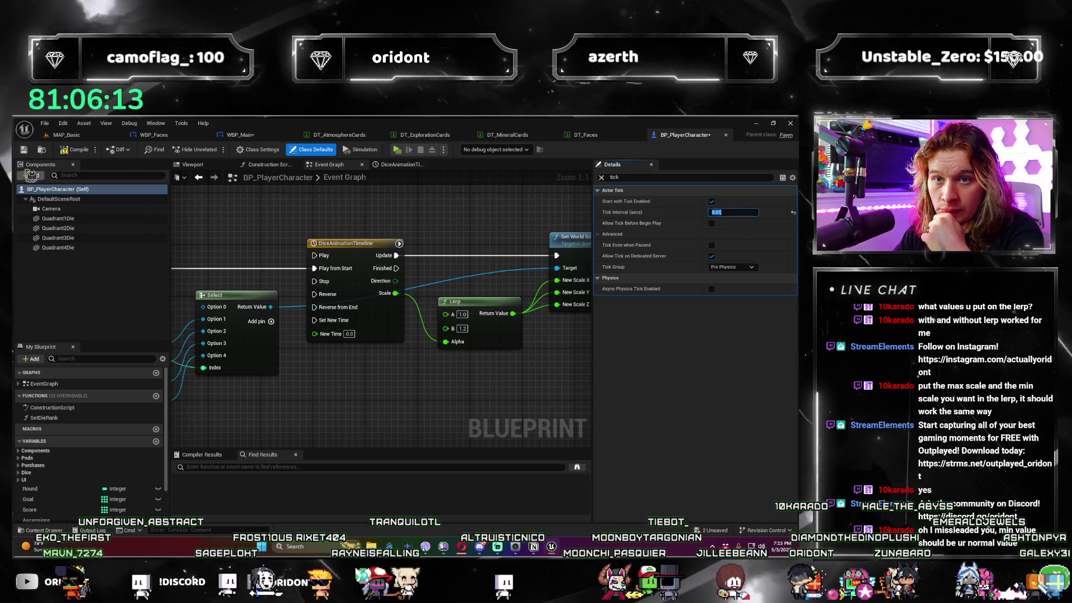
{"action": "left_click", "coordinate": [397, 149]}
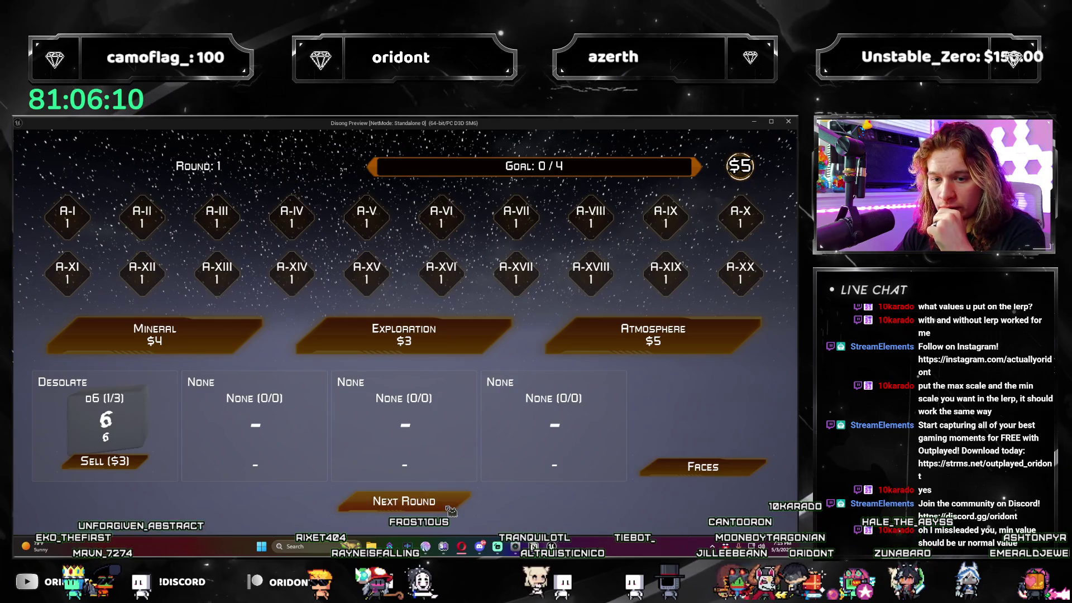
{"action": "left_click", "coordinate": [449, 510]}
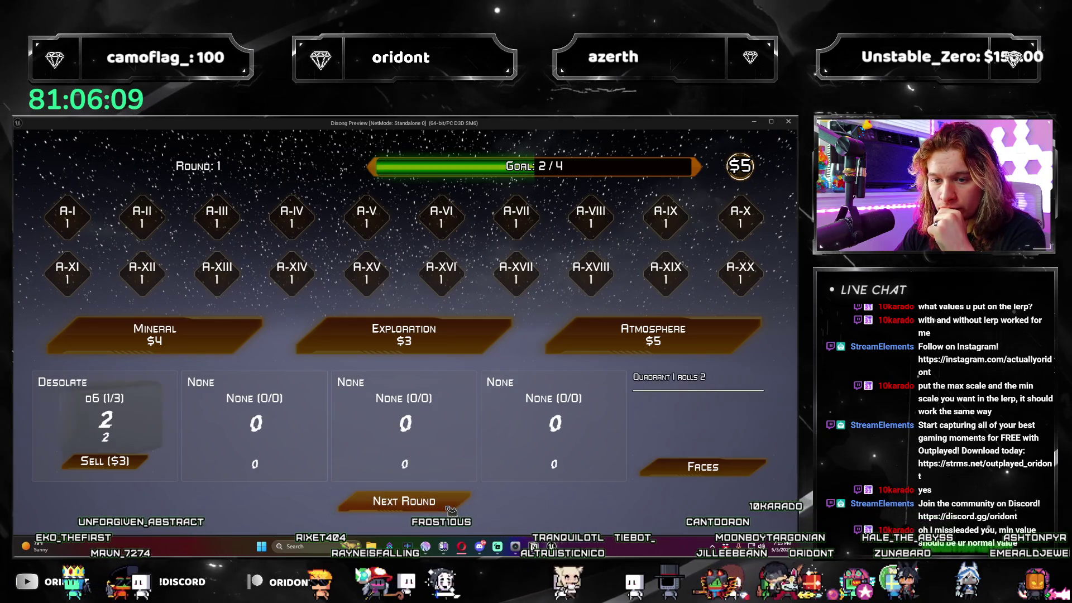
Roll once more, close the preview, and reset Tick Interval to its default 0.0.
{"action": "left_click", "coordinate": [450, 509]}
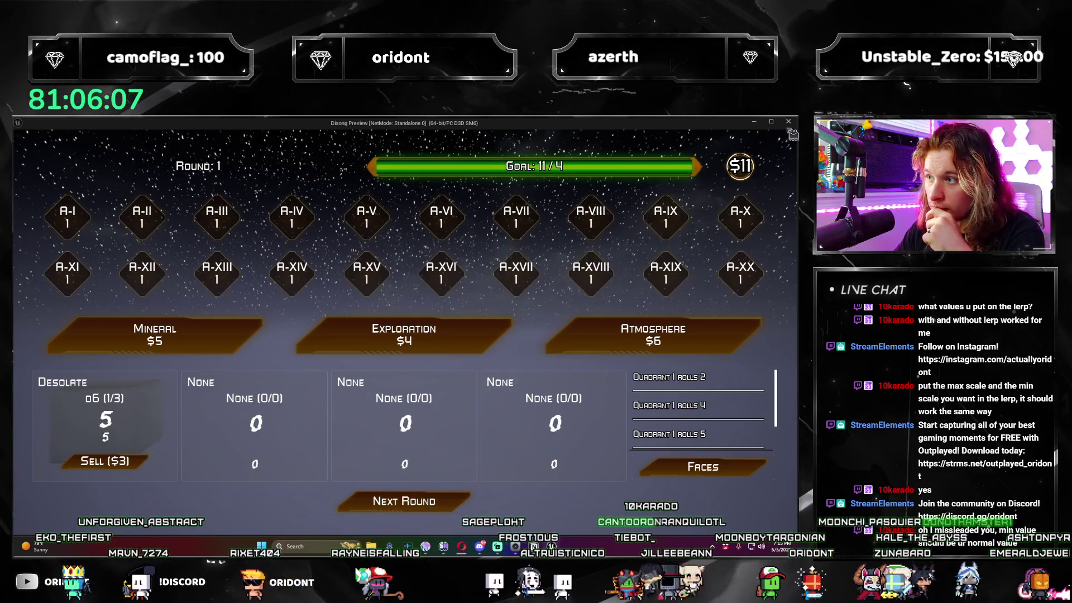
{"action": "left_click", "coordinate": [788, 122]}
{"action": "left_click", "coordinate": [729, 213]}
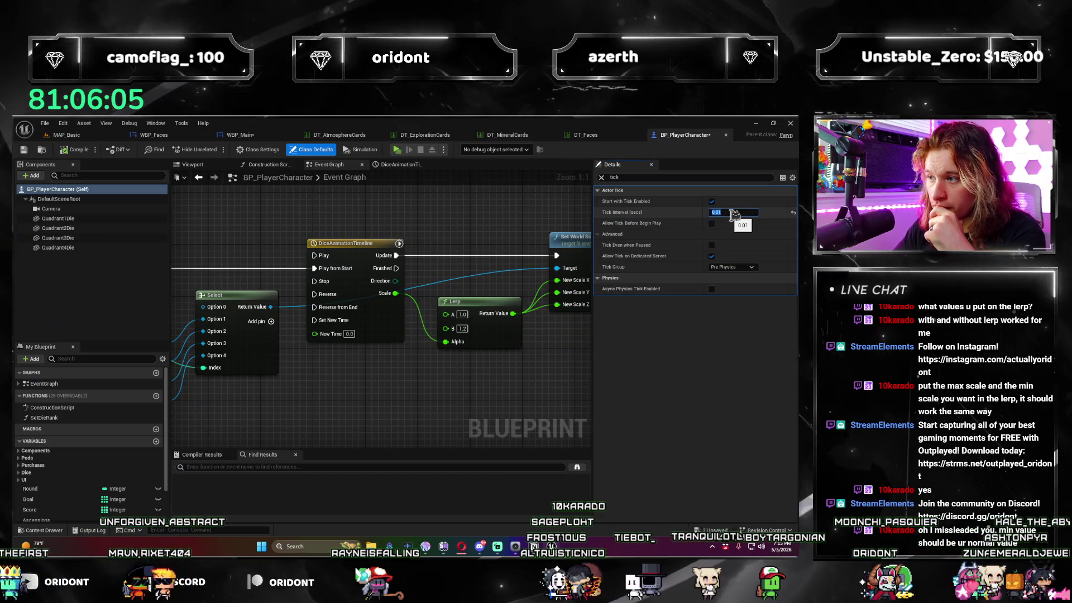
{"action": "left_click", "coordinate": [793, 213]}
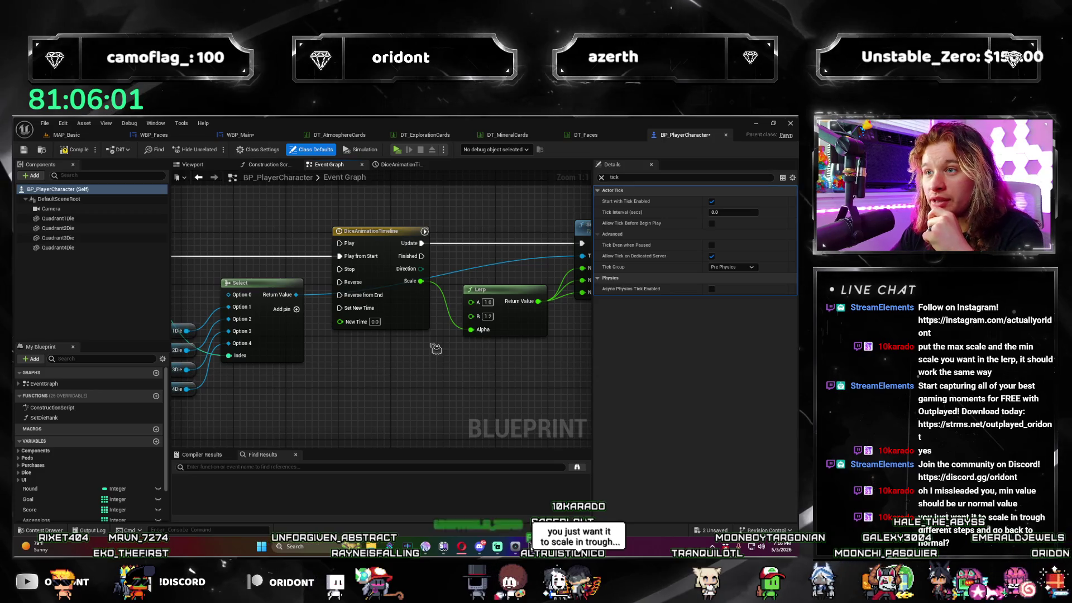
Delete the Lerp node feeding Set World Scale 3D.
{"action": "scroll", "coordinate": [363, 363], "scroll_direction": "down", "scroll_amount": 2}
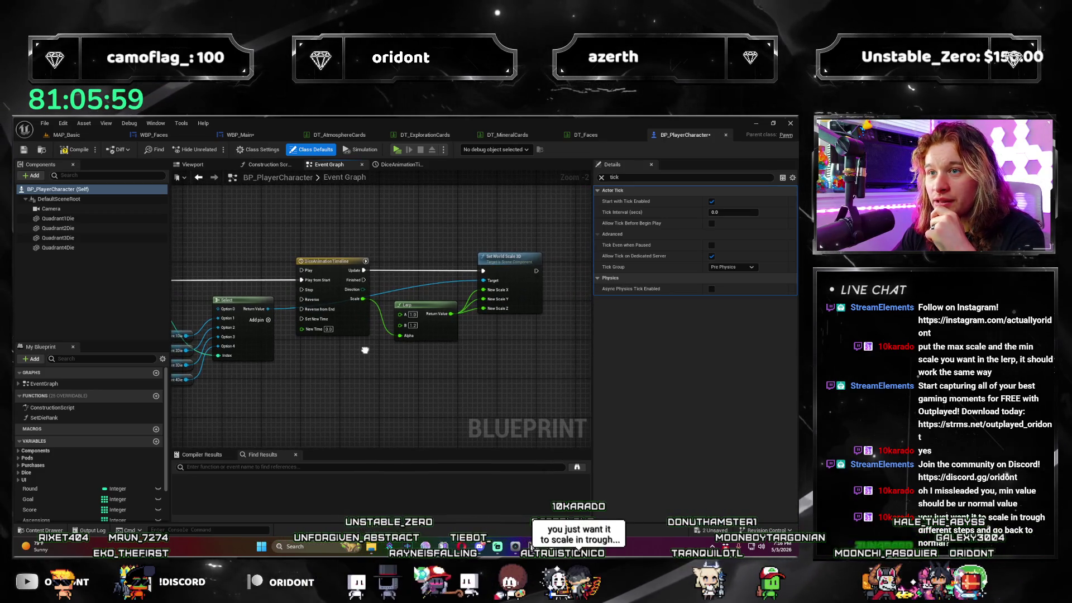
{"action": "scroll", "coordinate": [399, 346], "scroll_direction": "up", "scroll_amount": 2}
{"action": "left_click", "coordinate": [403, 329]}
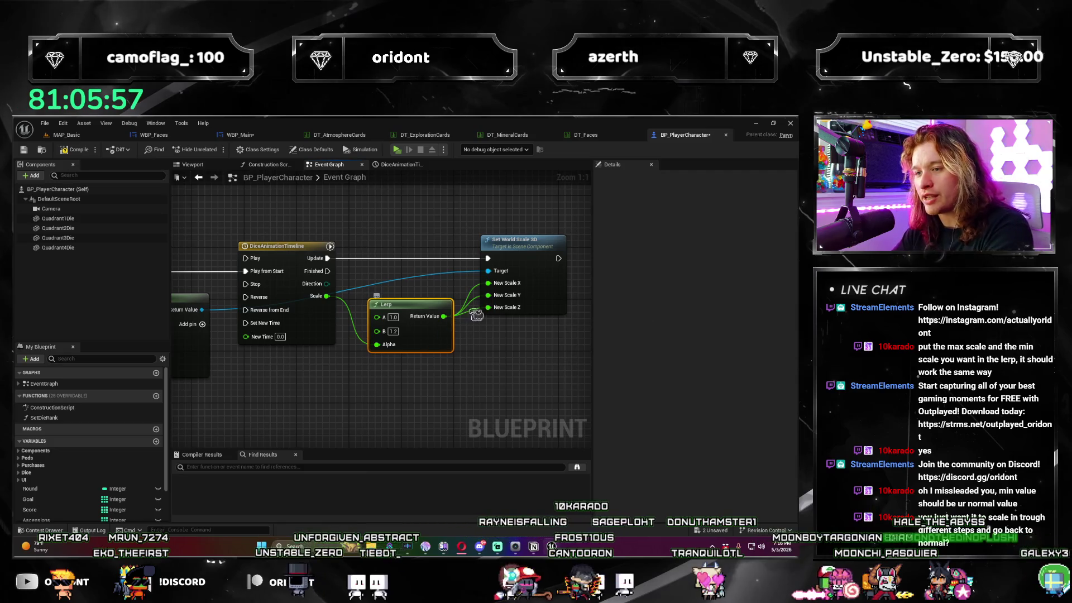
{"action": "key", "text": "Delete"}
Add a Print String on the timeline's Scale output, driven by the timeline's Update pin.
{"action": "mouse_move", "coordinate": [367, 314]}
{"action": "left_mouse_down"}
{"action": "mouse_move", "coordinate": [490, 296]}
{"action": "mouse_move", "coordinate": [465, 322]}
{"action": "left_mouse_up"}
{"action": "type", "text": "print"}
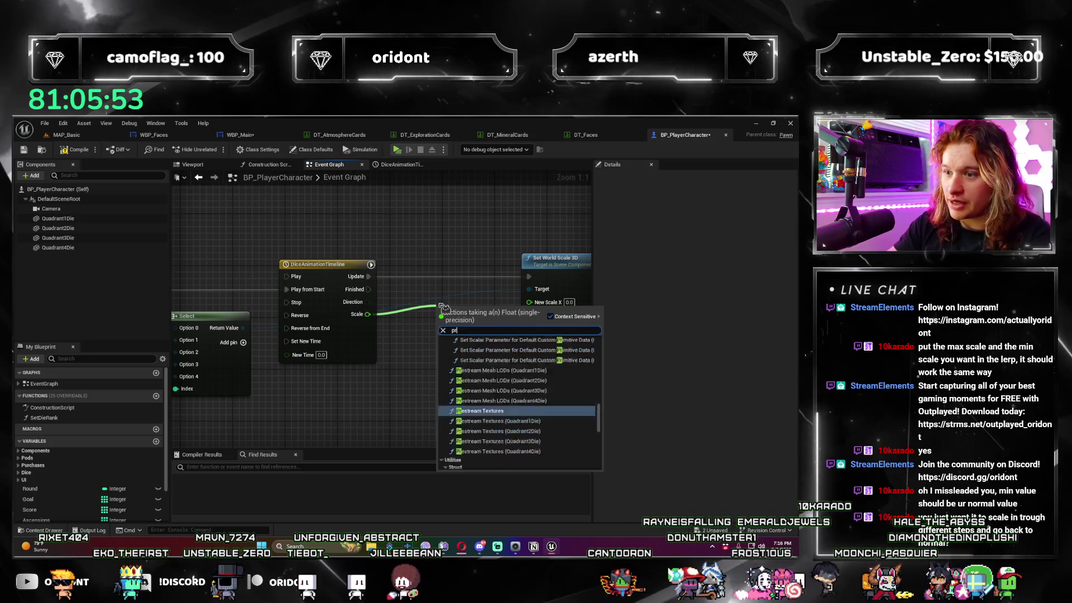
{"action": "key", "text": "Return"}
{"action": "mouse_move", "coordinate": [368, 276]}
{"action": "left_mouse_down"}
{"action": "mouse_move", "coordinate": [444, 322]}
{"action": "mouse_move", "coordinate": [451, 297]}
{"action": "left_mouse_up"}
Select the DiceAnimationTimeline node and clear the tick filter from its properties.
{"action": "left_click", "coordinate": [372, 265]}
{"action": "left_click", "coordinate": [602, 177]}
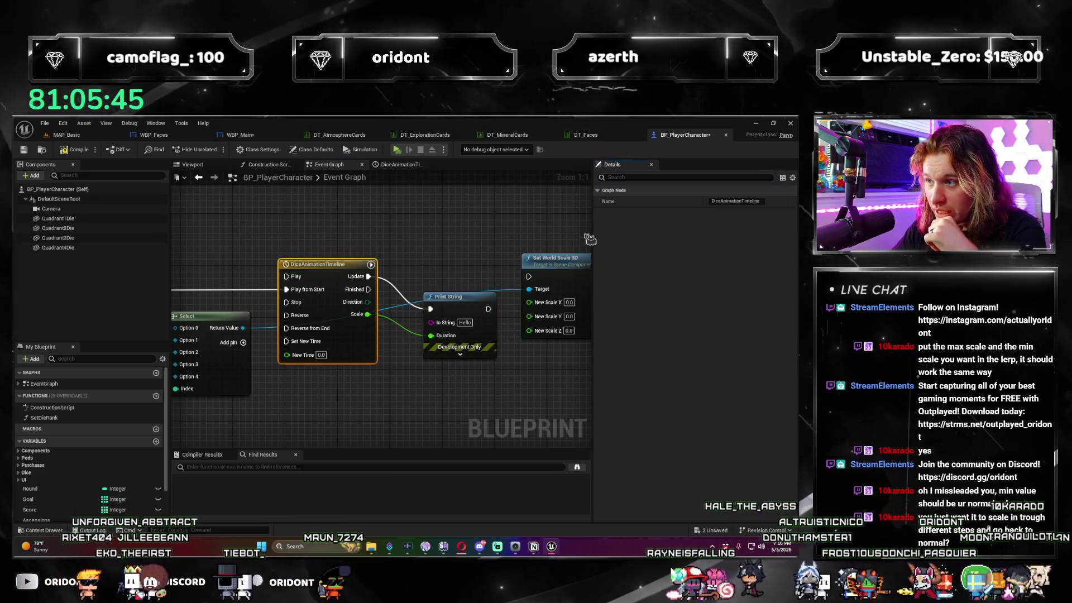
{"action": "left_click", "coordinate": [371, 239]}
Add an Event BeginPlay node wired to play the timeline from start.
{"action": "scroll", "coordinate": [384, 273], "scroll_direction": "down", "scroll_amount": 3}
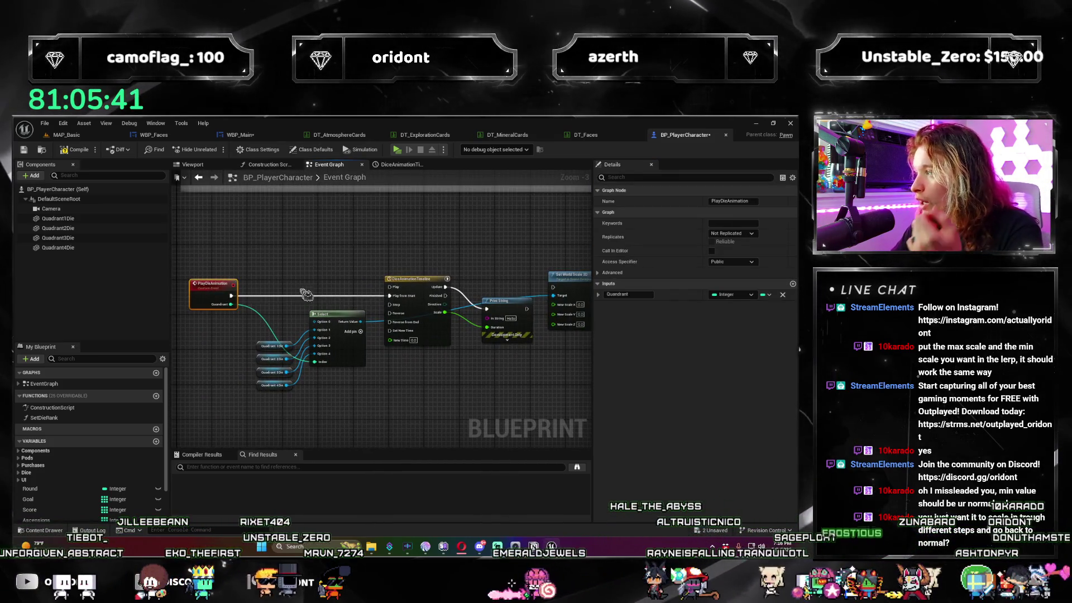
{"action": "mouse_move", "coordinate": [321, 287]}
{"action": "left_mouse_down"}
{"action": "mouse_move", "coordinate": [335, 374]}
{"action": "mouse_move", "coordinate": [391, 312]}
{"action": "mouse_move", "coordinate": [422, 240]}
{"action": "left_mouse_up"}
{"action": "right_click", "coordinate": [334, 261]}
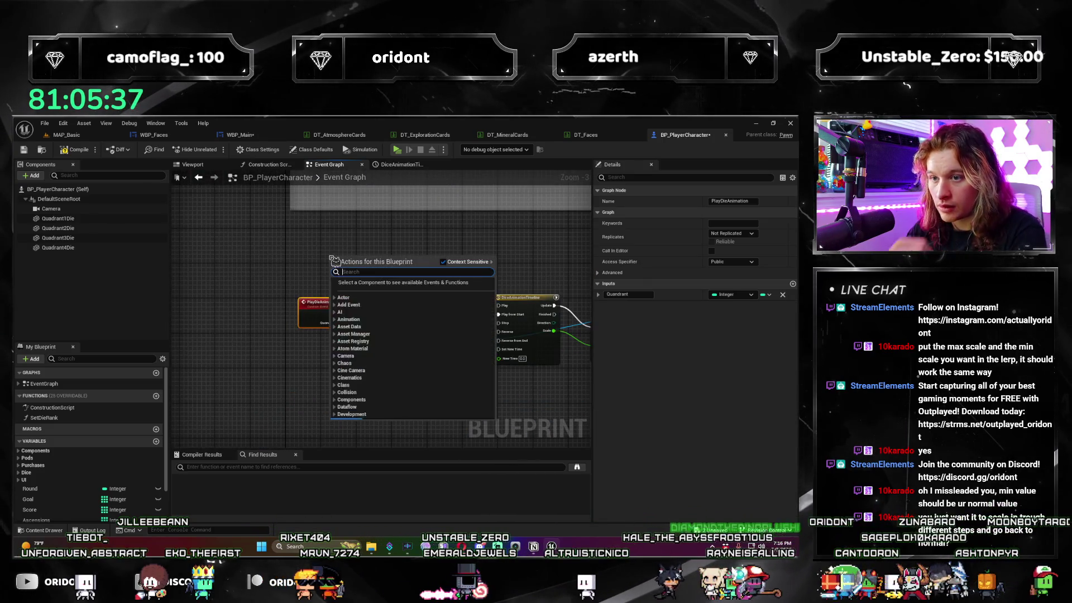
{"action": "key", "text": "Escape"}
{"action": "right_click", "coordinate": [307, 243]}
{"action": "type", "text": "event begin p"}
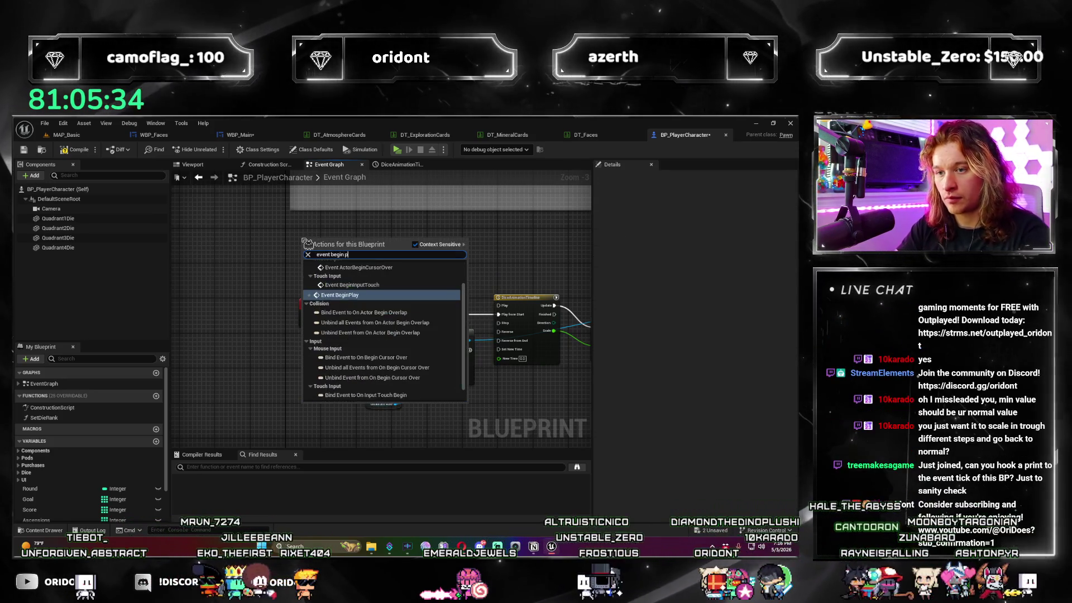
{"action": "key", "text": "Return"}
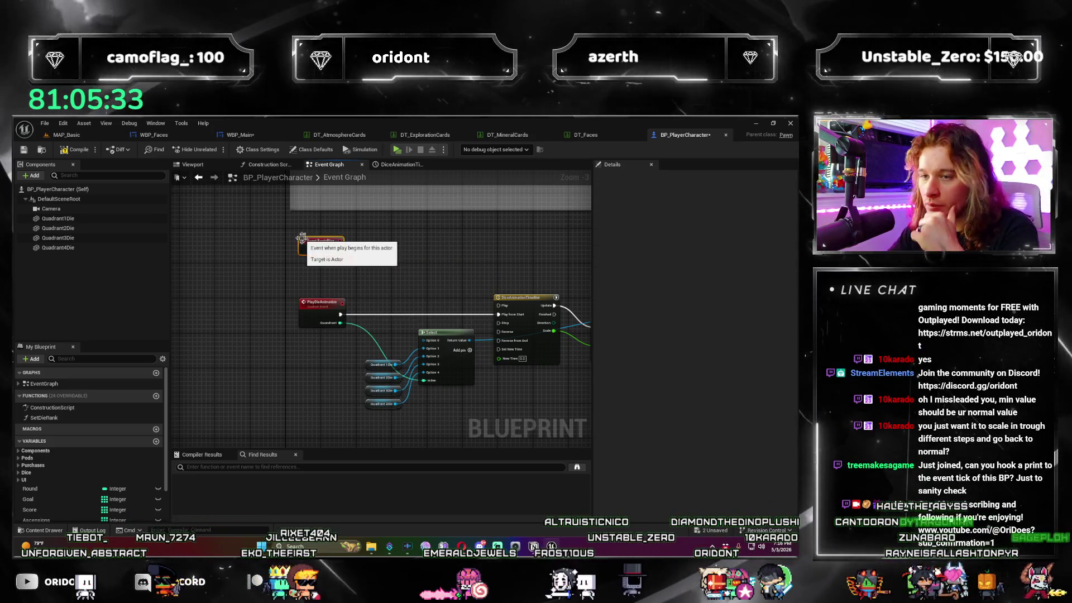
{"action": "left_click_drag", "start_coordinate": [337, 250], "coordinate": [498, 314]}
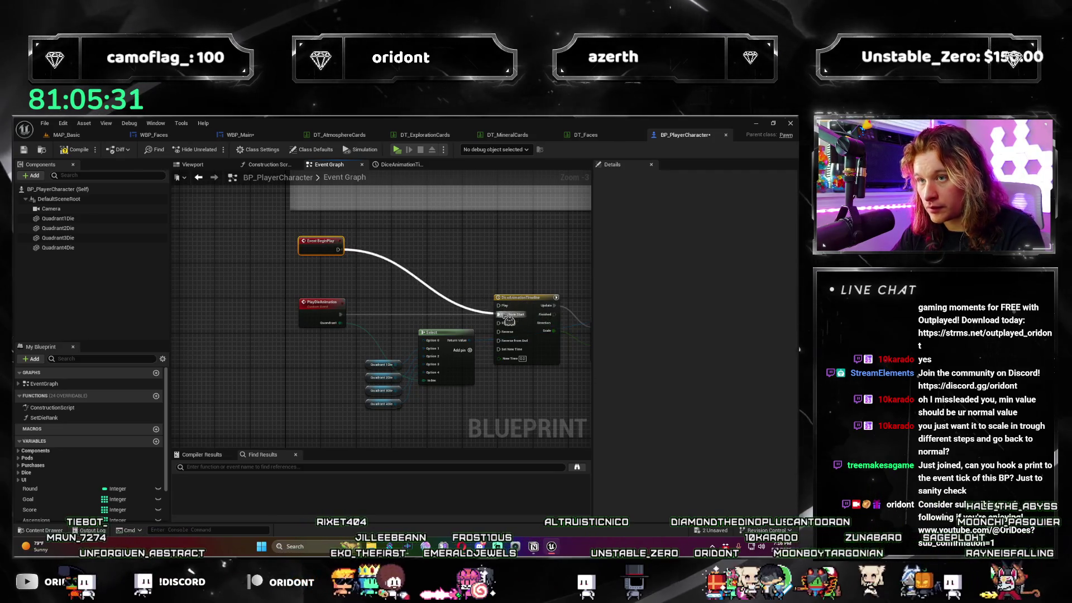
Place an Event Tick node in free graph space and wire it into a new Print String.
{"action": "left_click_drag", "start_coordinate": [504, 259], "coordinate": [441, 251]}
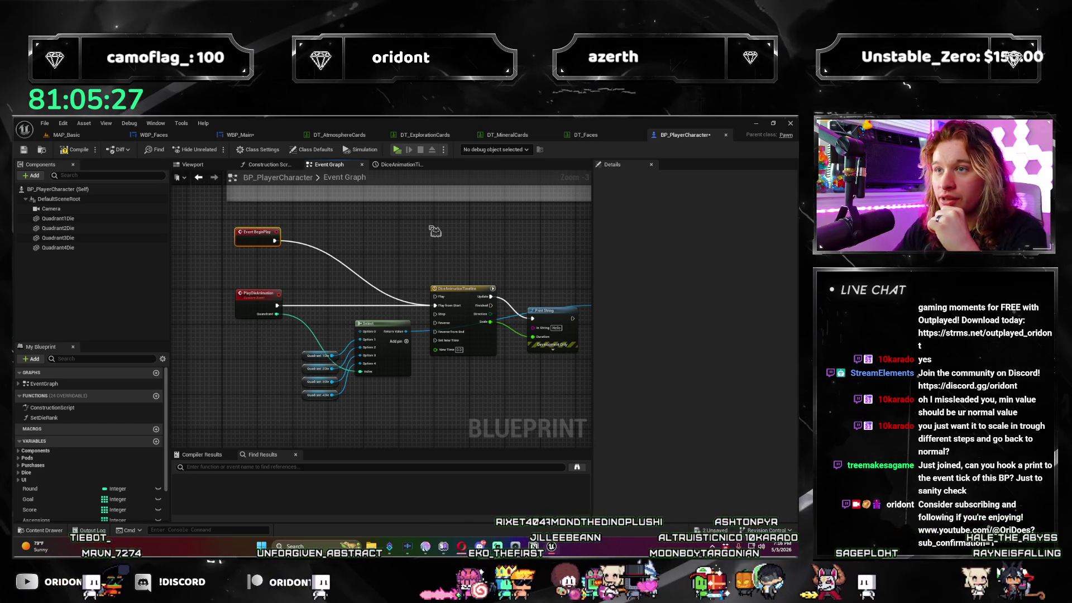
{"action": "left_click_drag", "start_coordinate": [365, 271], "coordinate": [304, 301]}
{"action": "left_click_drag", "start_coordinate": [301, 365], "coordinate": [325, 250]}
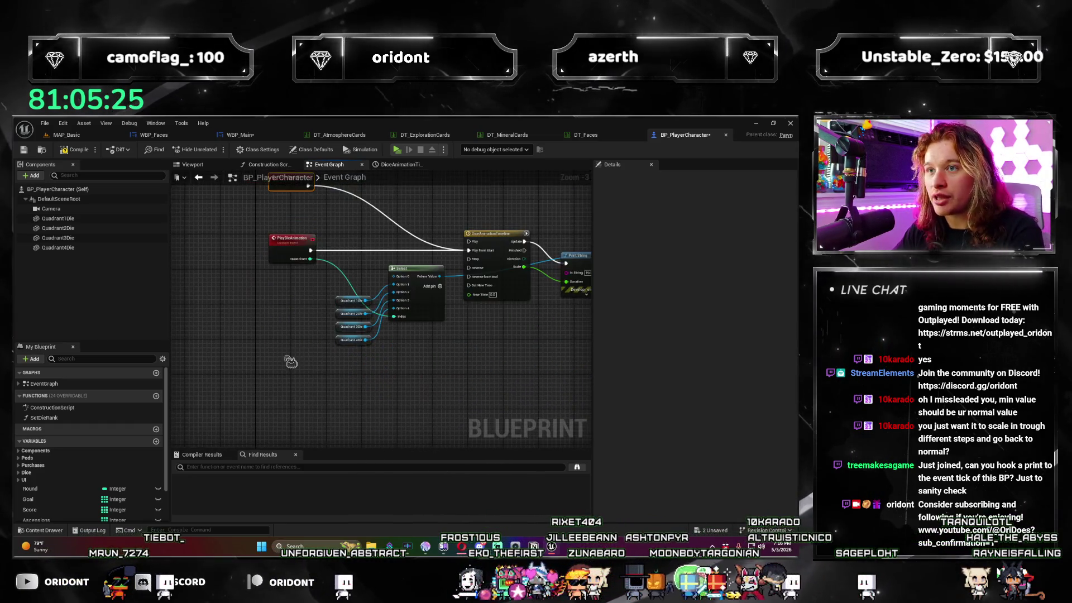
{"action": "right_click", "coordinate": [284, 210]}
{"action": "type", "text": "event tick"}
{"action": "key", "text": "Return"}
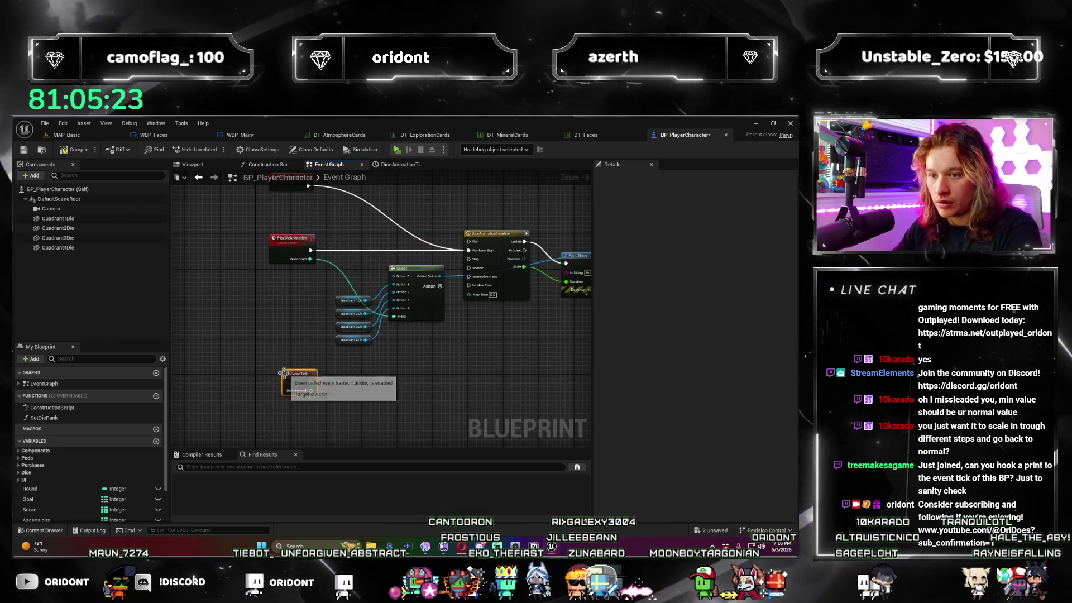
{"action": "left_click_drag", "start_coordinate": [311, 382], "coordinate": [380, 389]}
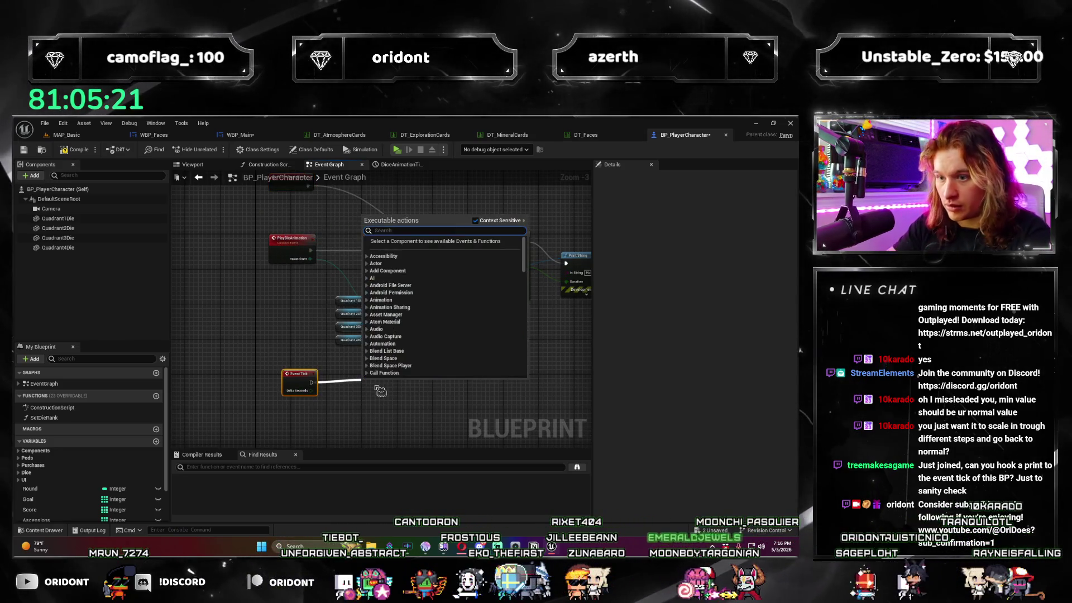
{"action": "type", "text": "print string"}
{"action": "key", "text": "Return"}
{"action": "left_click_drag", "start_coordinate": [546, 307], "coordinate": [403, 318]}
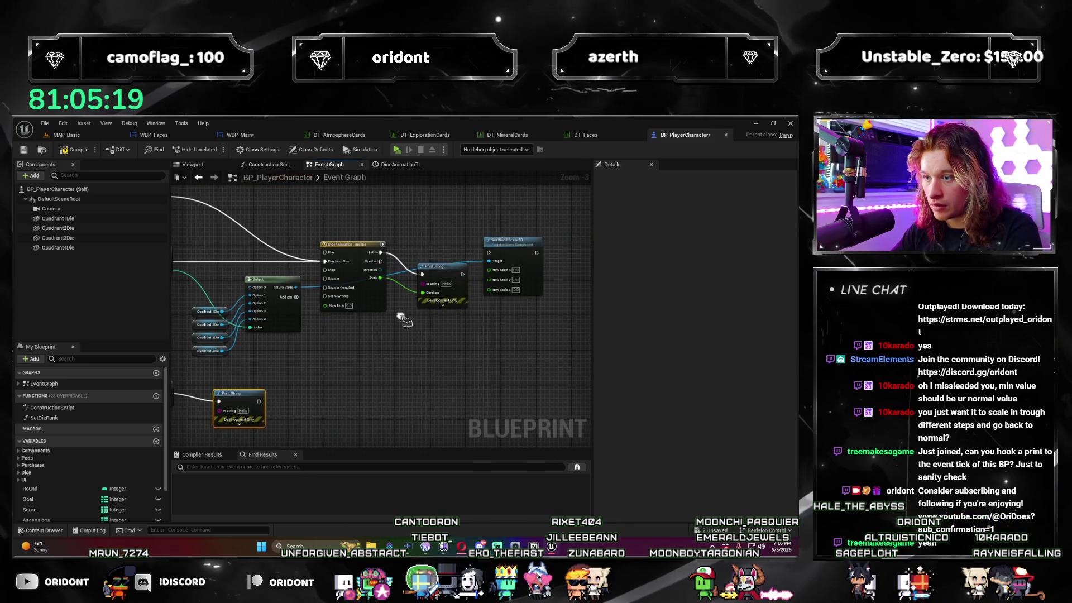
{"action": "left_click_drag", "start_coordinate": [302, 410], "coordinate": [400, 392]}
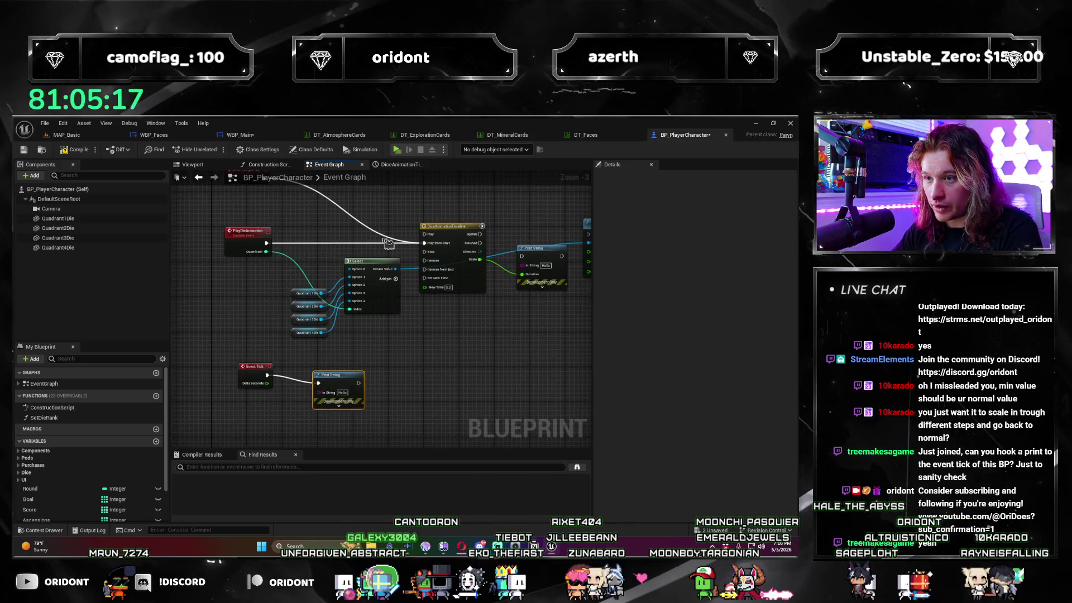
{"action": "mouse_move", "coordinate": [296, 218]}
{"action": "left_mouse_down"}
{"action": "mouse_move", "coordinate": [259, 251]}
{"action": "mouse_move", "coordinate": [256, 194]}
{"action": "left_mouse_up"}
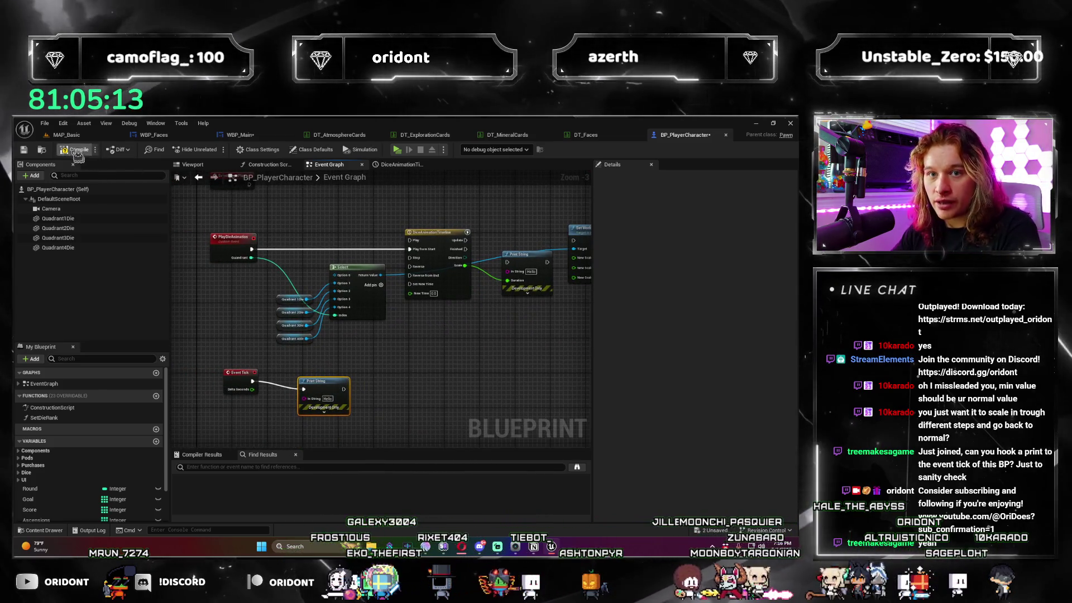
Save all assets, run a Play-in-Editor test of the game, then close the preview.
{"action": "key", "text": "ctrl+s"}
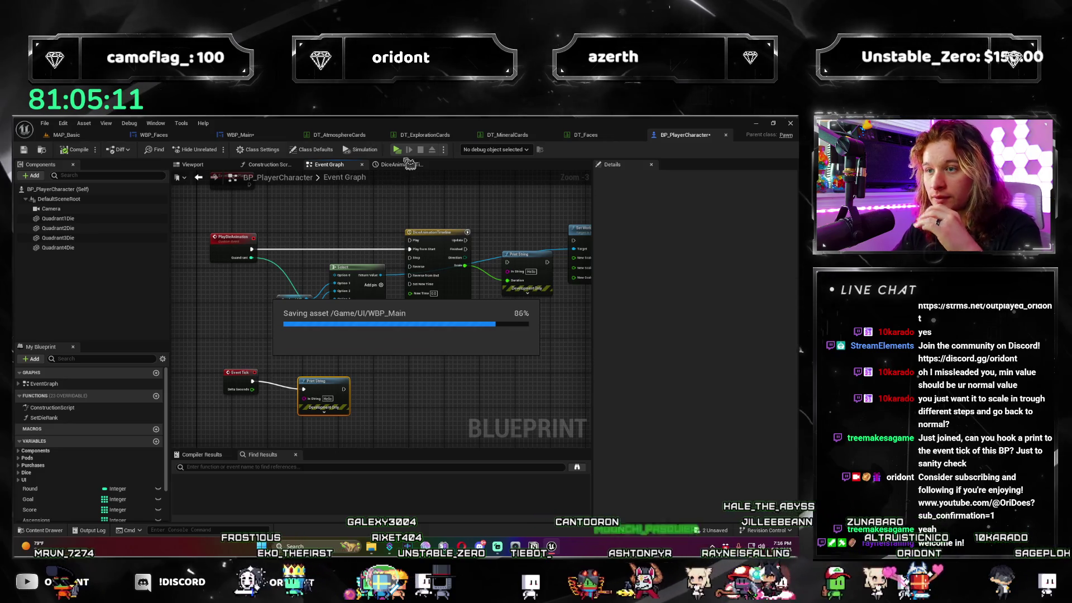
{"action": "left_click", "coordinate": [397, 149]}
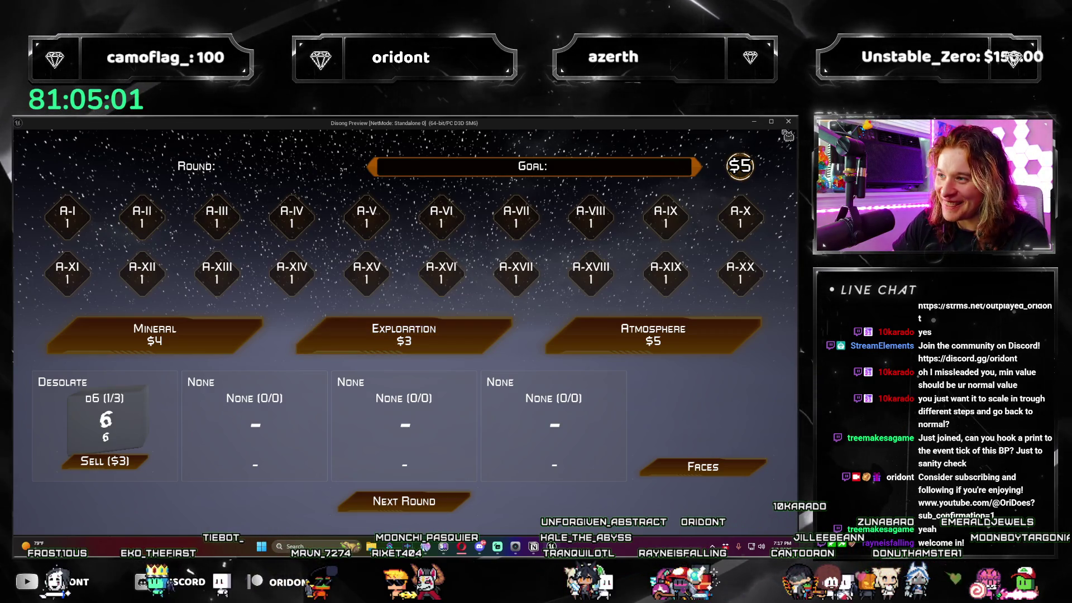
{"action": "left_click", "coordinate": [789, 123]}
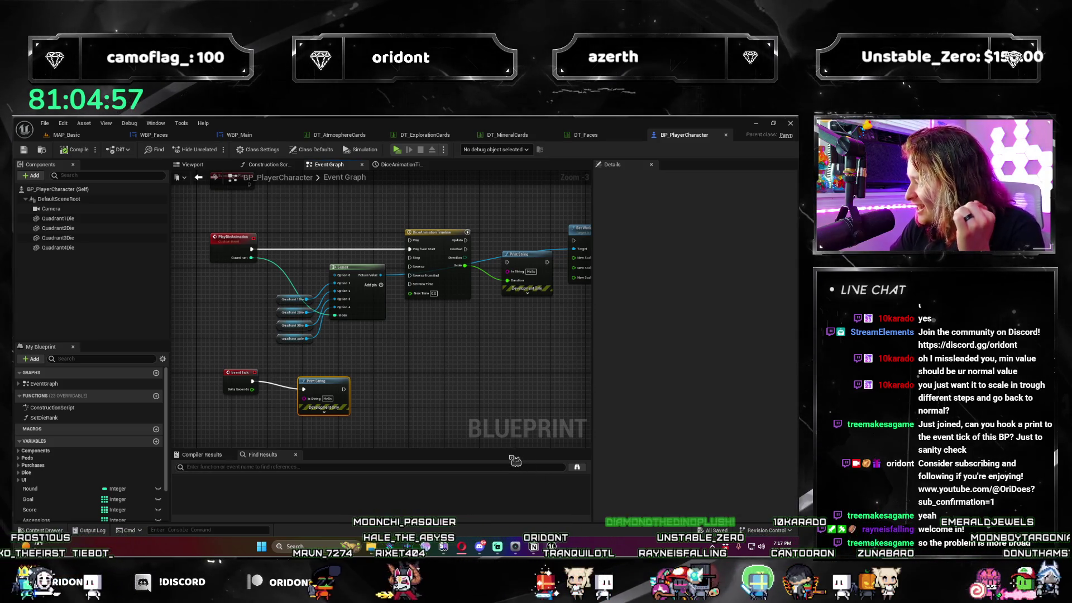
Move the Event Tick and Print String nodes lower and filter DefaultSceneRoot's Details by 'tick'.
{"action": "left_click_drag", "start_coordinate": [426, 433], "coordinate": [472, 340]}
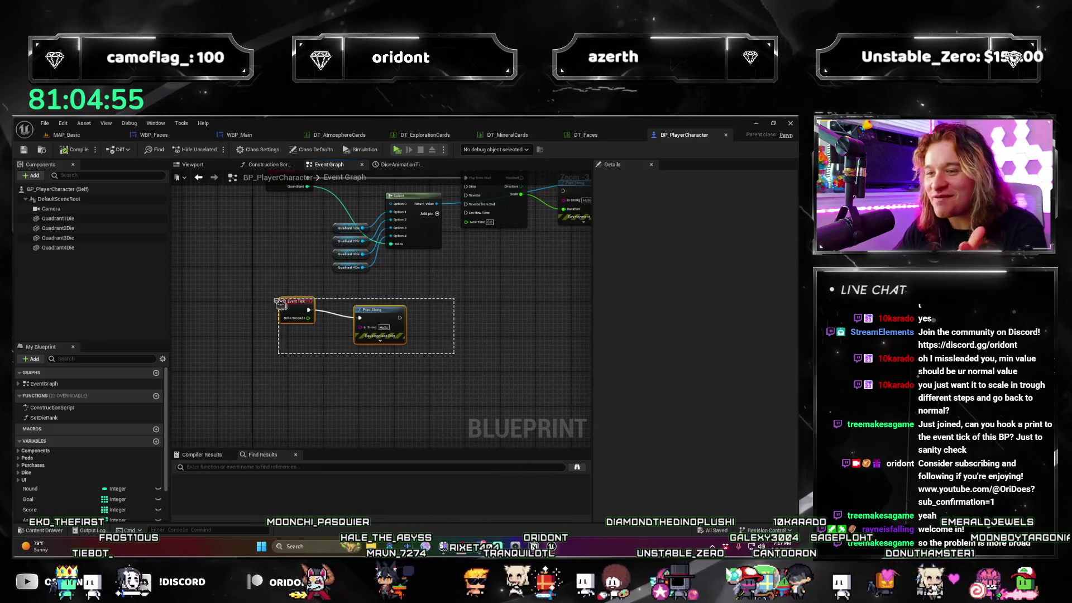
{"action": "left_click_drag", "start_coordinate": [281, 304], "coordinate": [360, 326]}
{"action": "left_click", "coordinate": [58, 199]}
{"action": "left_click", "coordinate": [641, 177]}
{"action": "type", "text": "tick"}
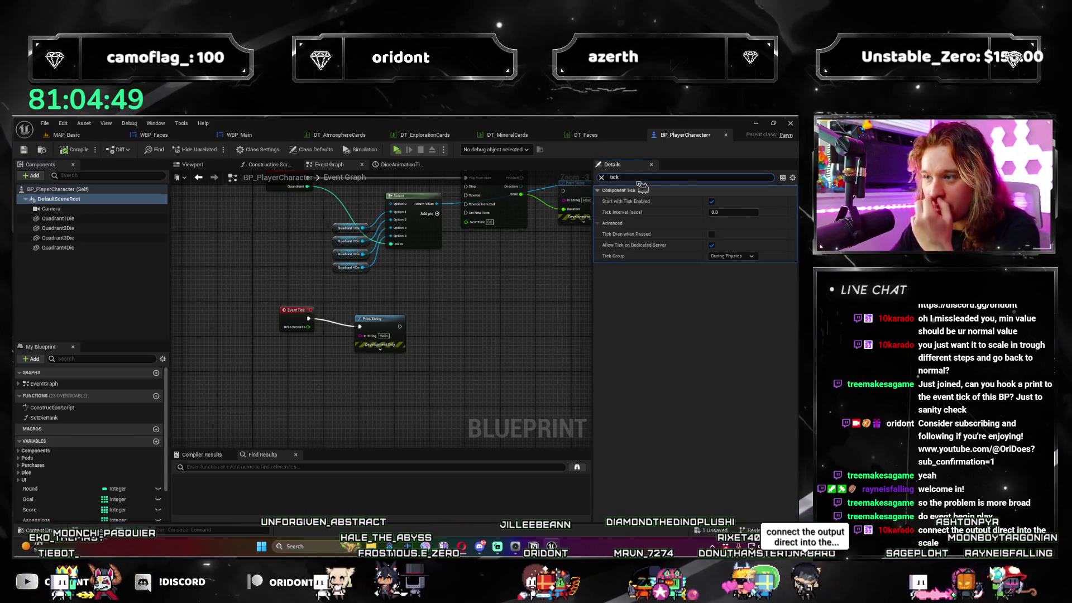
Review the component and actor tick settings without changes, then switch to the MAP_Basic level.
{"action": "mouse_move", "coordinate": [118, 218]}
{"action": "left_mouse_down"}
{"action": "mouse_move", "coordinate": [143, 240]}
{"action": "mouse_move", "coordinate": [139, 190]}
{"action": "left_mouse_up"}
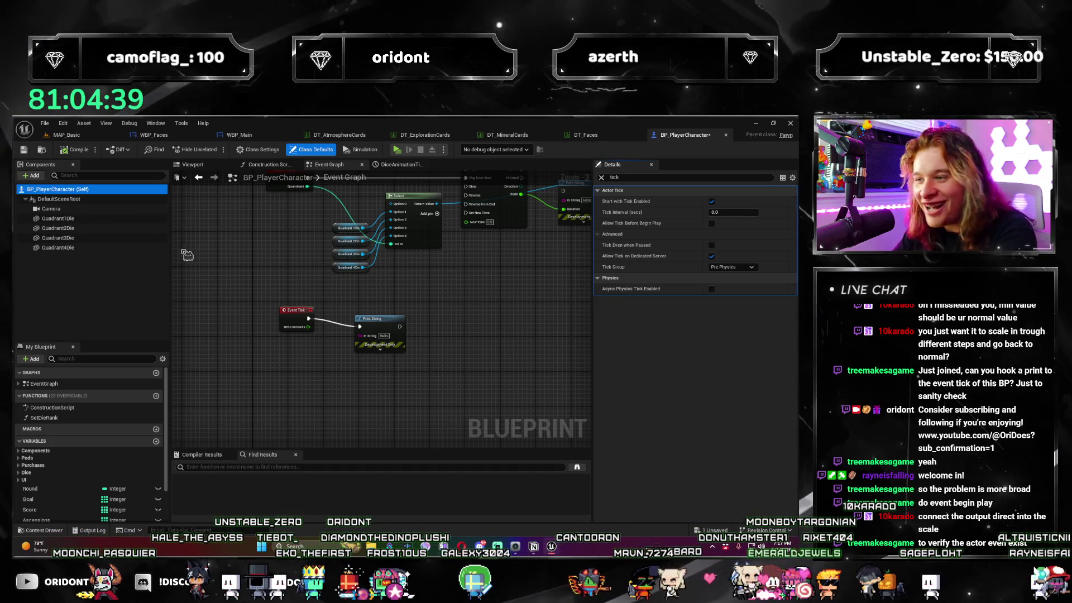
{"action": "key", "text": "Down"}
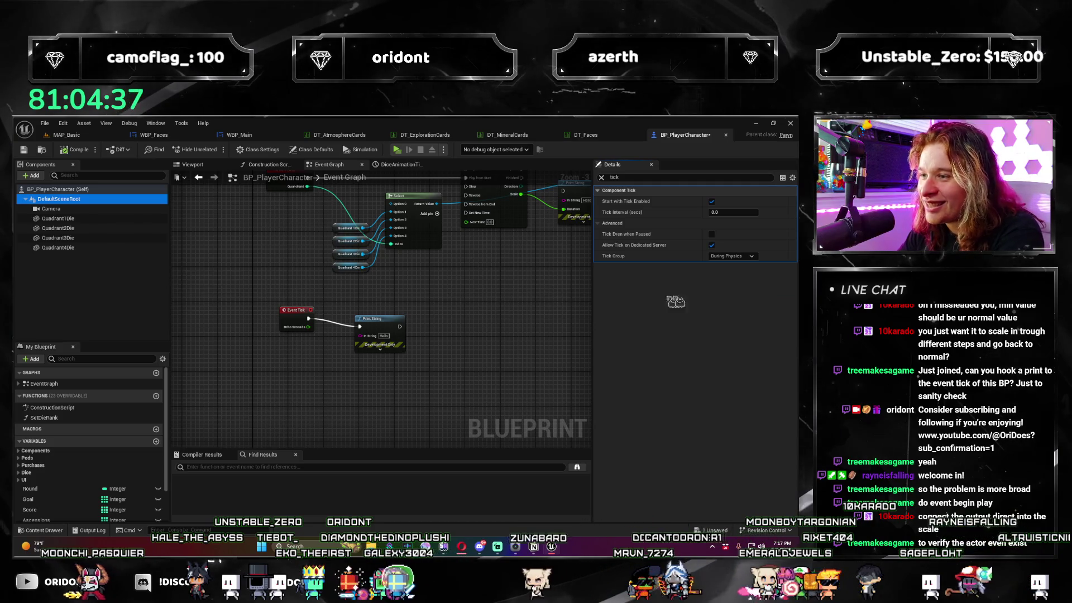
{"action": "left_click", "coordinate": [489, 313]}
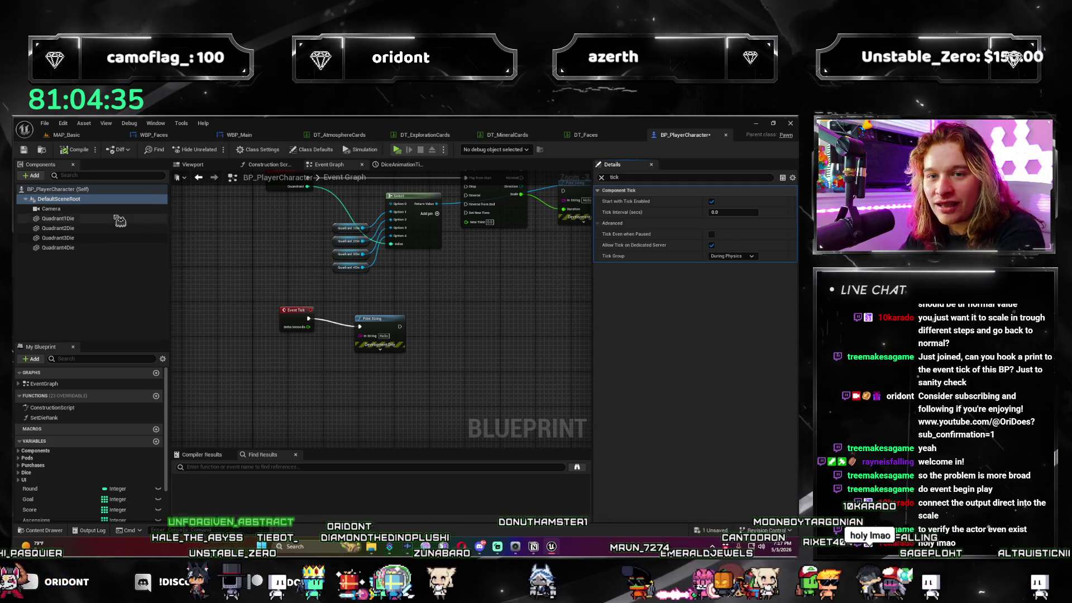
{"action": "key", "text": "Up"}
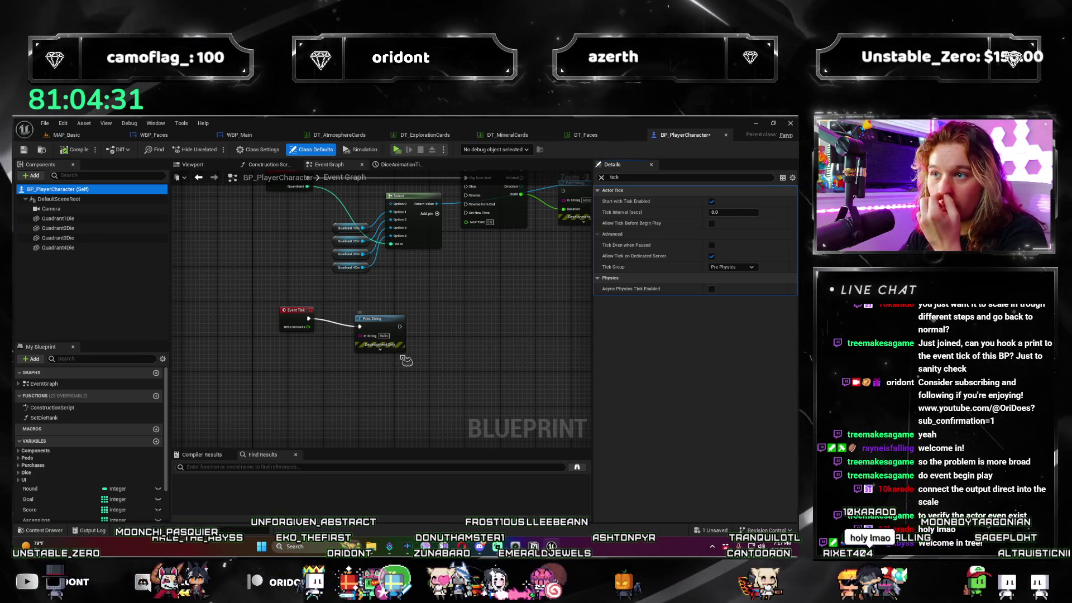
{"action": "scroll", "coordinate": [405, 361], "scroll_direction": "up", "scroll_amount": 2}
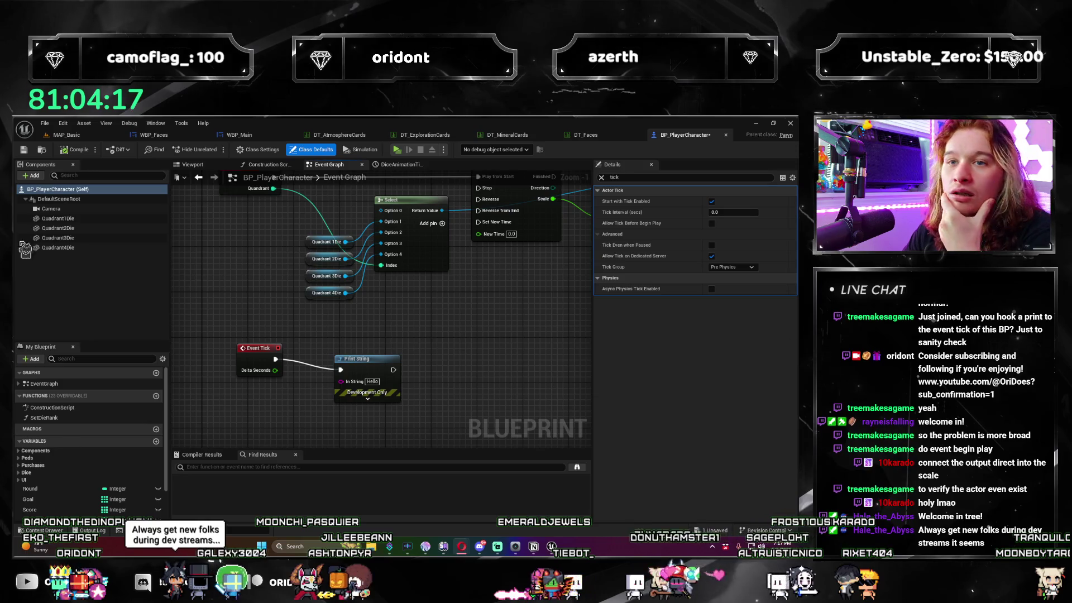
{"action": "left_click", "coordinate": [86, 138]}
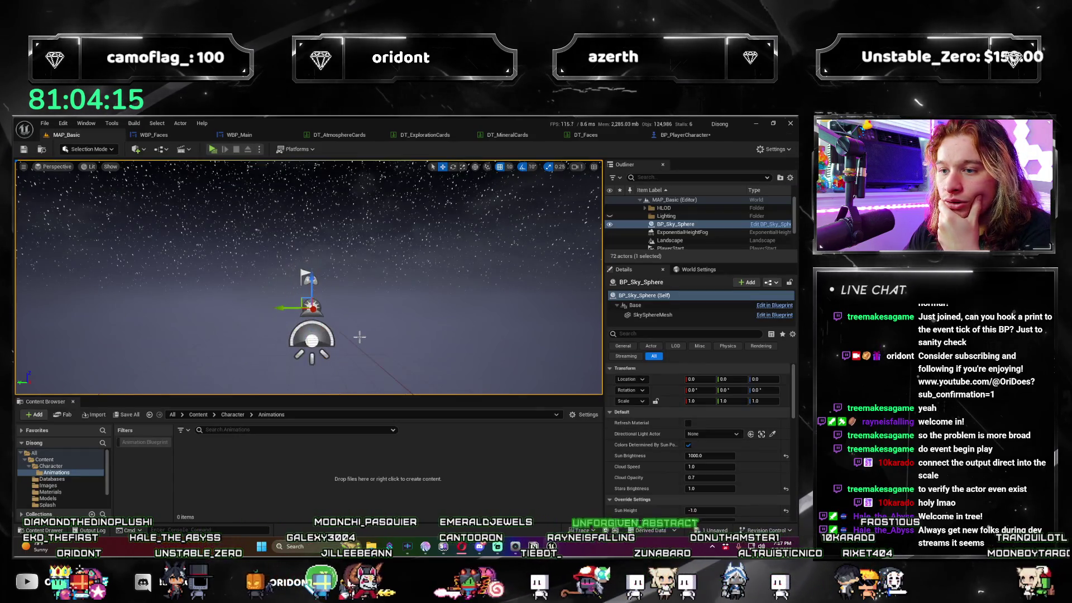
Frame and inspect the PlayerStart and SkyAtmosphere actors in the MAP_Basic level.
{"action": "double_click", "coordinate": [769, 248]}
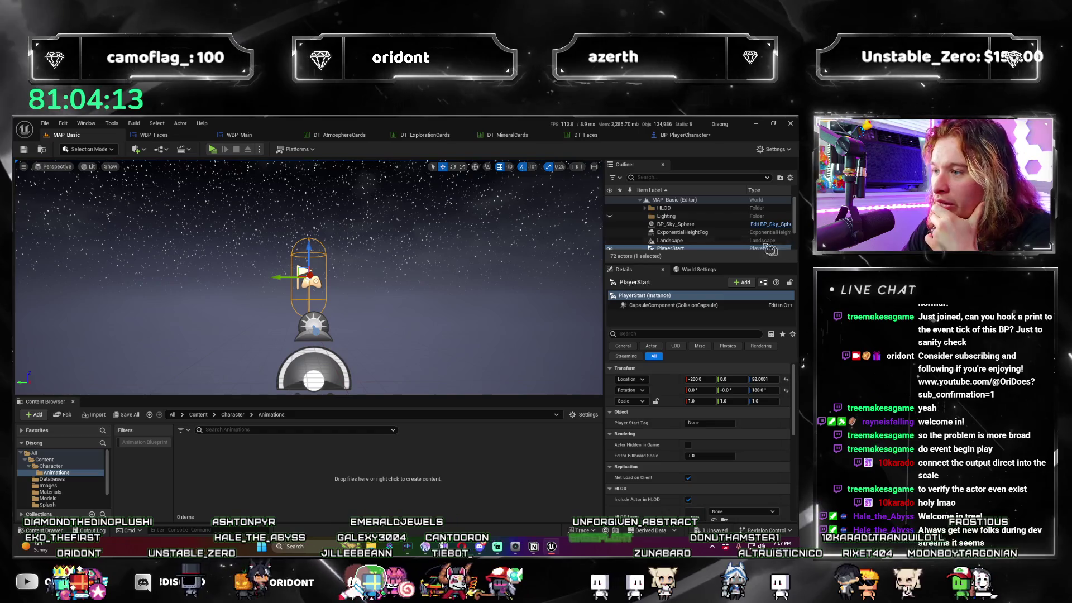
{"action": "scroll", "coordinate": [769, 248], "scroll_direction": "down", "scroll_amount": 1}
{"action": "left_click", "coordinate": [329, 325]}
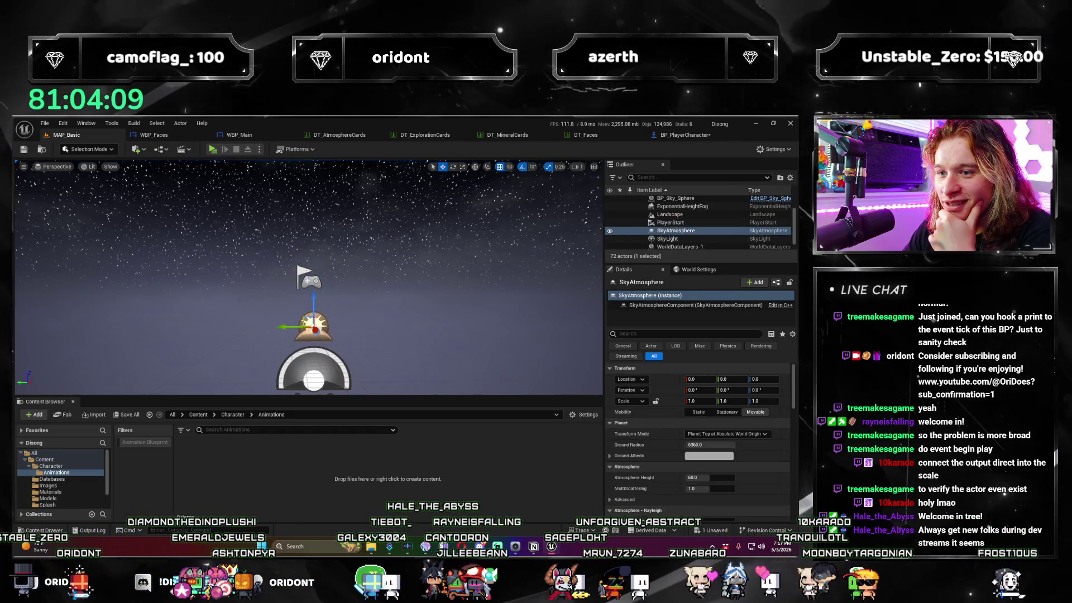
{"action": "left_click", "coordinate": [309, 279]}
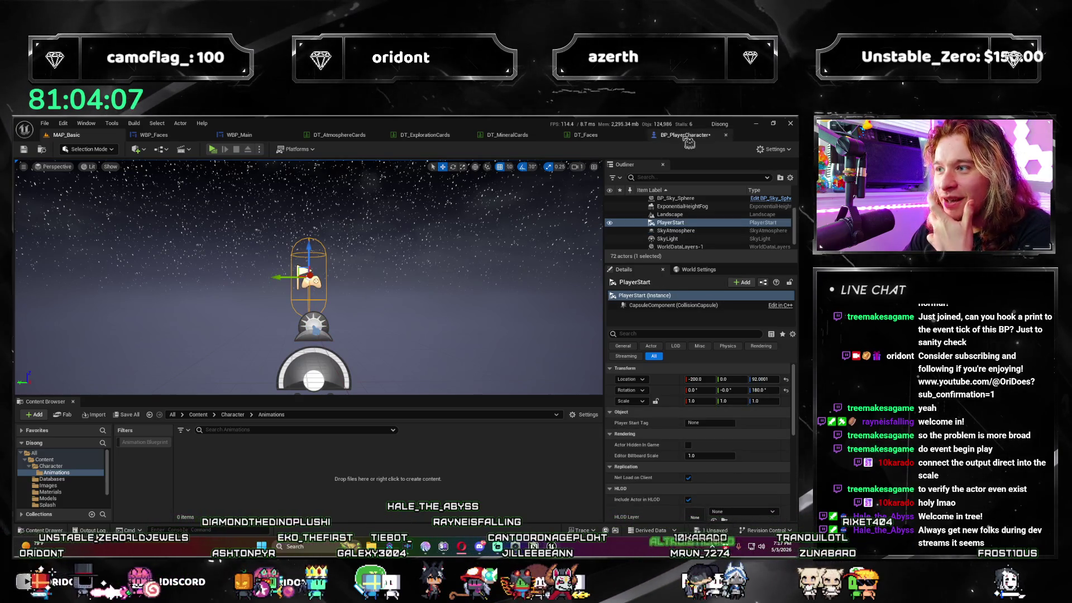
Back in BP_PlayerCharacter, frame the dice in the Viewport, save, and return to the Event Graph.
{"action": "left_click", "coordinate": [686, 136]}
{"action": "left_click", "coordinate": [190, 165]}
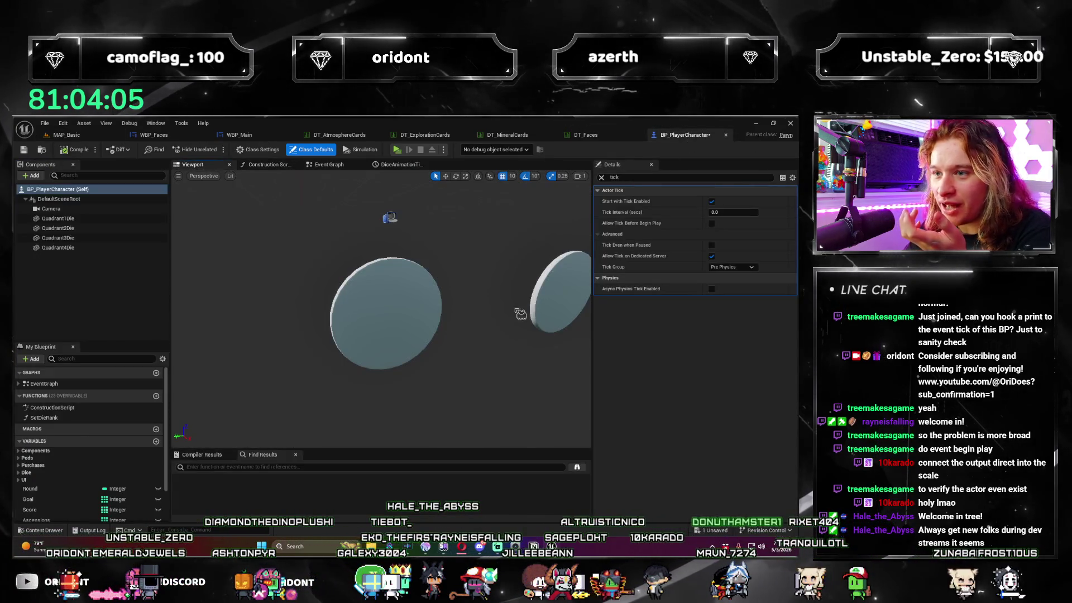
{"action": "key", "text": "f"}
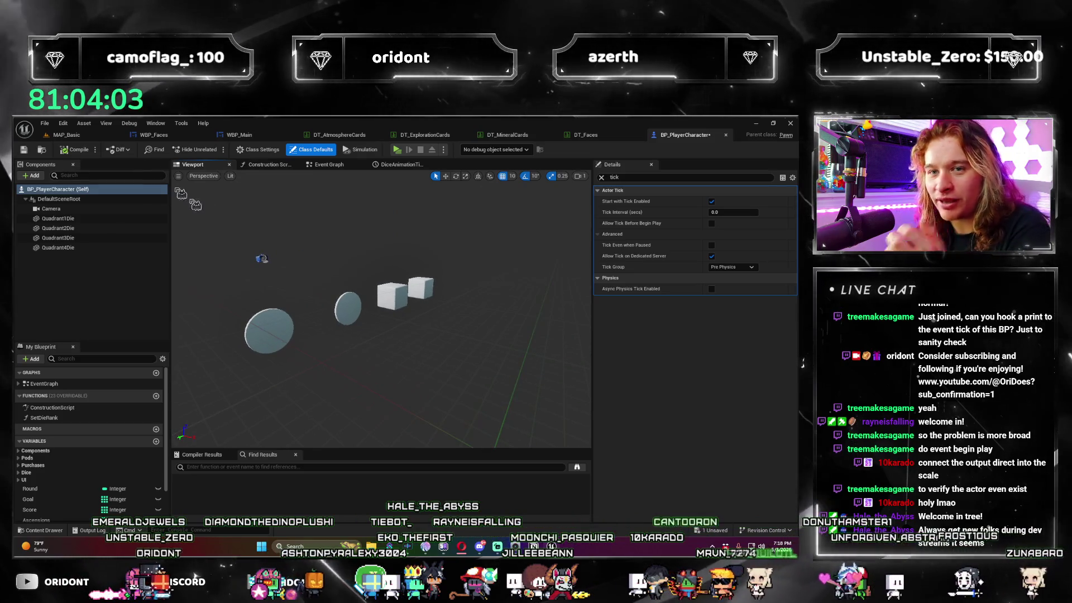
{"action": "key", "text": "ctrl+s"}
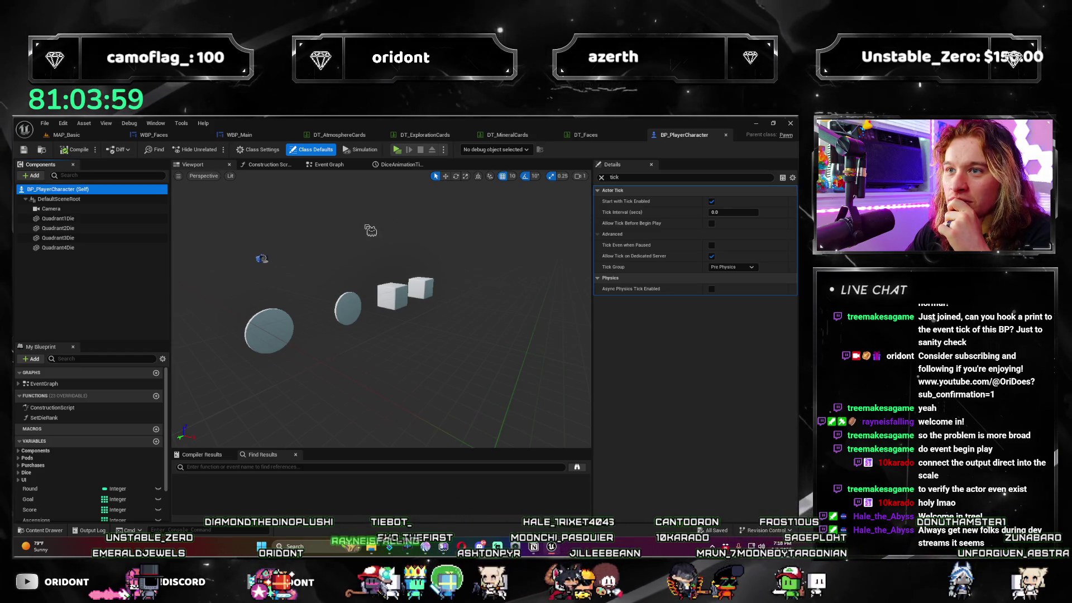
{"action": "left_click", "coordinate": [398, 164]}
{"action": "left_click", "coordinate": [328, 164]}
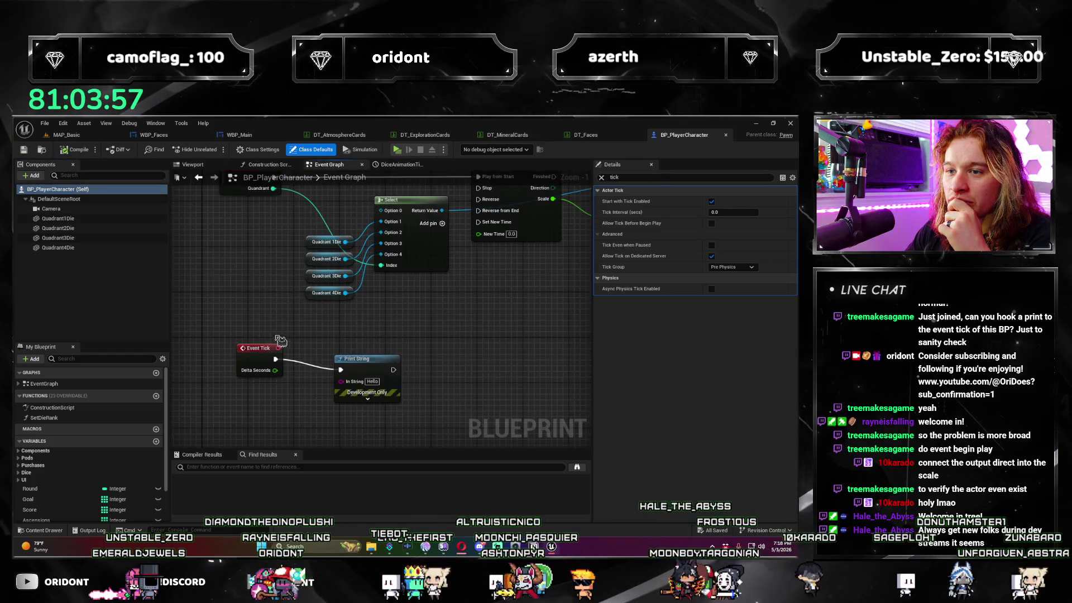
Wire a Print String to Event BeginPlay that prints 'BeginPlay'.
{"action": "left_click_drag", "start_coordinate": [295, 418], "coordinate": [335, 268]}
{"action": "type", "text": "print"}
{"action": "key", "text": "Return"}
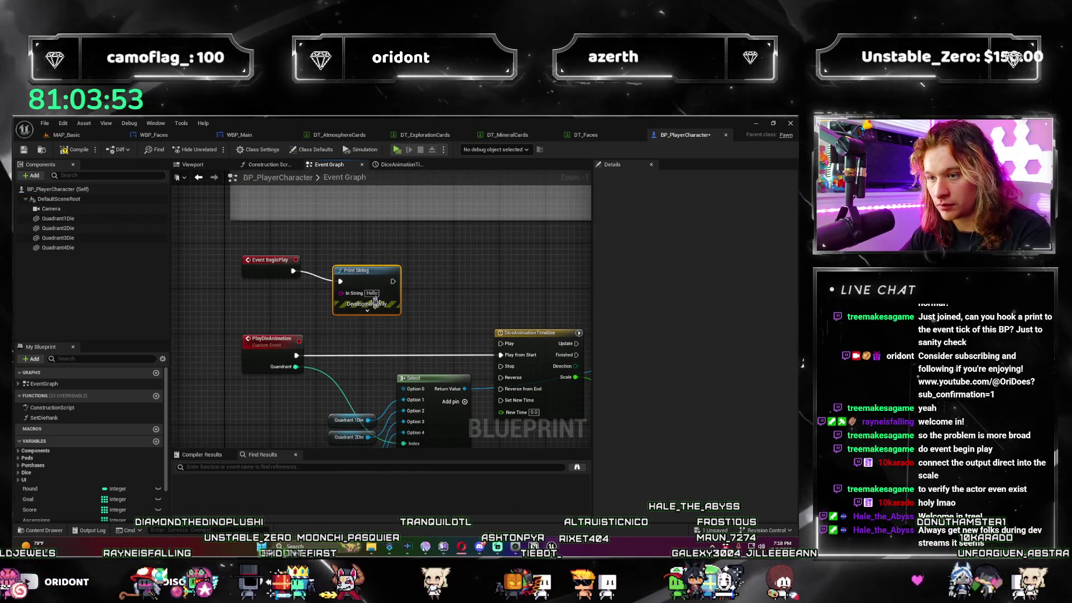
{"action": "left_click", "coordinate": [372, 293]}
{"action": "type", "text": "BeginPlay"}
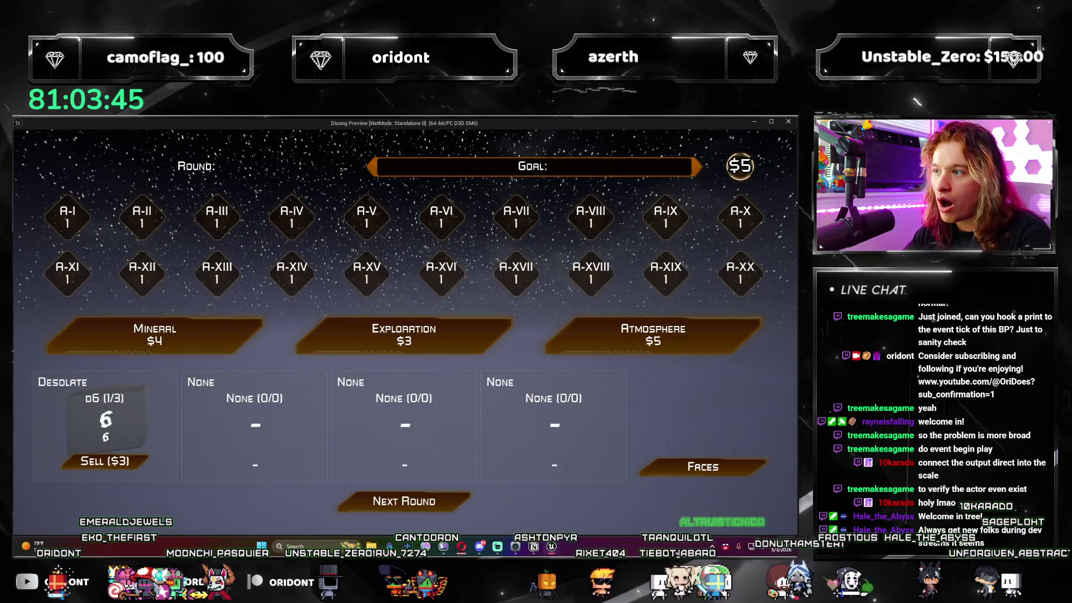
{"action": "key", "text": "Escape"}
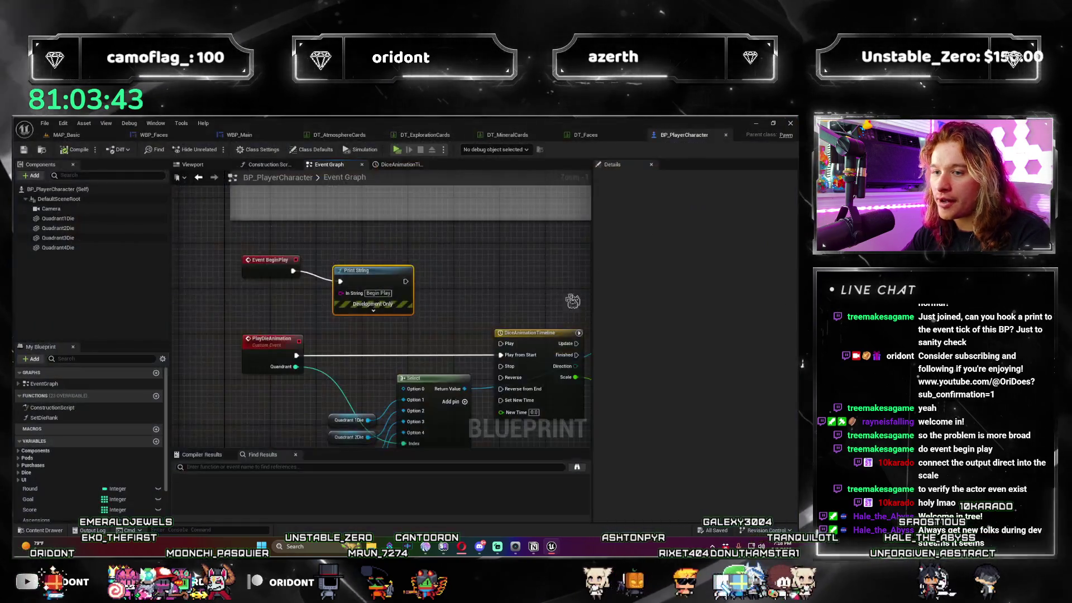
Add a Print String after the SET Faces UI node, then test-play in a new window and close it.
{"action": "scroll", "coordinate": [365, 223], "scroll_direction": "down", "scroll_amount": 2}
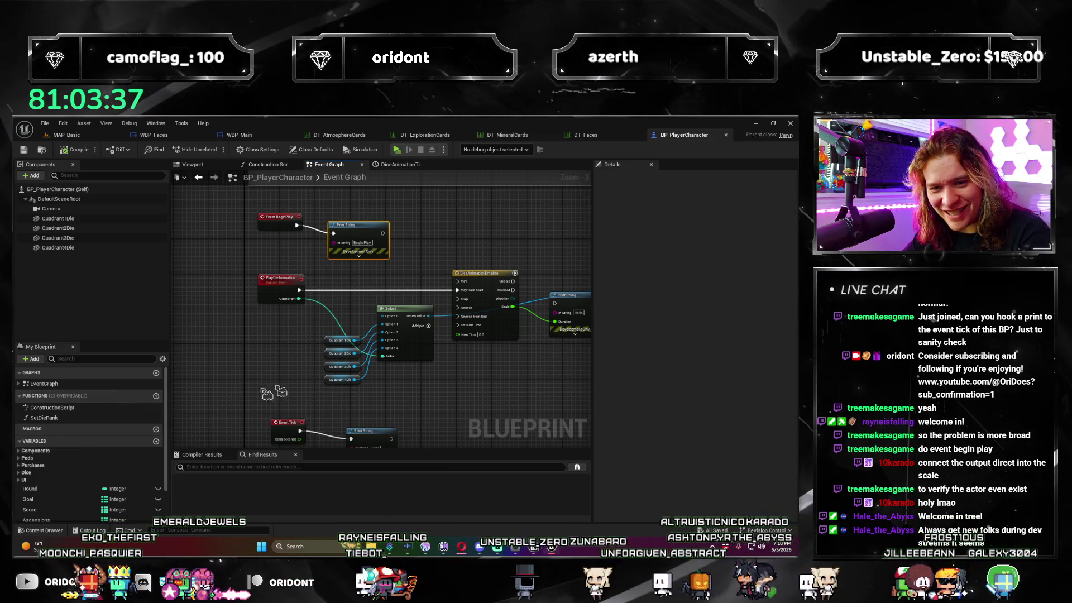
{"action": "scroll", "coordinate": [91, 459], "scroll_direction": "down", "scroll_amount": 3}
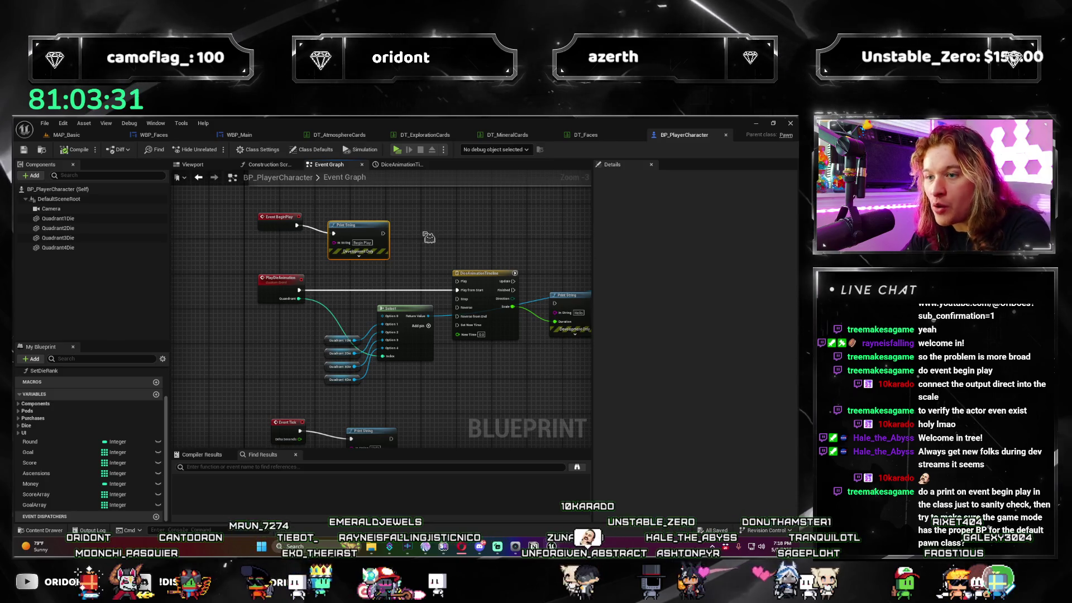
{"action": "left_click_drag", "start_coordinate": [300, 239], "coordinate": [307, 379]}
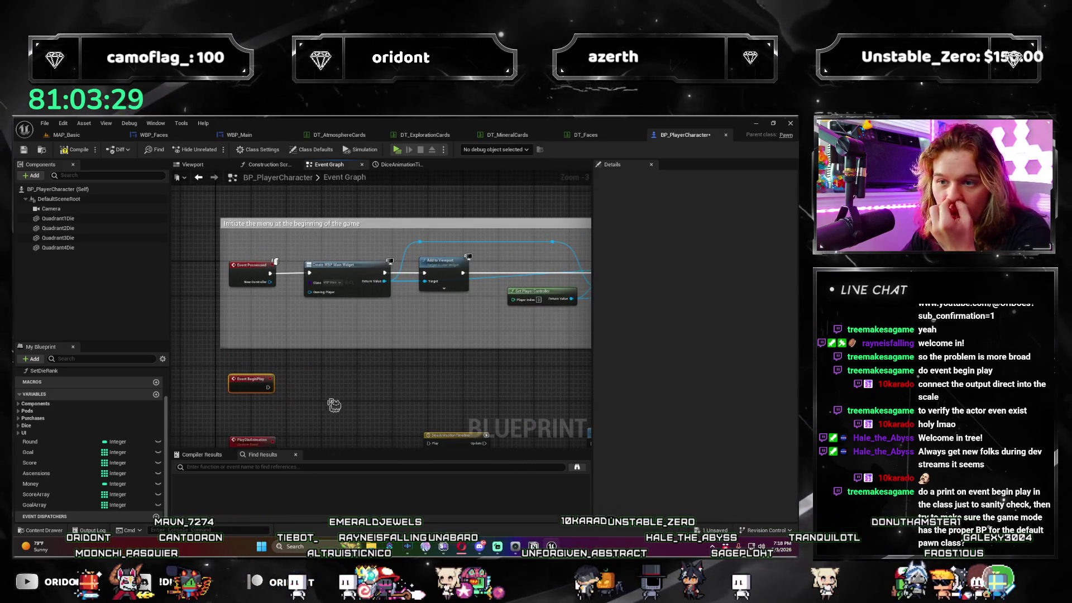
{"action": "mouse_move", "coordinate": [358, 341]}
{"action": "left_mouse_down"}
{"action": "mouse_move", "coordinate": [300, 350]}
{"action": "mouse_move", "coordinate": [302, 402]}
{"action": "mouse_move", "coordinate": [391, 363]}
{"action": "left_mouse_up"}
{"action": "scroll", "coordinate": [301, 354], "scroll_direction": "down", "scroll_amount": 1}
{"action": "scroll", "coordinate": [407, 359], "scroll_direction": "up", "scroll_amount": 2}
{"action": "left_click_drag", "start_coordinate": [376, 313], "coordinate": [434, 273]}
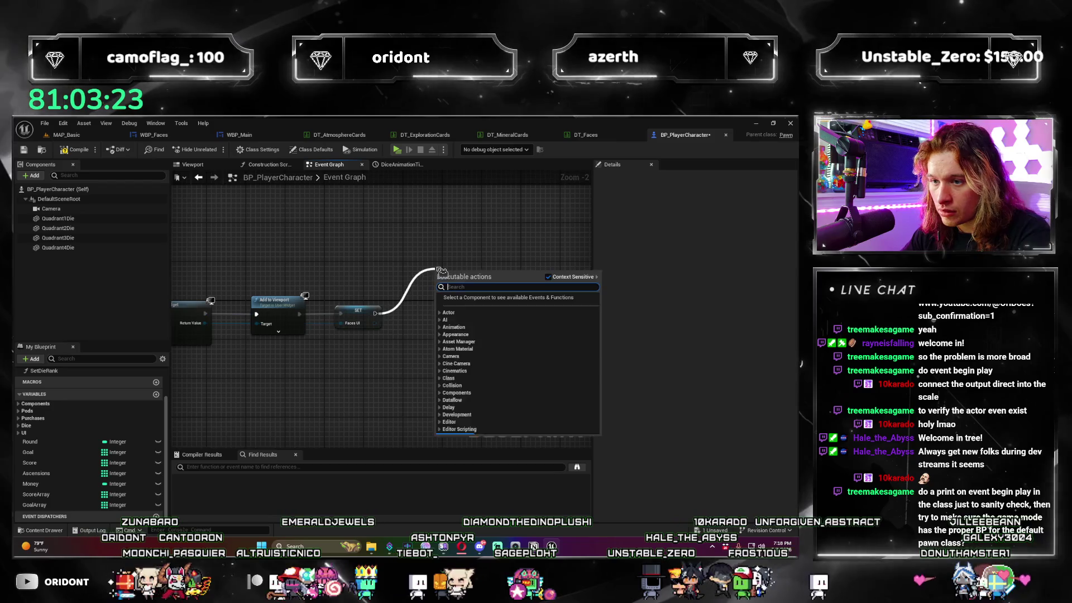
{"action": "type", "text": "print"}
{"action": "key", "text": "Return"}
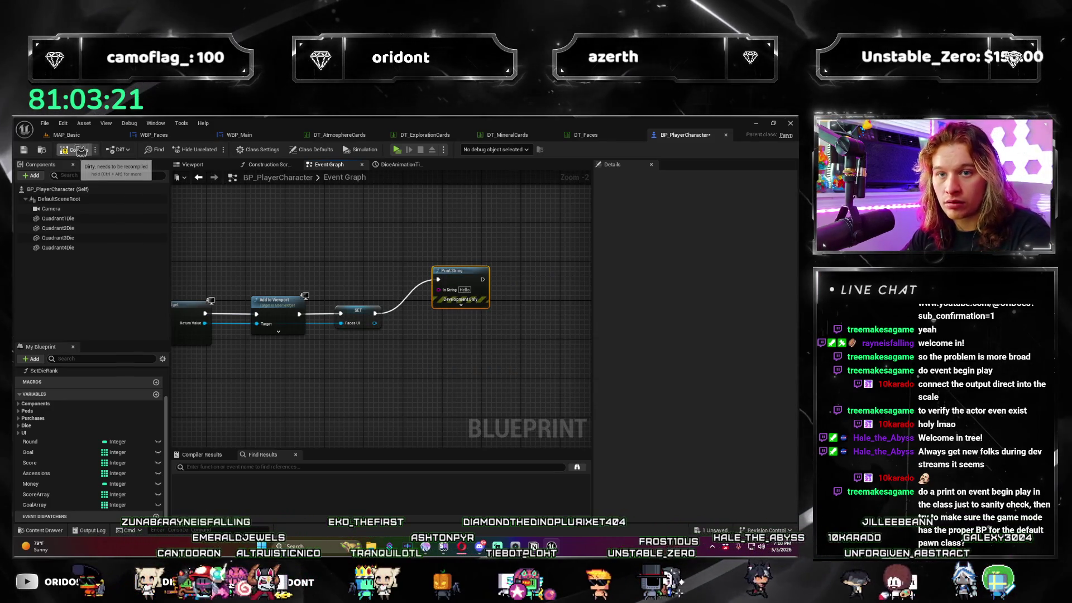
{"action": "left_click", "coordinate": [407, 153]}
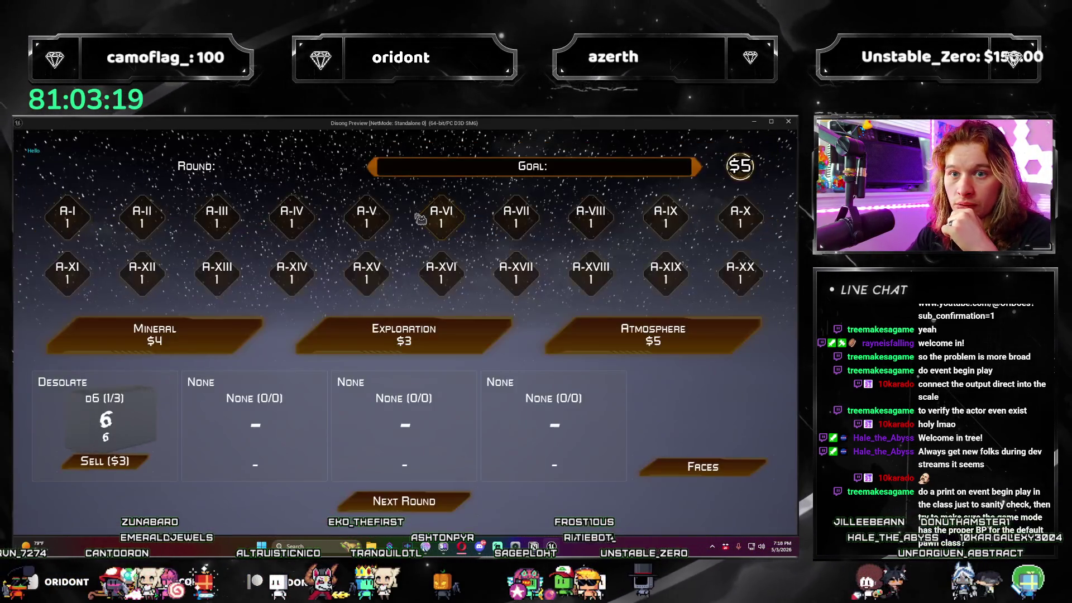
{"action": "left_click", "coordinate": [790, 123]}
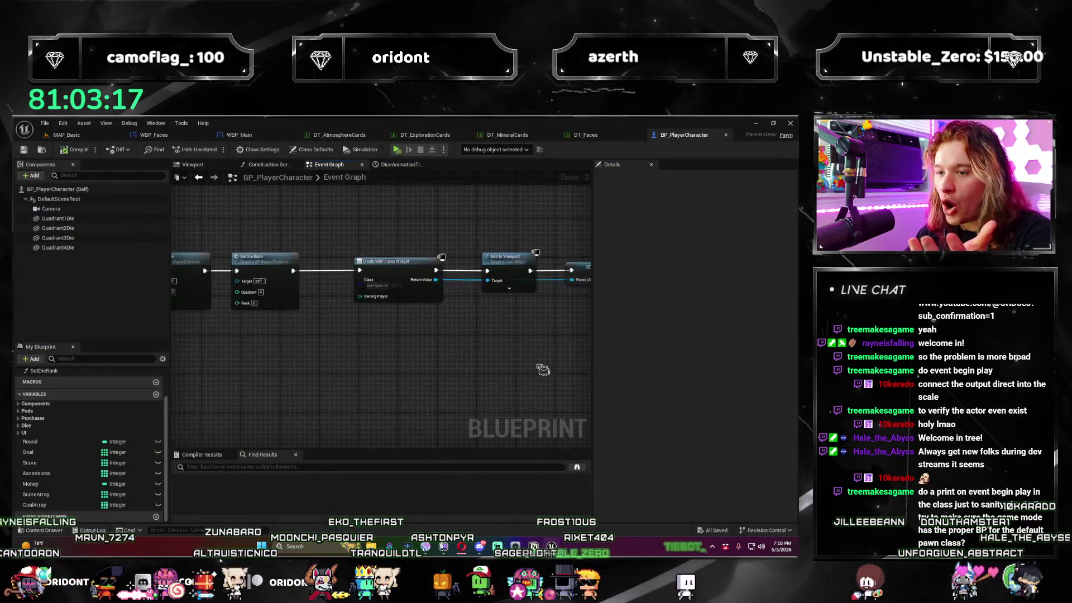
Check Event Possessed's tooltip and back out of adding a node from Event BeginPlay.
{"action": "scroll", "coordinate": [276, 333], "scroll_direction": "up", "scroll_amount": 2}
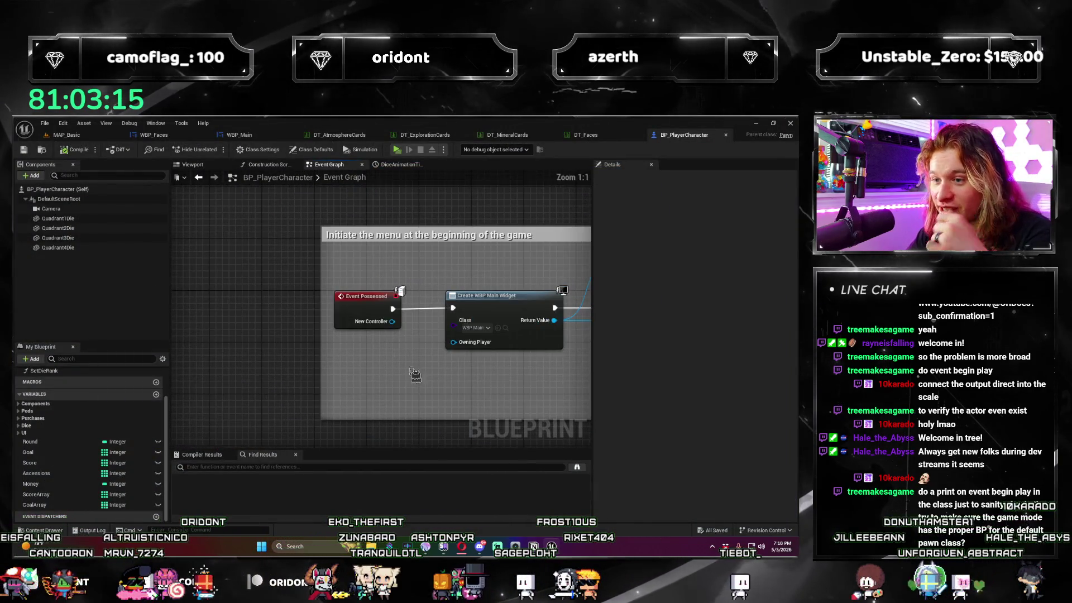
{"action": "mouse_move", "coordinate": [376, 296]}
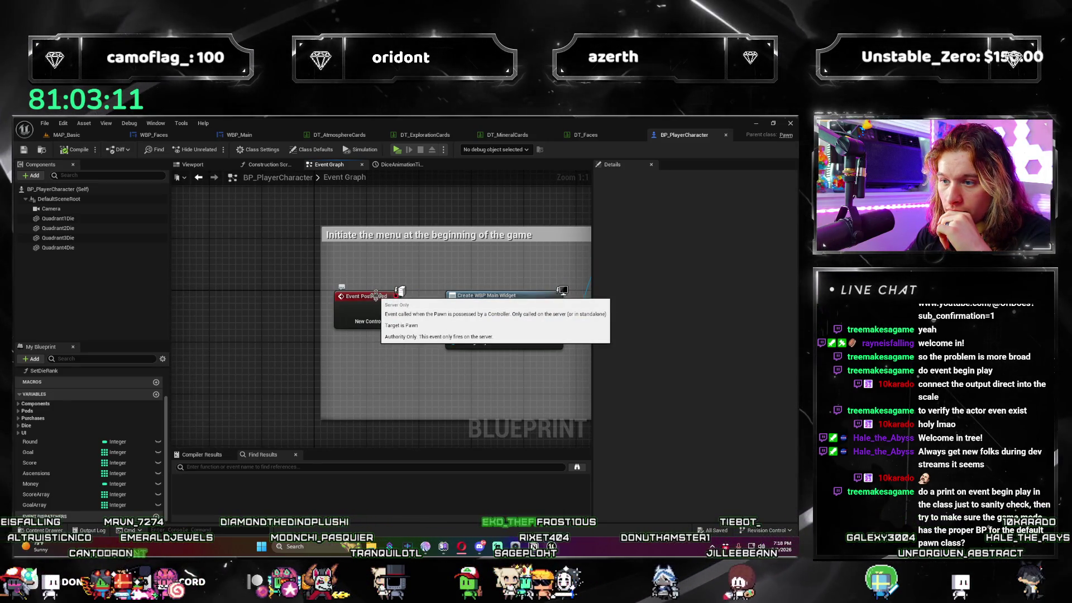
{"action": "scroll", "coordinate": [363, 413], "scroll_direction": "down", "scroll_amount": 1}
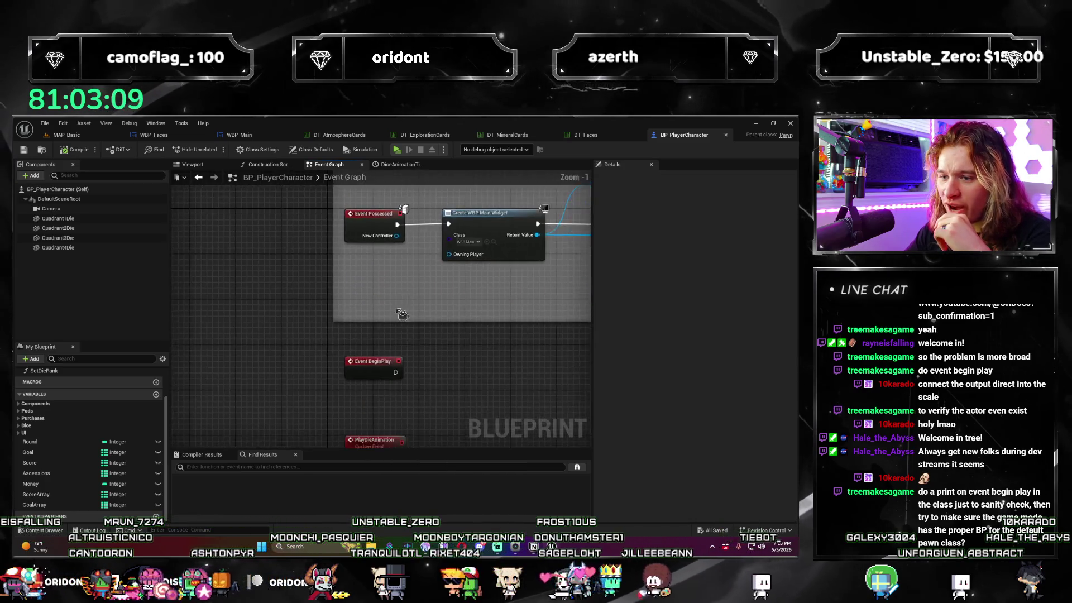
{"action": "left_click_drag", "start_coordinate": [411, 287], "coordinate": [381, 323]}
{"action": "left_click", "coordinate": [283, 332]}
Open Class Defaults, clear the tick property filter, then switch to the MAP_Basic level.
{"action": "left_click", "coordinate": [100, 190]}
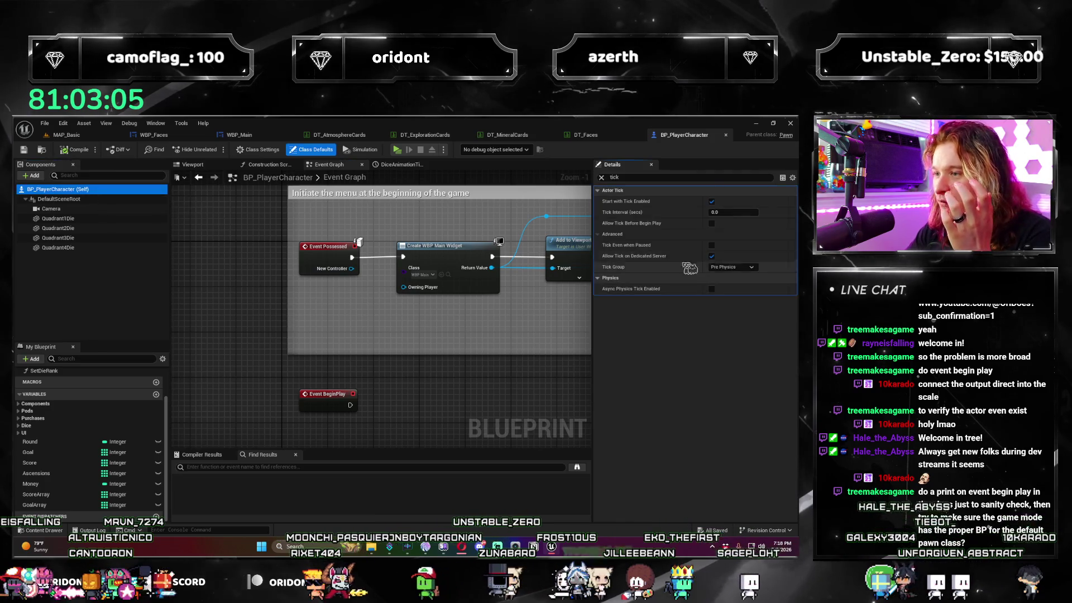
{"action": "left_click", "coordinate": [601, 177]}
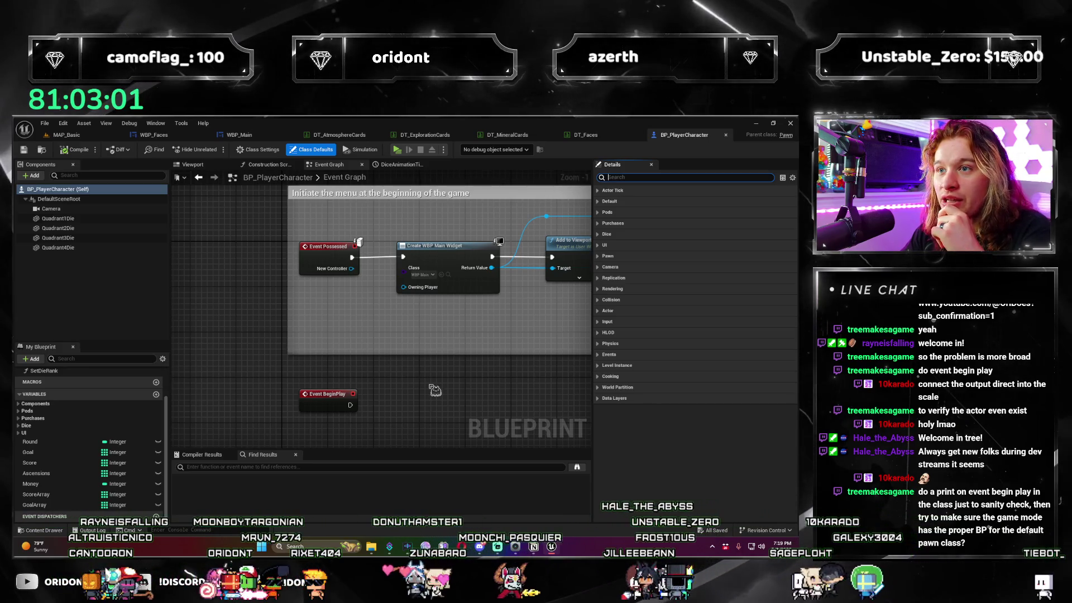
{"action": "left_click_drag", "start_coordinate": [481, 383], "coordinate": [417, 354]}
{"action": "mouse_move", "coordinate": [354, 370]}
{"action": "left_mouse_down"}
{"action": "mouse_move", "coordinate": [337, 393]}
{"action": "mouse_move", "coordinate": [374, 350]}
{"action": "left_mouse_up"}
{"action": "scroll", "coordinate": [365, 352], "scroll_direction": "up", "scroll_amount": 1}
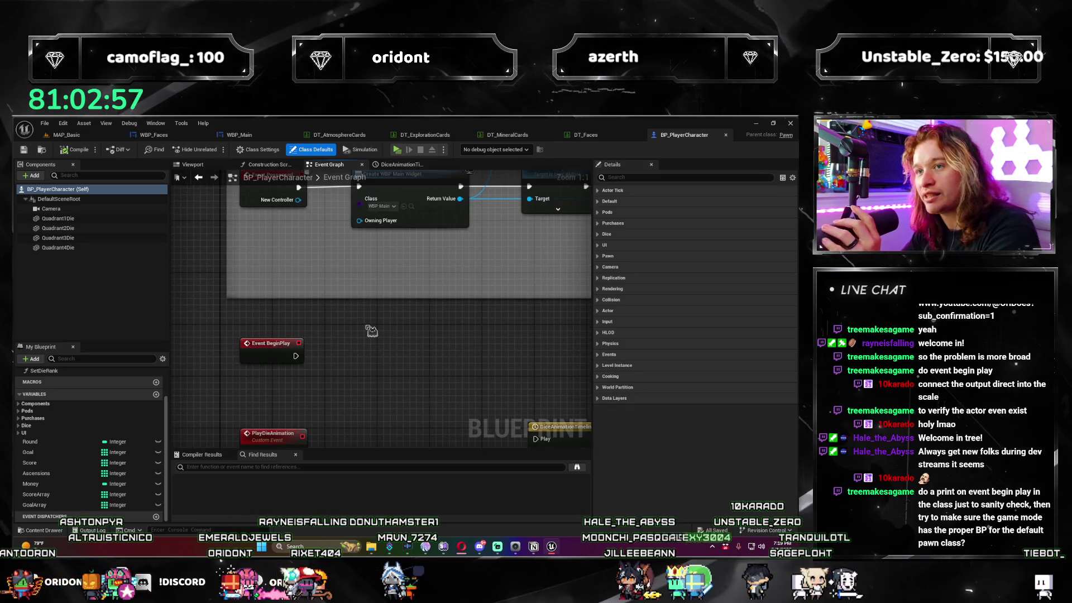
{"action": "left_click", "coordinate": [66, 135]}
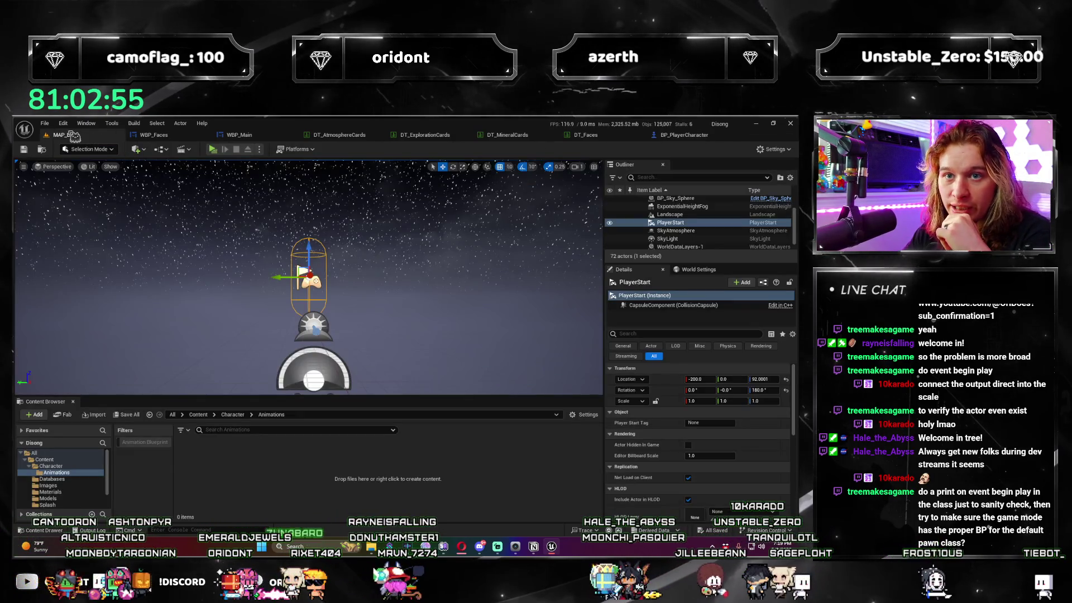
{"action": "left_click", "coordinate": [63, 123]}
{"action": "left_click", "coordinate": [112, 247]}
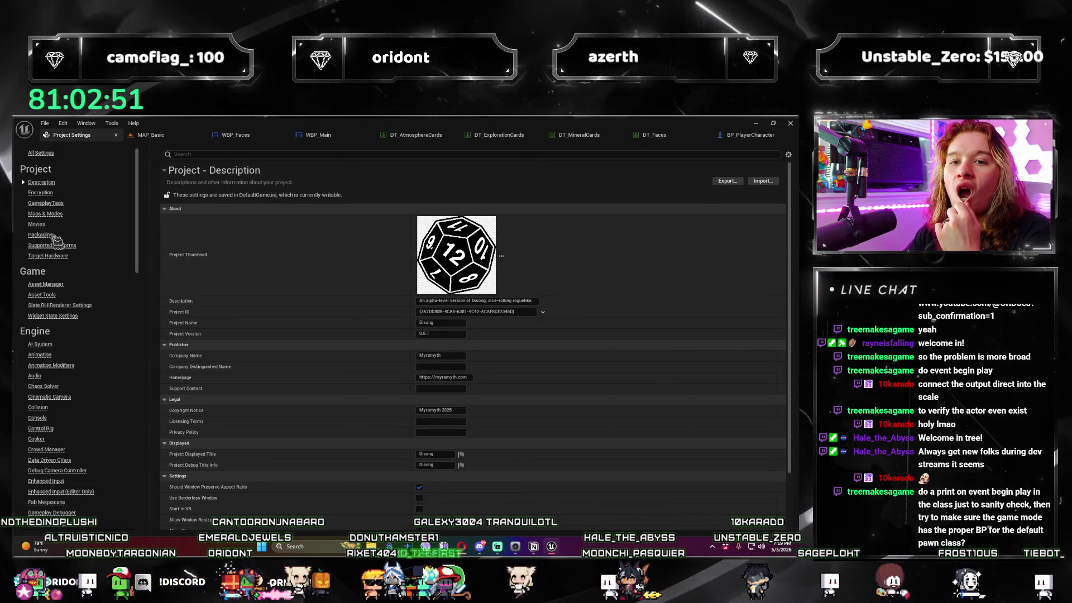
{"action": "scroll", "coordinate": [413, 335], "scroll_direction": "down", "scroll_amount": 1}
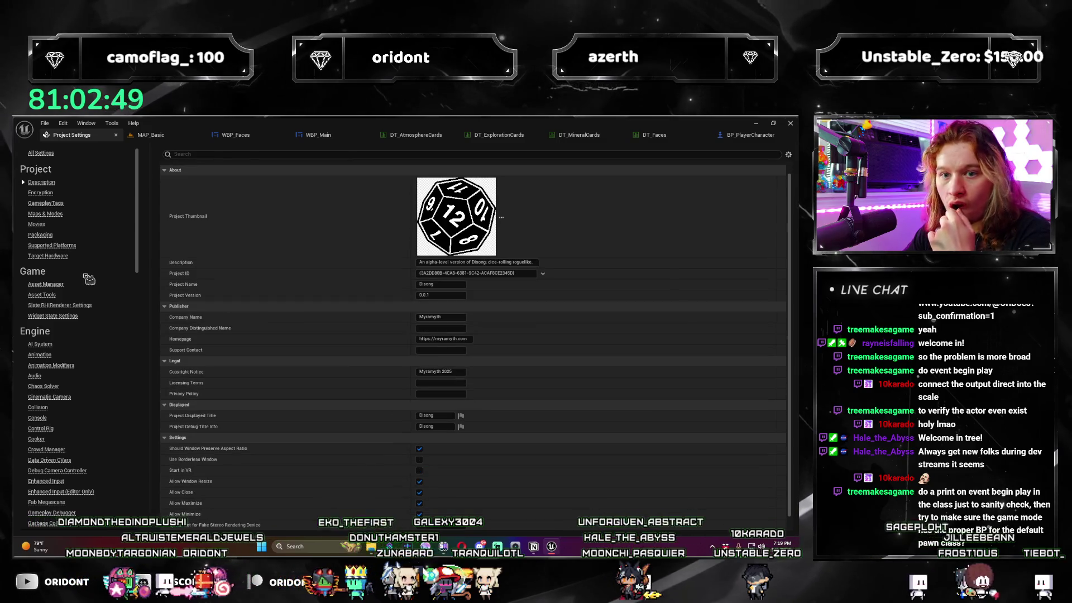
{"action": "left_click", "coordinate": [56, 218]}
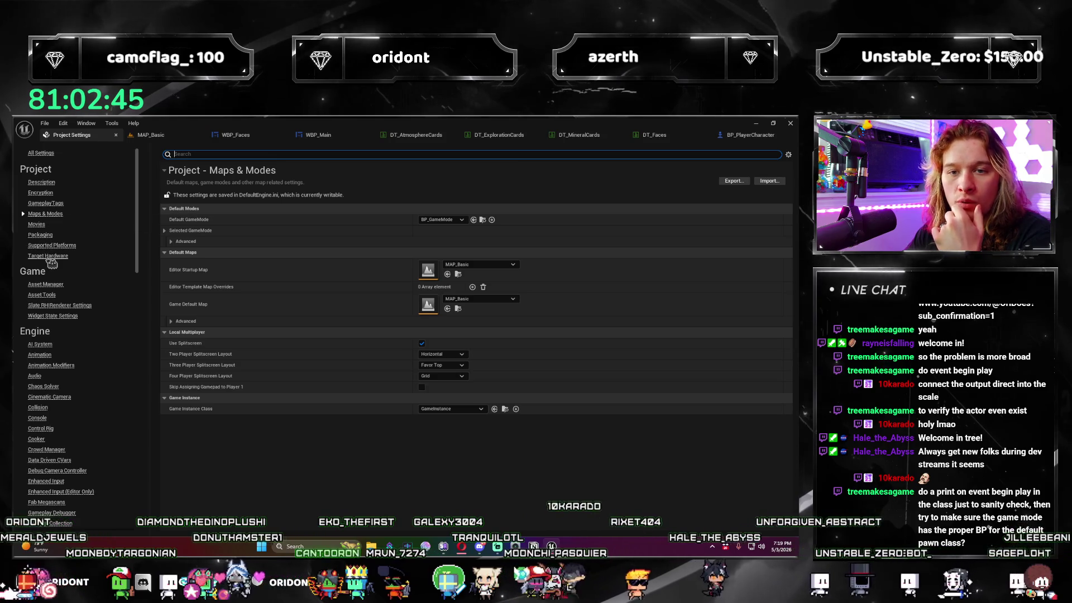
{"action": "left_click", "coordinate": [51, 204]}
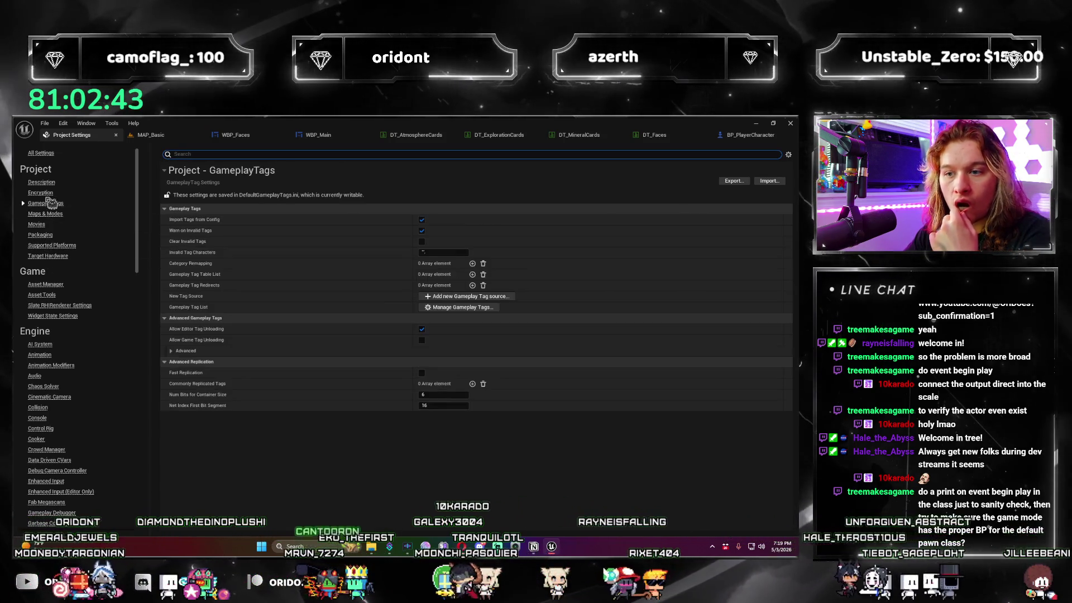
{"action": "left_click", "coordinate": [48, 153]}
{"action": "type", "text": "default"}
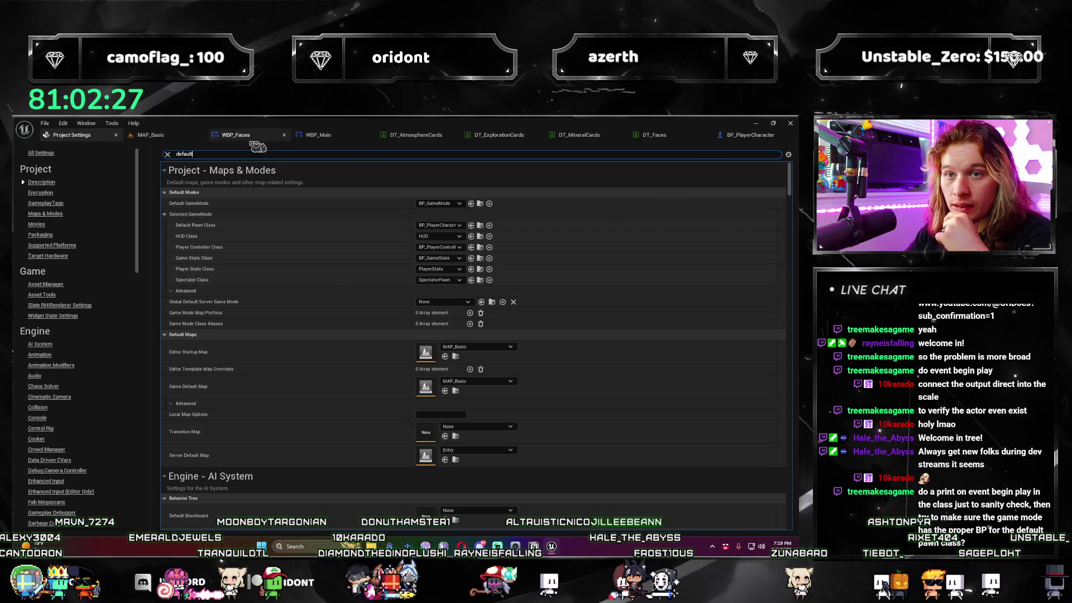
{"action": "left_click", "coordinate": [117, 135]}
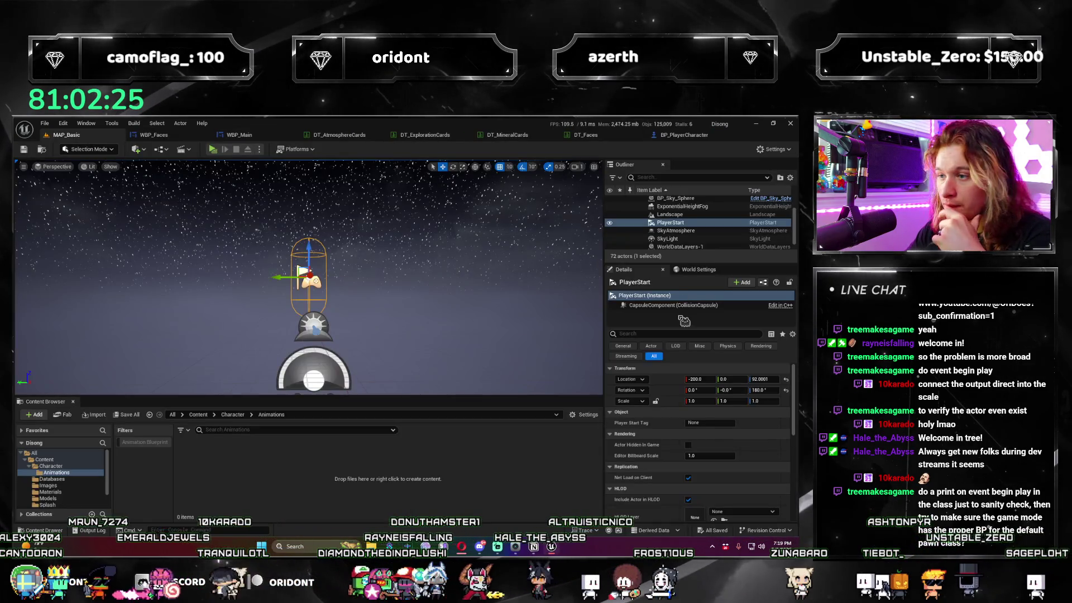
Select and frame BP_Sky_Sphere, the Lighting folder and PlayerStart from the Outliner.
{"action": "left_click", "coordinate": [440, 256]}
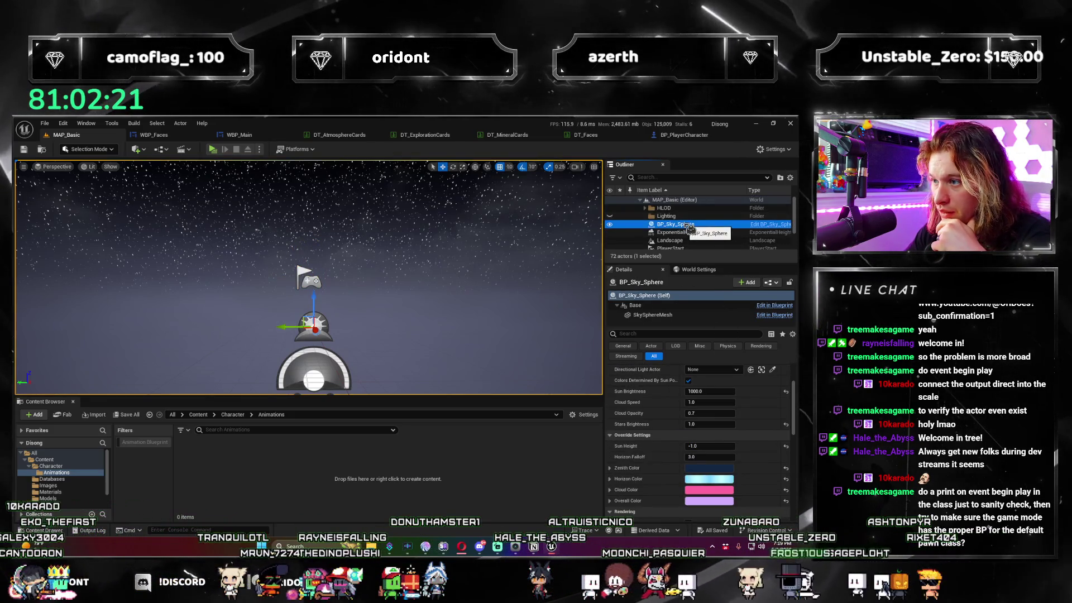
{"action": "double_click", "coordinate": [681, 223]}
{"action": "left_click", "coordinate": [679, 216]}
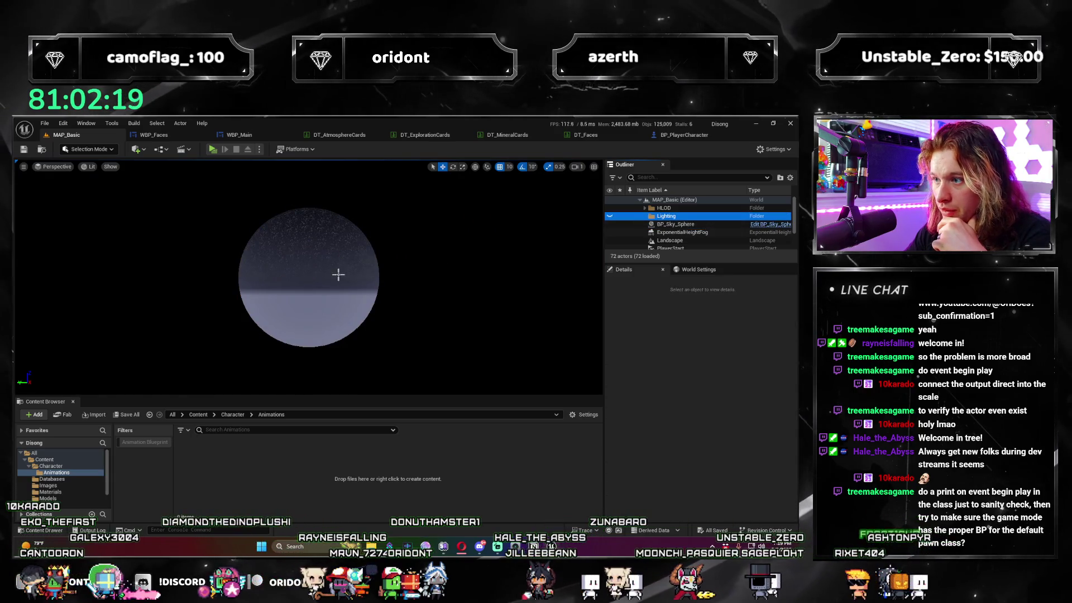
{"action": "left_click_drag", "start_coordinate": [422, 285], "coordinate": [402, 268]}
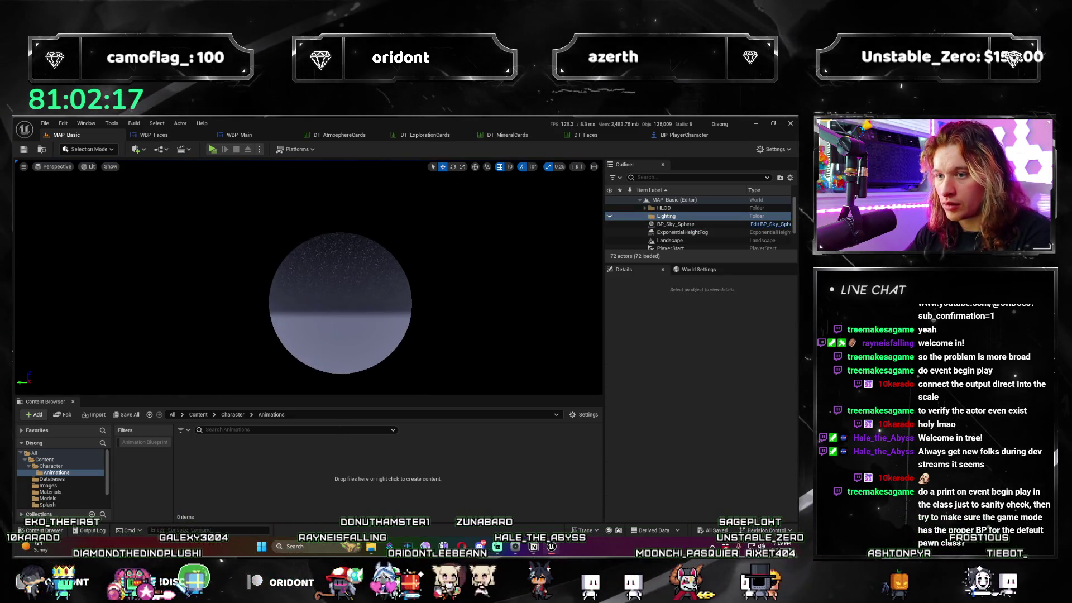
{"action": "scroll", "coordinate": [688, 233], "scroll_direction": "down", "scroll_amount": 2}
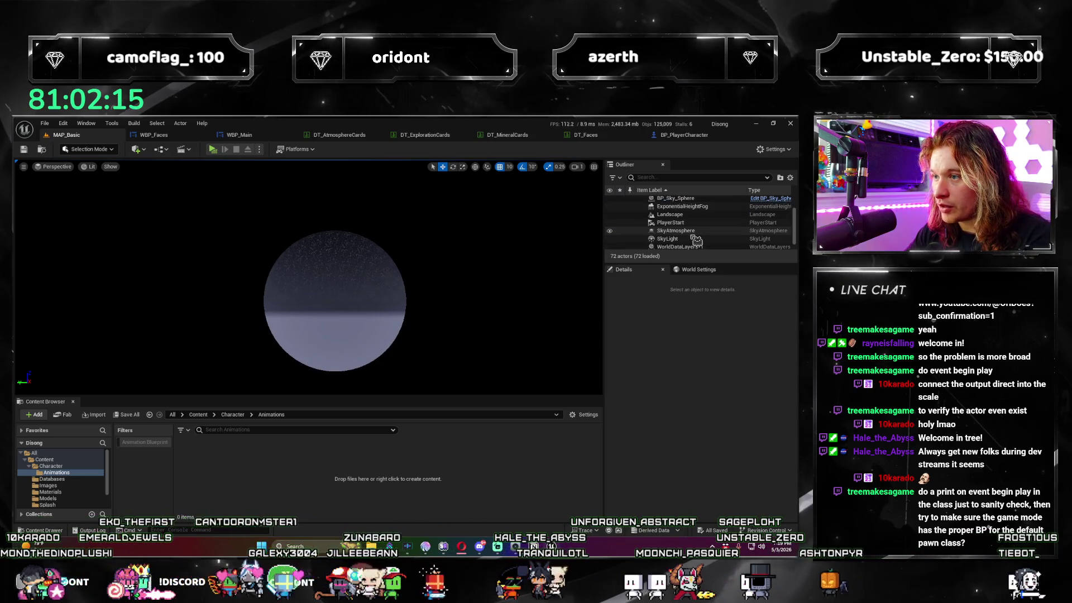
{"action": "double_click", "coordinate": [690, 224]}
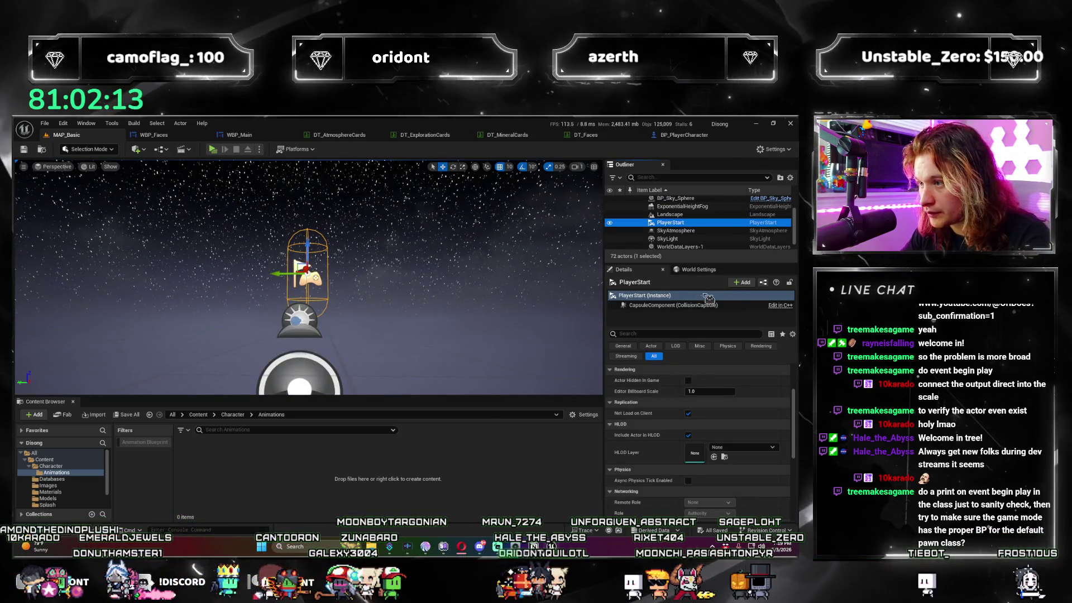
{"action": "scroll", "coordinate": [746, 414], "scroll_direction": "down", "scroll_amount": 10}
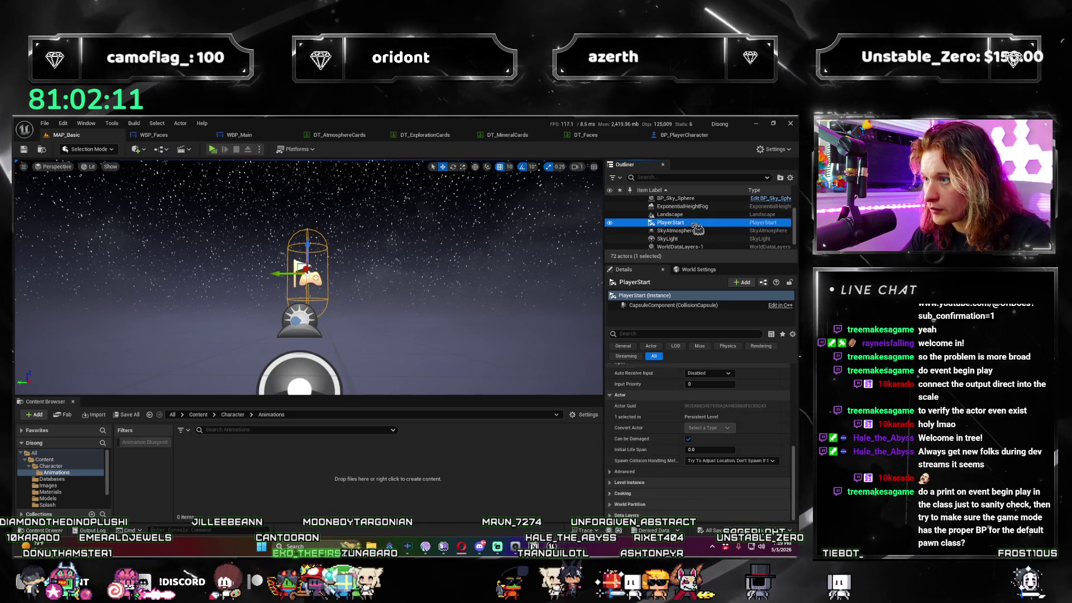
{"action": "scroll", "coordinate": [715, 240], "scroll_direction": "up", "scroll_amount": 3}
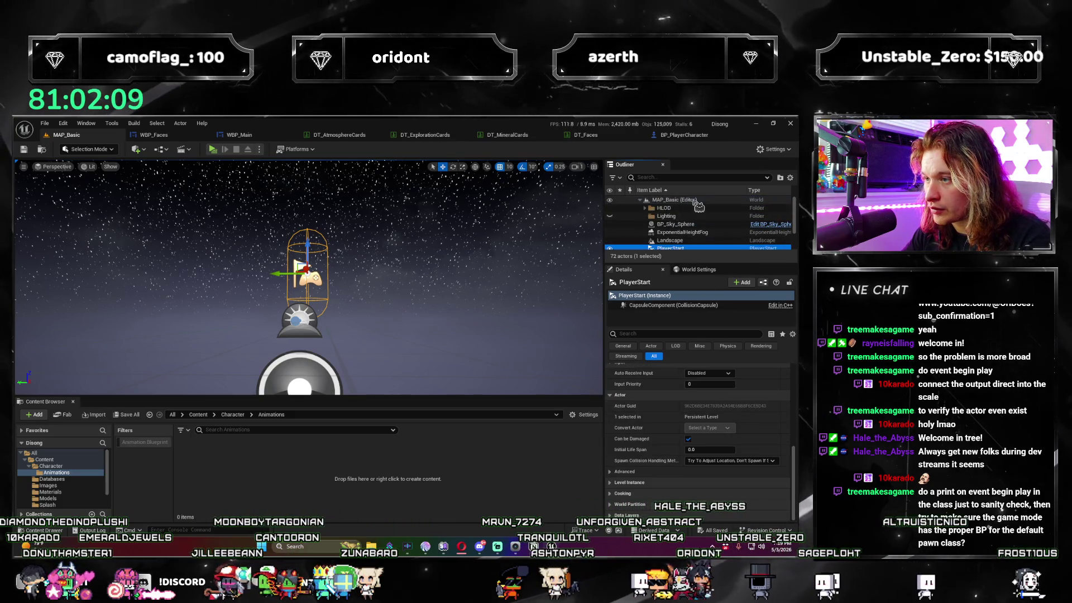
Select the MAP_Basic level and filter its World Settings to check the GameMode Override is BP_GameMode.
{"action": "left_click", "coordinate": [697, 200]}
{"action": "left_click", "coordinate": [700, 270]}
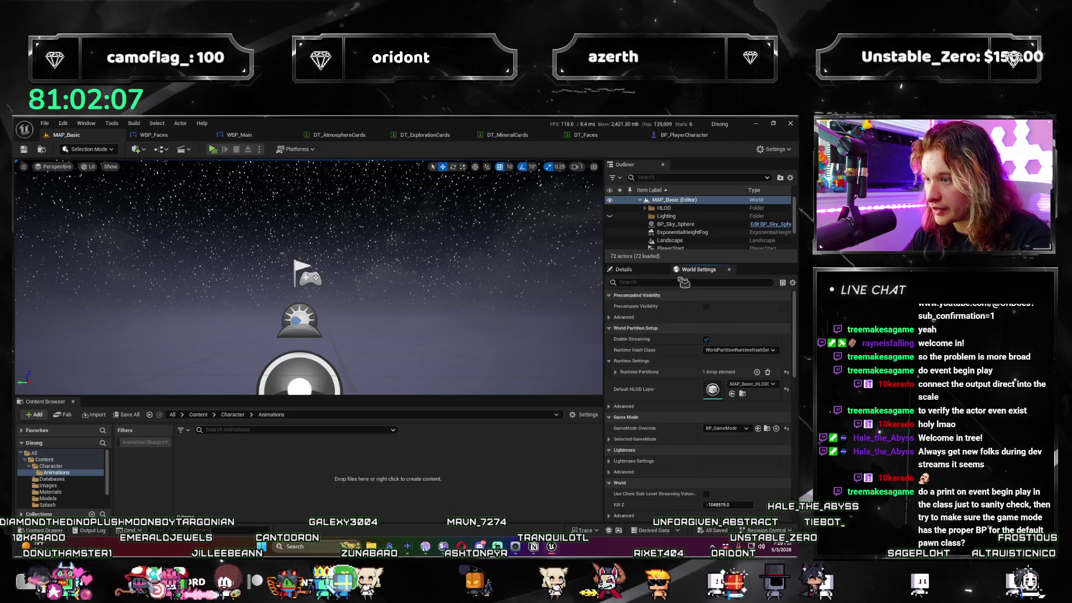
{"action": "type", "text": "default"}
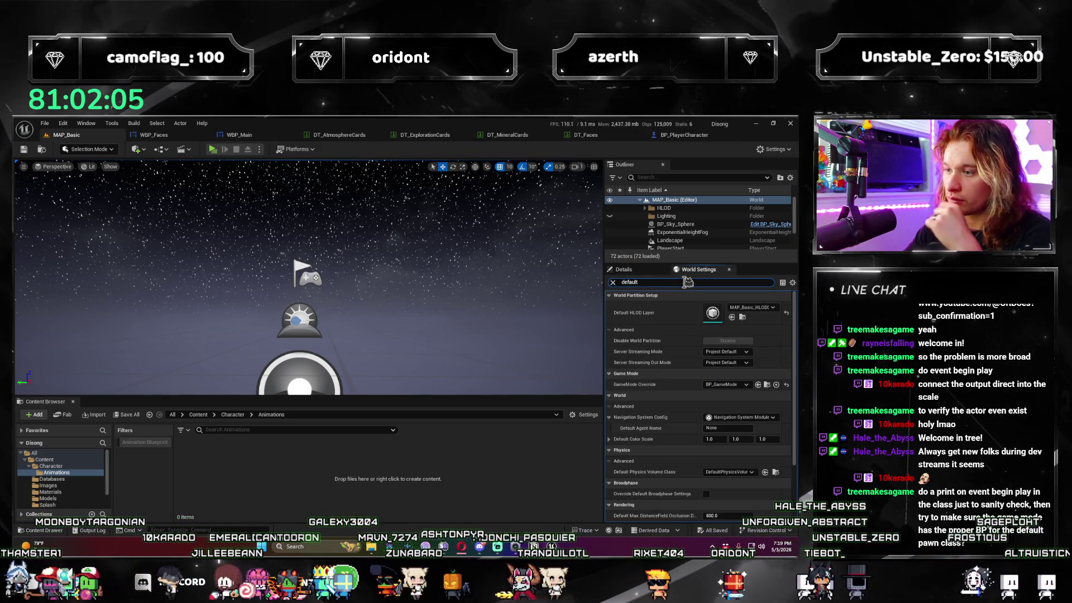
{"action": "scroll", "coordinate": [704, 418], "scroll_direction": "down", "scroll_amount": 4}
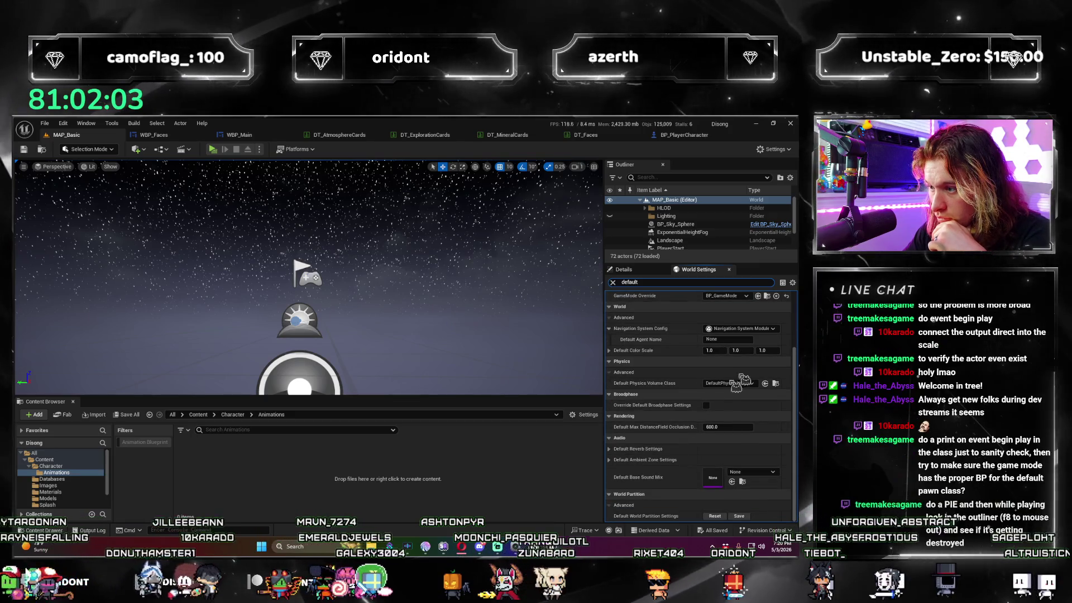
{"action": "scroll", "coordinate": [703, 417], "scroll_direction": "up", "scroll_amount": 4}
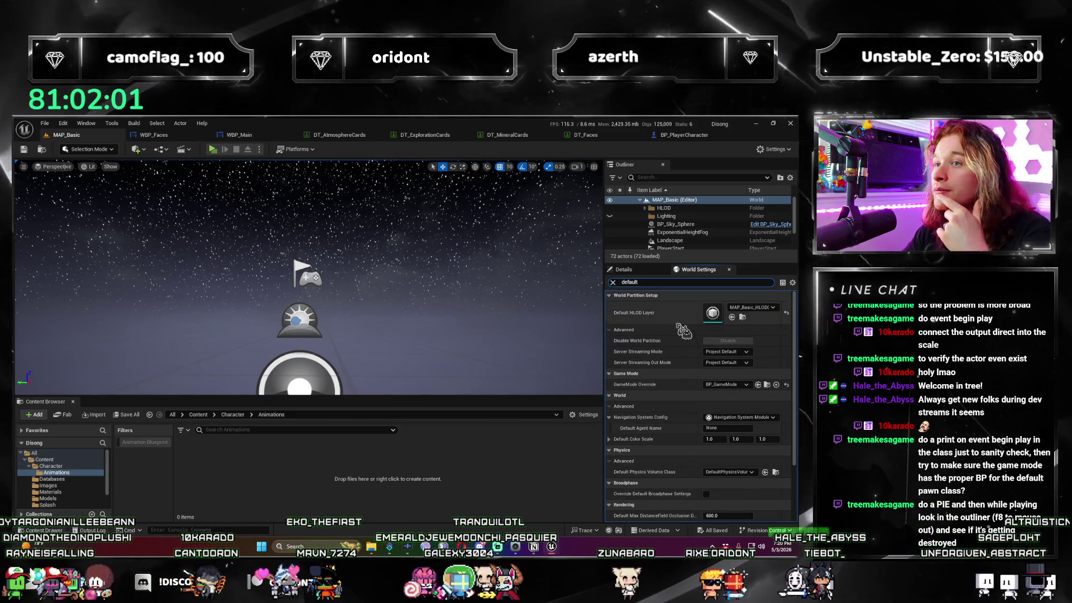
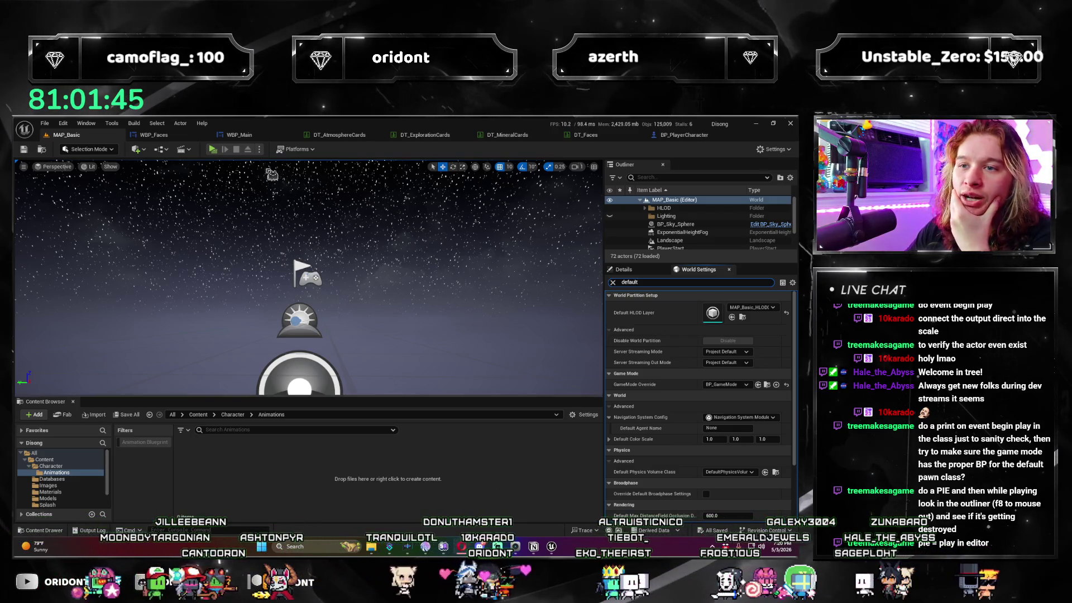
Launch the game in a standalone preview window, then close it.
{"action": "left_click", "coordinate": [259, 149]}
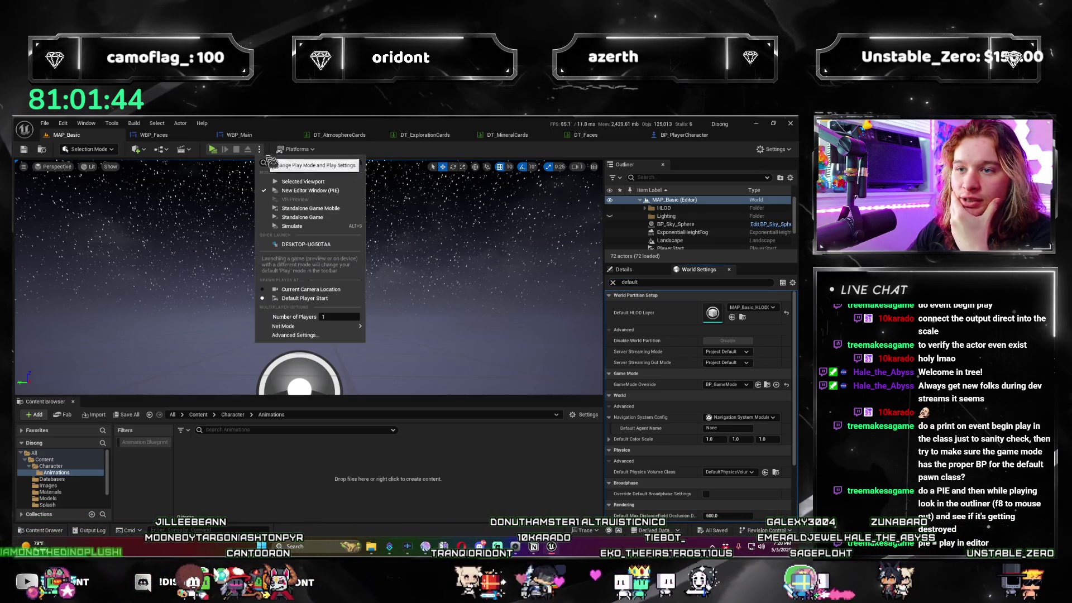
{"action": "left_click", "coordinate": [343, 193]}
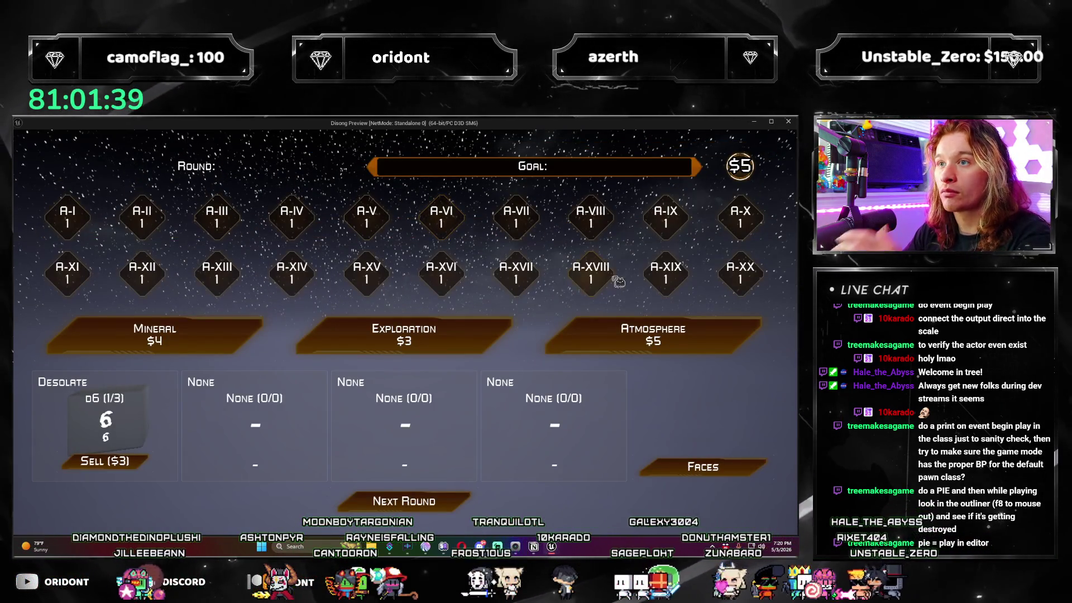
{"action": "key", "text": "Escape"}
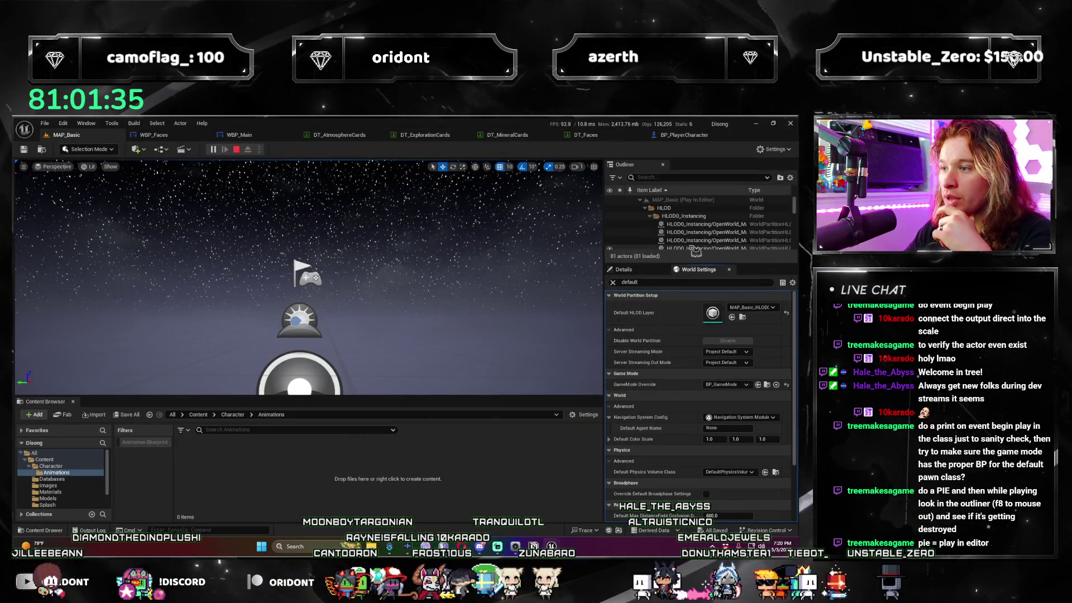
{"action": "scroll", "coordinate": [699, 246], "scroll_direction": "down", "scroll_amount": 5}
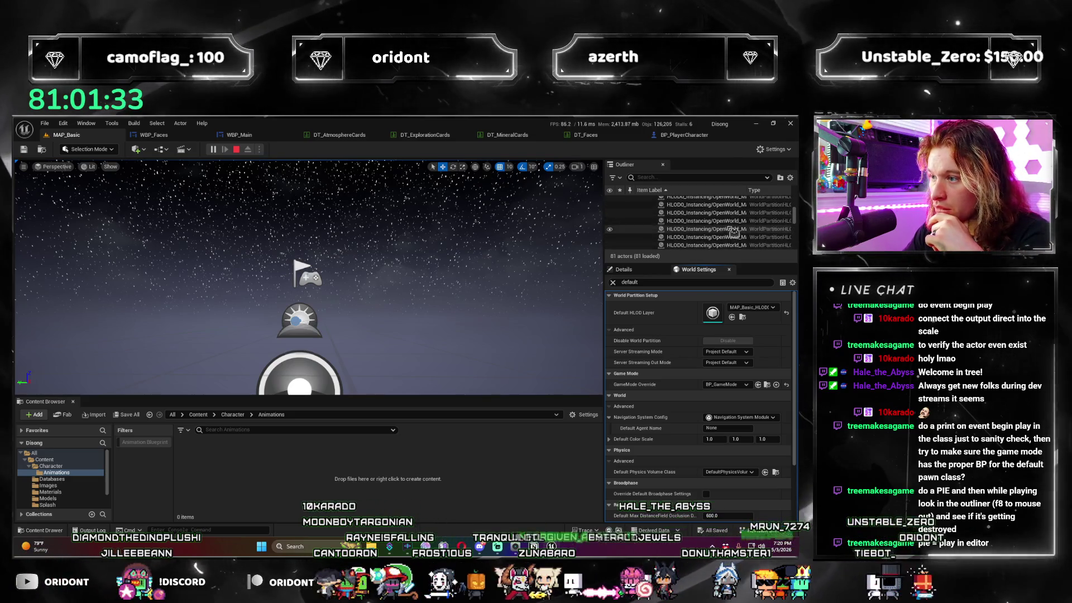
{"action": "scroll", "coordinate": [718, 233], "scroll_direction": "up", "scroll_amount": 1}
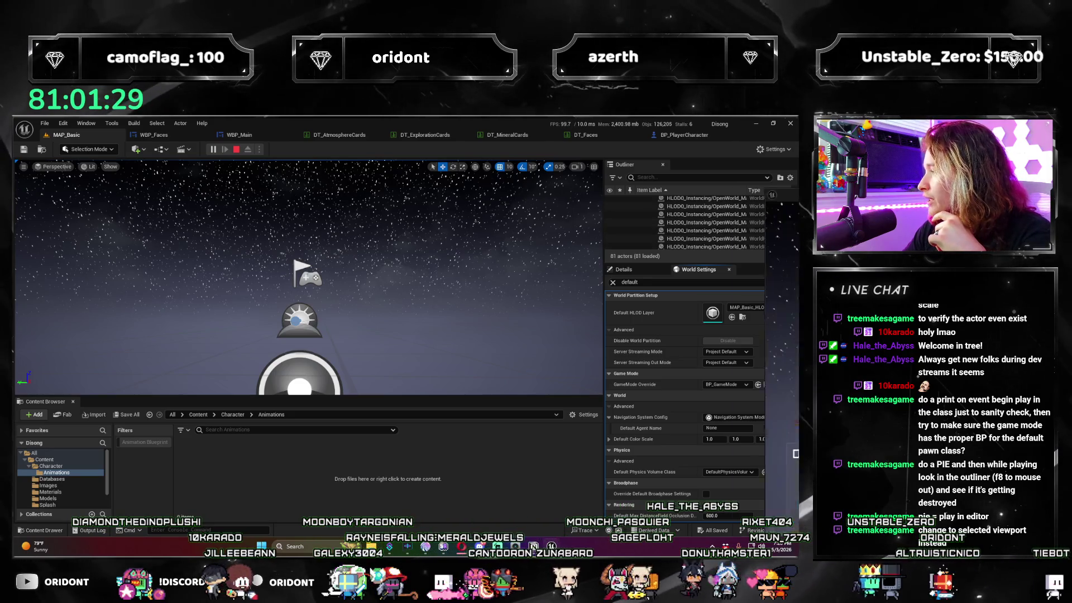
Stop the session and restart the level in Play In Editor.
{"action": "key", "text": "Escape"}
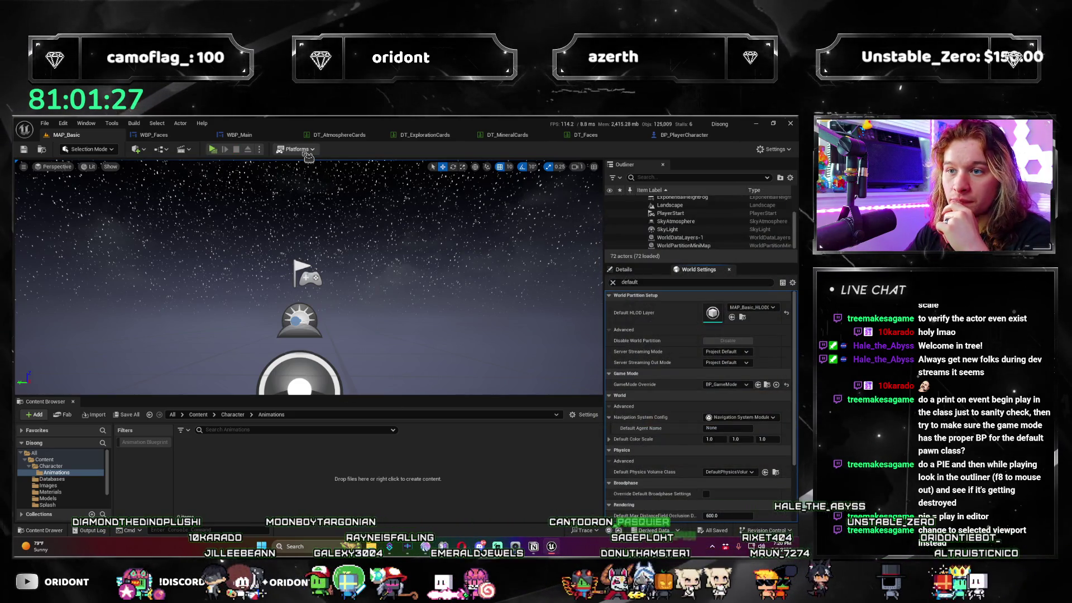
{"action": "left_click", "coordinate": [304, 149]}
{"action": "left_click", "coordinate": [212, 149]}
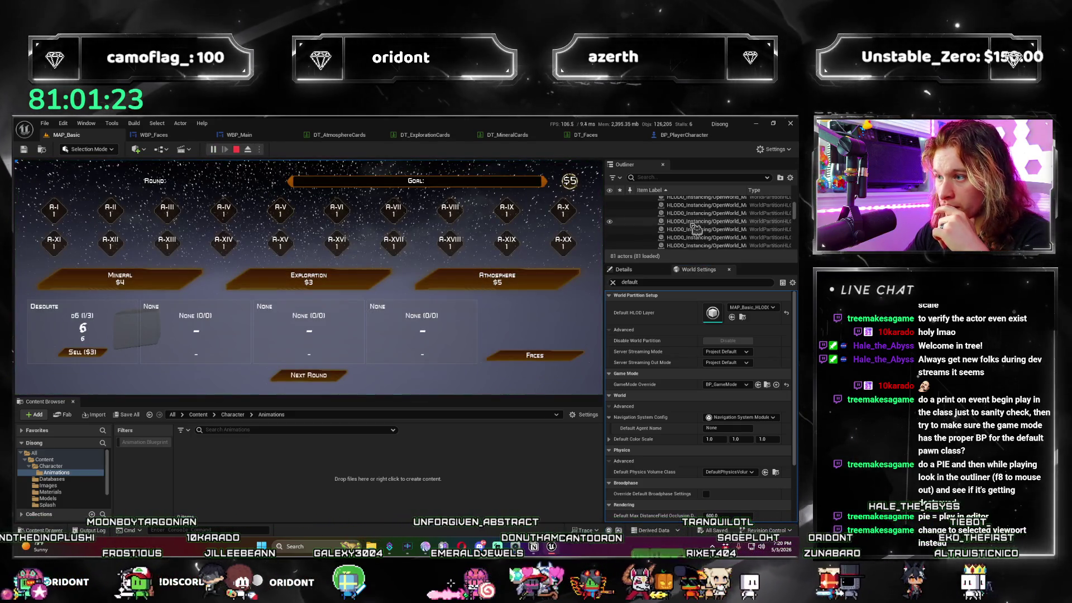
{"action": "scroll", "coordinate": [710, 226], "scroll_direction": "down", "scroll_amount": 4}
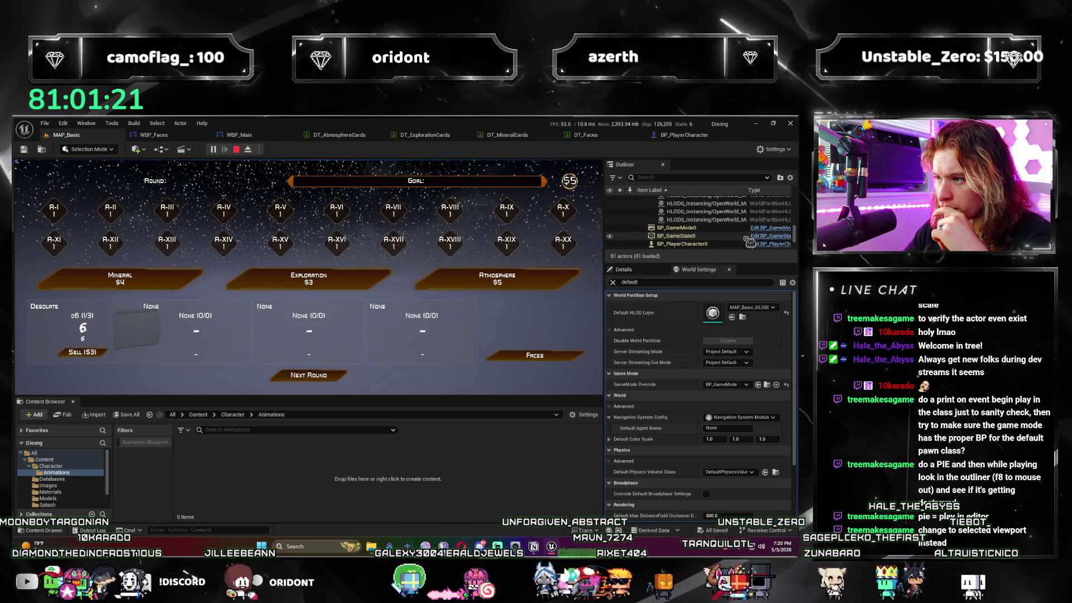
{"action": "scroll", "coordinate": [722, 234], "scroll_direction": "down", "scroll_amount": 2}
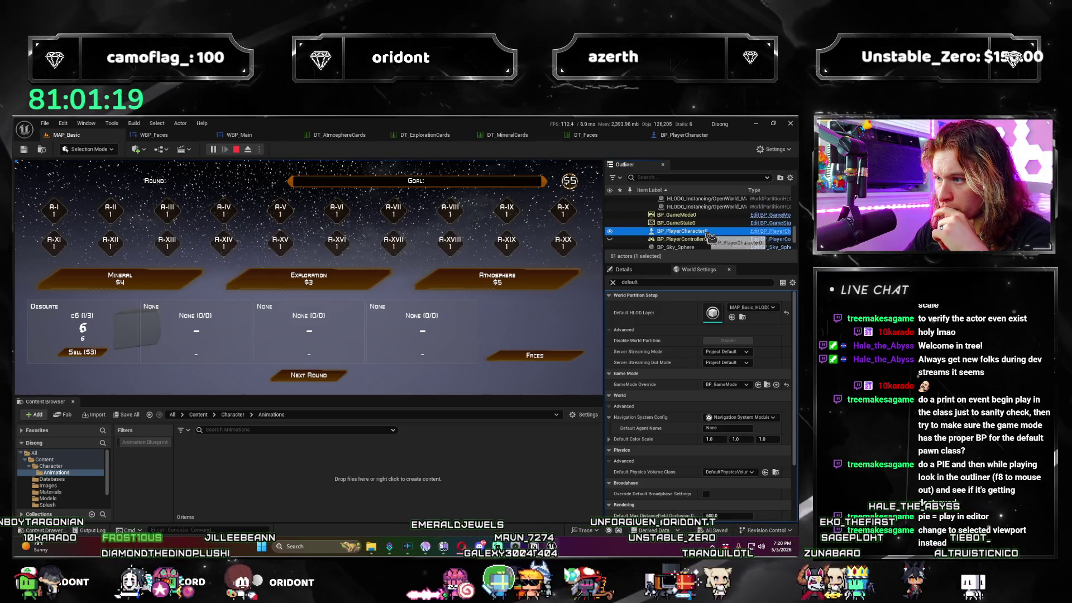
Inspect the spawned BP_PlayerController0, GameSession0 and BP_PlayerCharacter0 actors in the Outliner.
{"action": "left_click", "coordinate": [710, 240]}
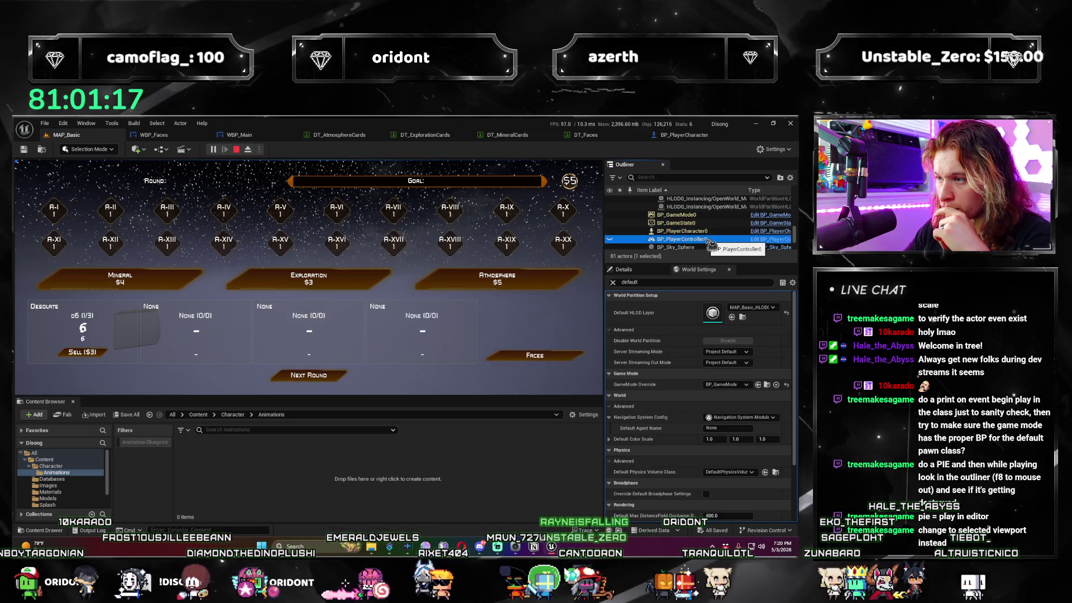
{"action": "scroll", "coordinate": [721, 234], "scroll_direction": "down", "scroll_amount": 1}
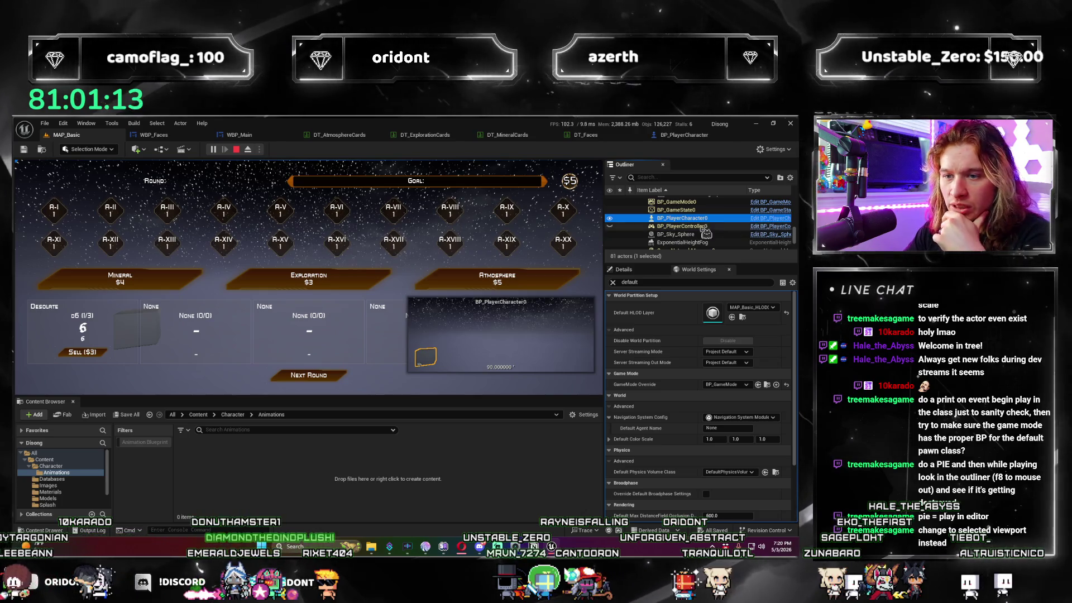
{"action": "scroll", "coordinate": [698, 219], "scroll_direction": "down", "scroll_amount": 2}
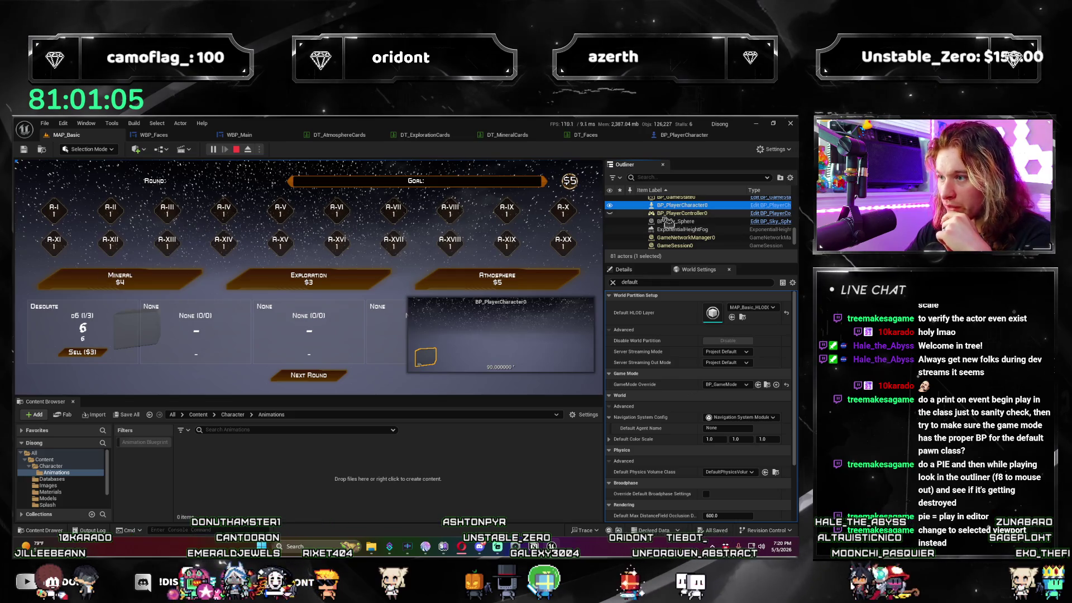
{"action": "scroll", "coordinate": [702, 227], "scroll_direction": "down", "scroll_amount": 5}
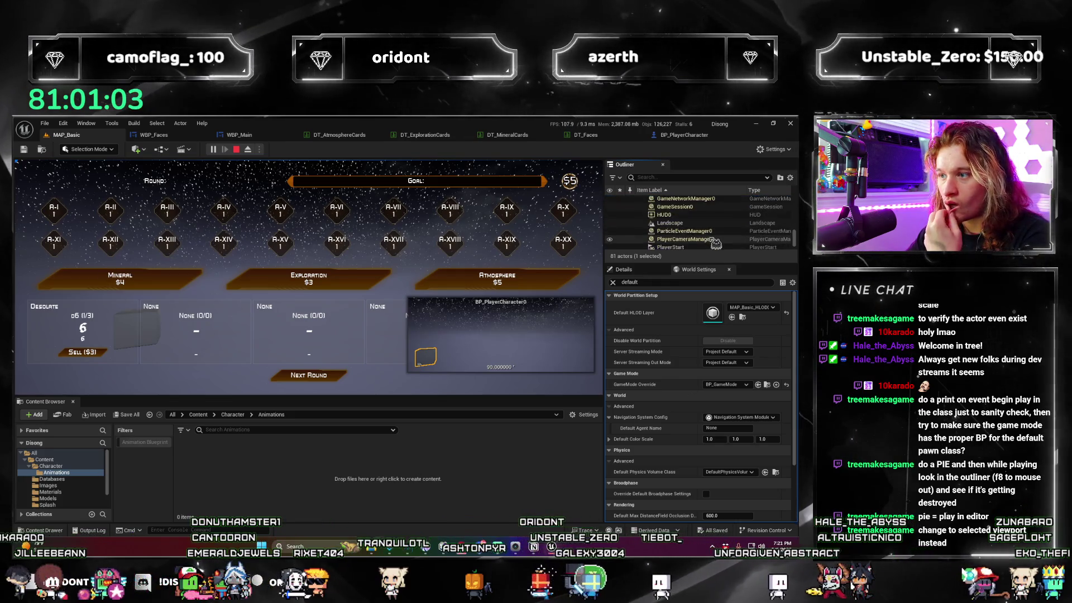
{"action": "scroll", "coordinate": [712, 240], "scroll_direction": "up", "scroll_amount": 4}
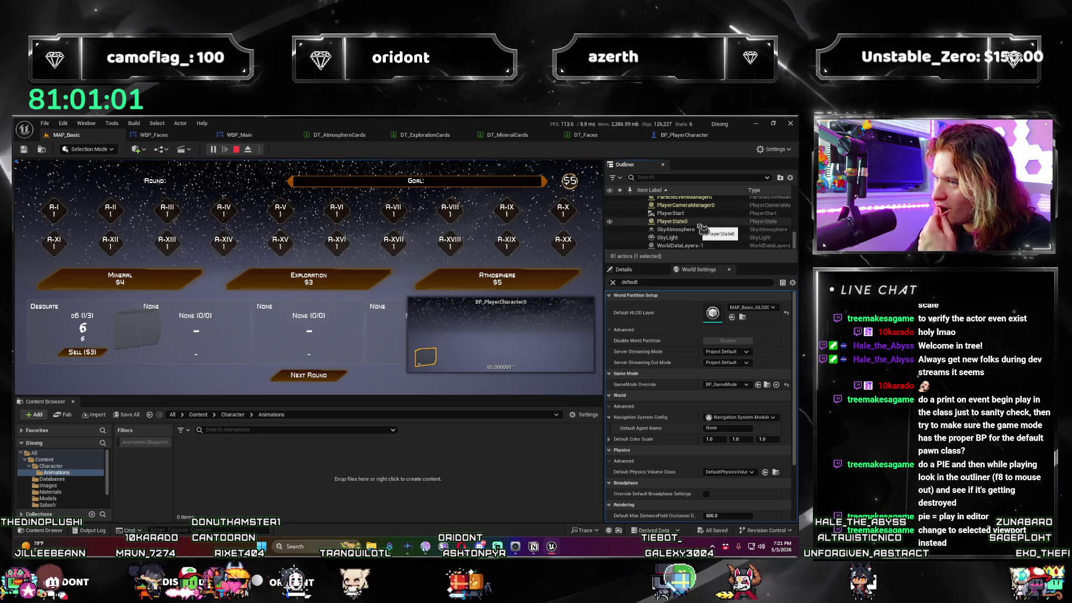
{"action": "left_click", "coordinate": [702, 225]}
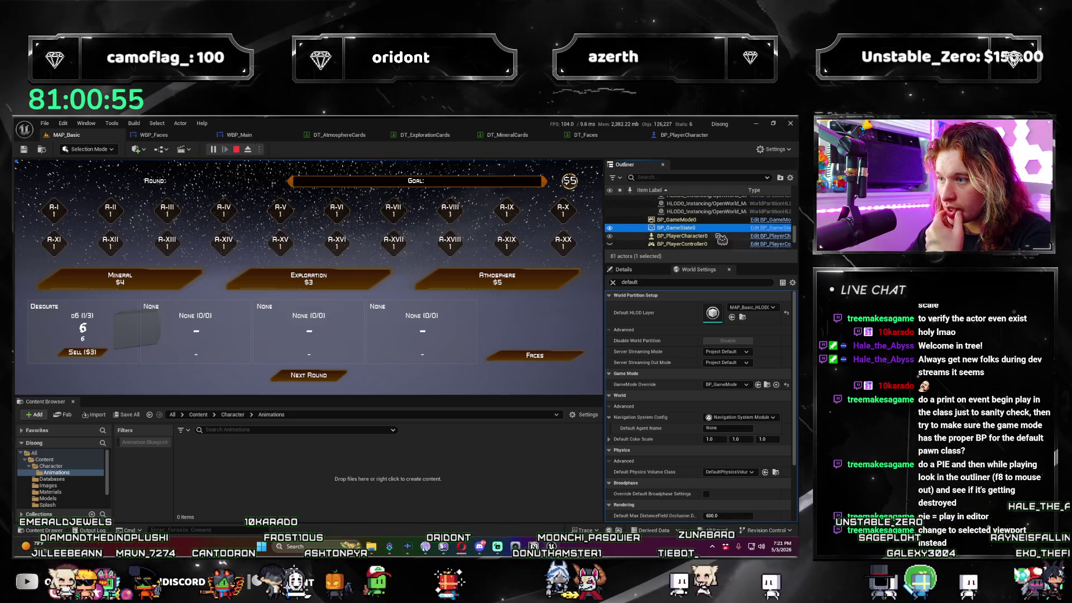
{"action": "scroll", "coordinate": [709, 226], "scroll_direction": "down", "scroll_amount": 3}
{"action": "left_click", "coordinate": [697, 211]}
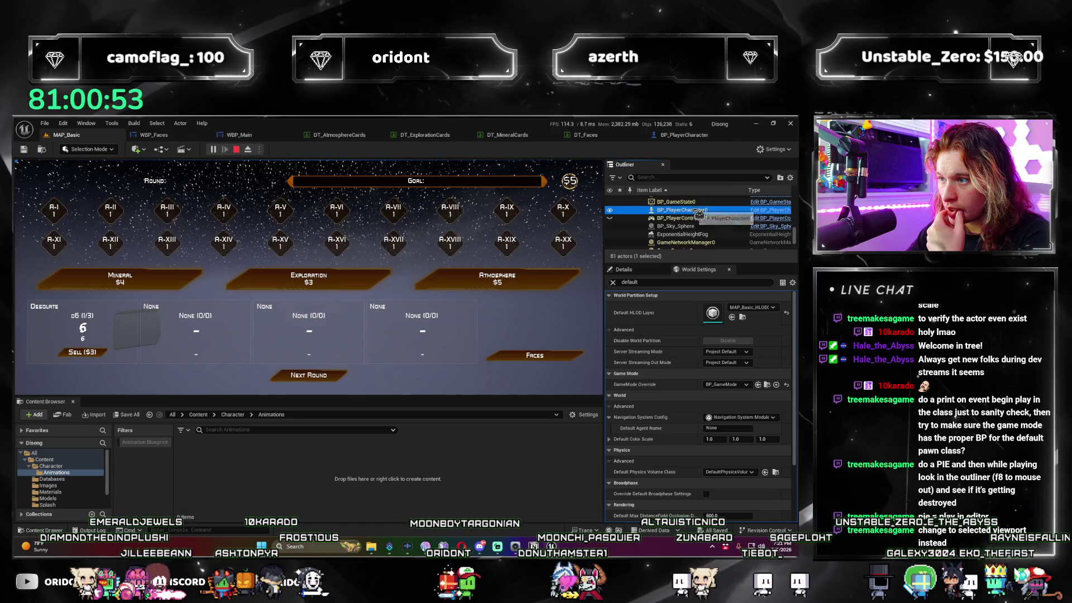
{"action": "scroll", "coordinate": [711, 234], "scroll_direction": "down", "scroll_amount": 5}
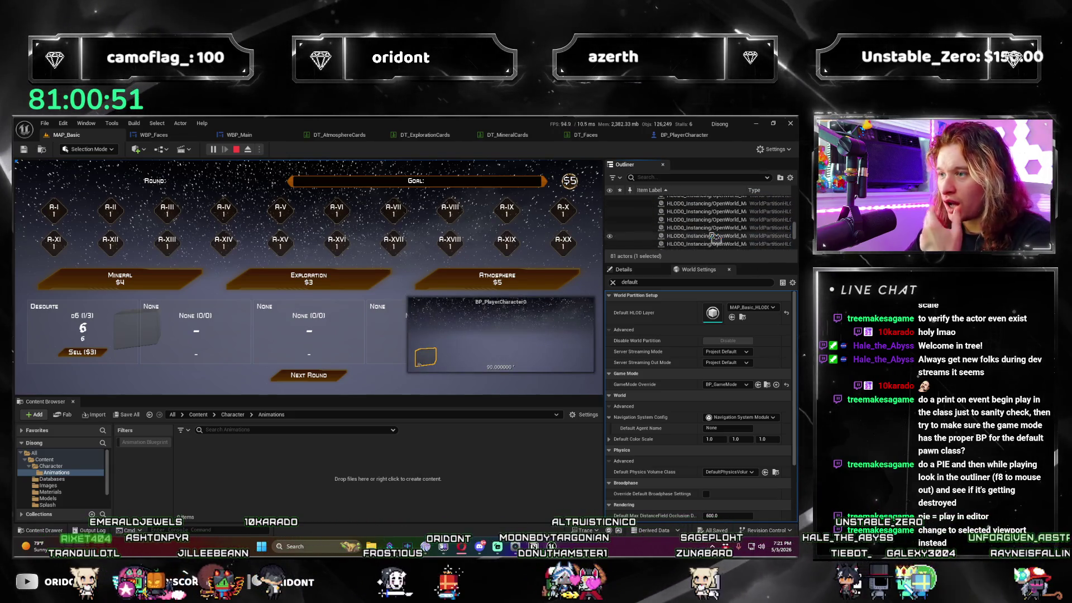
{"action": "scroll", "coordinate": [714, 237], "scroll_direction": "down", "scroll_amount": 1}
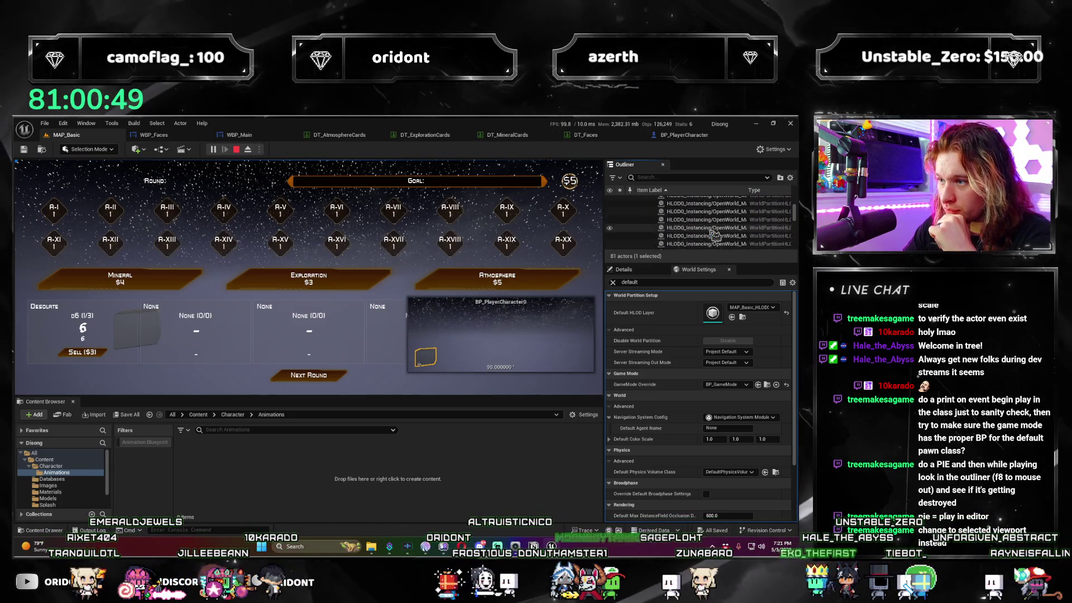
Collapse the HLOD folder in the Outliner to reveal the gameplay actors.
{"action": "left_click", "coordinate": [681, 209]}
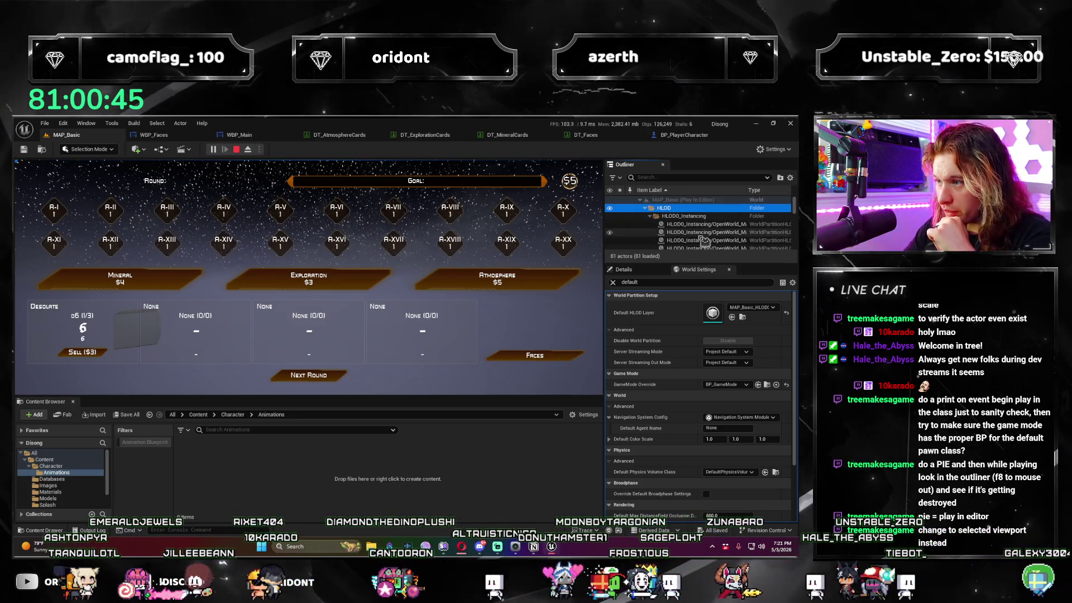
{"action": "scroll", "coordinate": [709, 240], "scroll_direction": "down", "scroll_amount": 3}
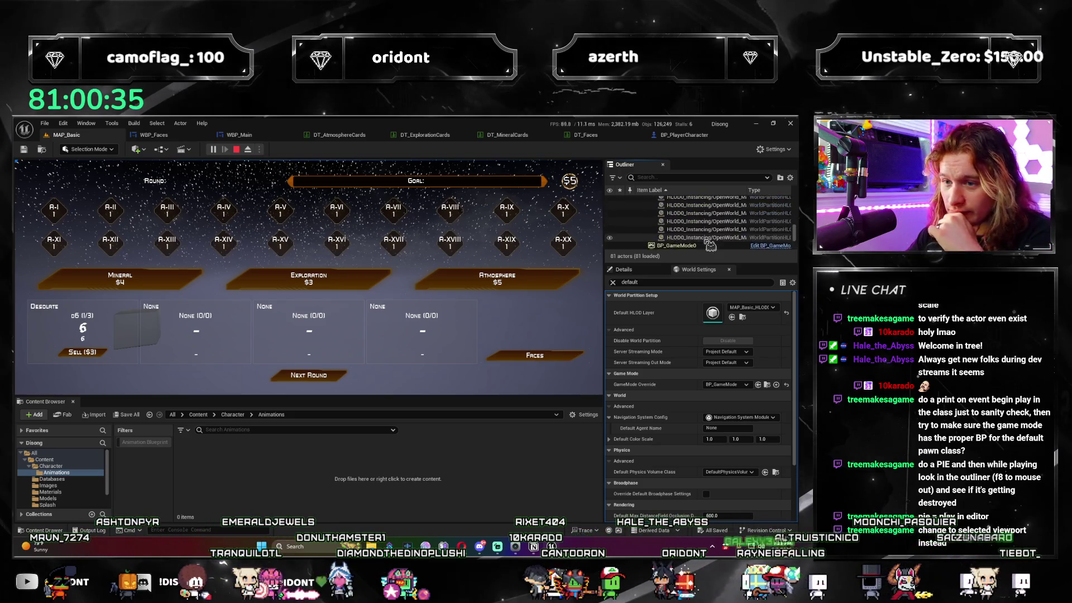
{"action": "scroll", "coordinate": [710, 245], "scroll_direction": "up", "scroll_amount": 1}
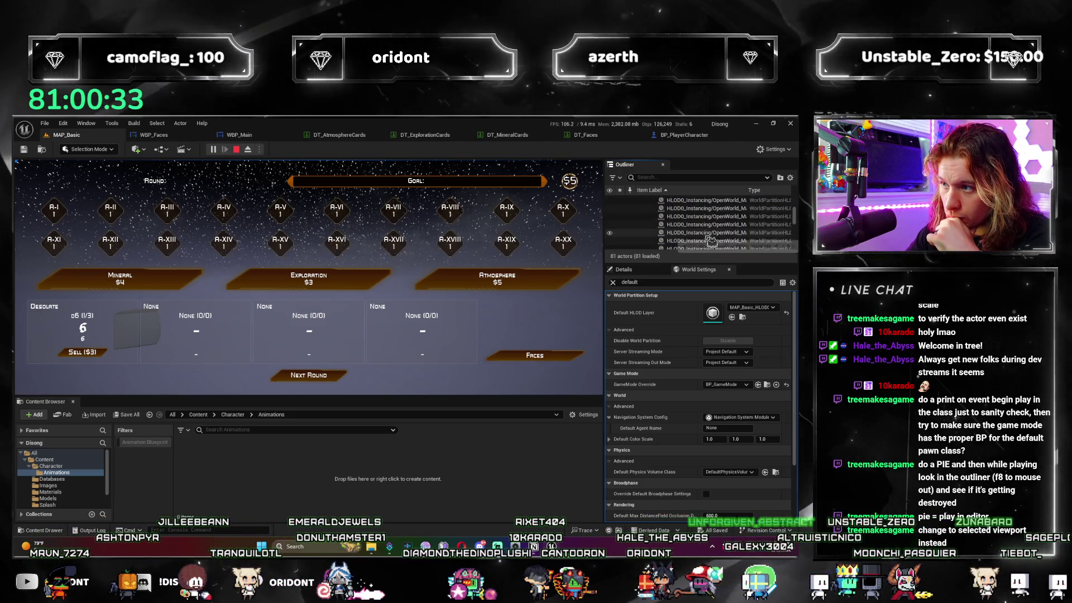
{"action": "scroll", "coordinate": [710, 241], "scroll_direction": "up", "scroll_amount": 3}
{"action": "left_click", "coordinate": [647, 209]}
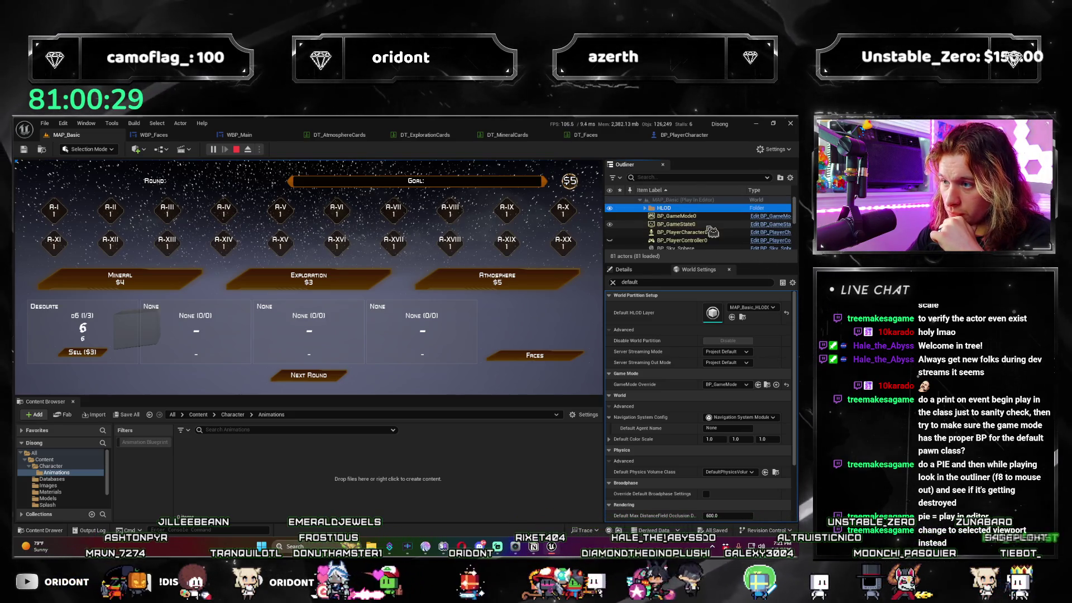
{"action": "left_click", "coordinate": [646, 208]}
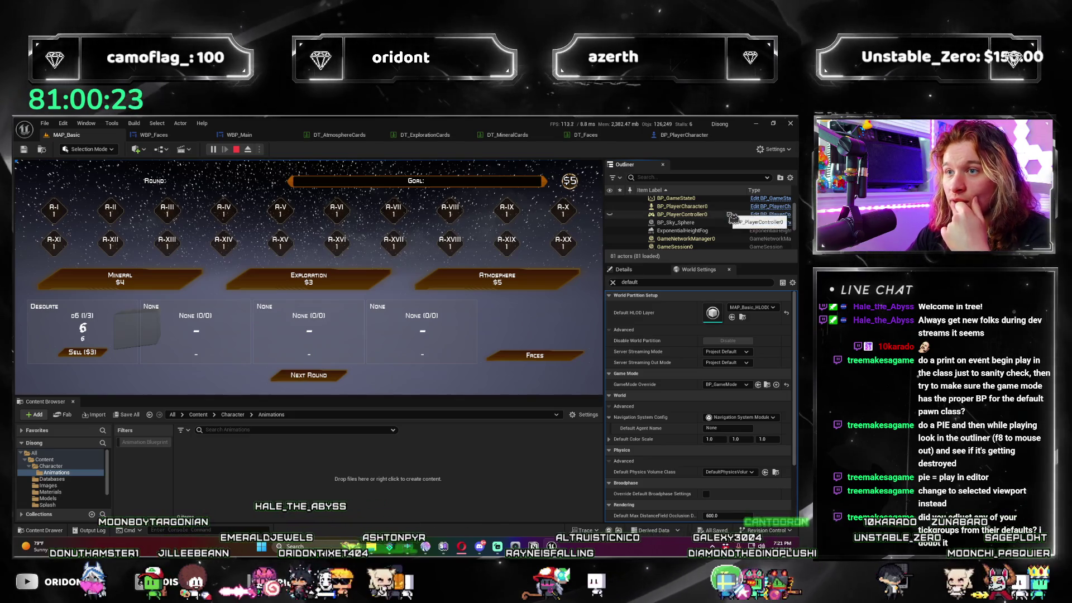
In BP_PlayerCharacter, enable Start with Tick Enabled and Tick Even when Paused.
{"action": "left_click", "coordinate": [236, 149]}
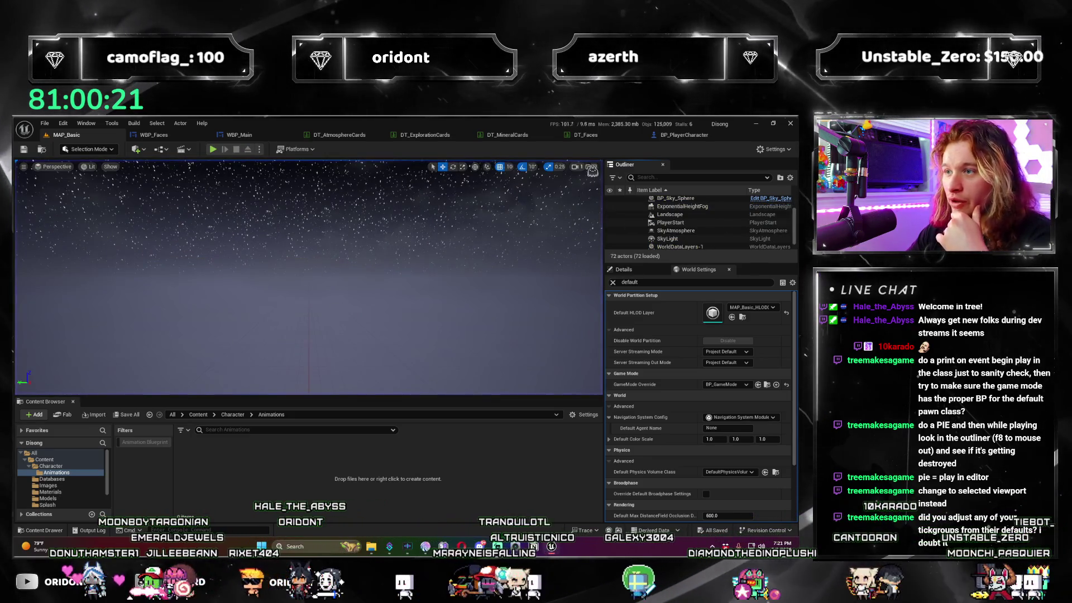
{"action": "left_click_drag", "start_coordinate": [684, 135], "coordinate": [203, 139]}
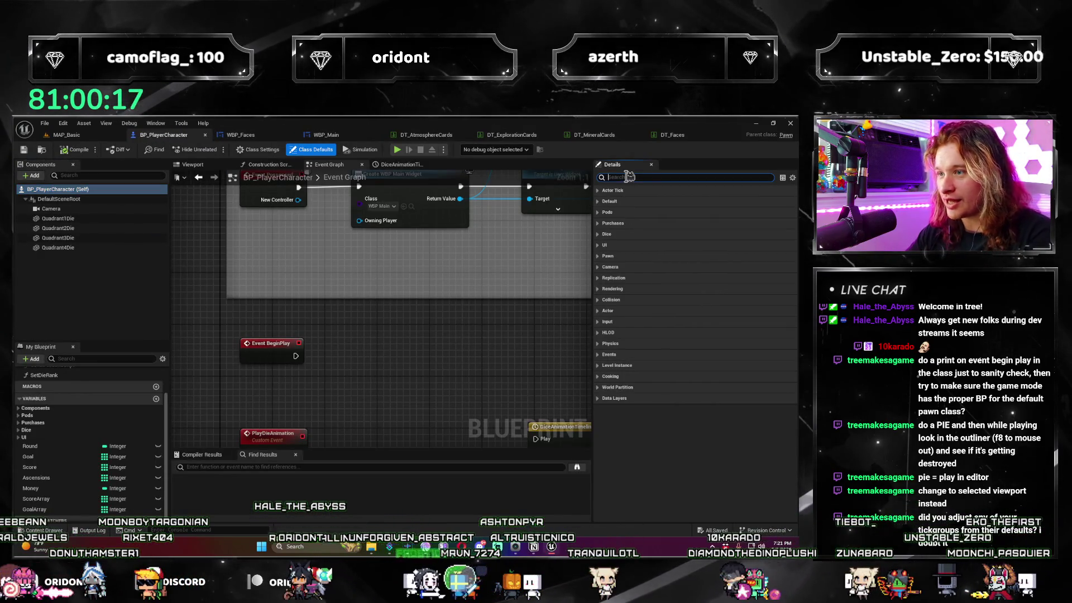
{"action": "type", "text": "tick"}
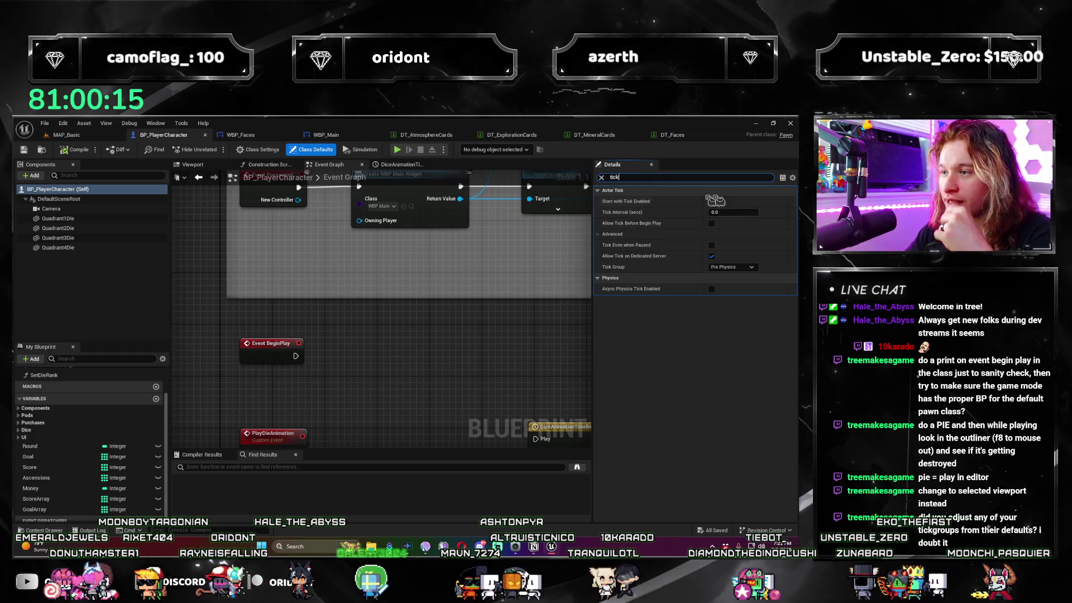
{"action": "left_click", "coordinate": [712, 255]}
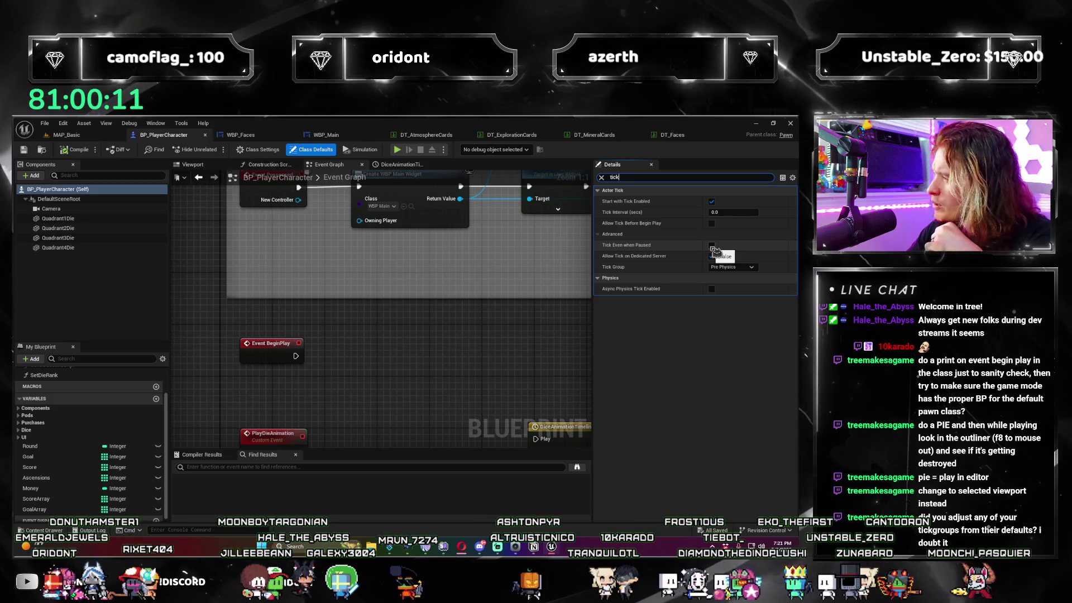
{"action": "left_click", "coordinate": [711, 245]}
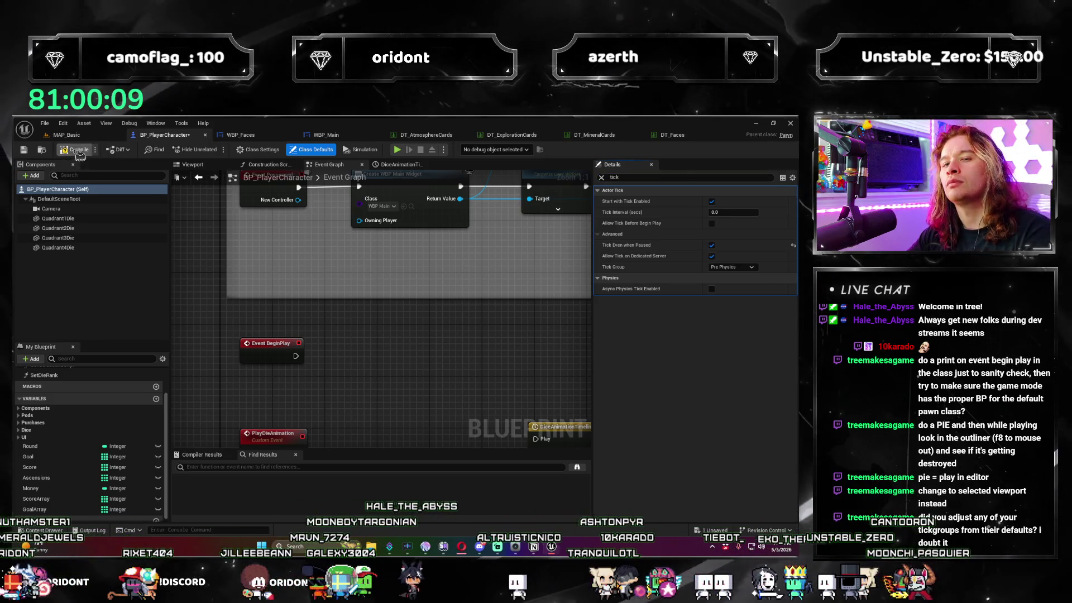
{"action": "scroll", "coordinate": [367, 367], "scroll_direction": "down", "scroll_amount": 2}
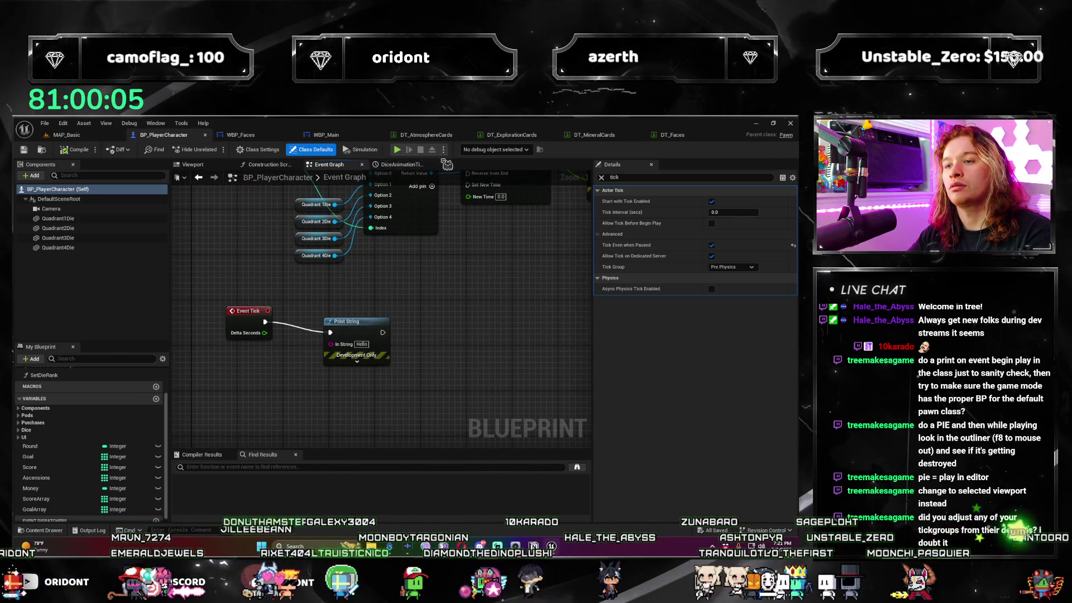
Test-play the tick change with the editor maximized and the game window moved aside.
{"action": "left_click", "coordinate": [399, 150]}
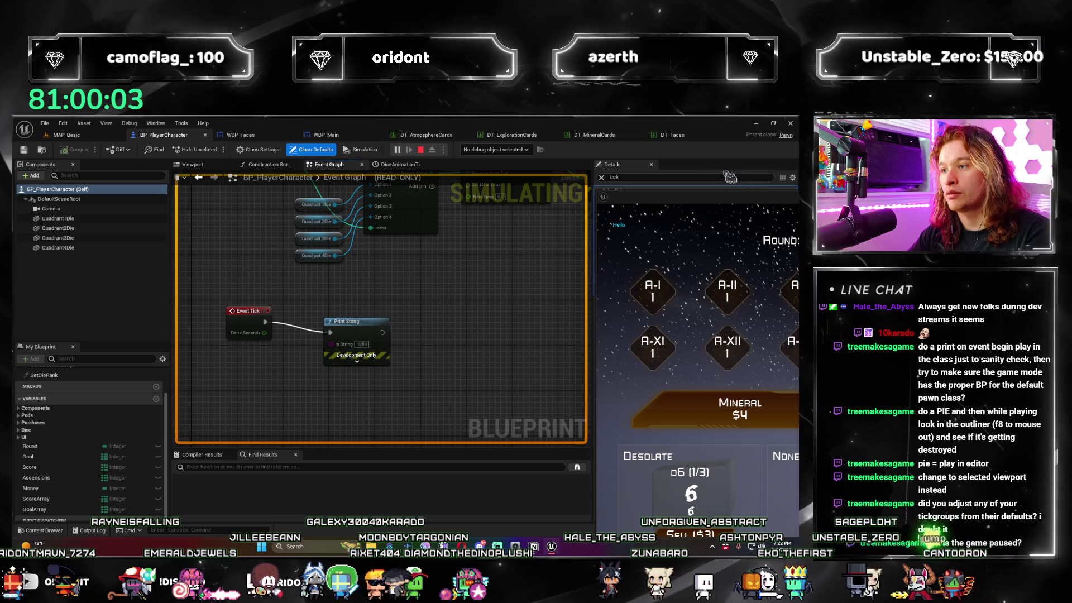
{"action": "key", "text": "super+Up"}
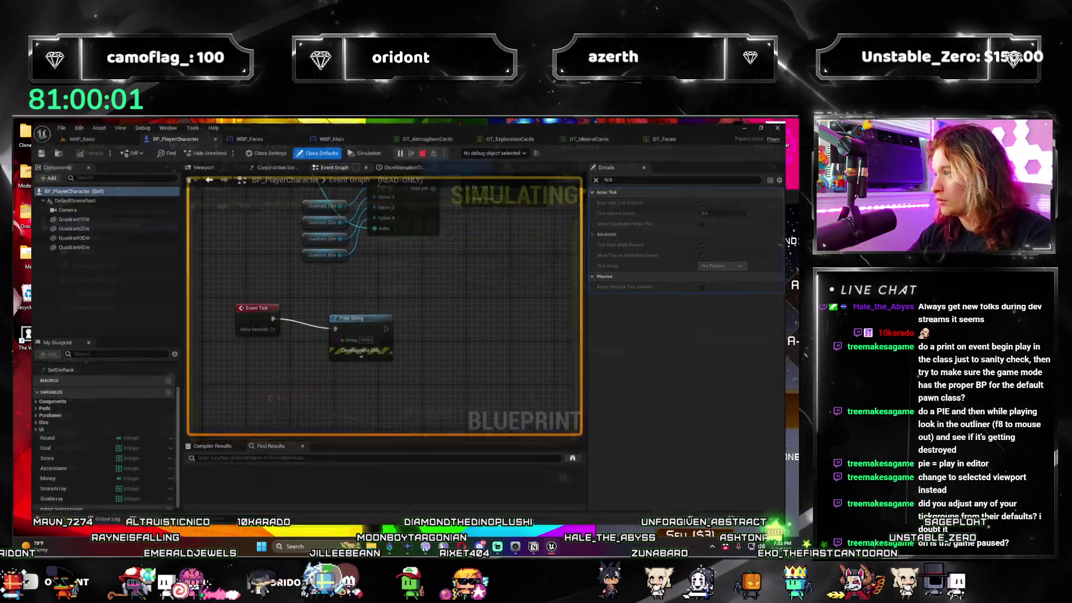
{"action": "mouse_move", "coordinate": [698, 196]}
{"action": "left_mouse_down"}
{"action": "mouse_move", "coordinate": [391, 178]}
{"action": "mouse_move", "coordinate": [425, 178]}
{"action": "left_mouse_up"}
{"action": "key", "text": "Escape"}
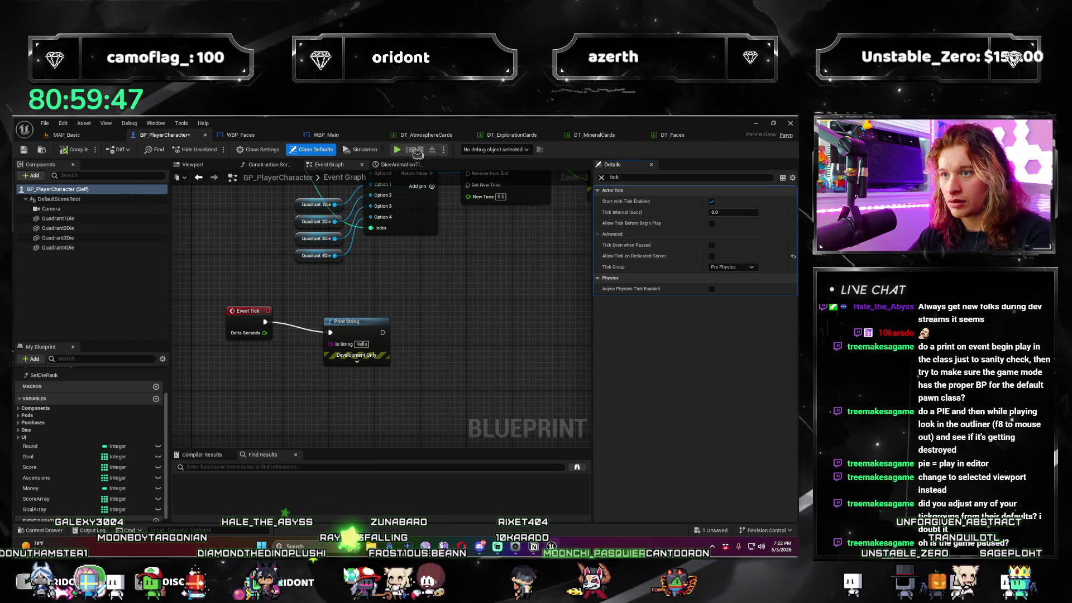
{"action": "left_click", "coordinate": [398, 150]}
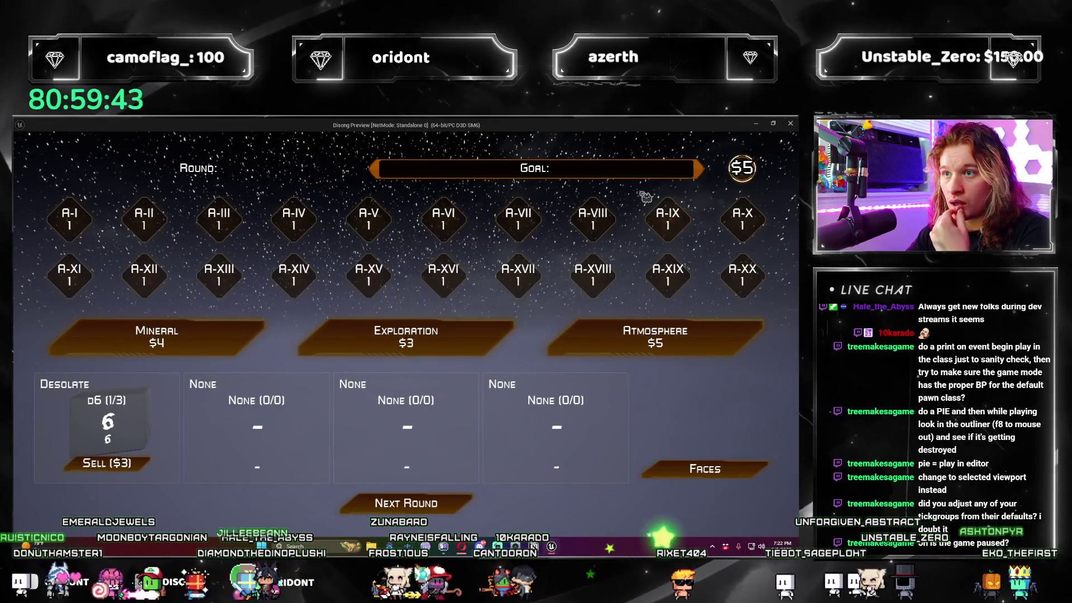
Enable Allow Tick on Dedicated Server, locate Event Tick, then show MAP_Basic's Character folder.
{"action": "key", "text": "Escape"}
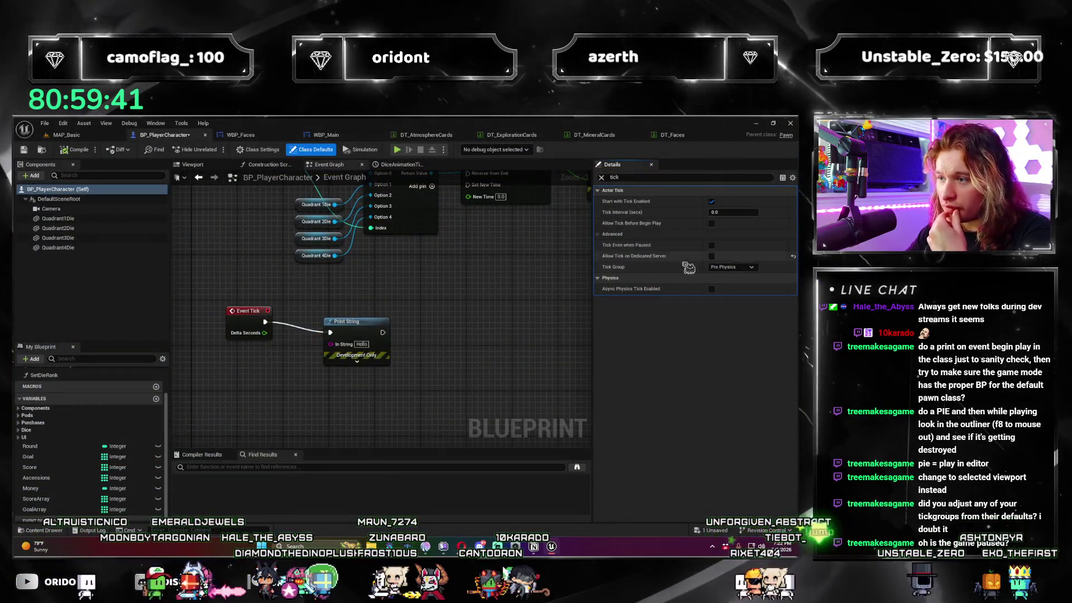
{"action": "left_click", "coordinate": [712, 255]}
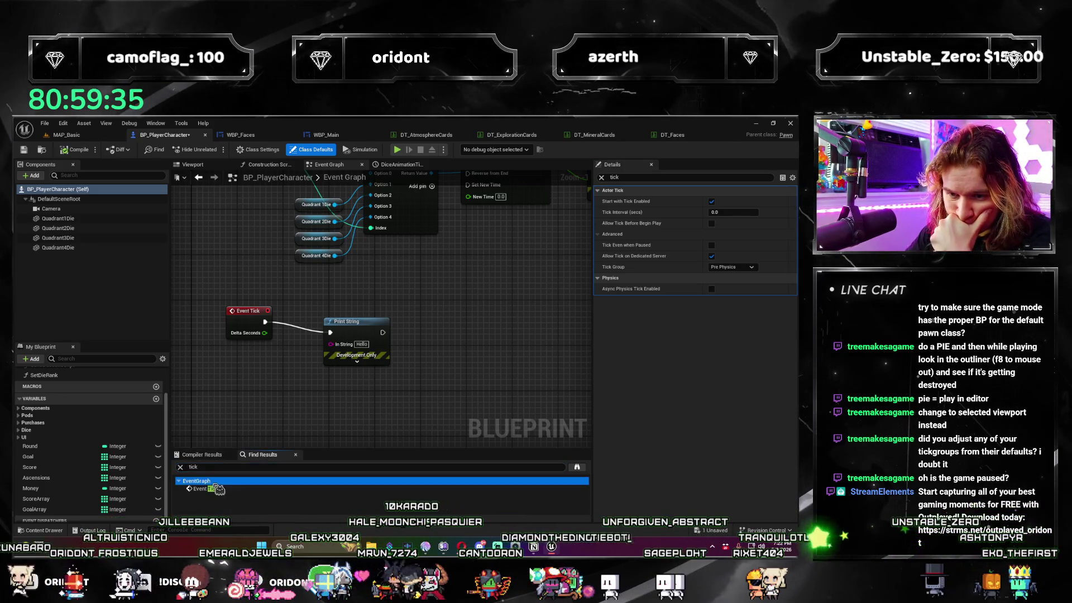
{"action": "double_click", "coordinate": [207, 489]}
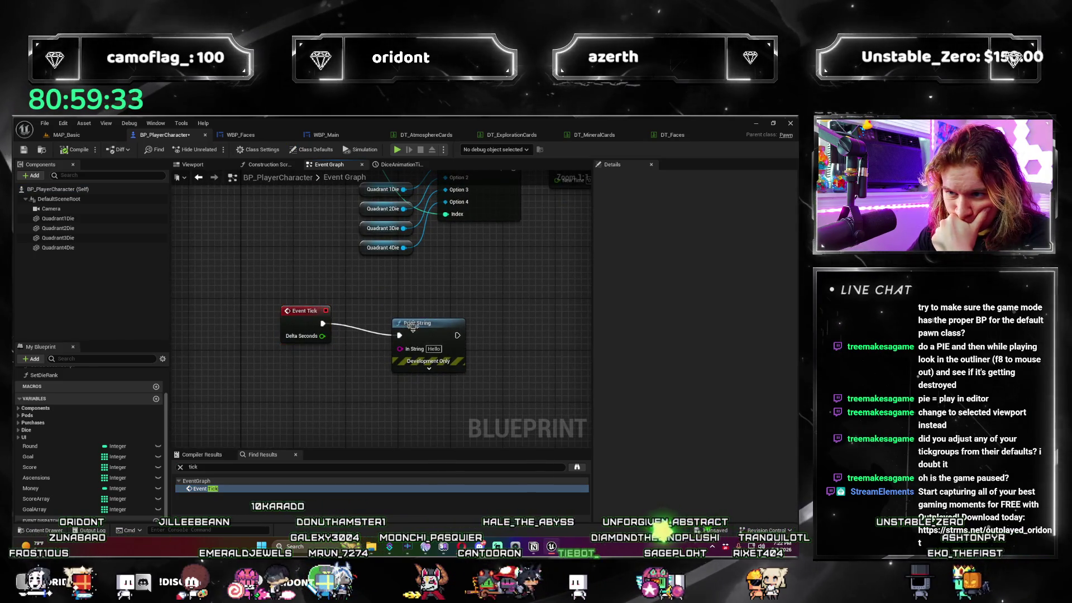
{"action": "left_click", "coordinate": [395, 311]}
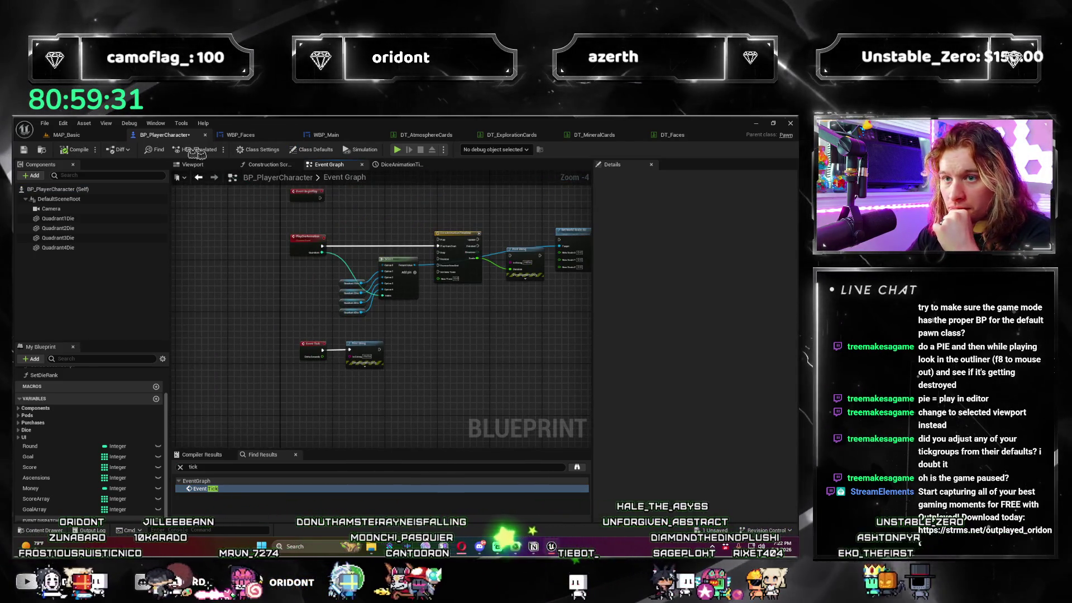
{"action": "left_click", "coordinate": [70, 134]}
{"action": "left_click", "coordinate": [233, 414]}
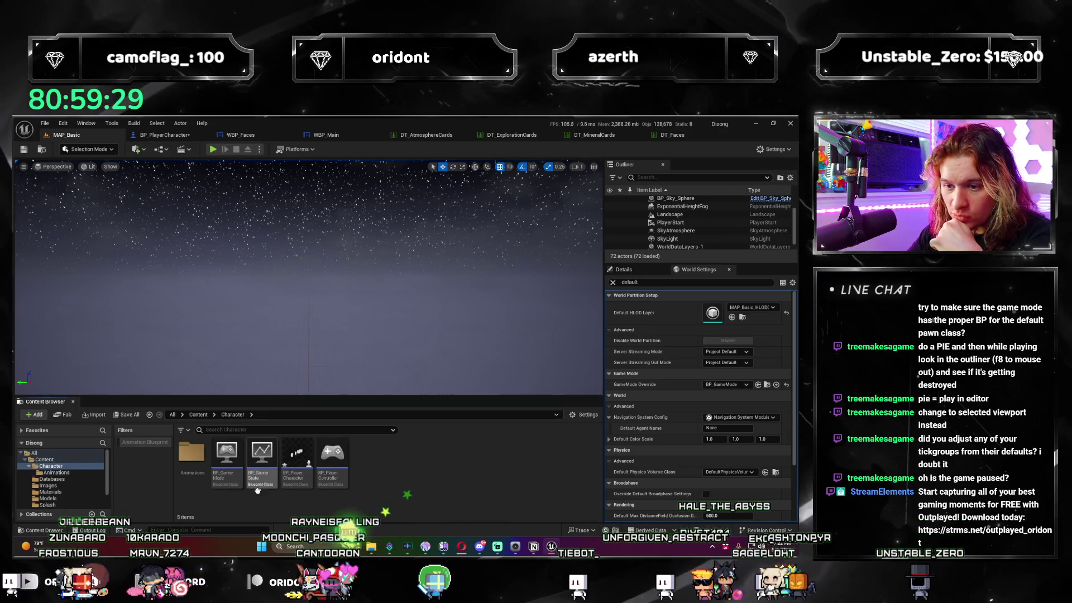
Delete the Character/Animations folder and review BP_GameMode's class defaults.
{"action": "left_click", "coordinate": [192, 454]}
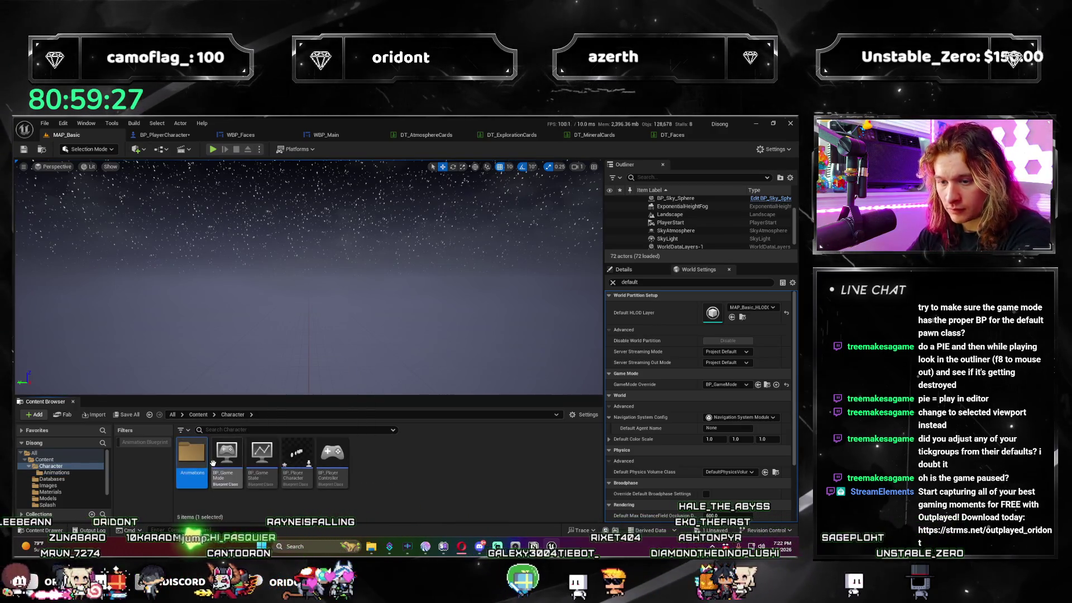
{"action": "key", "text": "Delete"}
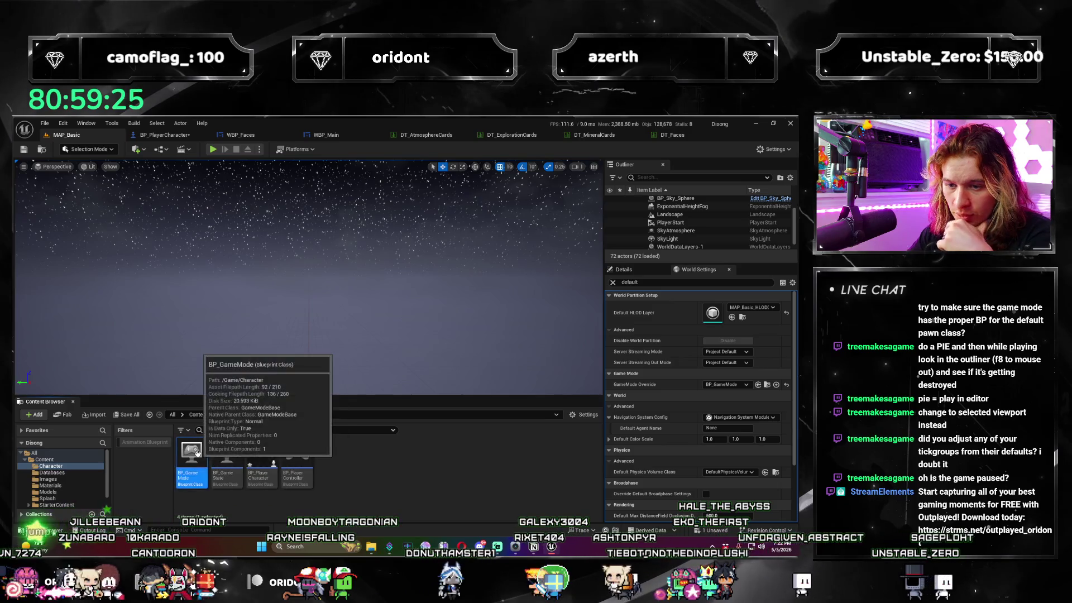
{"action": "double_click", "coordinate": [192, 460]}
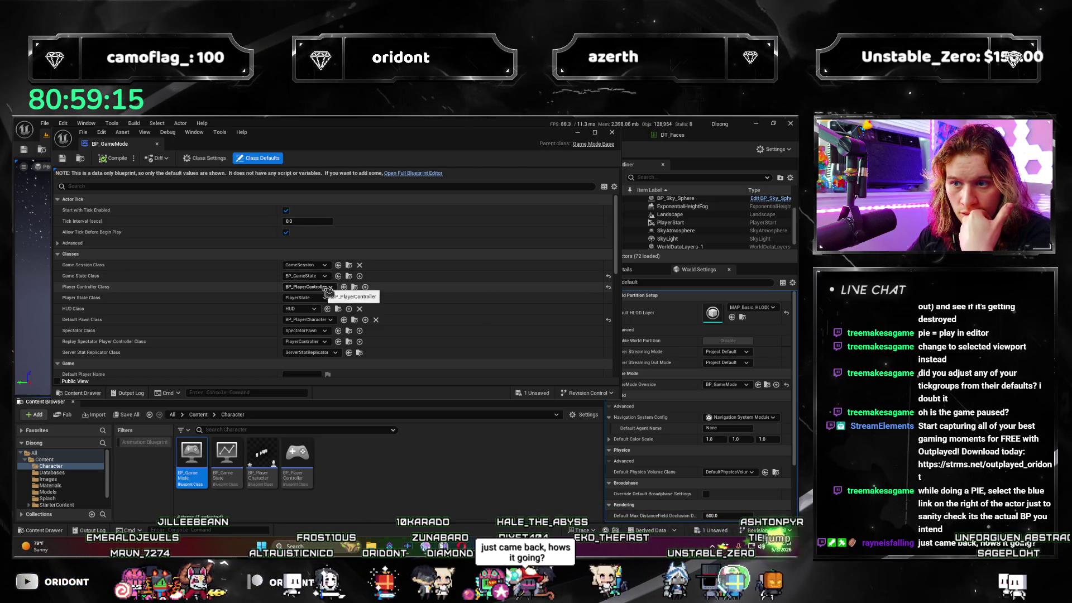
{"action": "scroll", "coordinate": [356, 350], "scroll_direction": "down", "scroll_amount": 2}
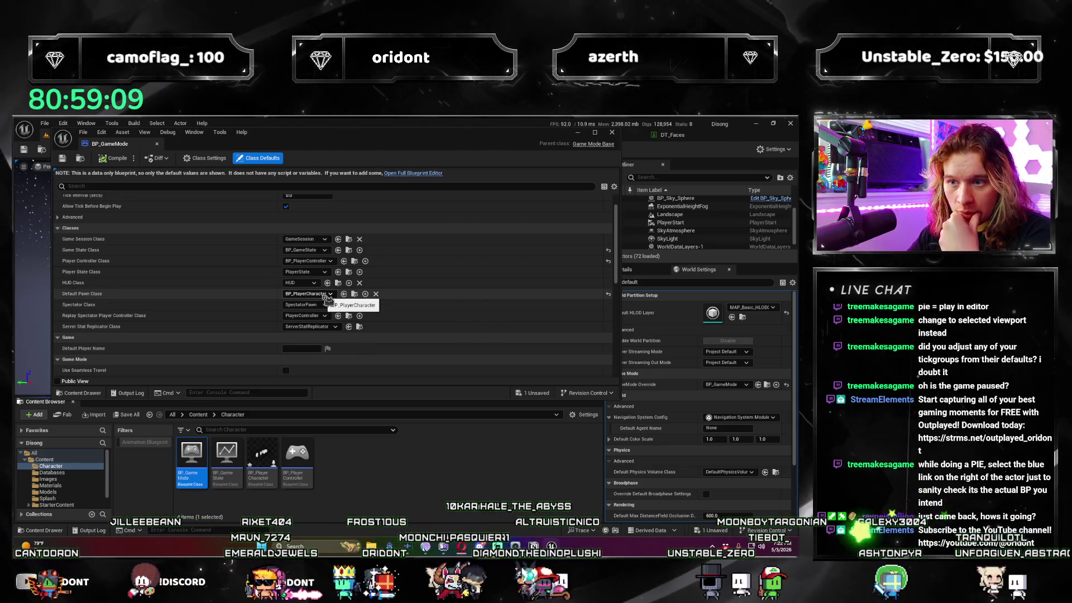
{"action": "scroll", "coordinate": [475, 292], "scroll_direction": "down", "scroll_amount": 2}
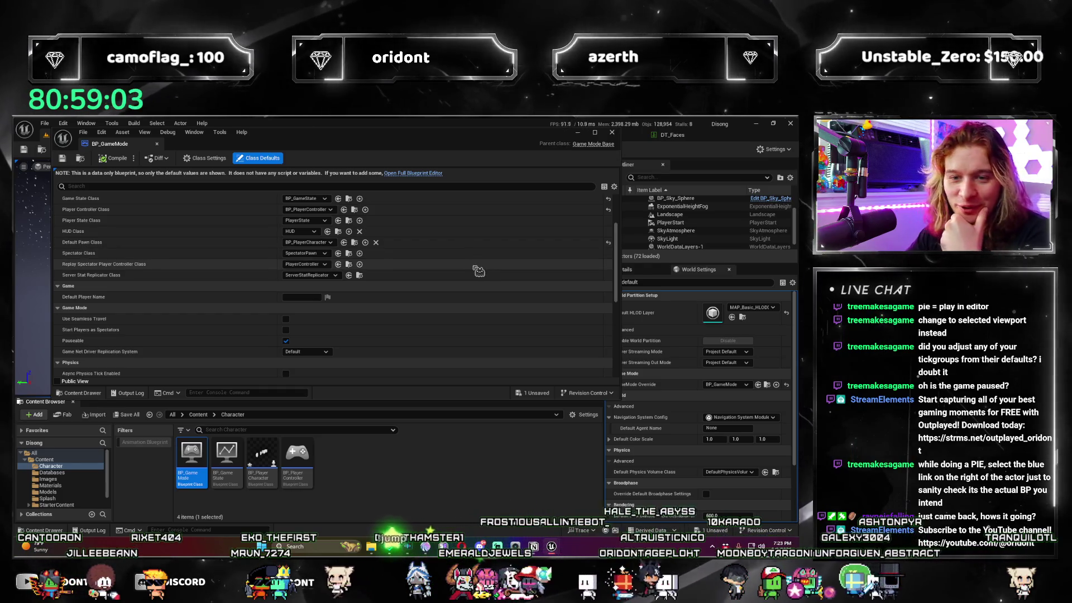
{"action": "scroll", "coordinate": [480, 274], "scroll_direction": "down", "scroll_amount": 2}
{"action": "scroll", "coordinate": [469, 284], "scroll_direction": "up", "scroll_amount": 1}
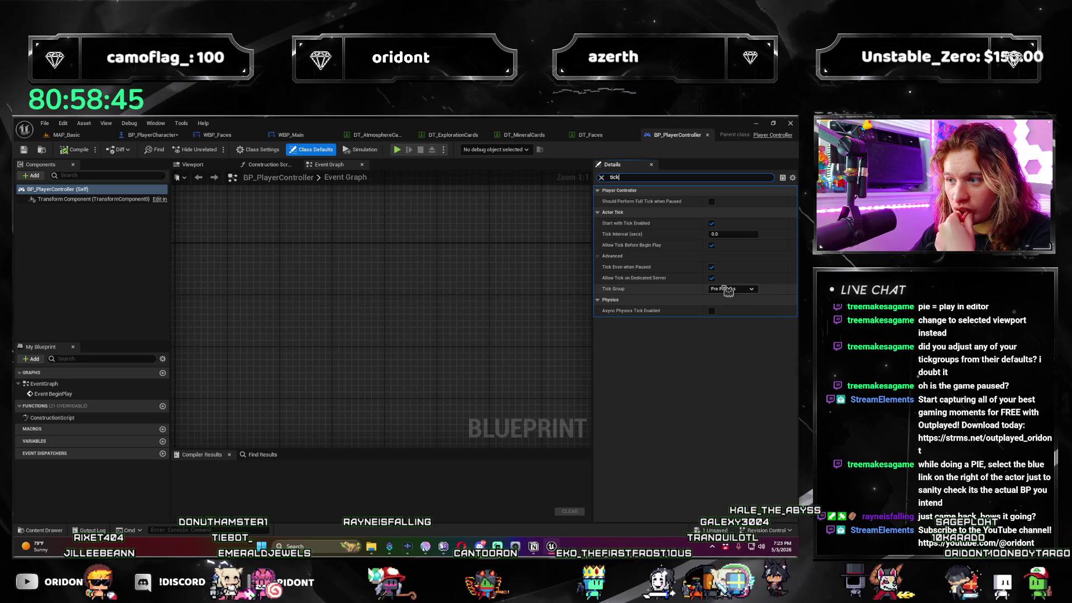
Close BP_PlayerController and filter BP_PlayerCharacter's class defaults by 'replic'.
{"action": "left_click", "coordinate": [708, 134]}
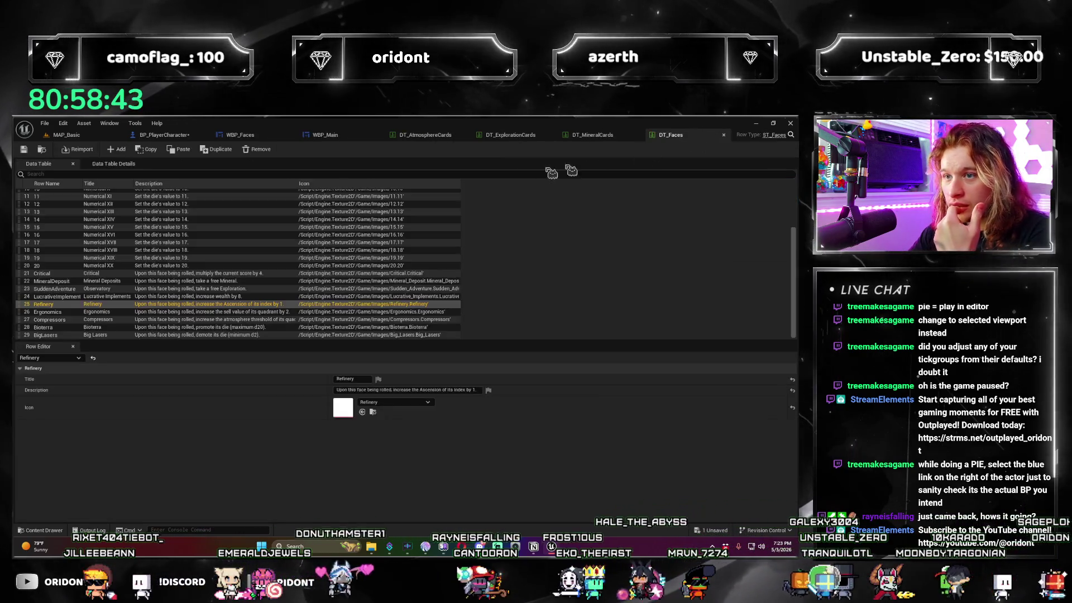
{"action": "left_click", "coordinate": [162, 134]}
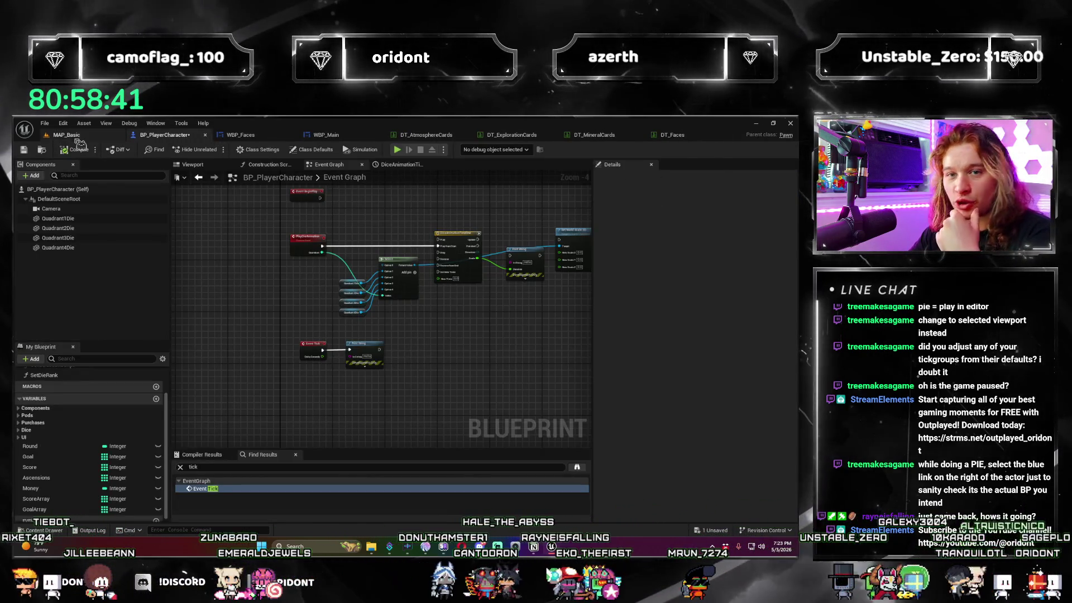
{"action": "left_click", "coordinate": [313, 149]}
{"action": "left_click", "coordinate": [718, 178]}
{"action": "type", "text": "repli"}
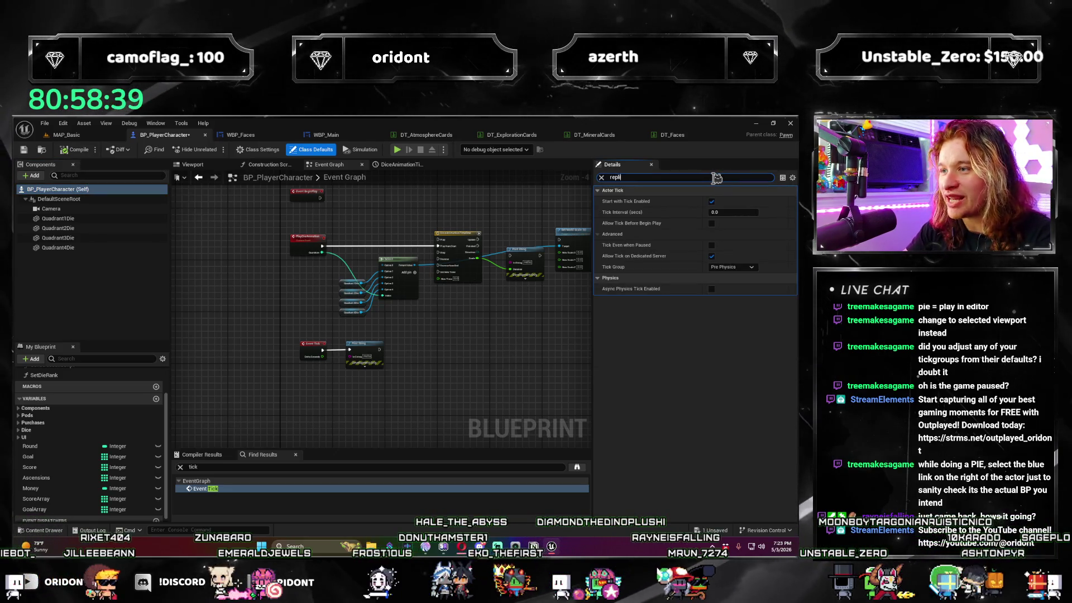
{"action": "type", "text": "c"}
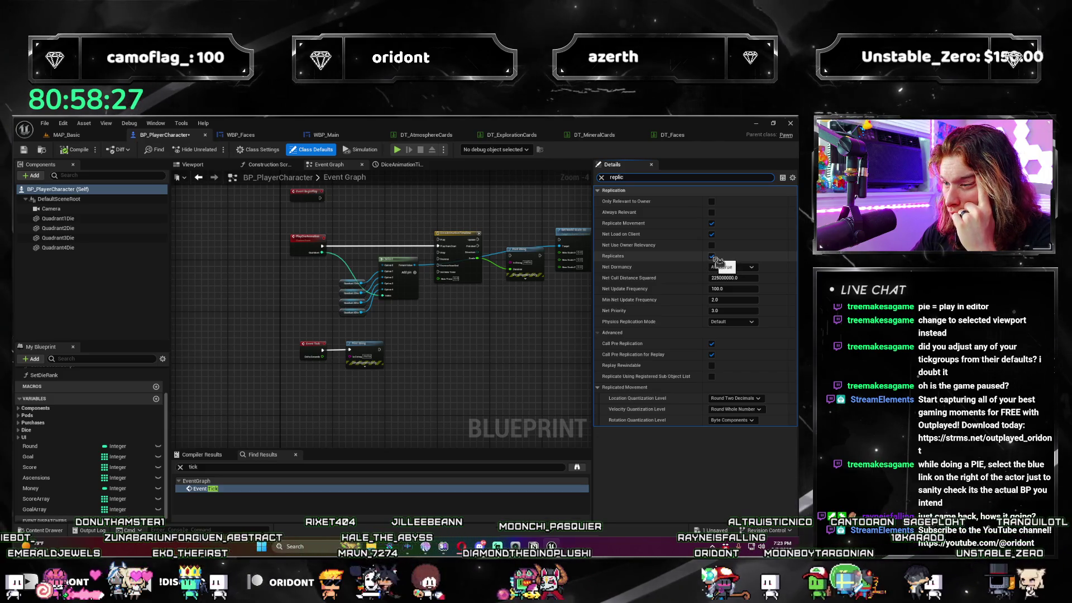
{"action": "scroll", "coordinate": [548, 306], "scroll_direction": "up", "scroll_amount": 4}
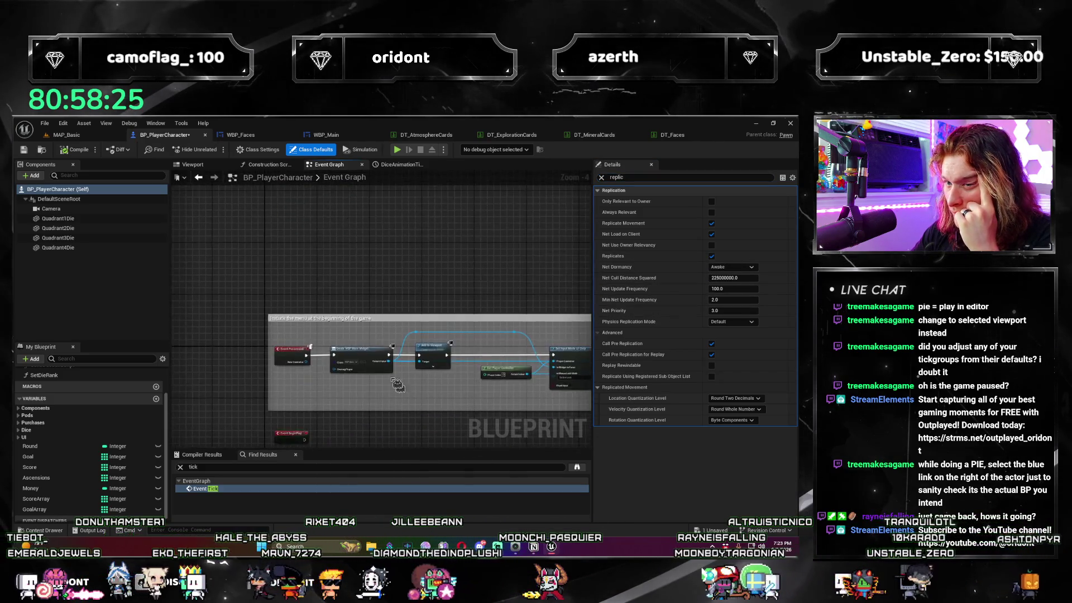
Pan and zoom the Event Graph to view the Add to Viewport, Print String and node row.
{"action": "mouse_move", "coordinate": [296, 334]}
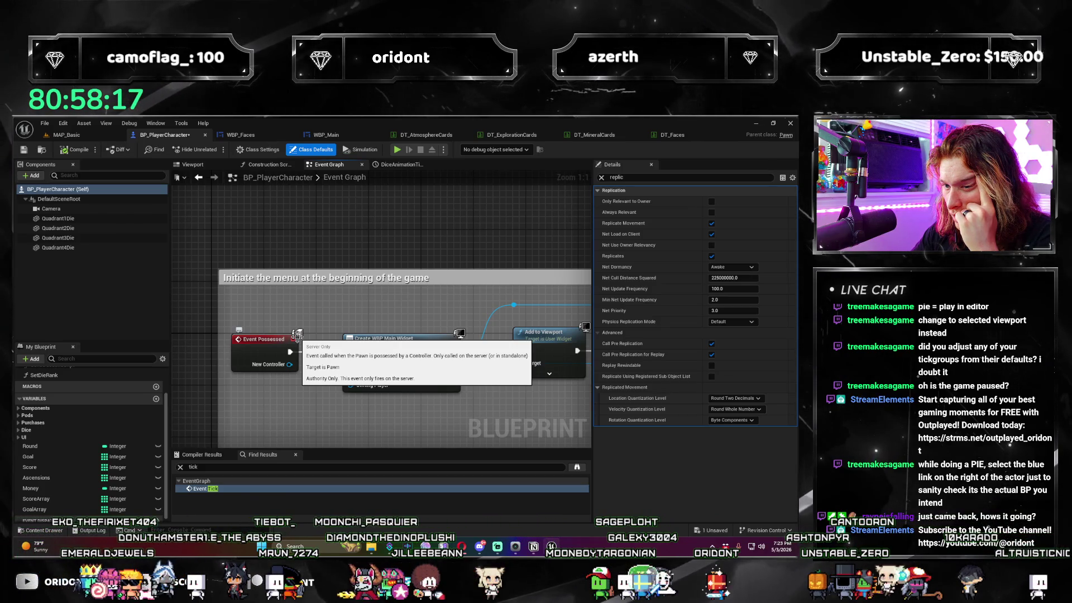
{"action": "scroll", "coordinate": [297, 334], "scroll_direction": "down", "scroll_amount": 3}
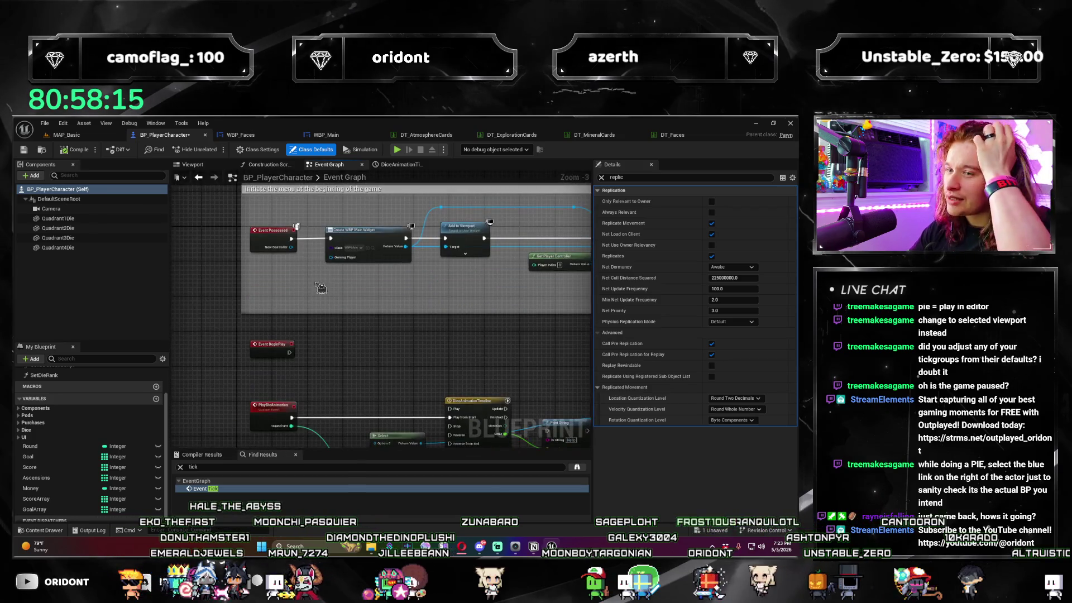
{"action": "left_click_drag", "start_coordinate": [335, 288], "coordinate": [274, 259]}
{"action": "mouse_move", "coordinate": [281, 357]}
{"action": "left_mouse_down"}
{"action": "mouse_move", "coordinate": [324, 335]}
{"action": "mouse_move", "coordinate": [455, 311]}
{"action": "mouse_move", "coordinate": [451, 419]}
{"action": "left_mouse_up"}
{"action": "scroll", "coordinate": [451, 419], "scroll_direction": "up", "scroll_amount": 1}
{"action": "left_click", "coordinate": [451, 419]}
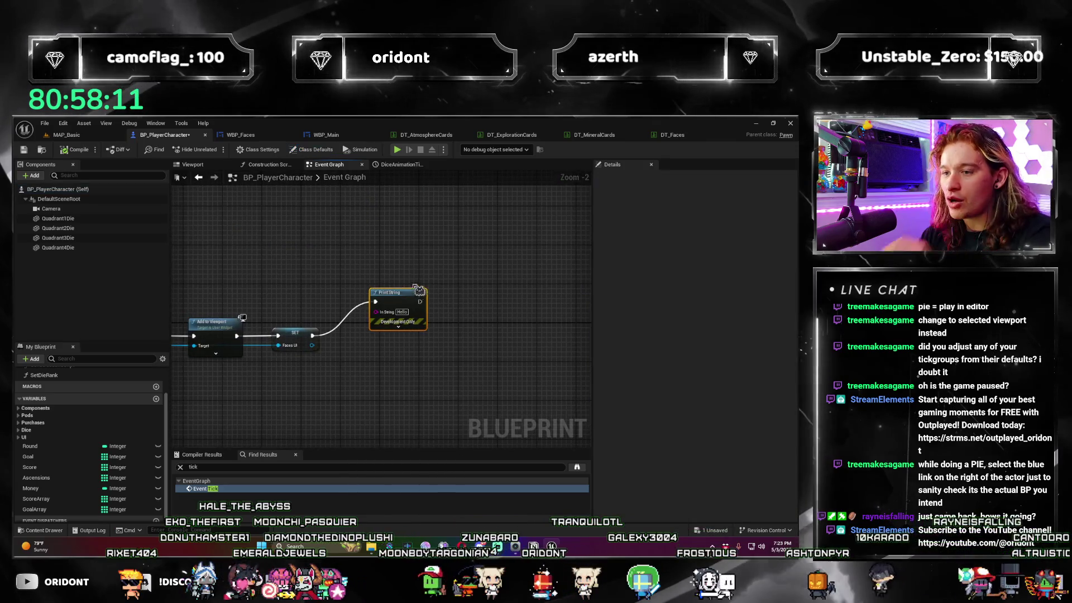
{"action": "scroll", "coordinate": [405, 363], "scroll_direction": "down", "scroll_amount": 4}
{"action": "mouse_move", "coordinate": [405, 363]}
{"action": "left_mouse_down"}
{"action": "mouse_move", "coordinate": [272, 346]}
{"action": "mouse_move", "coordinate": [583, 300]}
{"action": "left_mouse_up"}
{"action": "scroll", "coordinate": [371, 359], "scroll_direction": "down", "scroll_amount": 2}
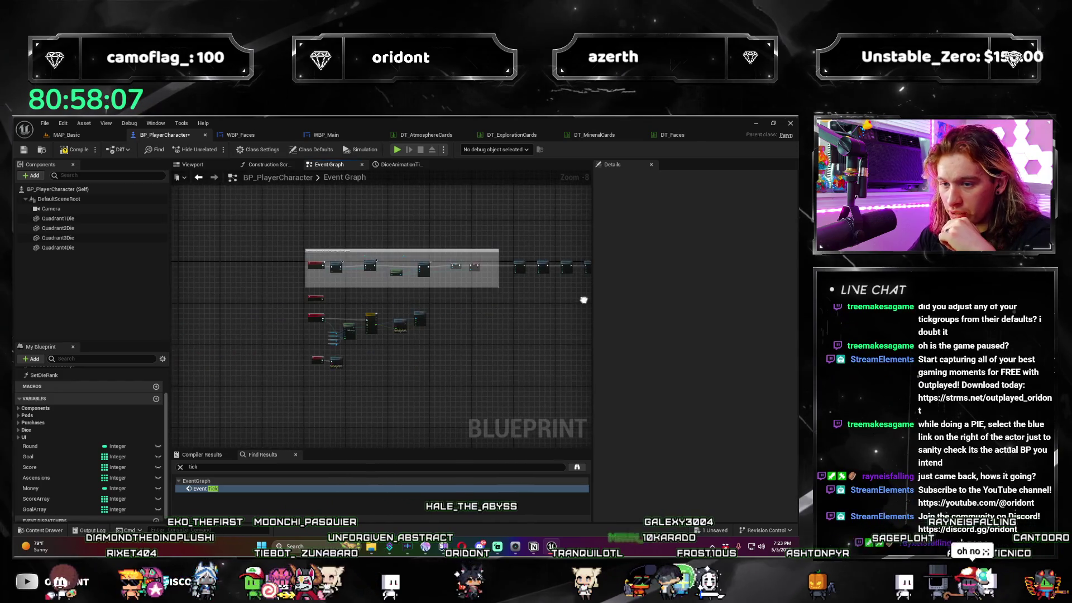
{"action": "left_click_drag", "start_coordinate": [331, 317], "coordinate": [185, 365]}
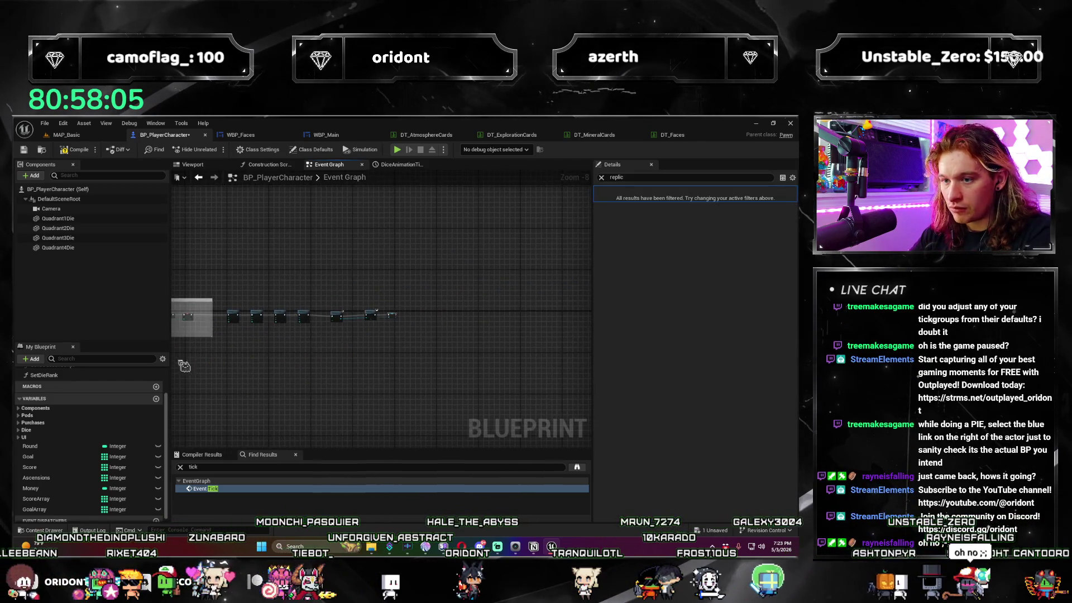
{"action": "scroll", "coordinate": [439, 308], "scroll_direction": "up", "scroll_amount": 6}
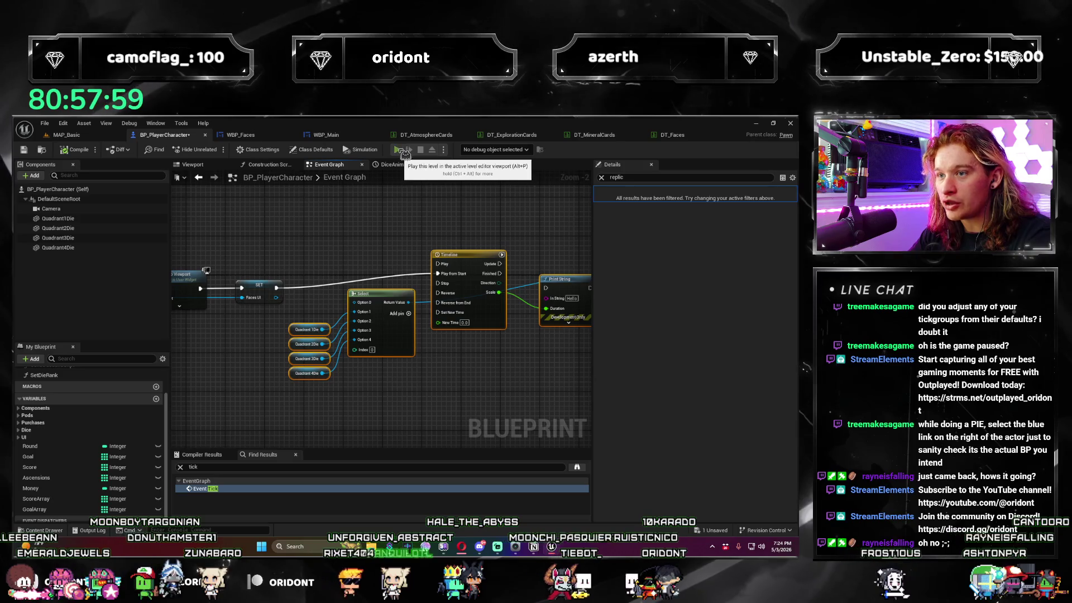
After a quick test play, add a 2-second Delay node after SET.
{"action": "left_click", "coordinate": [398, 149]}
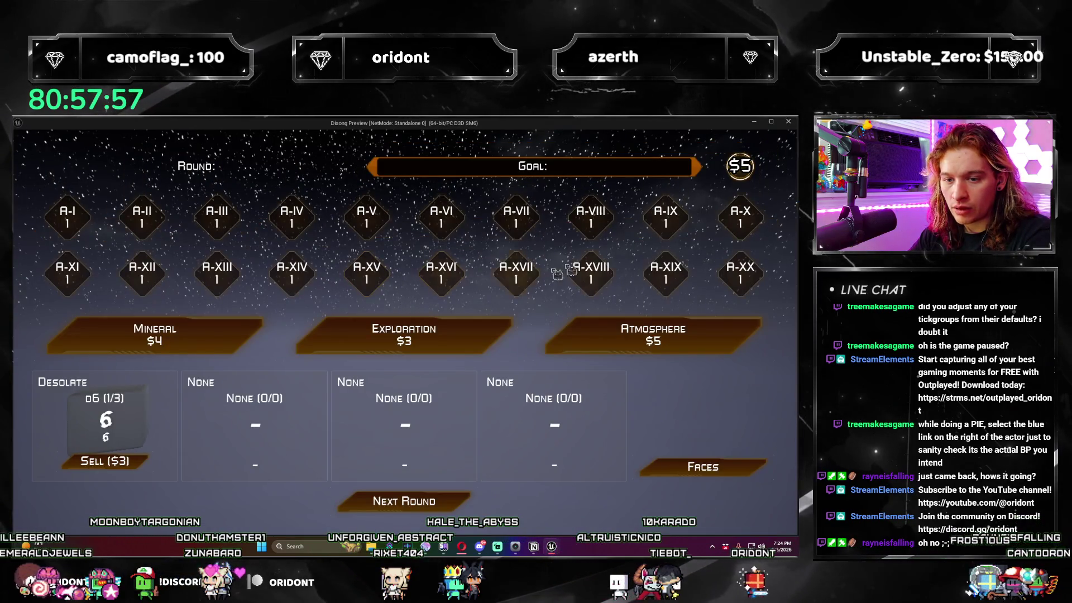
{"action": "left_click", "coordinate": [788, 122]}
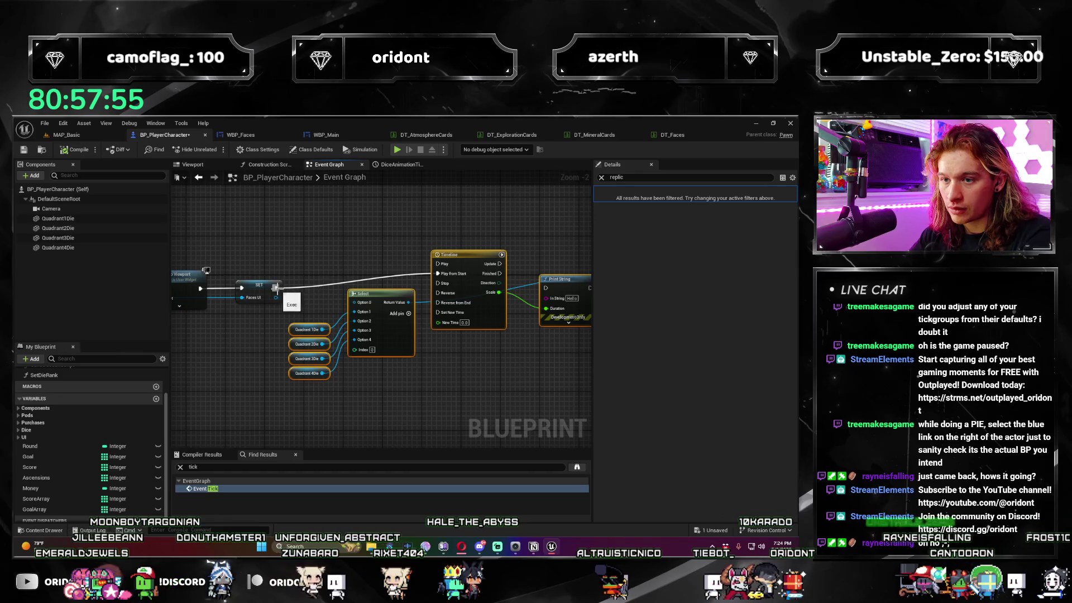
{"action": "left_click_drag", "start_coordinate": [276, 288], "coordinate": [317, 235]}
{"action": "type", "text": "delay"}
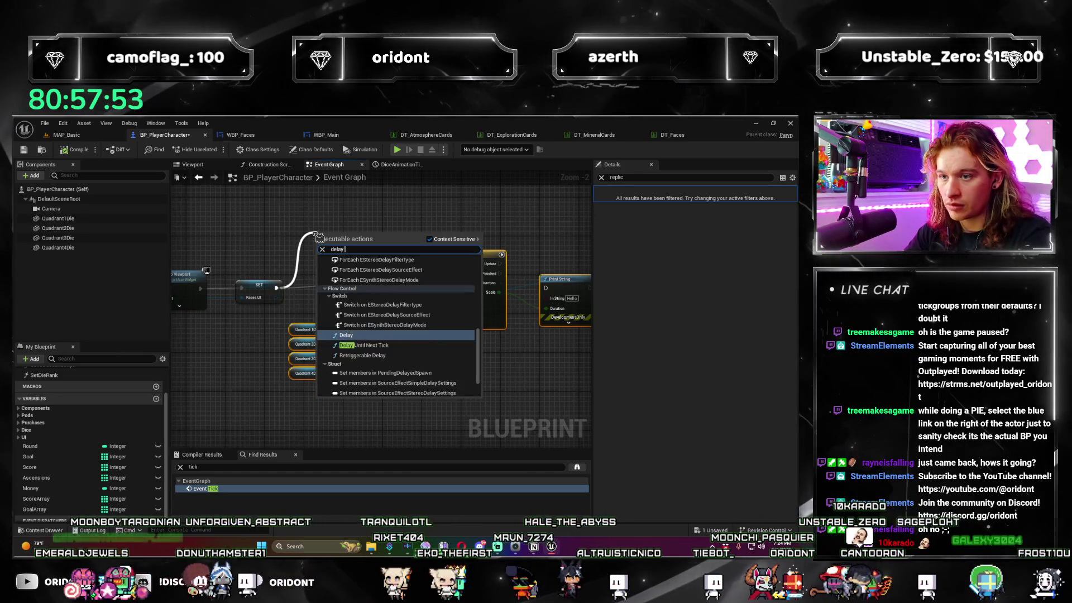
{"action": "key", "text": "Return"}
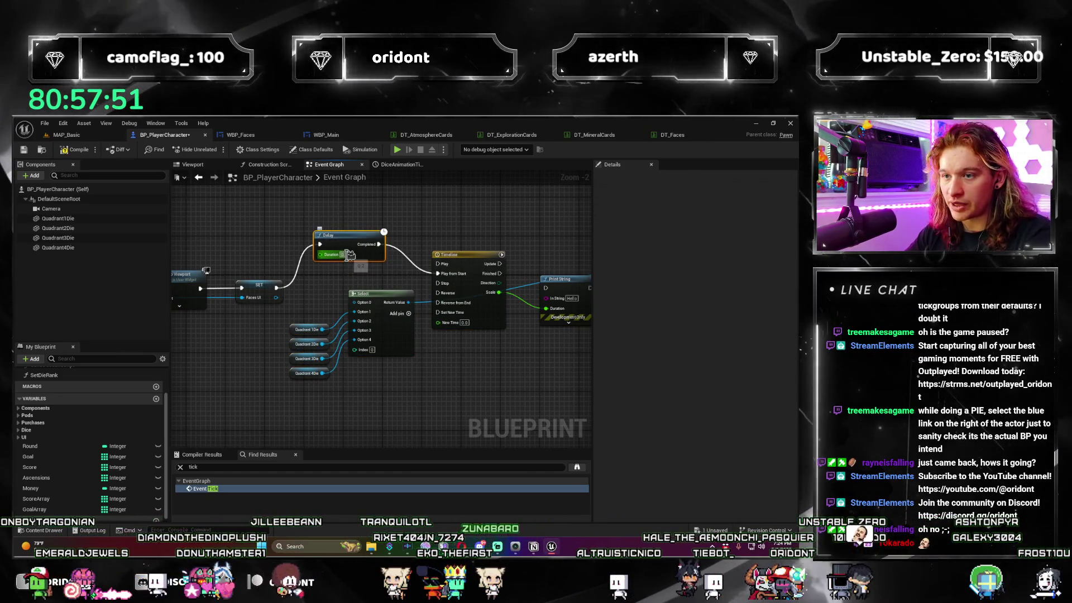
{"action": "left_click", "coordinate": [350, 255]}
{"action": "type", "text": "2"}
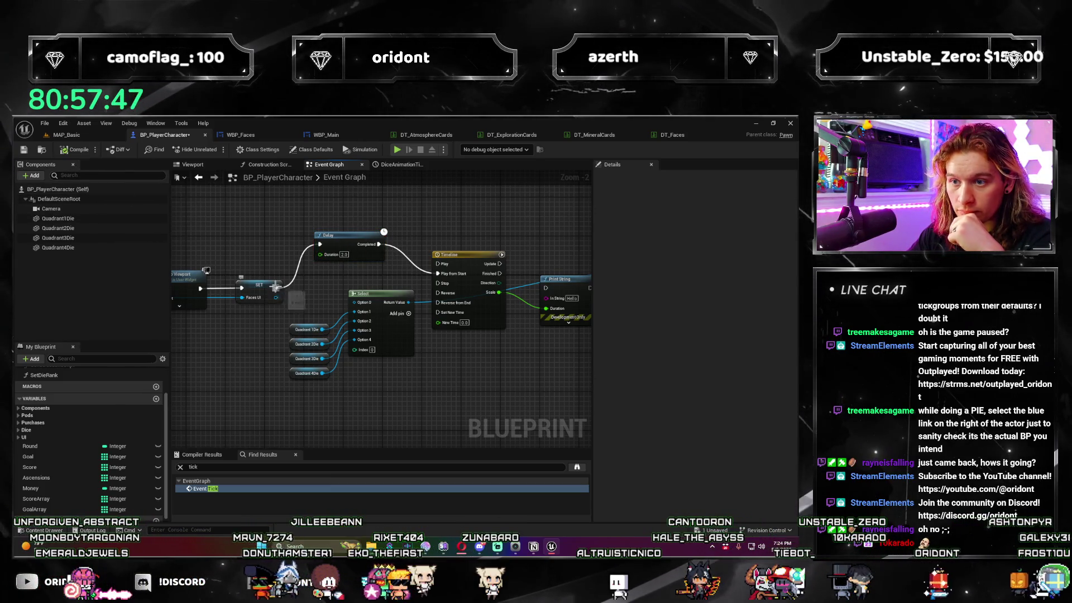
Add a Print String node after SET and test the game standalone.
{"action": "left_click_drag", "start_coordinate": [275, 288], "coordinate": [264, 215]}
{"action": "type", "text": "print"}
{"action": "key", "text": "Return"}
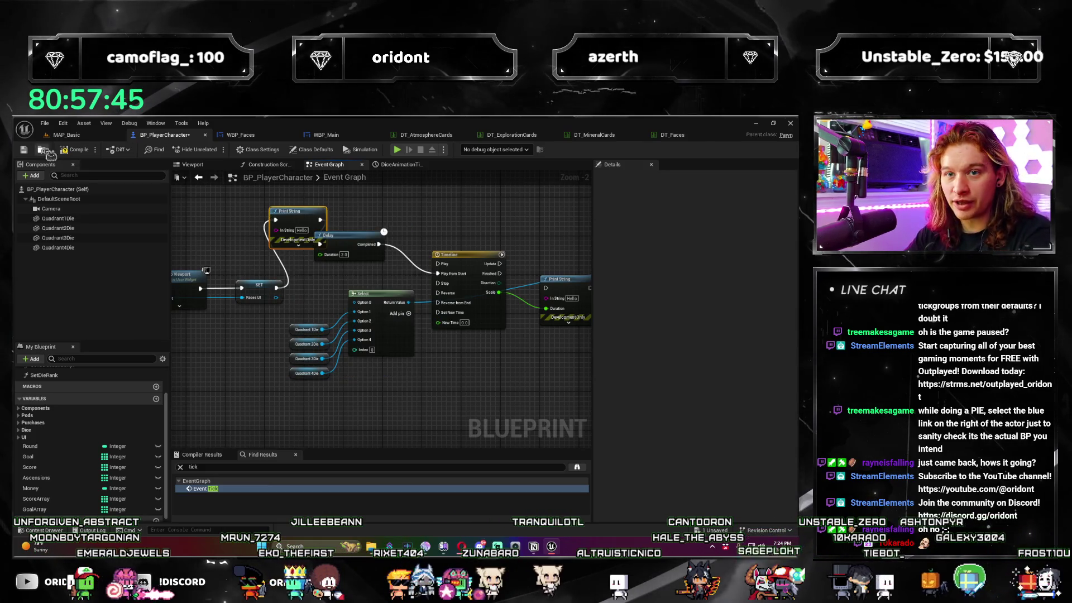
{"action": "left_click", "coordinate": [397, 150]}
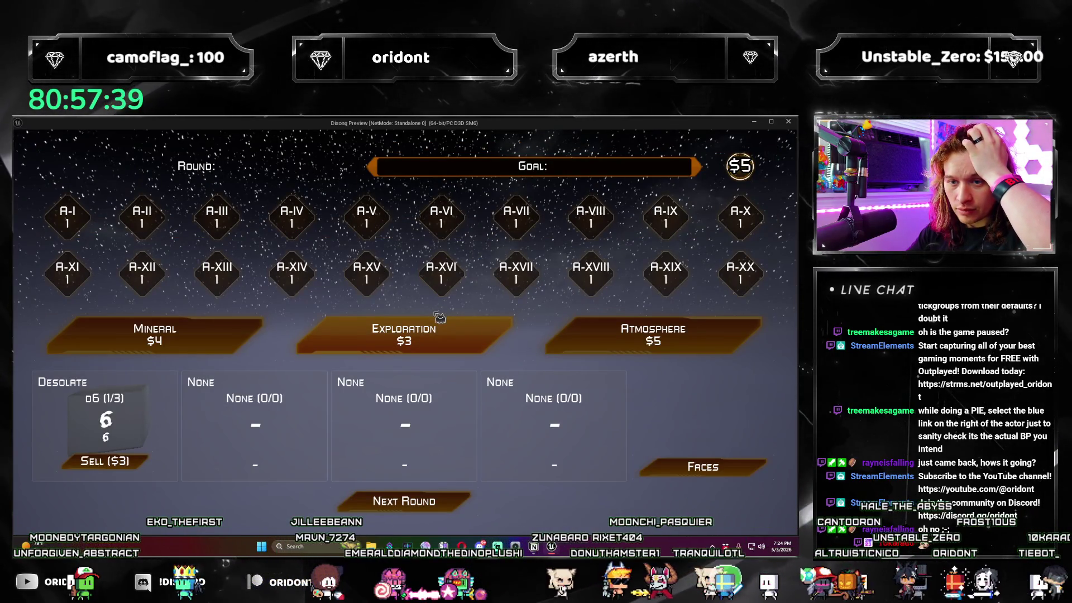
{"action": "left_click", "coordinate": [787, 121]}
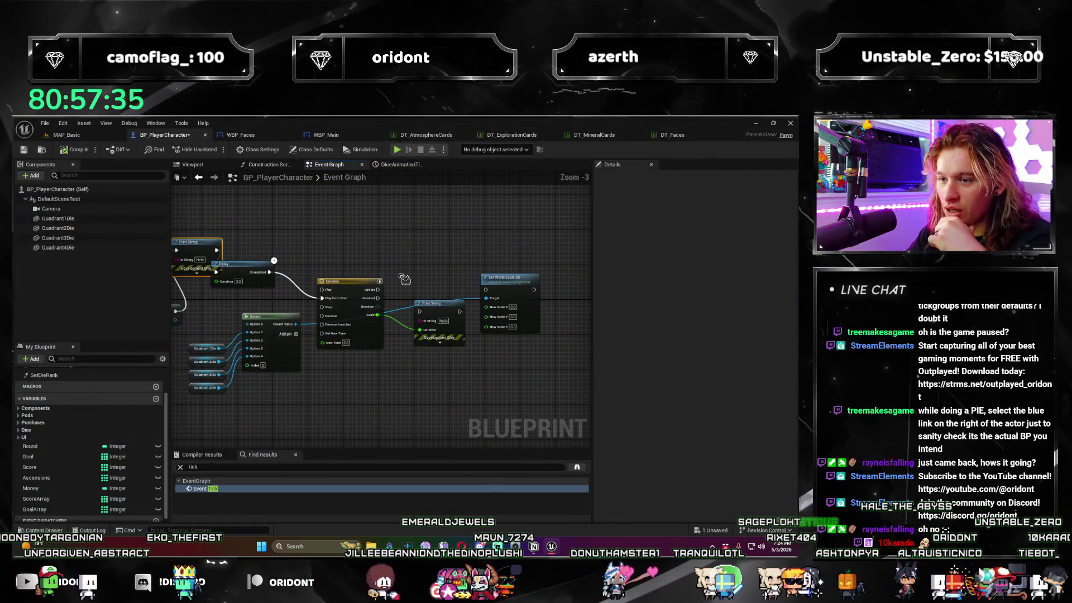
Wire Timeline Update and Scale into Set World Scale 3D X, Y, Z, then test-play.
{"action": "mouse_move", "coordinate": [379, 289]}
{"action": "left_mouse_down"}
{"action": "mouse_move", "coordinate": [485, 290]}
{"action": "mouse_move", "coordinate": [438, 343]}
{"action": "mouse_move", "coordinate": [485, 306]}
{"action": "left_mouse_up"}
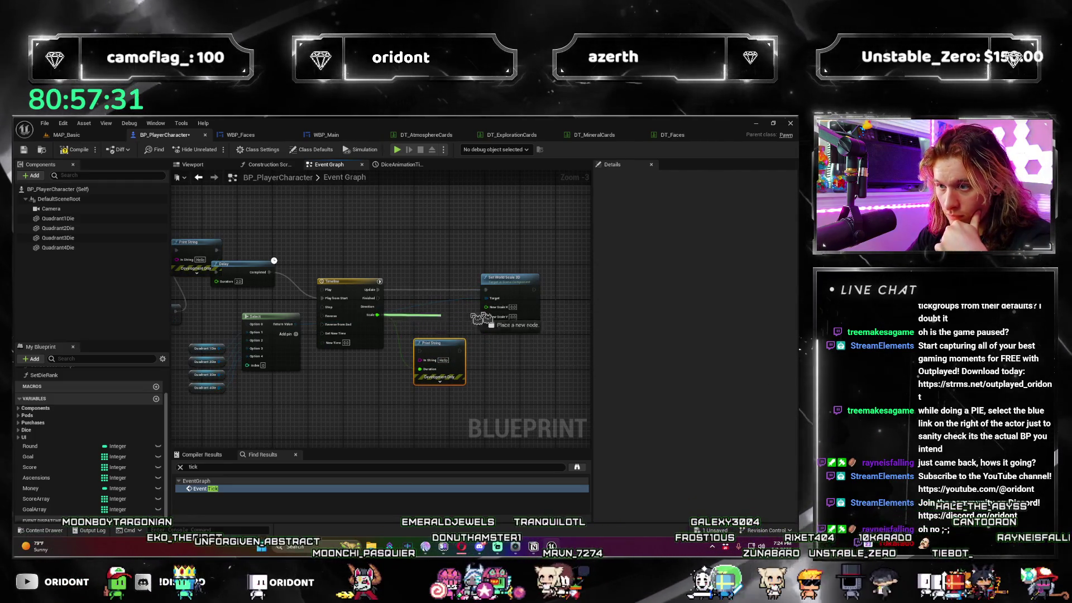
{"action": "left_click_drag", "start_coordinate": [378, 315], "coordinate": [486, 314]}
{"action": "left_click_drag", "start_coordinate": [382, 324], "coordinate": [486, 329]}
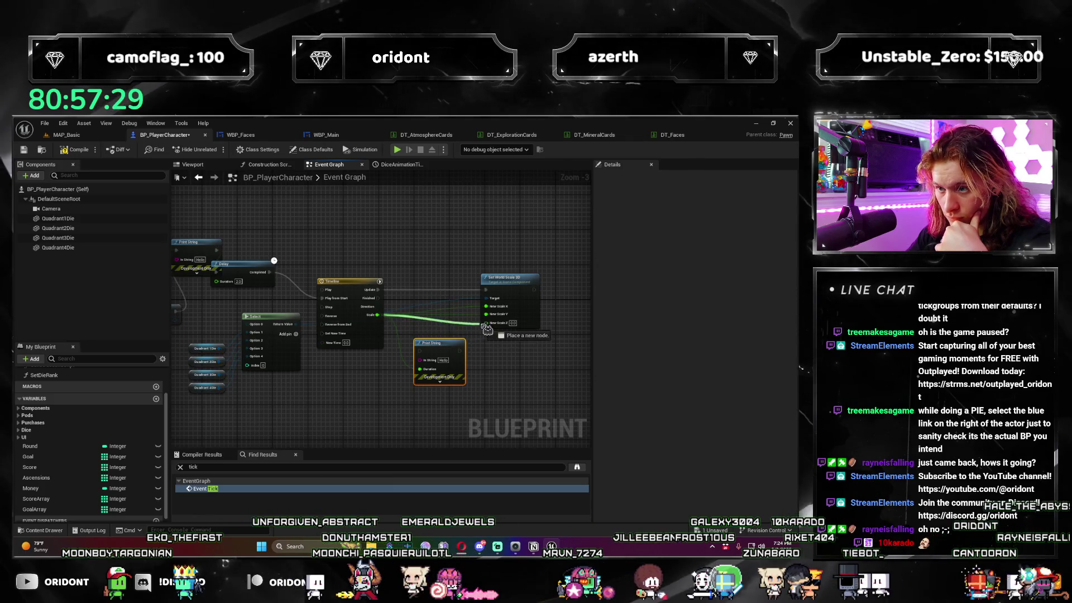
{"action": "left_click", "coordinate": [398, 151]}
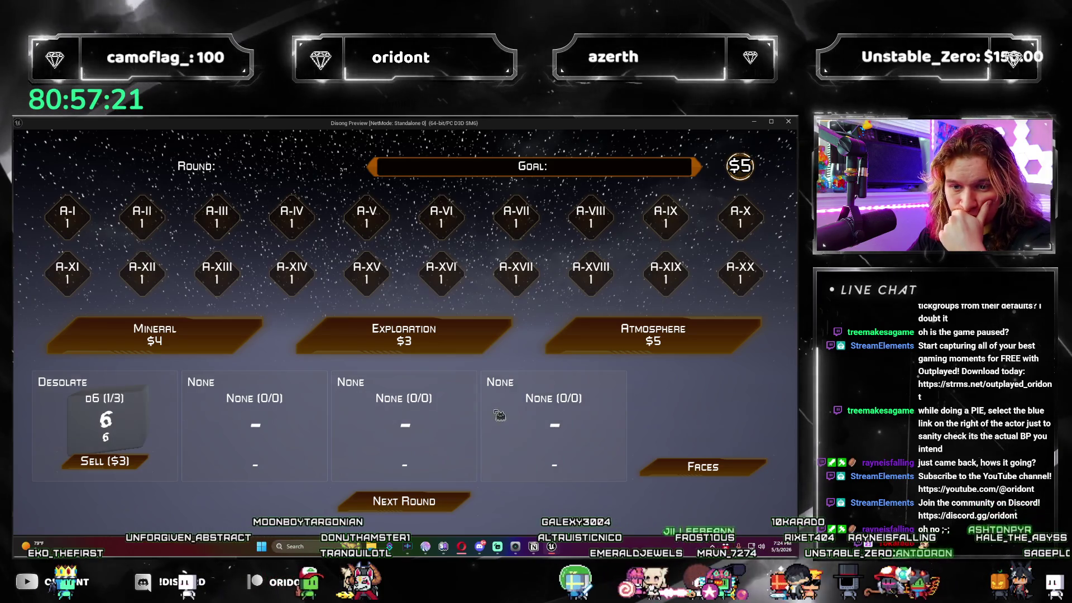
{"action": "key", "text": "Escape"}
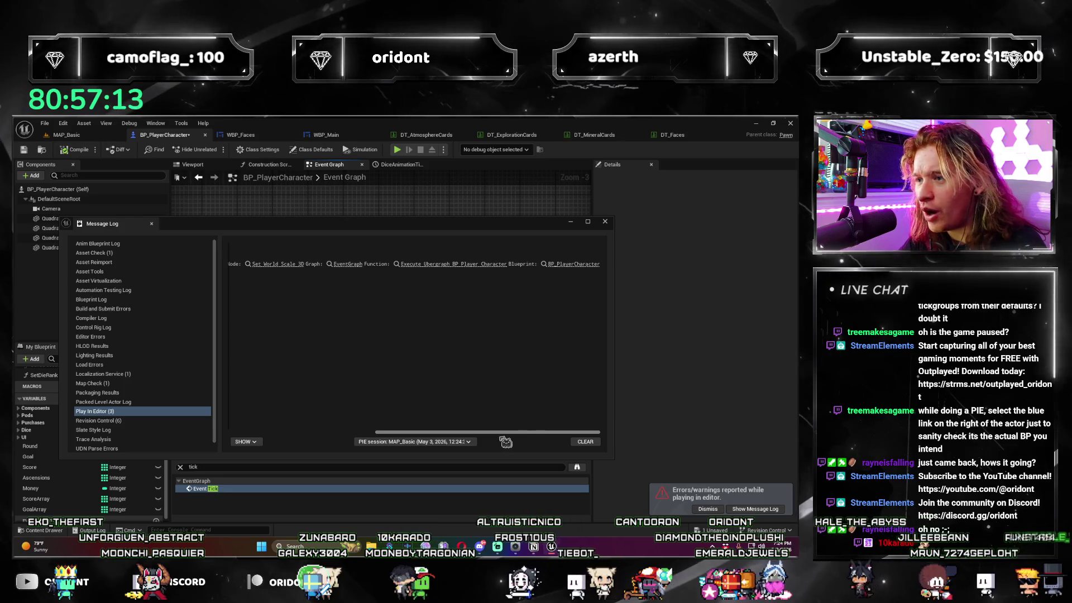
Review the Accessed None error in the Message Log and close it.
{"action": "left_click_drag", "start_coordinate": [525, 432], "coordinate": [454, 432]}
{"action": "left_click", "coordinate": [321, 273]}
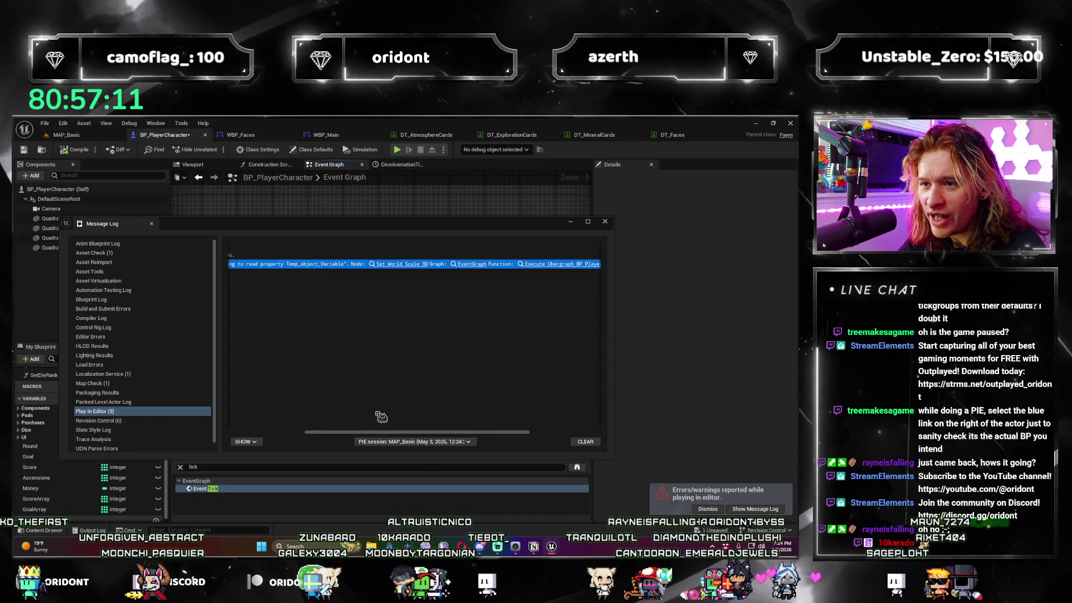
{"action": "scroll", "coordinate": [601, 260], "scroll_direction": "right", "scroll_amount": 5}
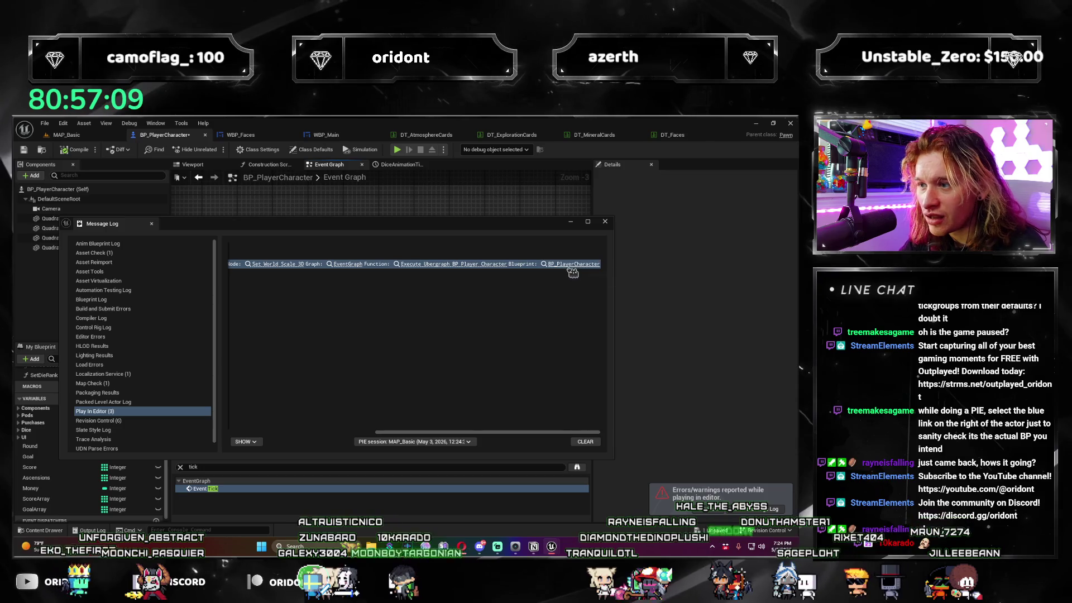
{"action": "left_click", "coordinate": [271, 265]}
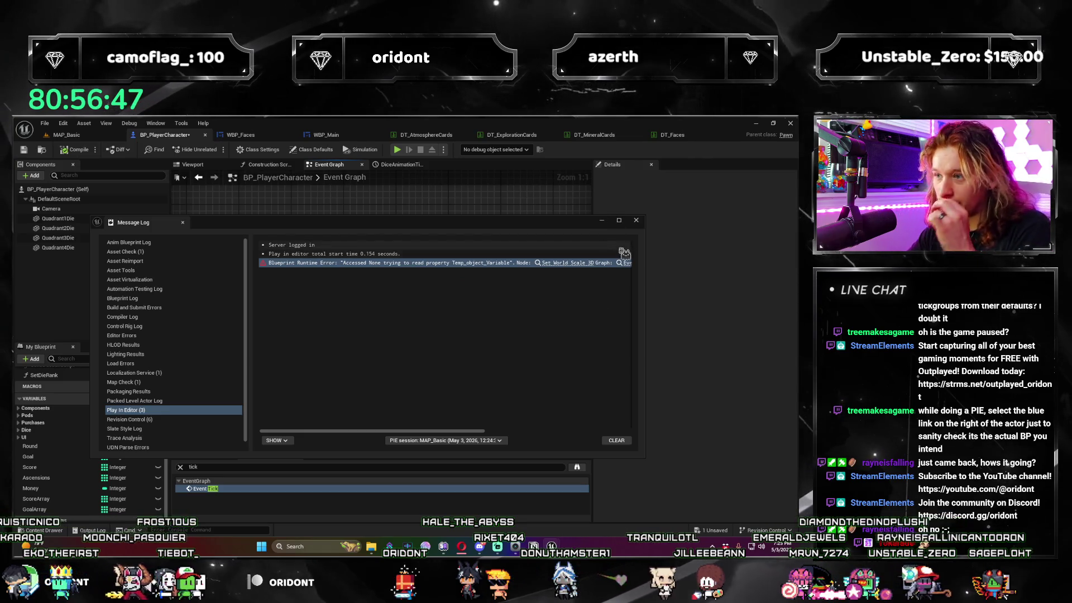
{"action": "left_click", "coordinate": [638, 222]}
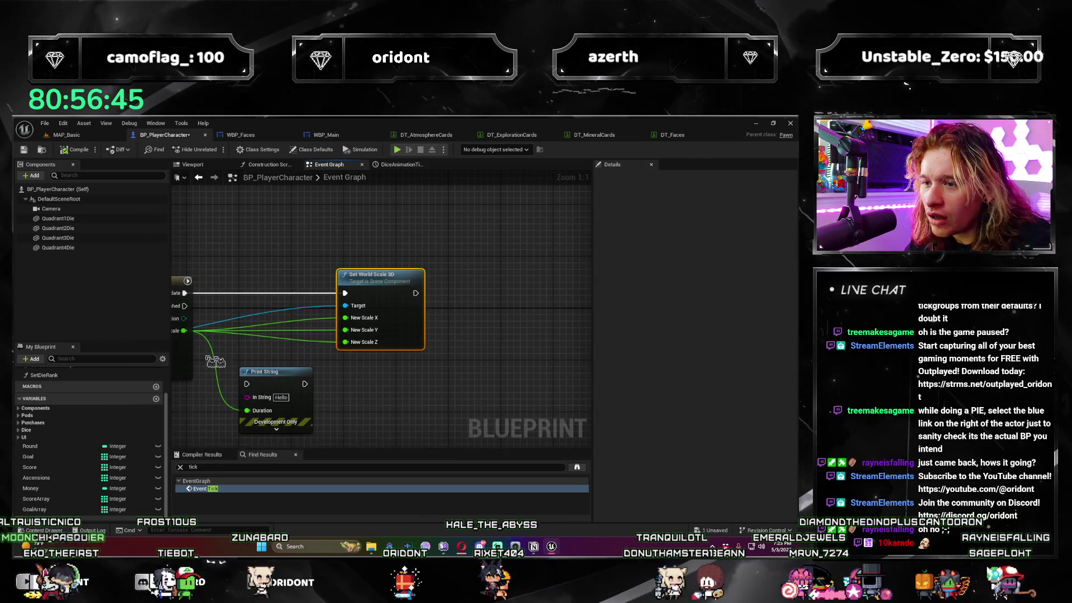
Pan the Event Graph, then switch through DT_Faces to WBP_Main's Add Play Event graph.
{"action": "scroll", "coordinate": [215, 362], "scroll_direction": "down", "scroll_amount": 2}
{"action": "left_click_drag", "start_coordinate": [416, 346], "coordinate": [561, 332]}
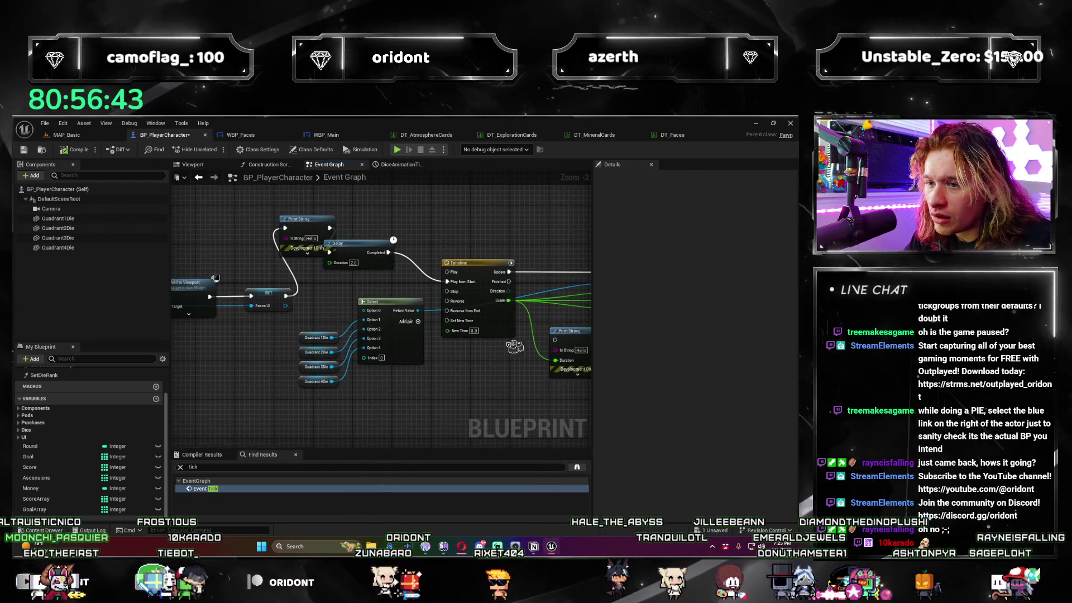
{"action": "mouse_move", "coordinate": [410, 390]}
{"action": "left_mouse_down"}
{"action": "mouse_move", "coordinate": [456, 386]}
{"action": "mouse_move", "coordinate": [402, 391]}
{"action": "mouse_move", "coordinate": [374, 323]}
{"action": "left_mouse_up"}
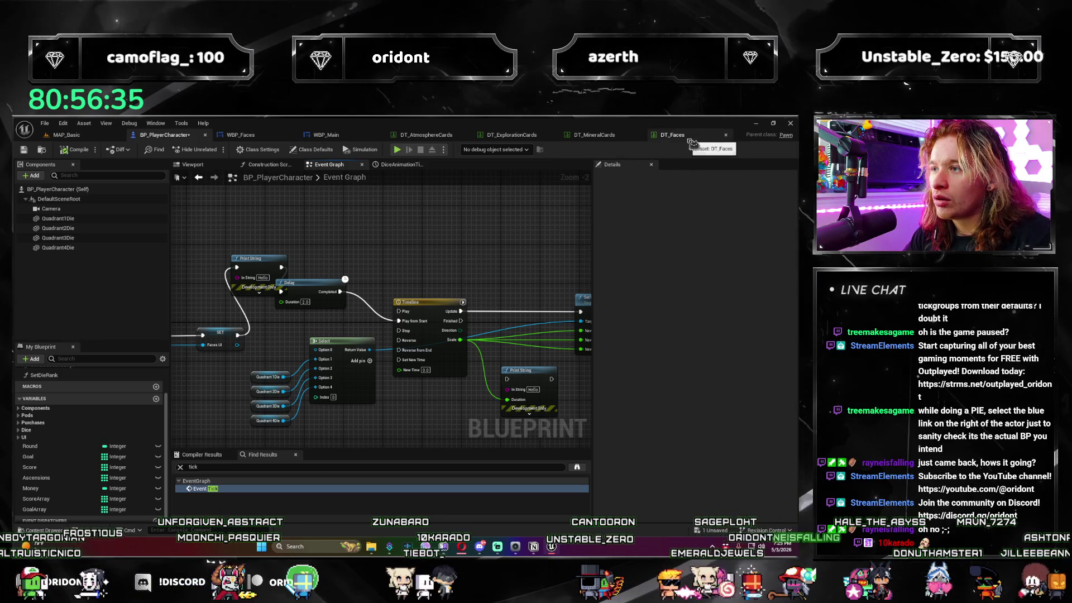
{"action": "left_click", "coordinate": [691, 140]}
{"action": "left_click", "coordinate": [305, 139]}
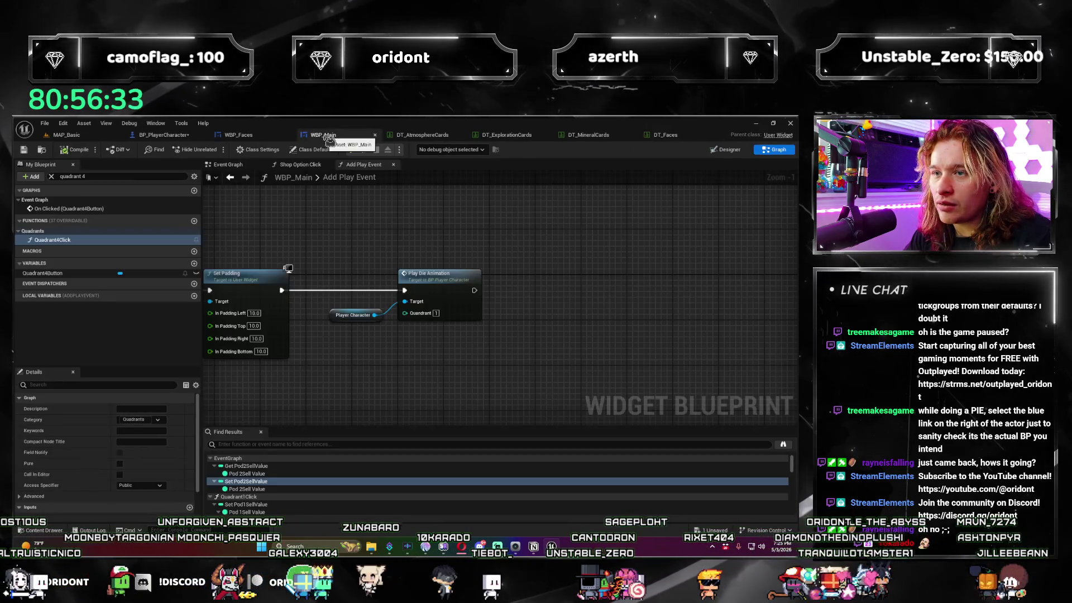
Inspect the PlayerCharacter variable's details in WBP_Main, then return to MAP_Basic.
{"action": "left_click_drag", "start_coordinate": [479, 254], "coordinate": [494, 270]}
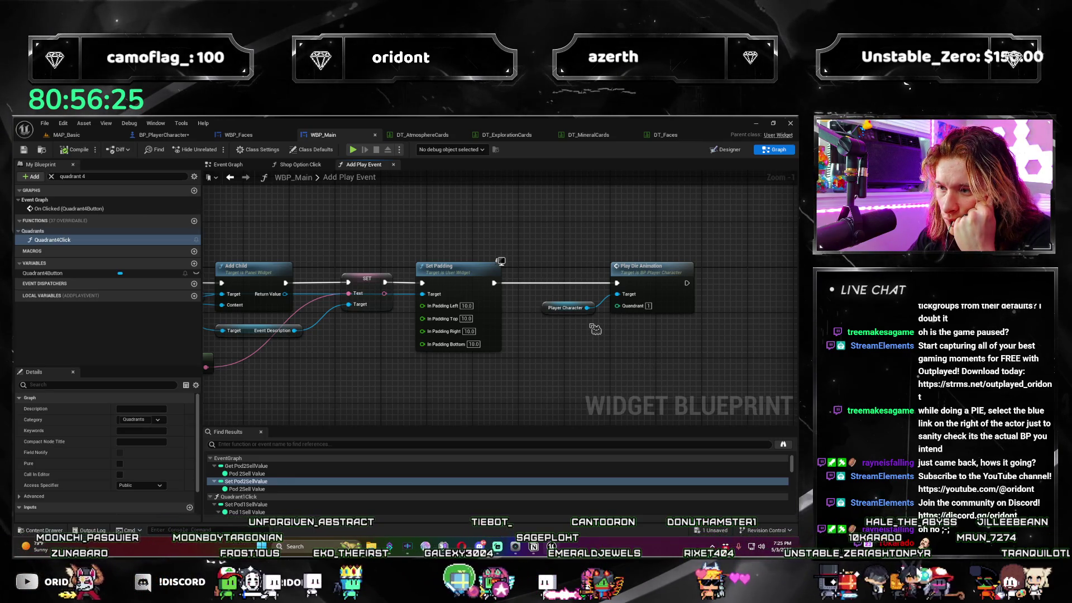
{"action": "left_click", "coordinate": [551, 313]}
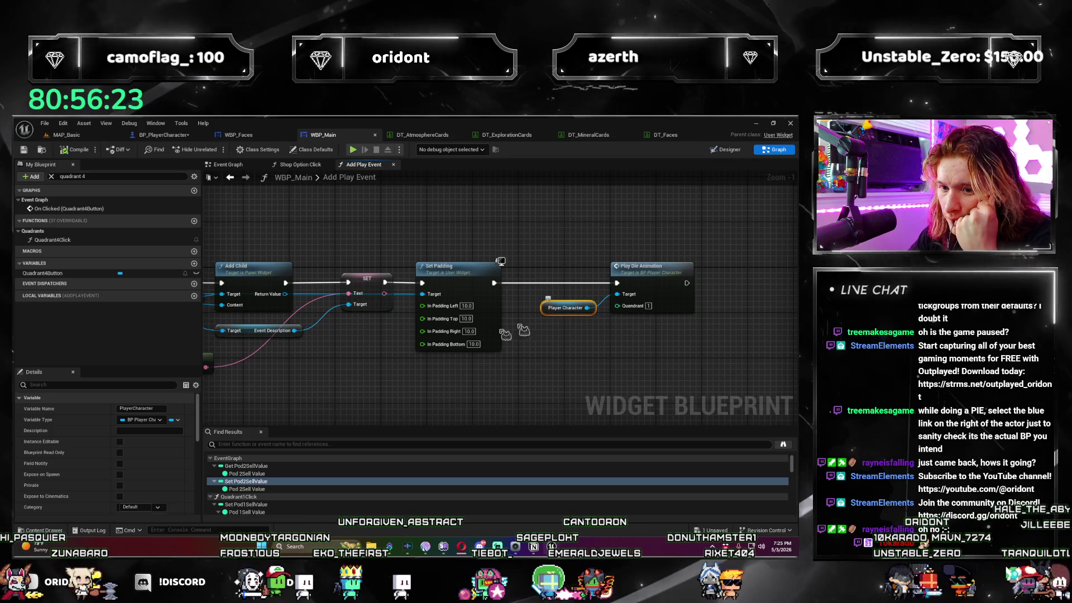
{"action": "scroll", "coordinate": [188, 455], "scroll_direction": "up", "scroll_amount": 5}
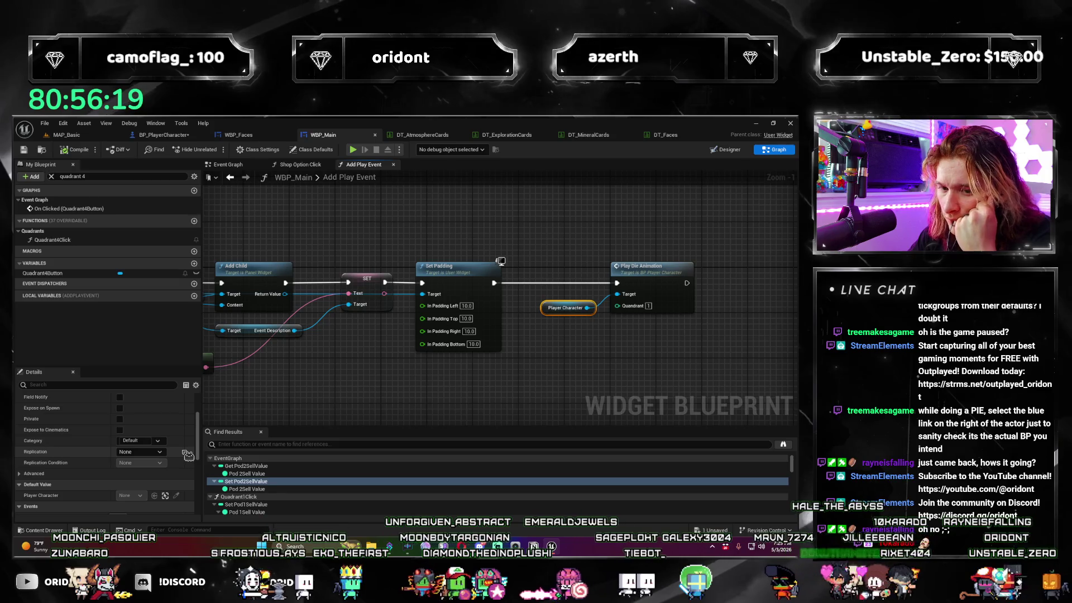
{"action": "scroll", "coordinate": [188, 455], "scroll_direction": "up", "scroll_amount": 2}
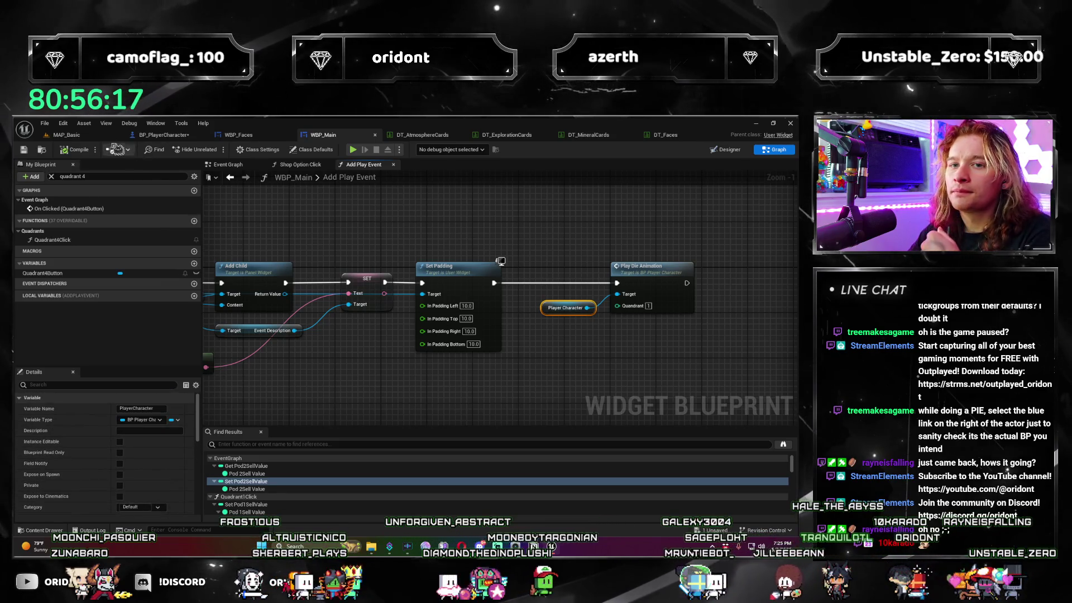
{"action": "left_click", "coordinate": [66, 135]}
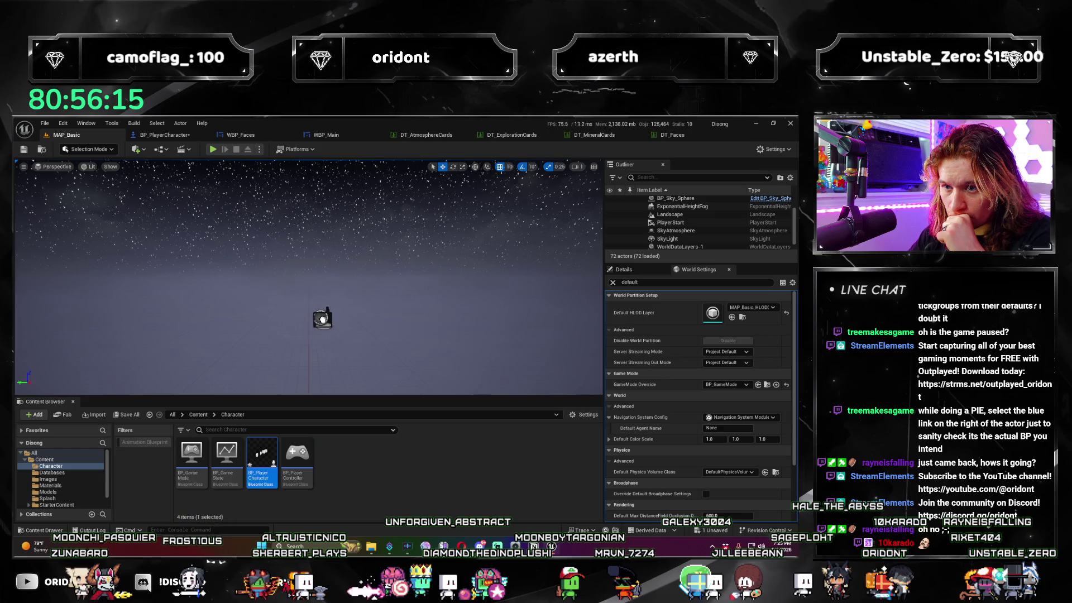
Place a BP_PlayerCharacter actor in MAP_Basic and select it.
{"action": "mouse_move", "coordinate": [311, 337]}
{"action": "left_mouse_down"}
{"action": "mouse_move", "coordinate": [346, 327]}
{"action": "mouse_move", "coordinate": [310, 330]}
{"action": "left_mouse_up"}
{"action": "left_click", "coordinate": [354, 240]}
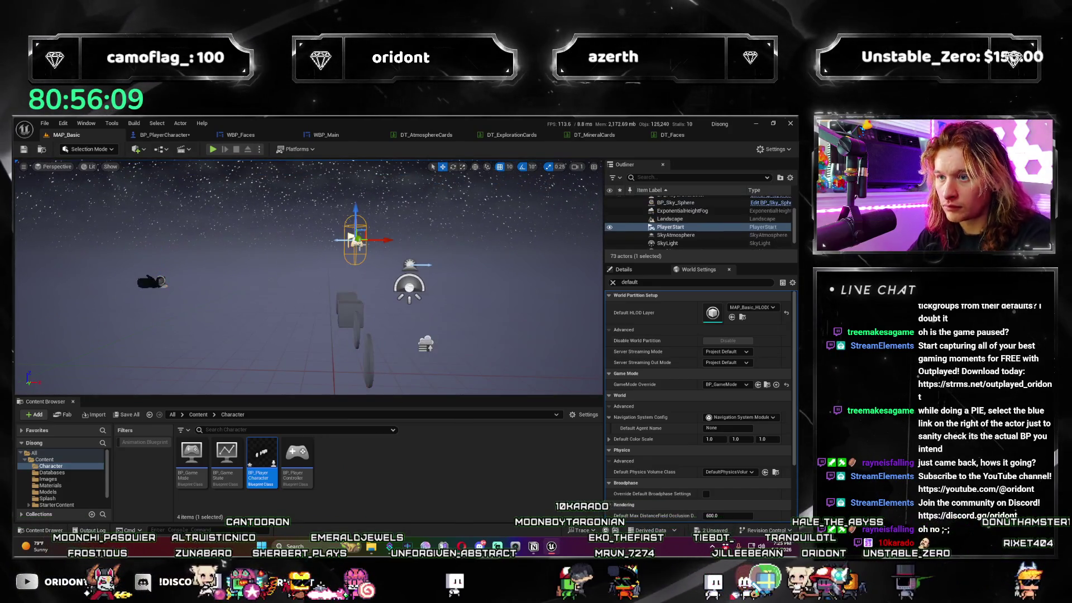
{"action": "left_click", "coordinate": [159, 283]}
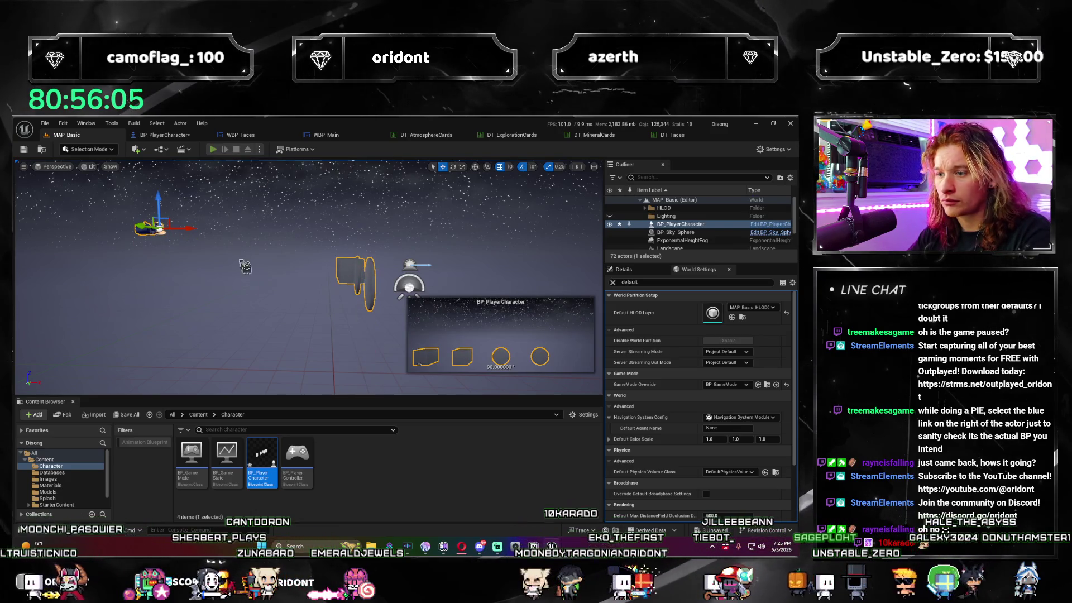
Test-play with Alt+P, dismiss the error log, and focus the view on the player character.
{"action": "key", "text": "alt+p"}
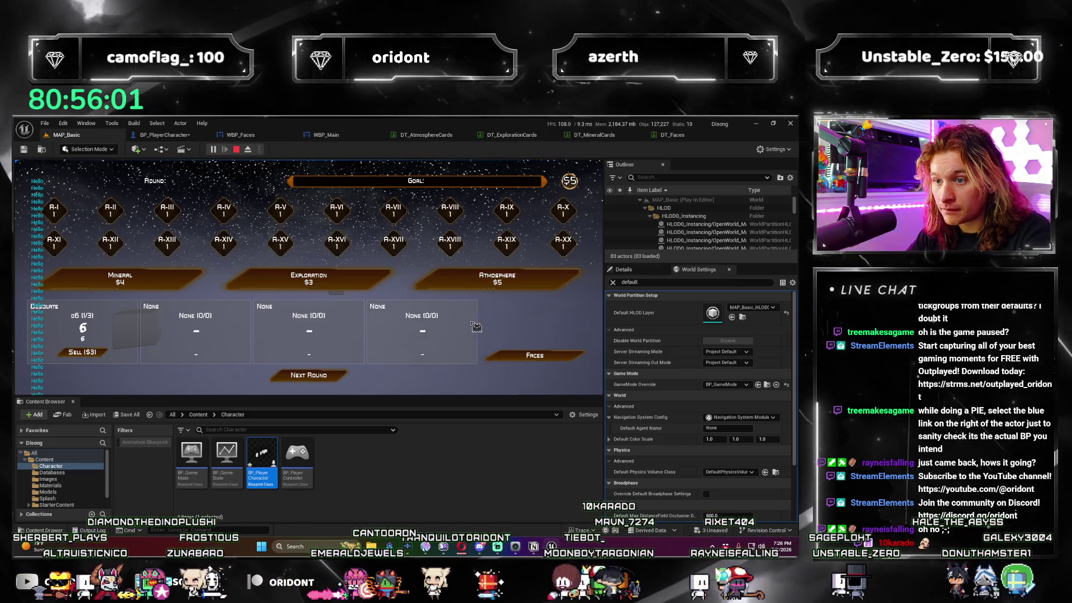
{"action": "key", "text": "Escape"}
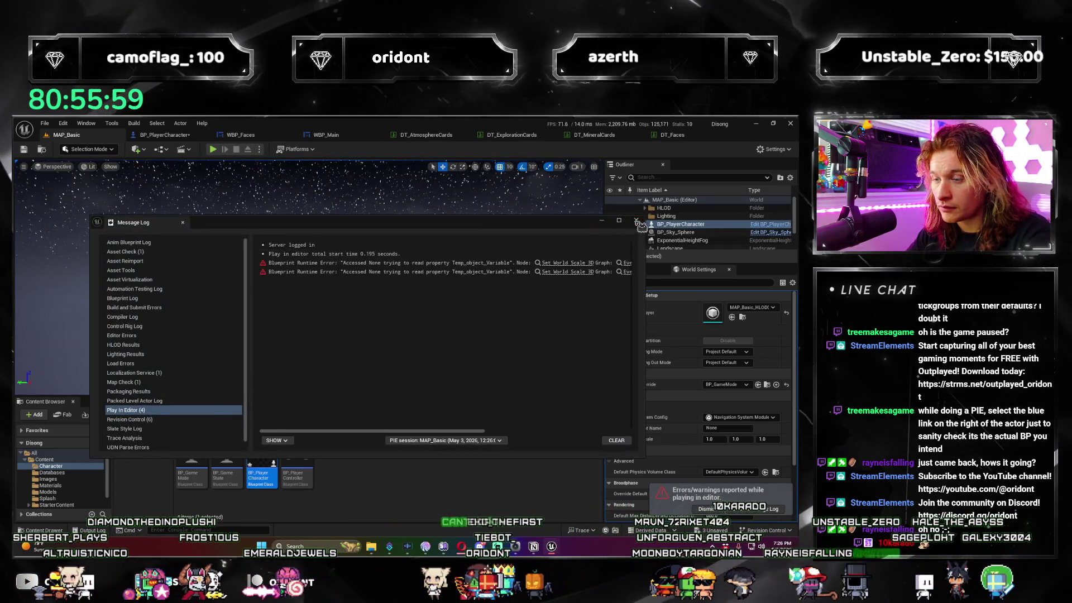
{"action": "left_click", "coordinate": [636, 222]}
{"action": "key", "text": "f"}
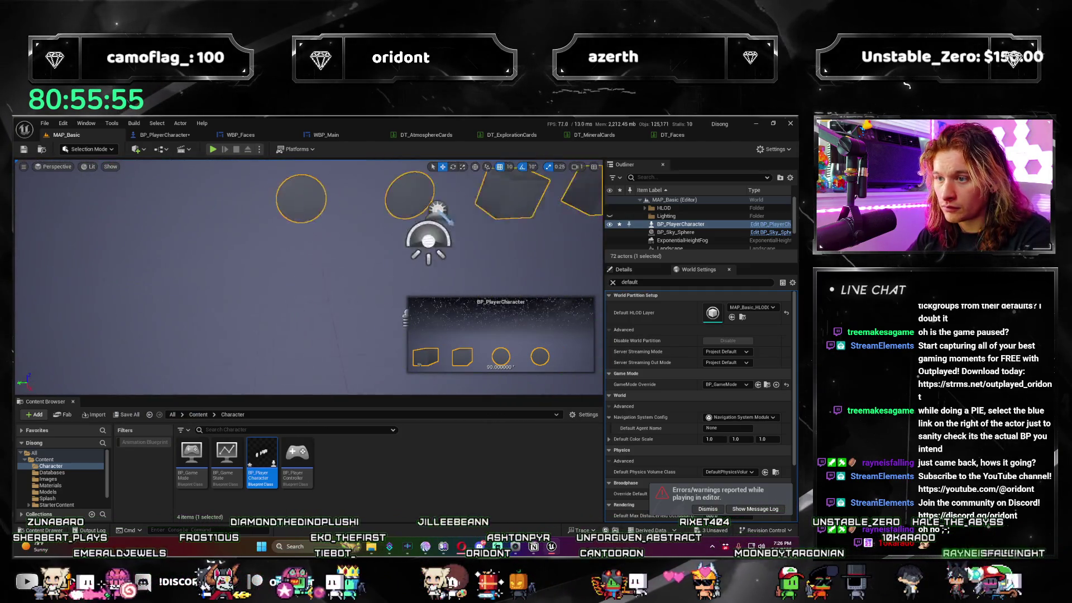
{"action": "left_click", "coordinate": [692, 225]}
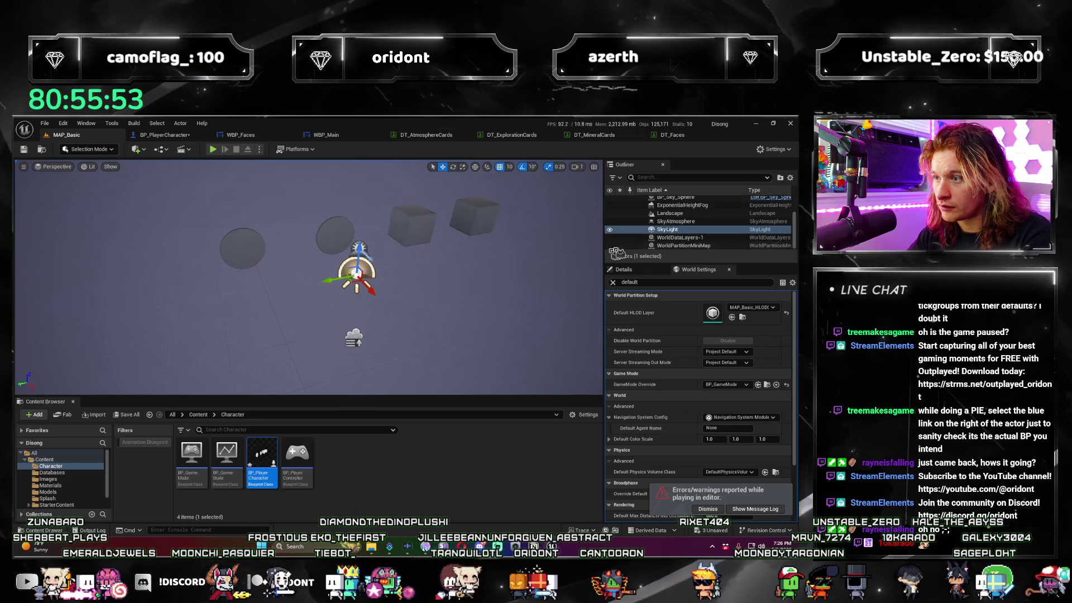
{"action": "left_click", "coordinate": [692, 225]}
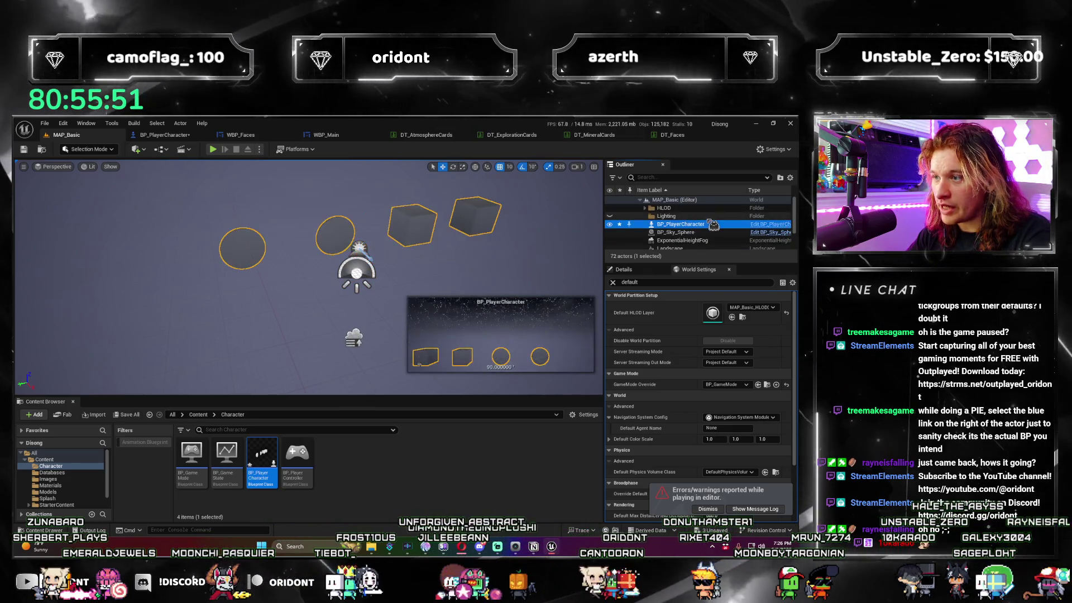
{"action": "double_click", "coordinate": [692, 225]}
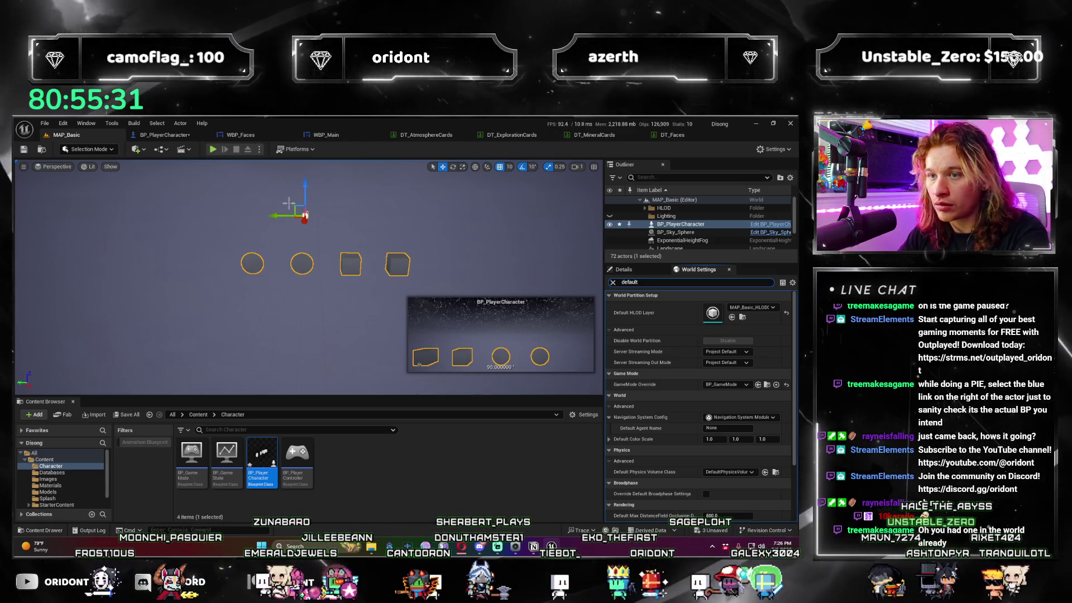
Delete the extra BP_PlayerCharacter actor from the level.
{"action": "left_click", "coordinate": [321, 218]}
{"action": "left_click", "coordinate": [307, 215]}
{"action": "key", "text": "Delete"}
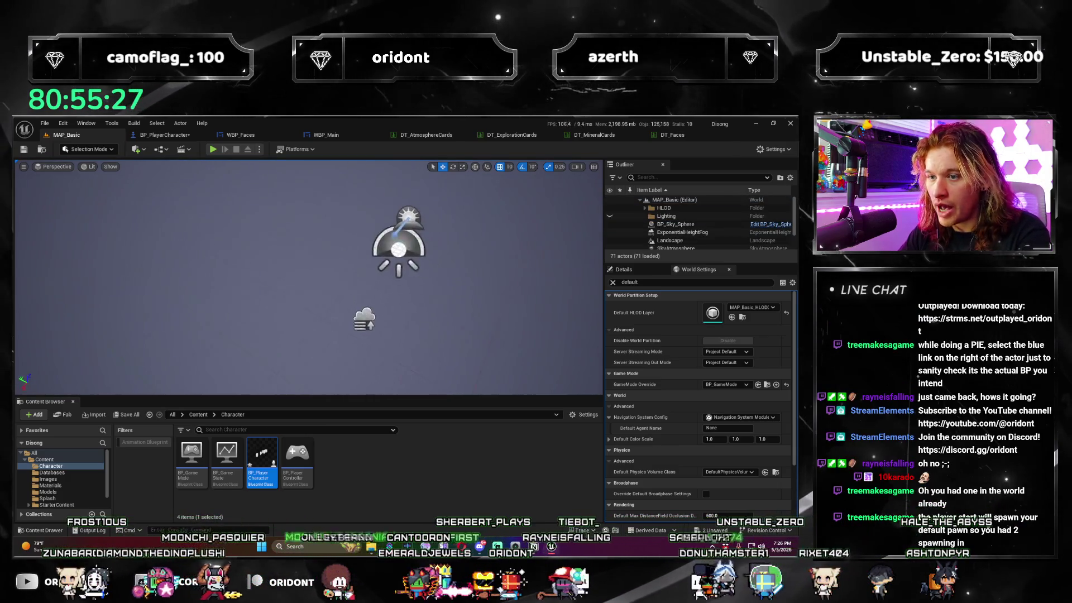
Test-play to the next round, stop, dismiss the error log, and open DT_Faces.
{"action": "left_click", "coordinate": [213, 149]}
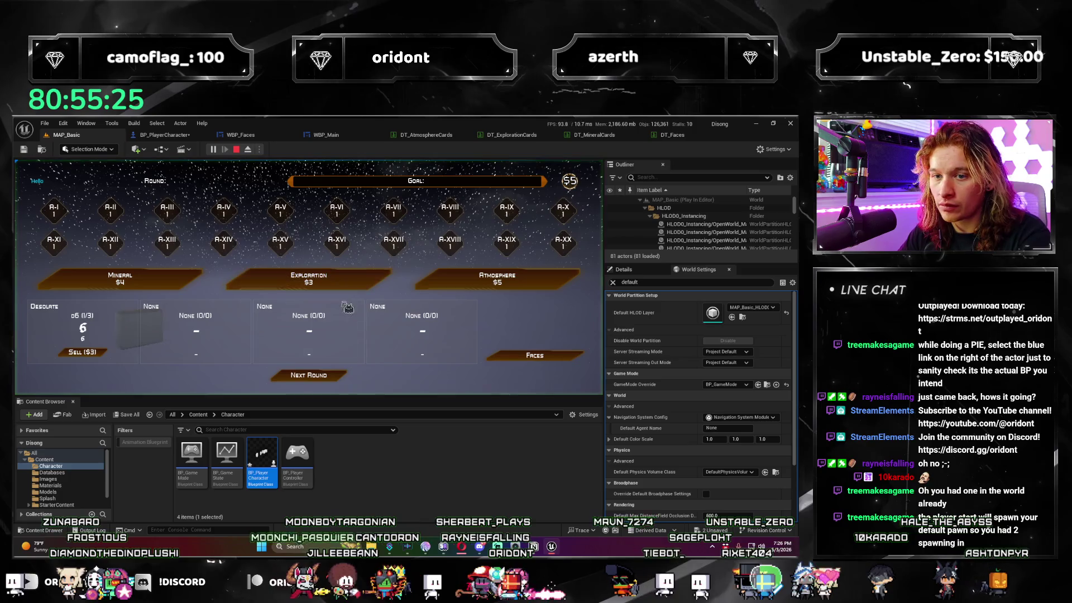
{"action": "left_click", "coordinate": [332, 380]}
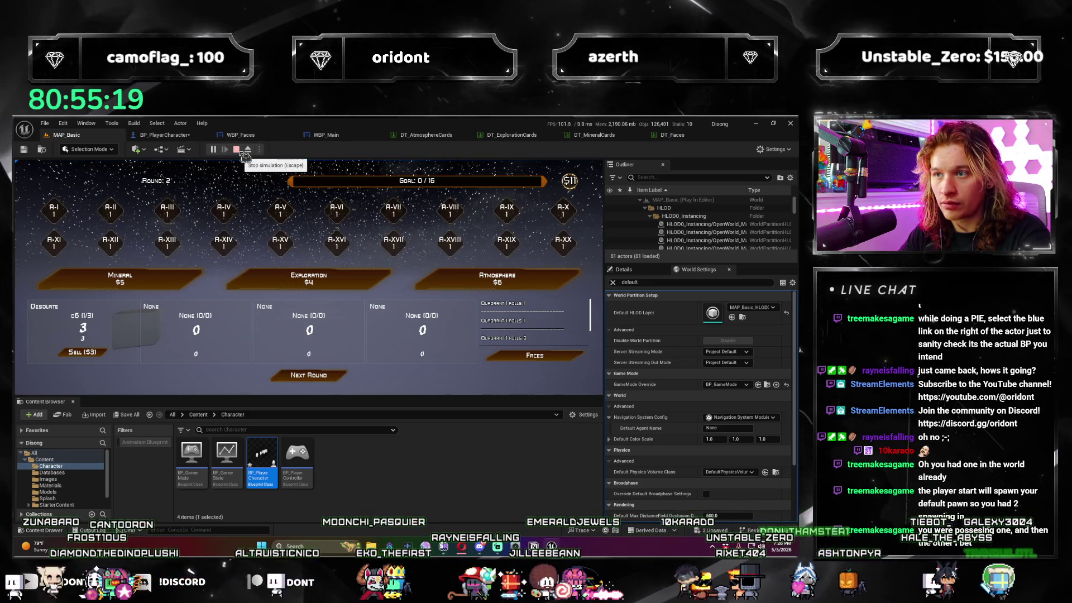
{"action": "left_click", "coordinate": [245, 155]}
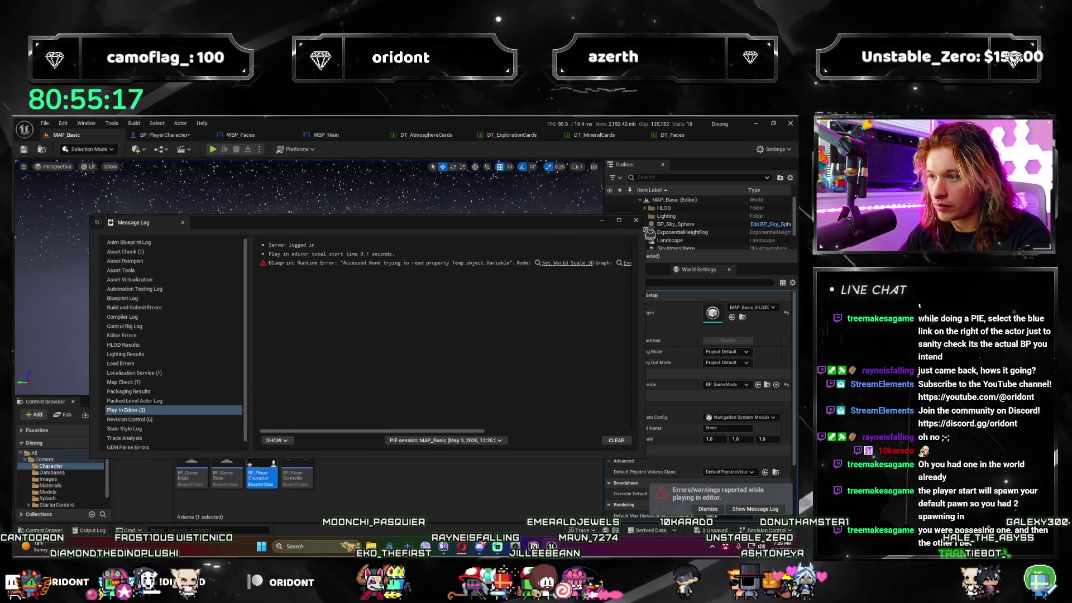
{"action": "left_click", "coordinate": [636, 220]}
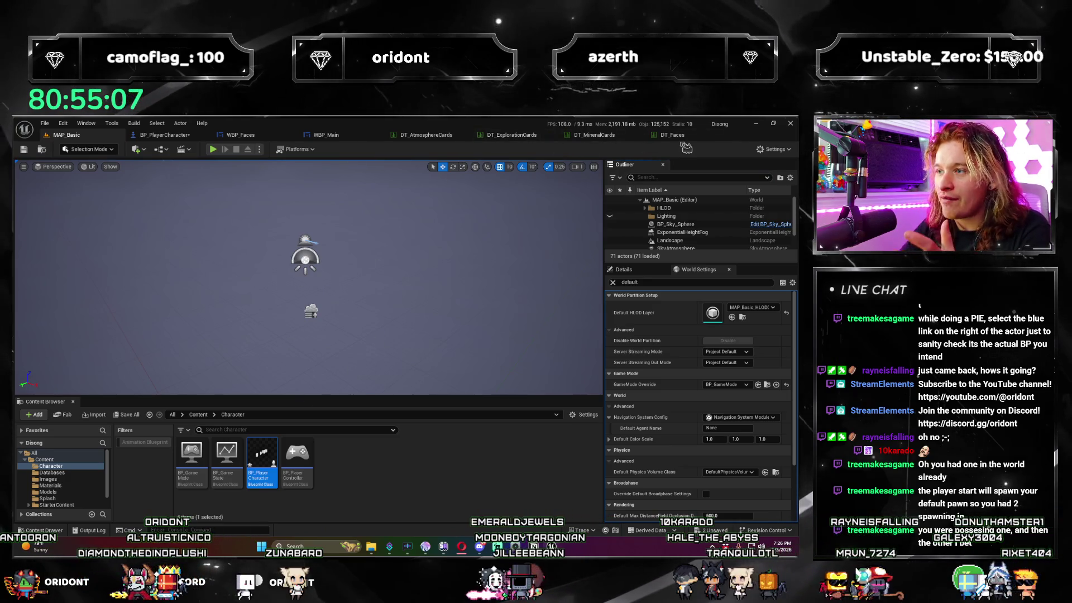
{"action": "left_click", "coordinate": [677, 136]}
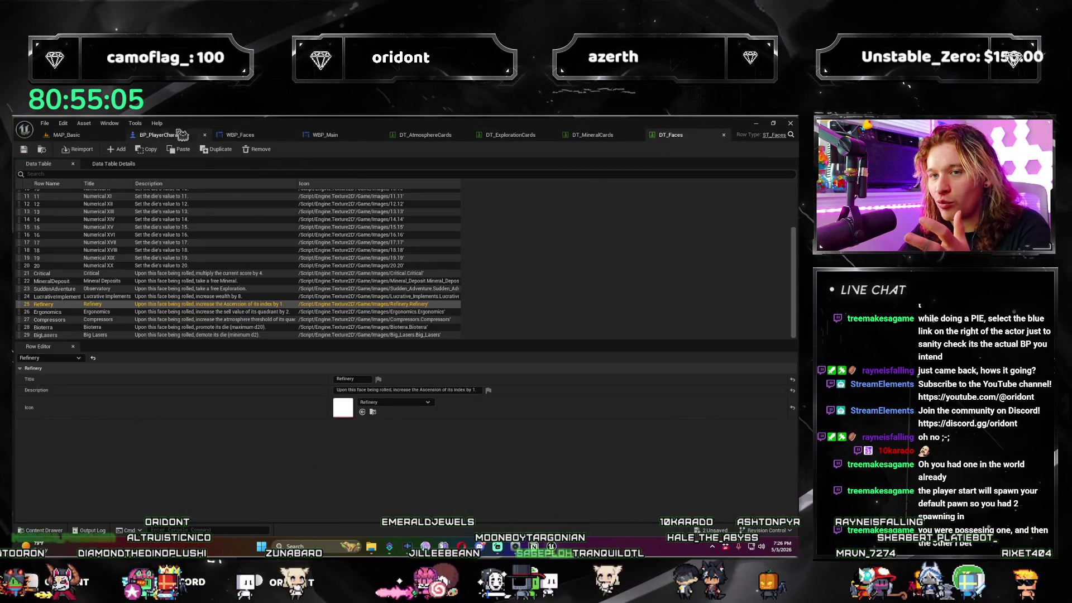
In BP_PlayerCharacter's Event Graph, inspect the widget setup and Print String nodes.
{"action": "left_click", "coordinate": [162, 135]}
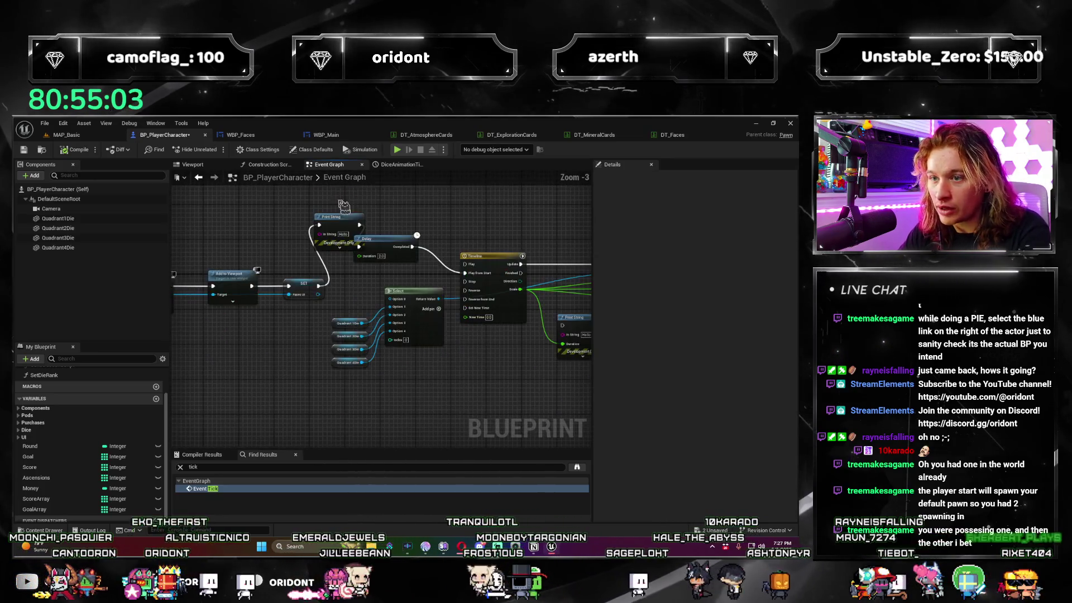
{"action": "mouse_move", "coordinate": [343, 207]}
{"action": "left_mouse_down"}
{"action": "mouse_move", "coordinate": [532, 376]}
{"action": "mouse_move", "coordinate": [303, 301]}
{"action": "mouse_move", "coordinate": [399, 316]}
{"action": "mouse_move", "coordinate": [388, 321]}
{"action": "left_mouse_up"}
{"action": "scroll", "coordinate": [335, 310], "scroll_direction": "up", "scroll_amount": 1}
{"action": "left_click", "coordinate": [355, 336]}
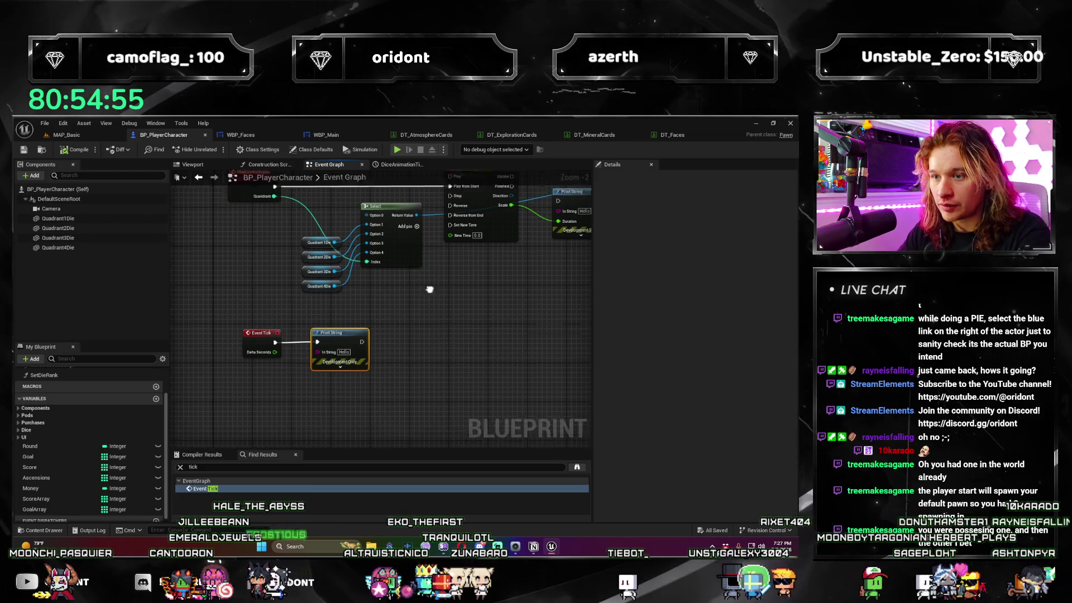
{"action": "scroll", "coordinate": [420, 351], "scroll_direction": "down", "scroll_amount": 2}
Review the BeginPlay and Event Tick chains, then play MAP_Basic in the editor.
{"action": "left_click_drag", "start_coordinate": [424, 393], "coordinate": [361, 331]}
{"action": "scroll", "coordinate": [361, 331], "scroll_direction": "up", "scroll_amount": 3}
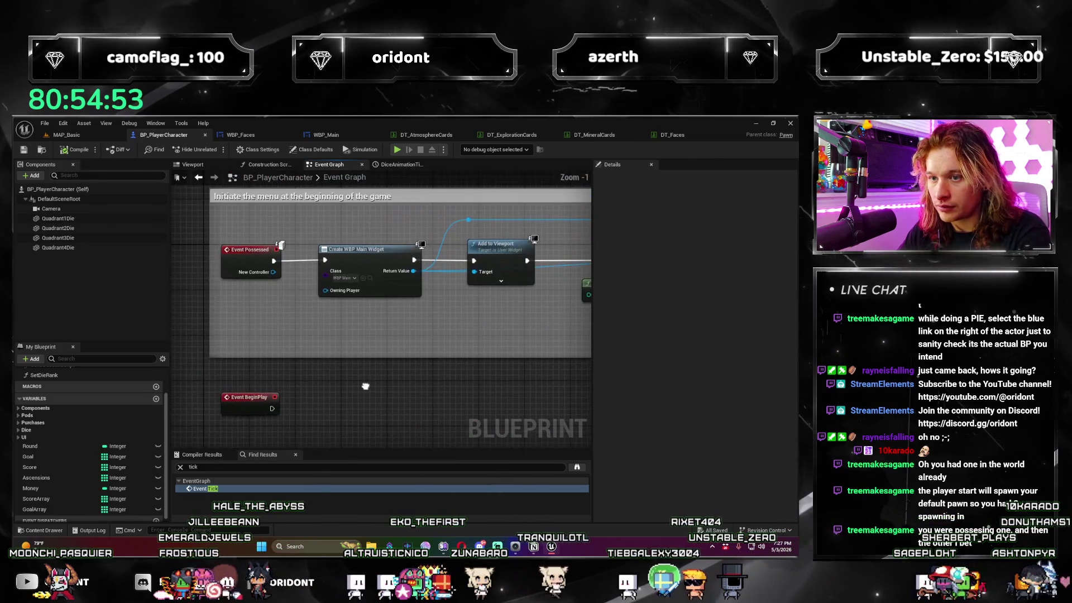
{"action": "scroll", "coordinate": [334, 343], "scroll_direction": "down", "scroll_amount": 3}
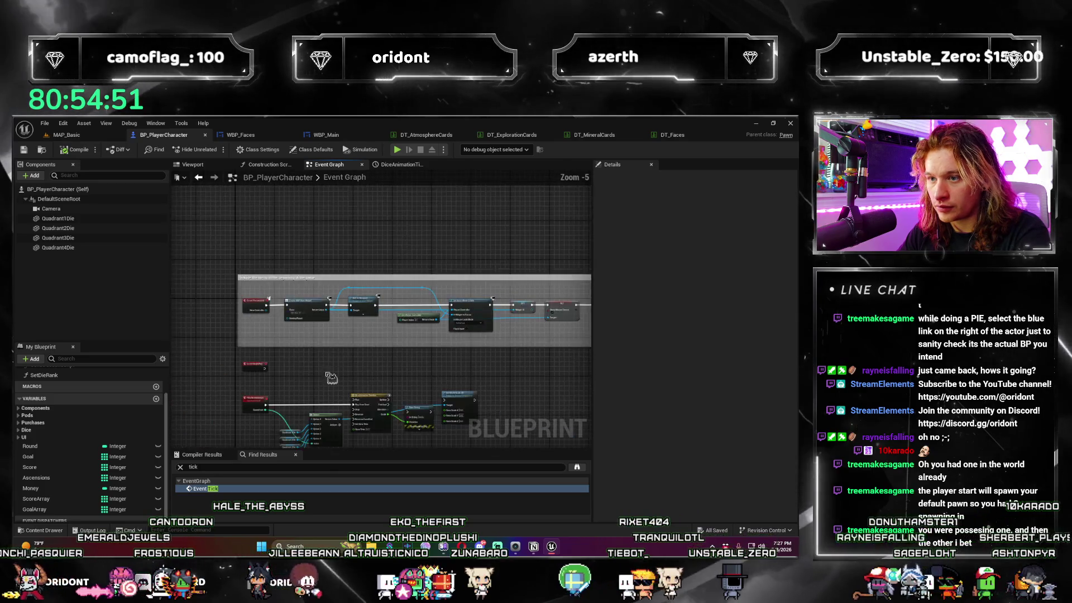
{"action": "scroll", "coordinate": [359, 303], "scroll_direction": "up", "scroll_amount": 2}
{"action": "left_click", "coordinate": [237, 252]}
{"action": "left_click_drag", "start_coordinate": [297, 352], "coordinate": [297, 247]}
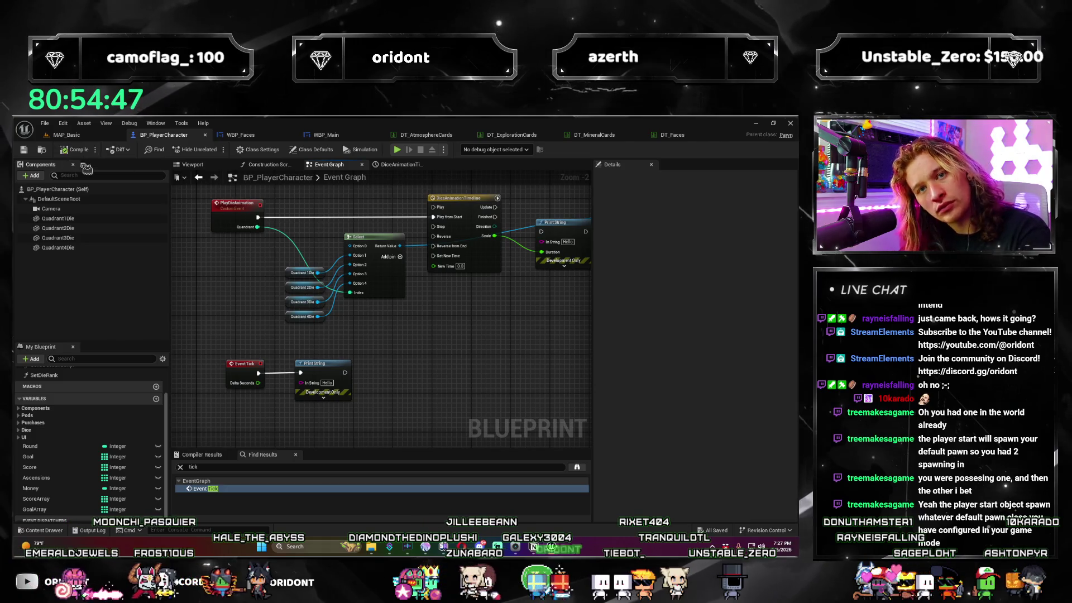
{"action": "left_click", "coordinate": [71, 137]}
{"action": "left_click", "coordinate": [213, 149]}
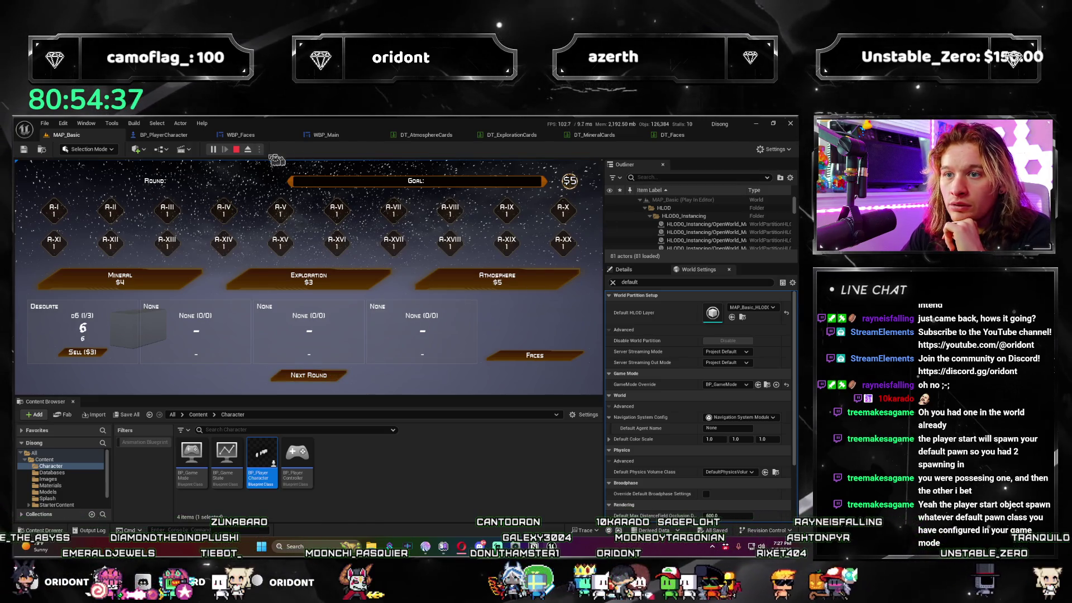
Place a BP_PlayerCharacter in the level, frame it in view, and run a short play test.
{"action": "left_click", "coordinate": [237, 152]}
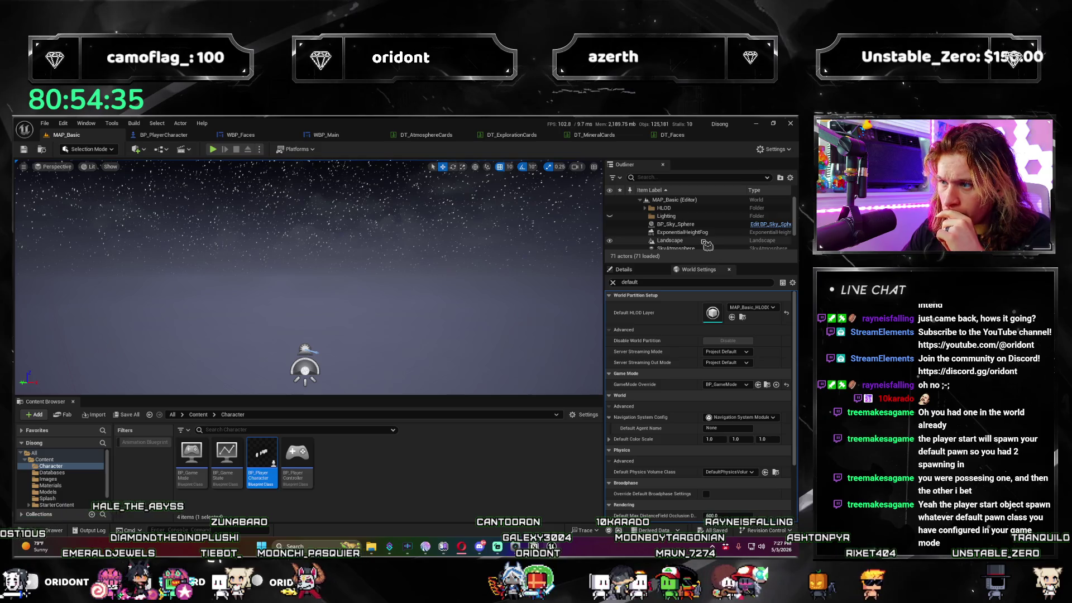
{"action": "mouse_move", "coordinate": [262, 455]}
{"action": "left_mouse_down"}
{"action": "mouse_move", "coordinate": [218, 368]}
{"action": "mouse_move", "coordinate": [360, 351]}
{"action": "left_mouse_up"}
{"action": "key", "text": "f"}
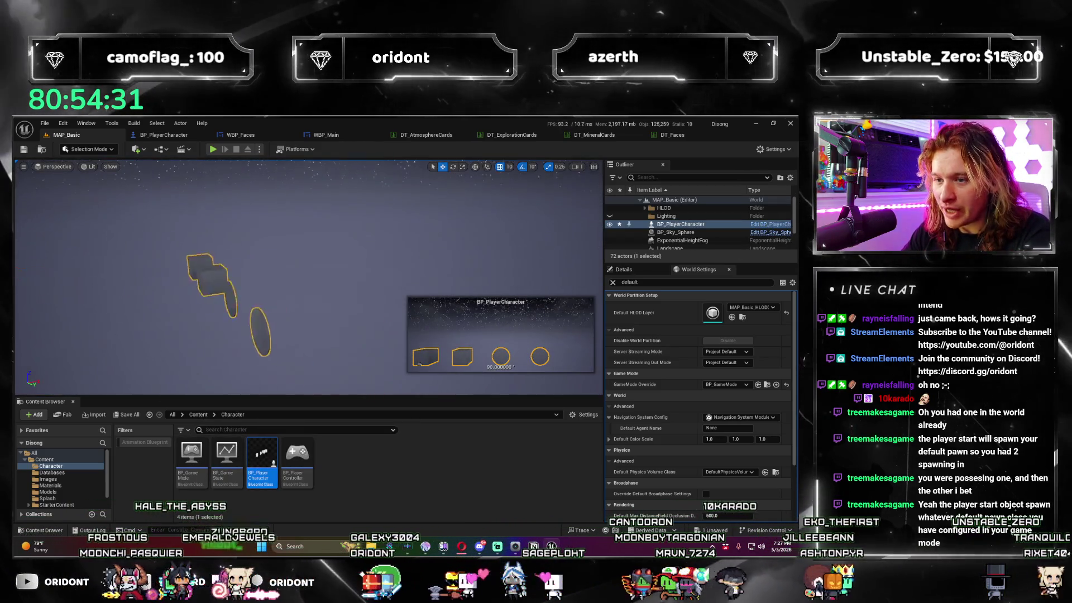
{"action": "left_click_drag", "start_coordinate": [307, 279], "coordinate": [224, 302]}
{"action": "scroll", "coordinate": [245, 280], "scroll_direction": "down", "scroll_amount": 5}
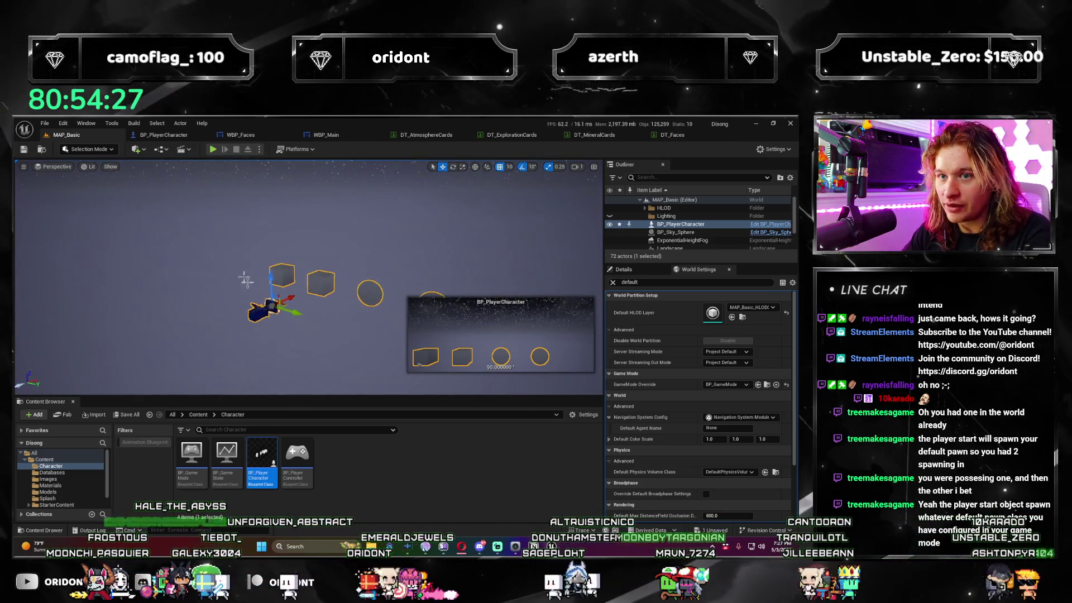
{"action": "left_click", "coordinate": [213, 149]}
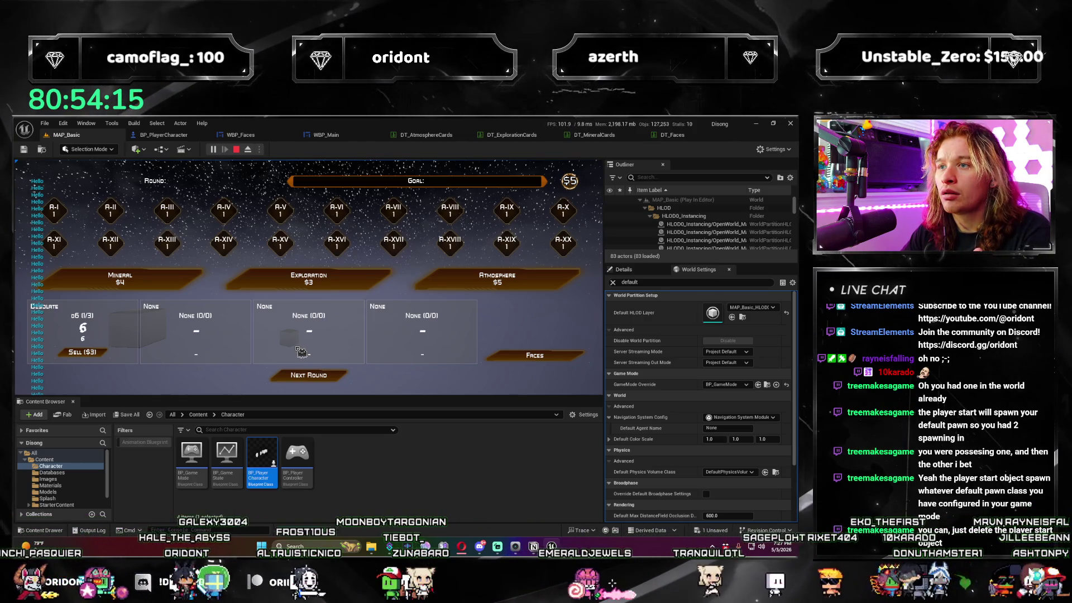
{"action": "left_click", "coordinate": [247, 151]}
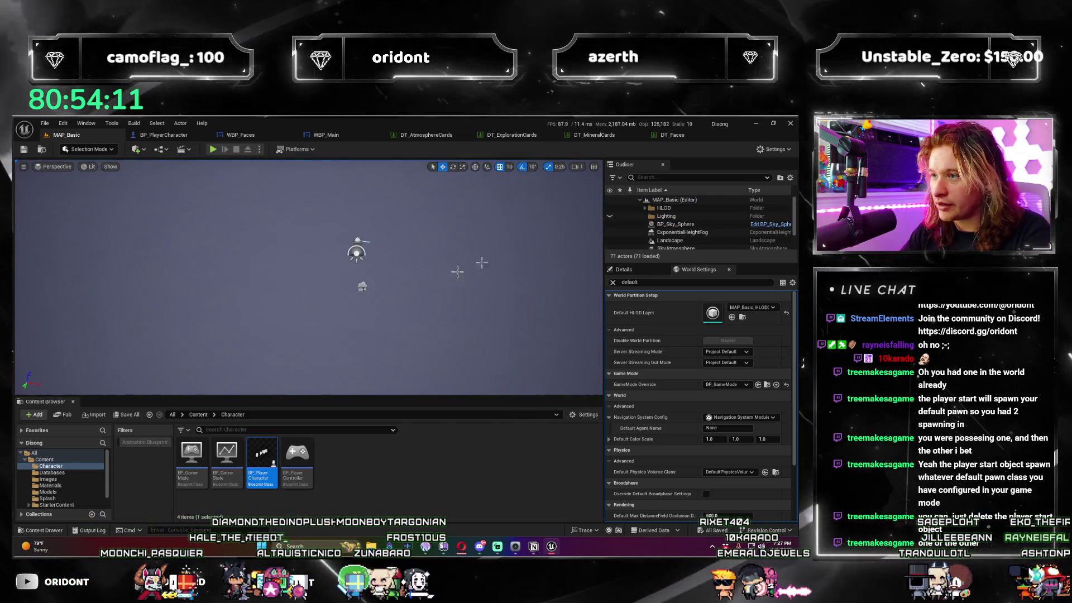
Search the Outliner for 'start' to look for a Player Start actor.
{"action": "left_click", "coordinate": [686, 177]}
{"action": "type", "text": "start"}
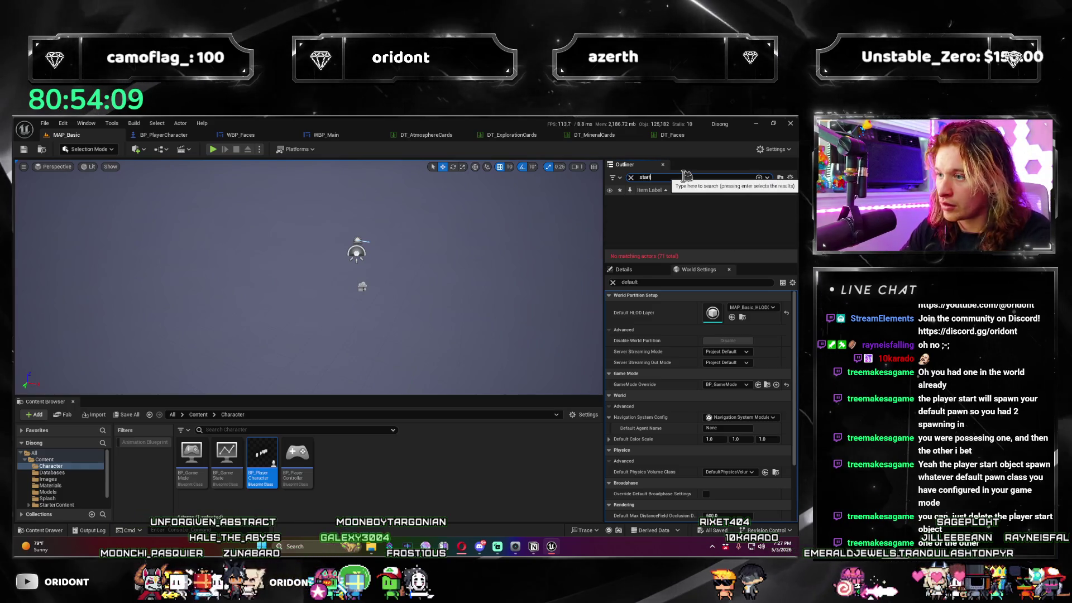
{"action": "left_click_drag", "start_coordinate": [472, 231], "coordinate": [471, 243]}
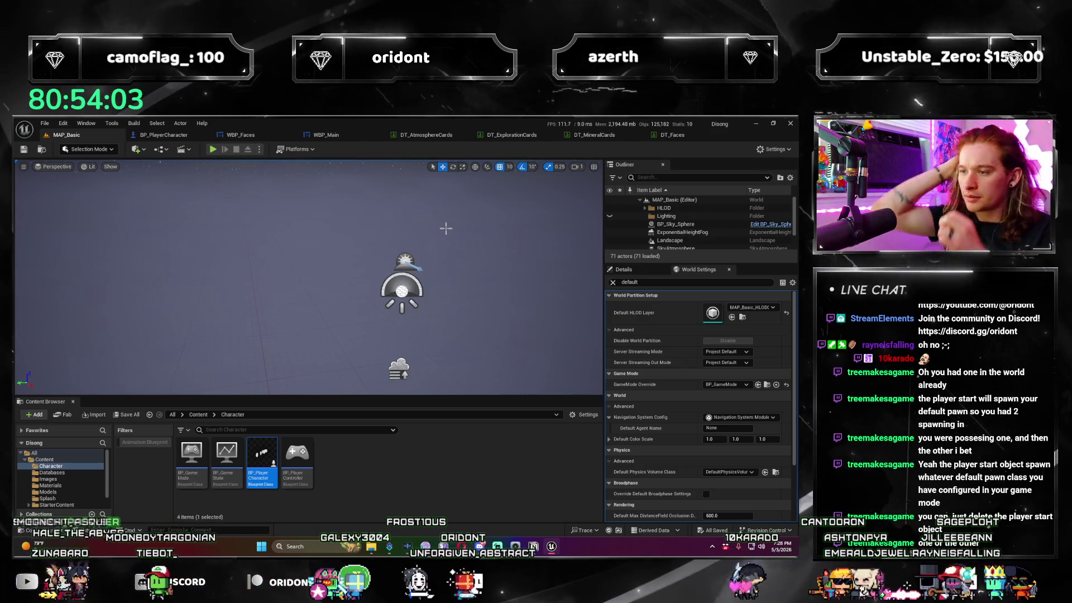
{"action": "scroll", "coordinate": [784, 371], "scroll_direction": "down", "scroll_amount": 3}
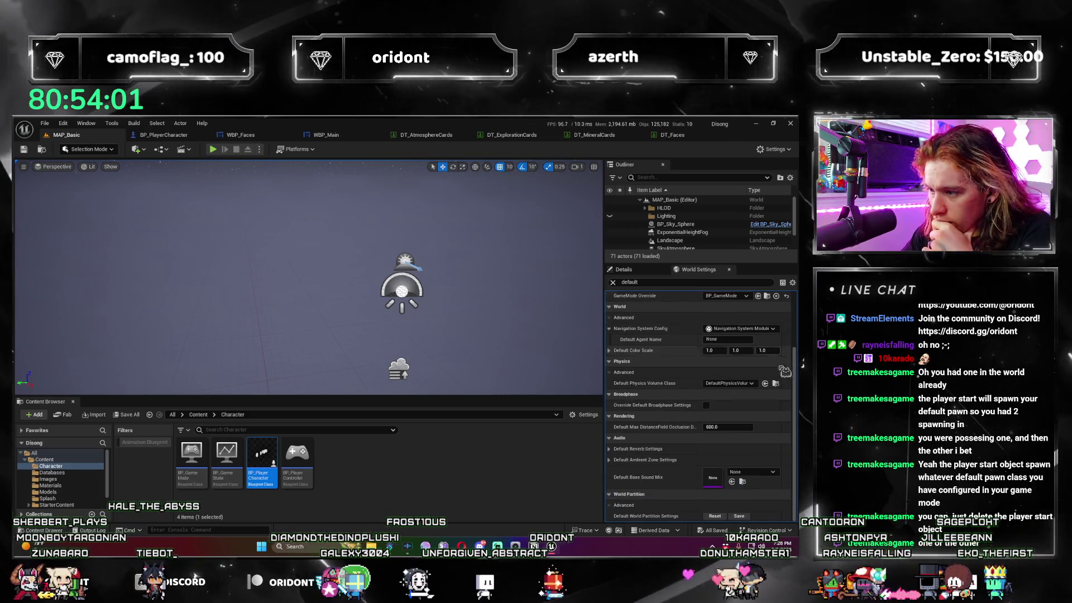
{"action": "scroll", "coordinate": [781, 373], "scroll_direction": "up", "scroll_amount": 3}
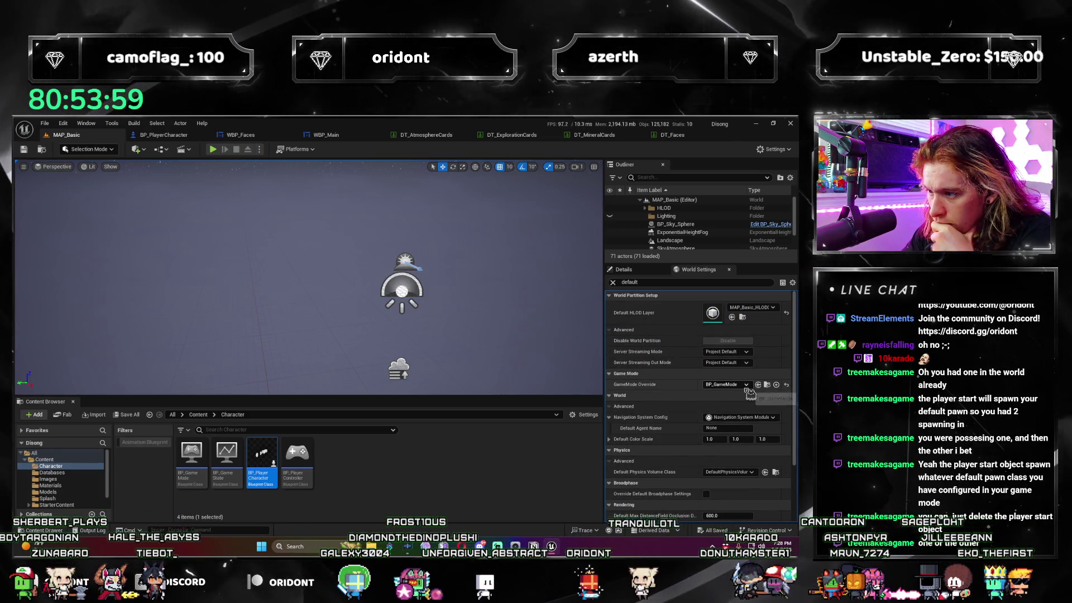
Check the BP_GameMode override's pawn, then place another BP_PlayerCharacter in the level.
{"action": "double_click", "coordinate": [191, 453]}
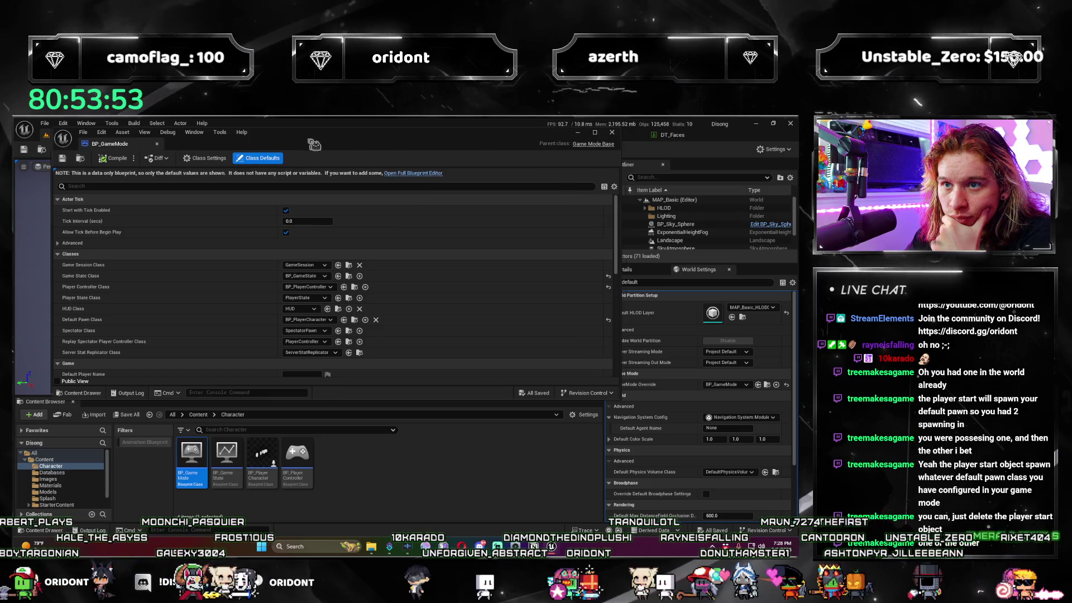
{"action": "left_click", "coordinate": [612, 132]}
{"action": "mouse_move", "coordinate": [261, 453]}
{"action": "left_mouse_down"}
{"action": "mouse_move", "coordinate": [311, 316]}
{"action": "mouse_move", "coordinate": [302, 321]}
{"action": "mouse_move", "coordinate": [525, 387]}
{"action": "left_mouse_up"}
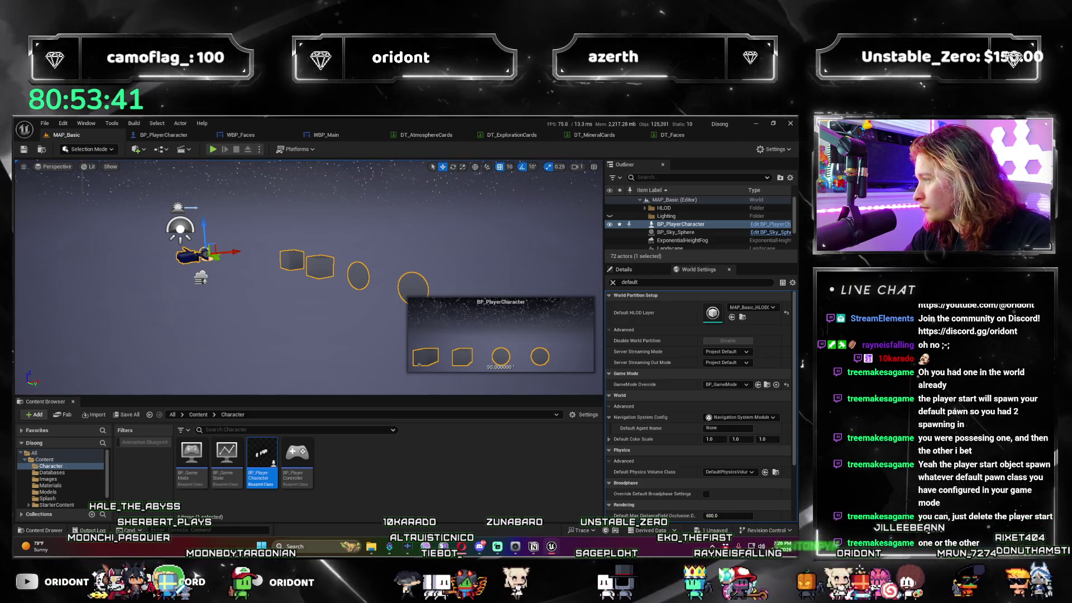
Focus on the placed BP_PlayerCharacter and delete it.
{"action": "key", "text": "f"}
{"action": "left_click_drag", "start_coordinate": [495, 235], "coordinate": [495, 235]}
{"action": "key", "text": "Delete"}
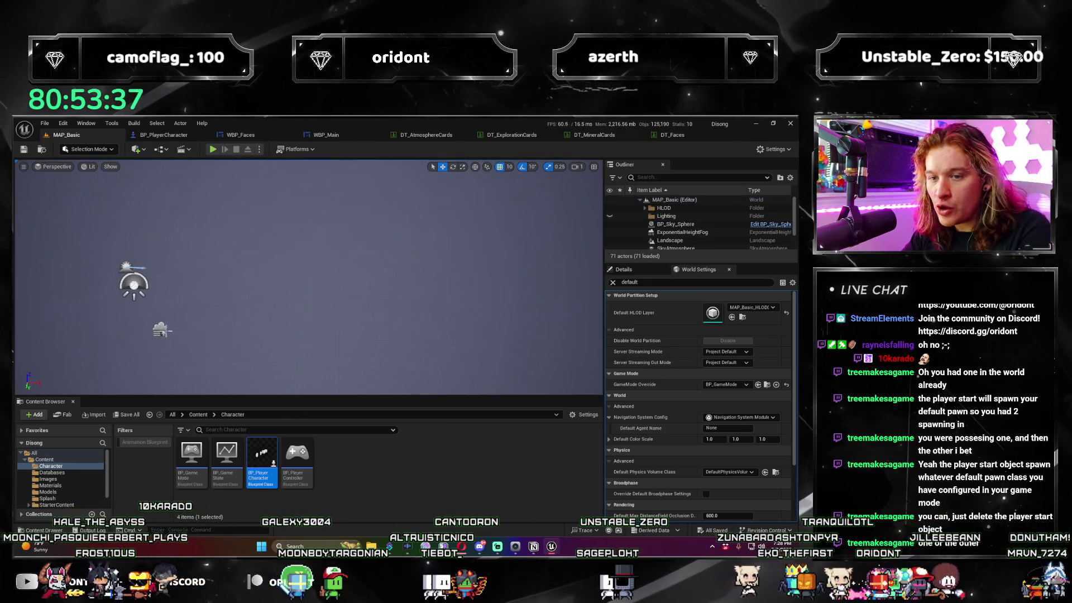
Delete the HLOD folders from the Outliner, restoring the accidentally deleted Lighting folder.
{"action": "left_click", "coordinate": [710, 210]}
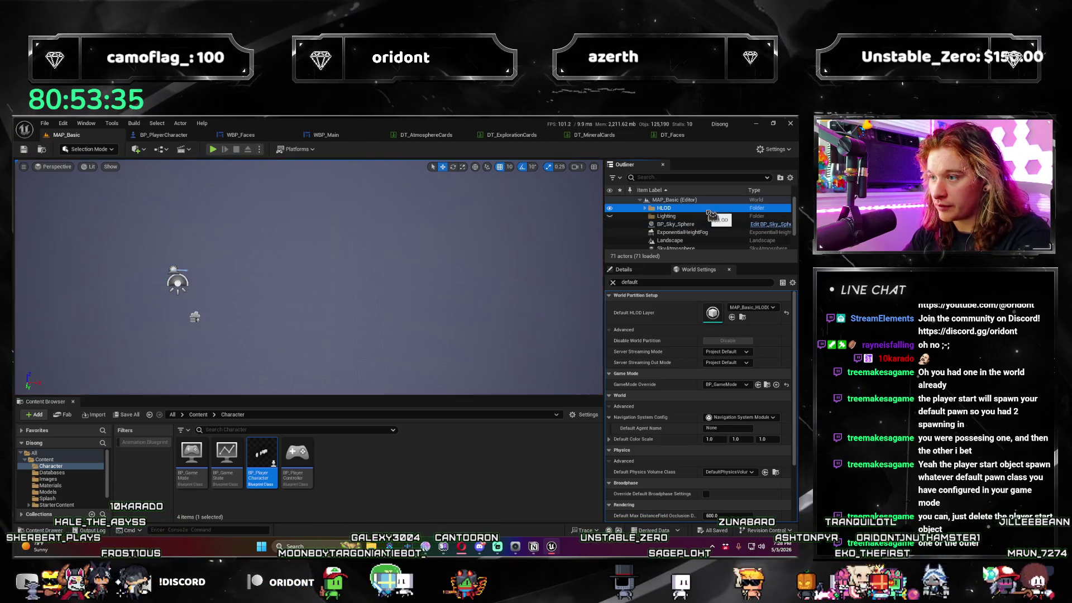
{"action": "key", "text": "Delete"}
{"action": "key", "text": "Delete"}
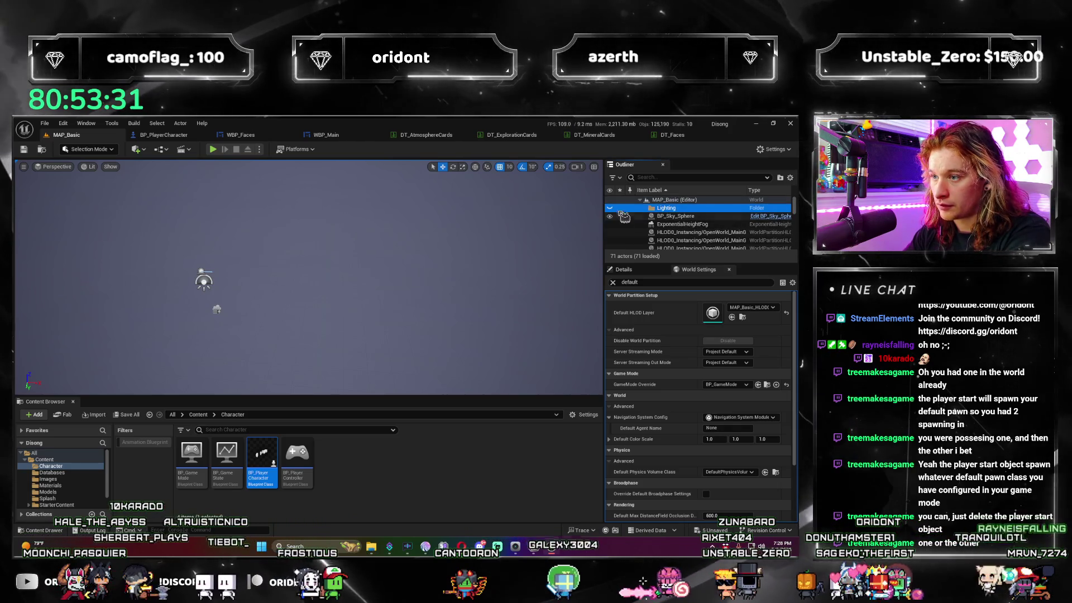
{"action": "key", "text": "Delete"}
{"action": "key", "text": "ctrl+z"}
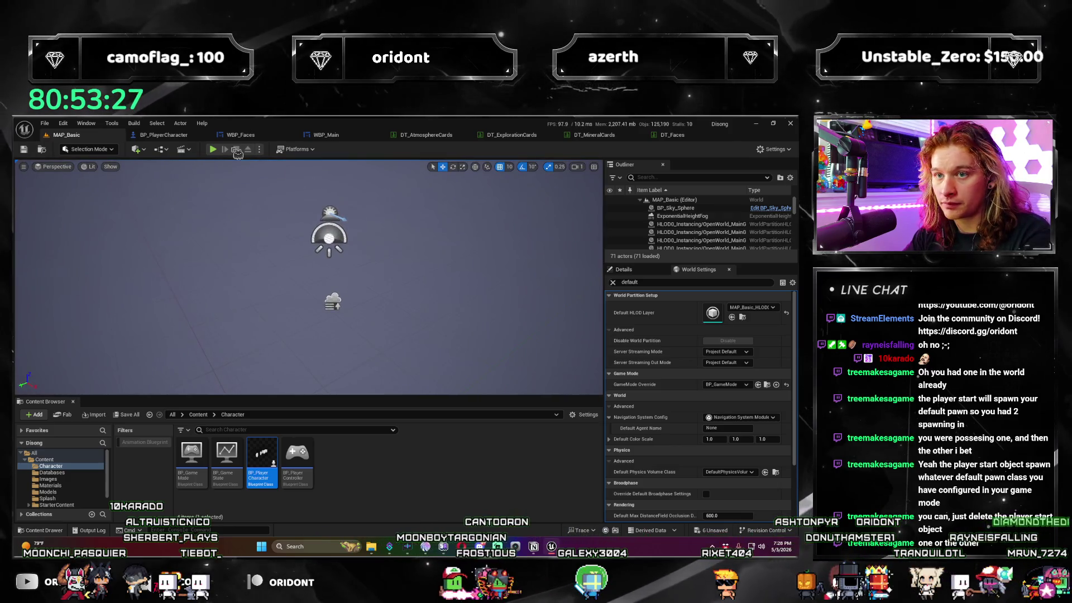
Play-test the dice game, advancing to Round 1, then end the session.
{"action": "left_click", "coordinate": [217, 153]}
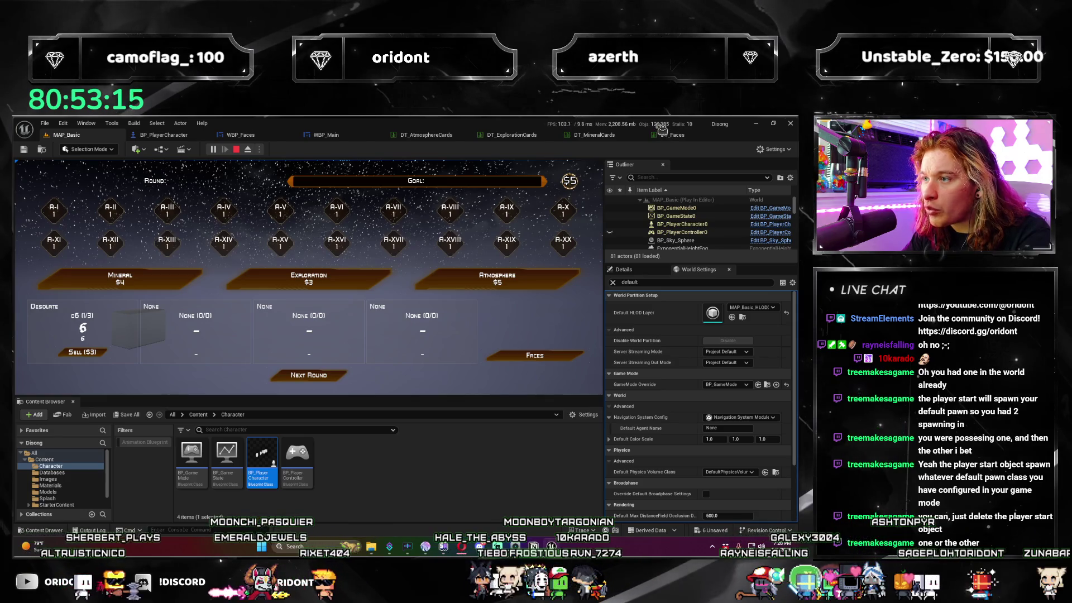
{"action": "left_click", "coordinate": [341, 377]}
{"action": "key", "text": "Escape"}
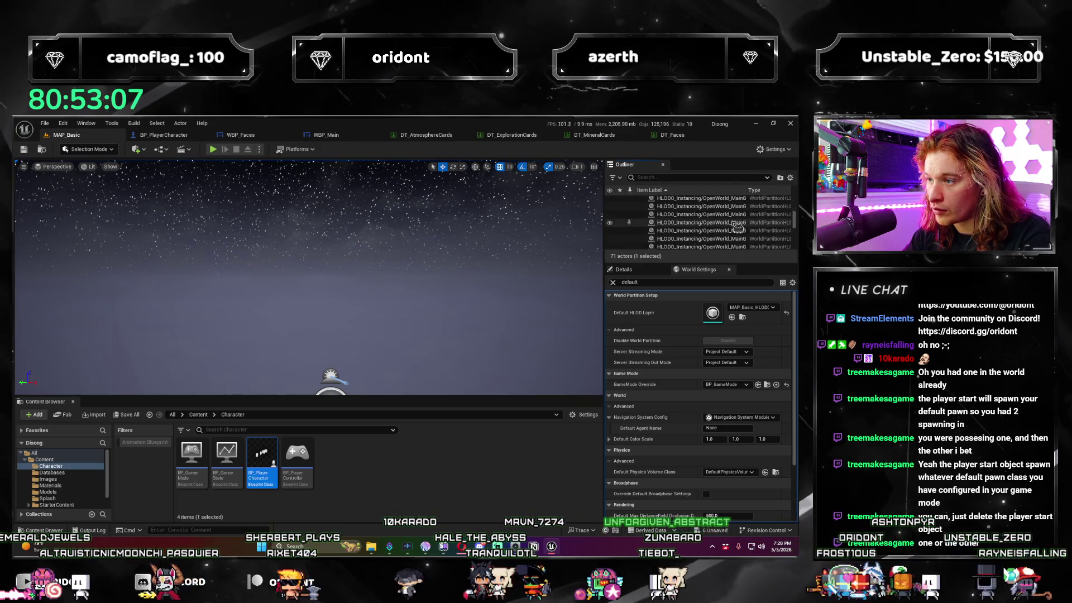
Select a single HLOD0 actor in the Outliner and frame the view on it.
{"action": "scroll", "coordinate": [738, 226], "scroll_direction": "down", "scroll_amount": 1}
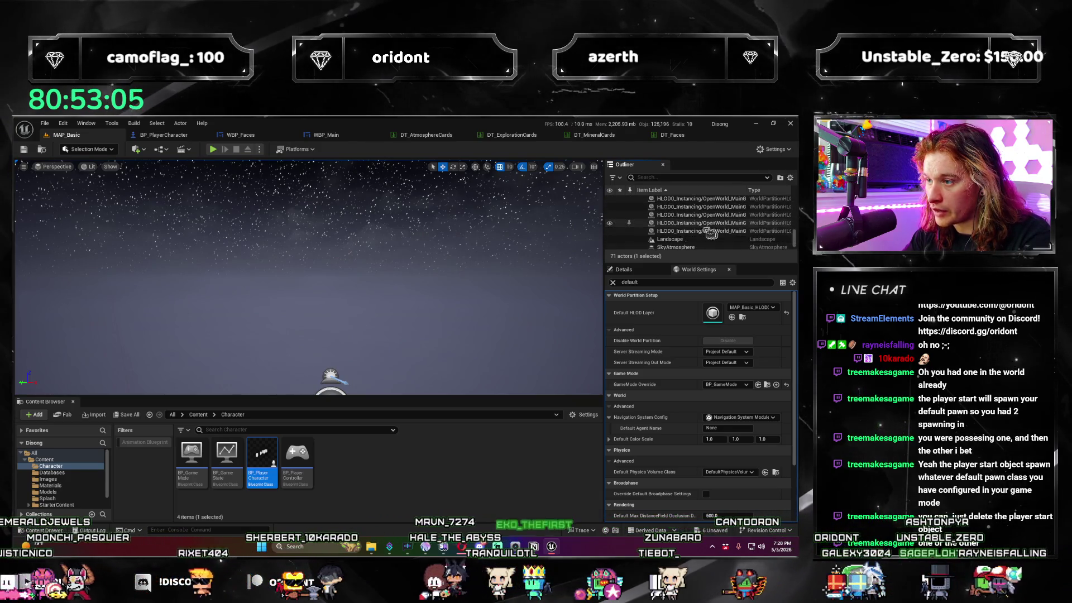
{"action": "scroll", "coordinate": [692, 226], "scroll_direction": "up", "scroll_amount": 3}
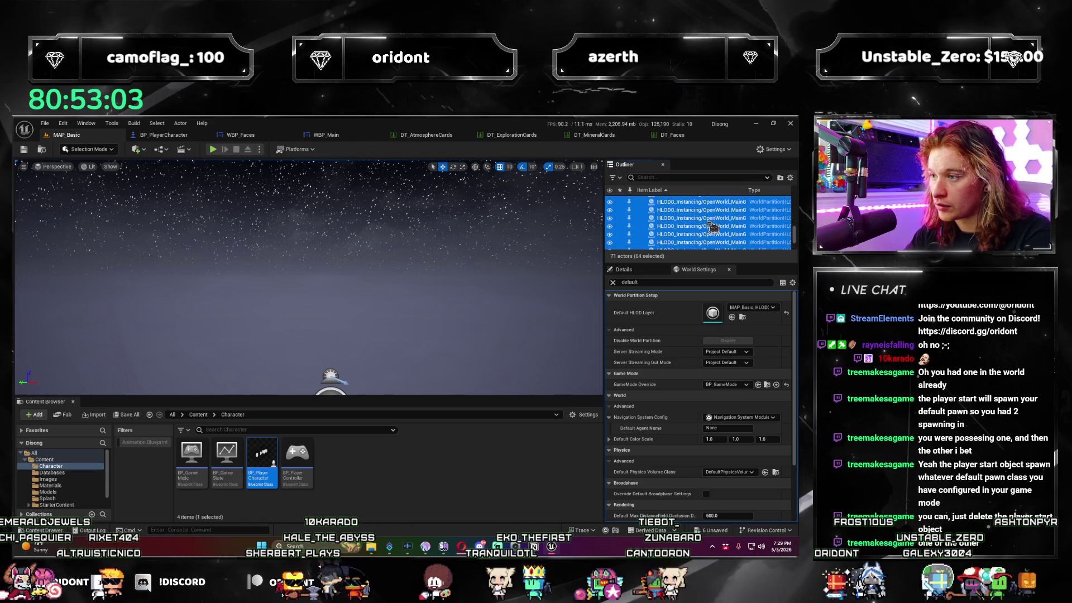
{"action": "scroll", "coordinate": [698, 229], "scroll_direction": "up", "scroll_amount": 5}
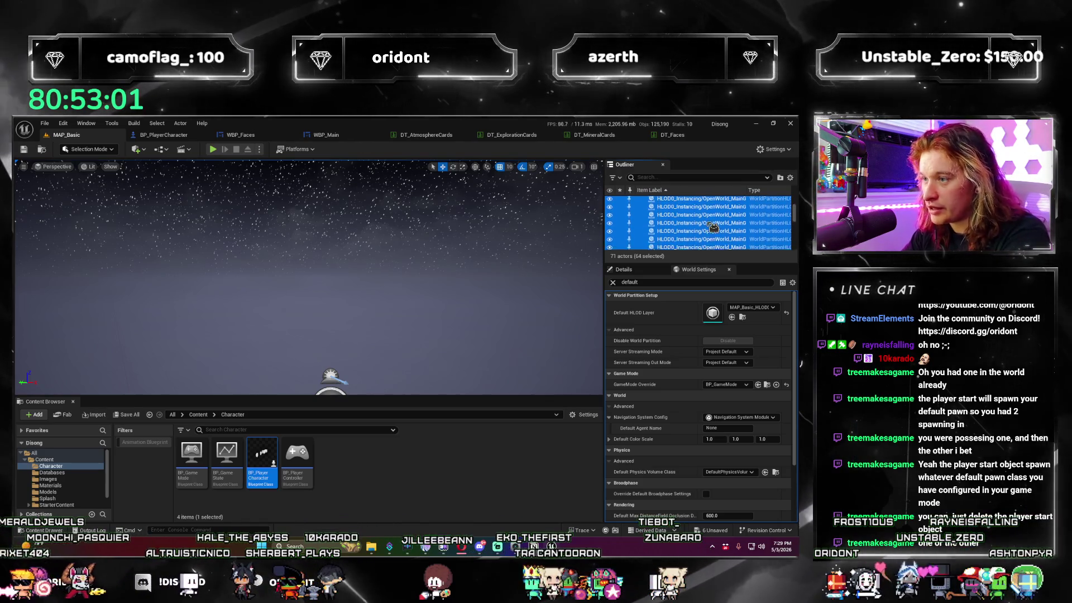
{"action": "right_click", "coordinate": [680, 235]}
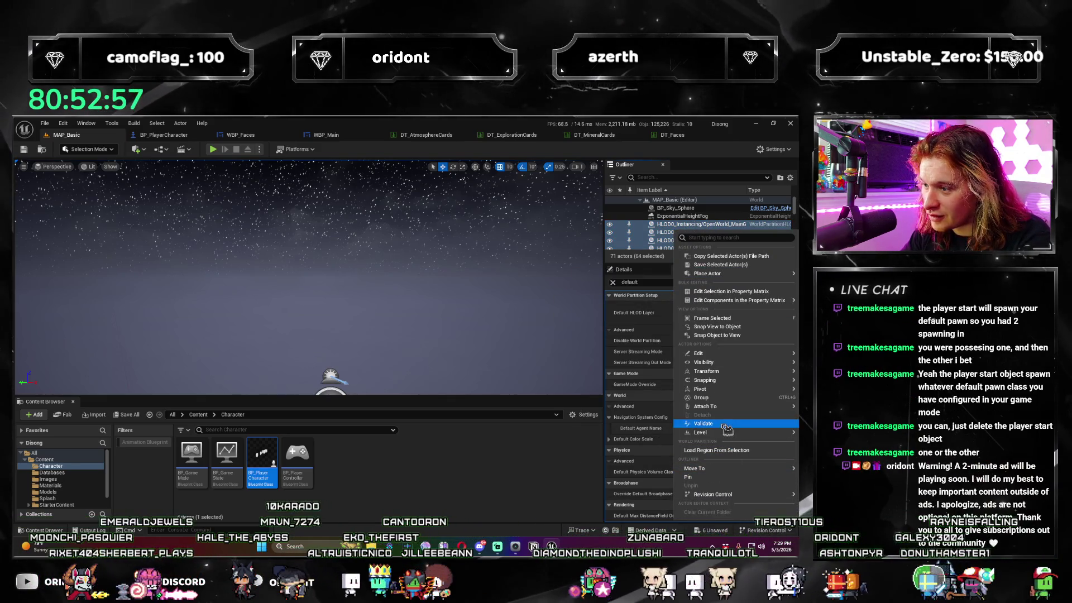
{"action": "mouse_move", "coordinate": [721, 435]}
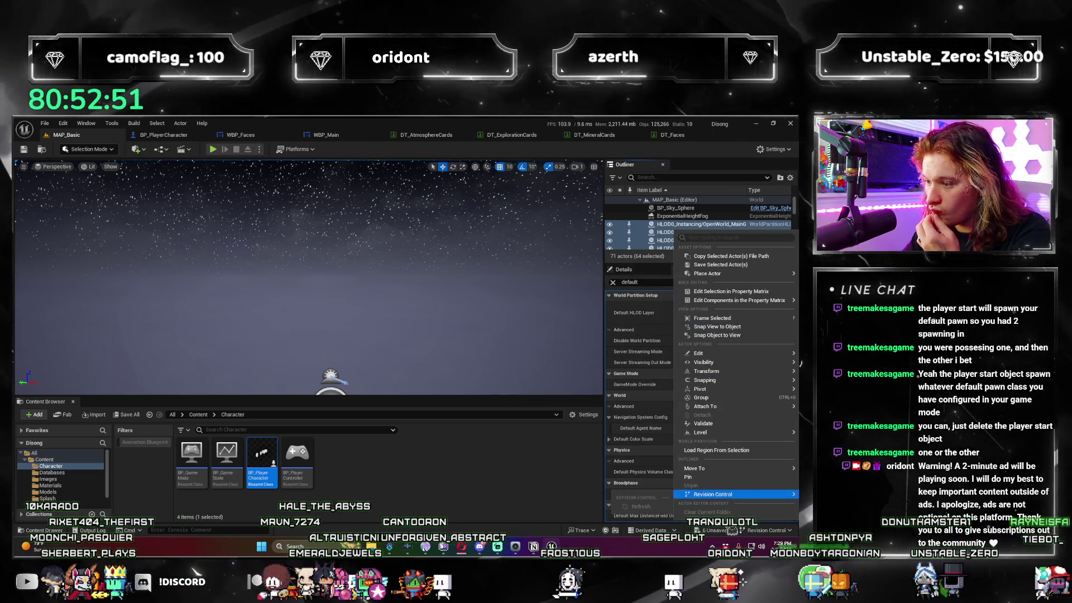
{"action": "mouse_move", "coordinate": [722, 468]}
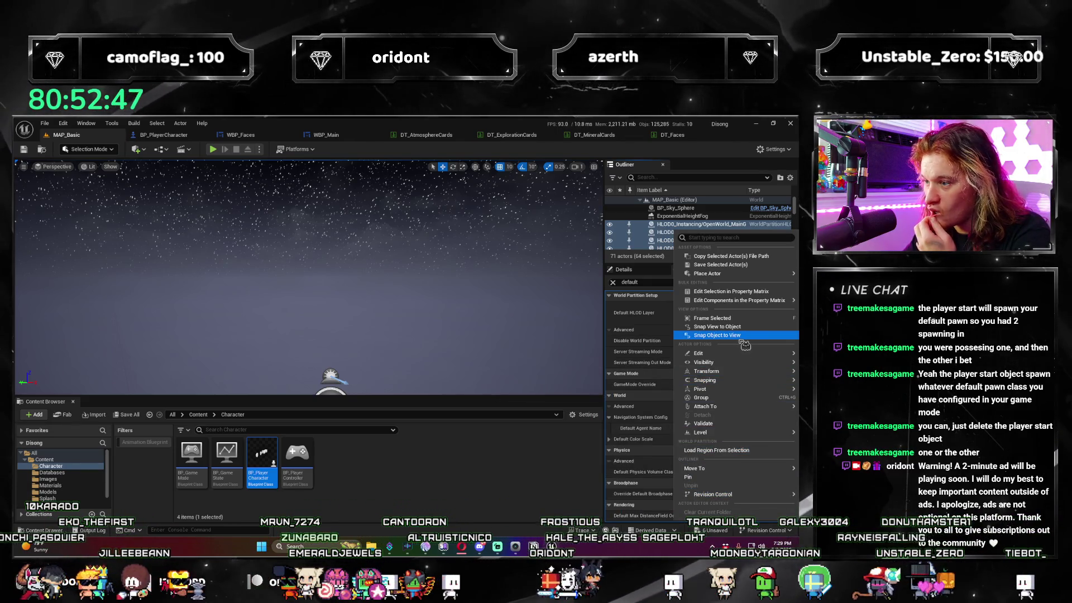
{"action": "left_click", "coordinate": [672, 233]}
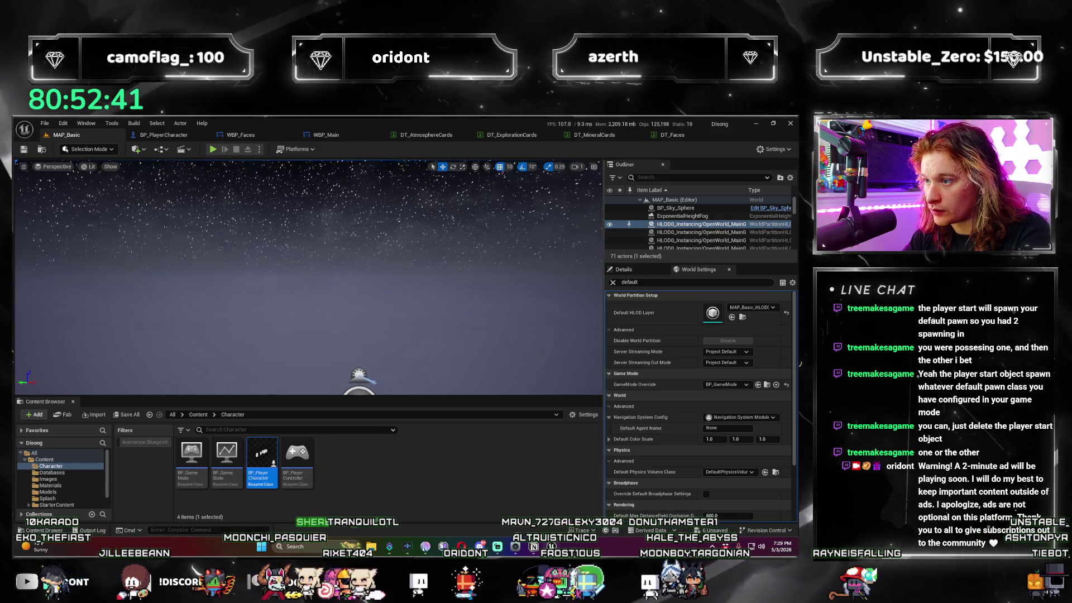
{"action": "scroll", "coordinate": [722, 234], "scroll_direction": "down", "scroll_amount": 2}
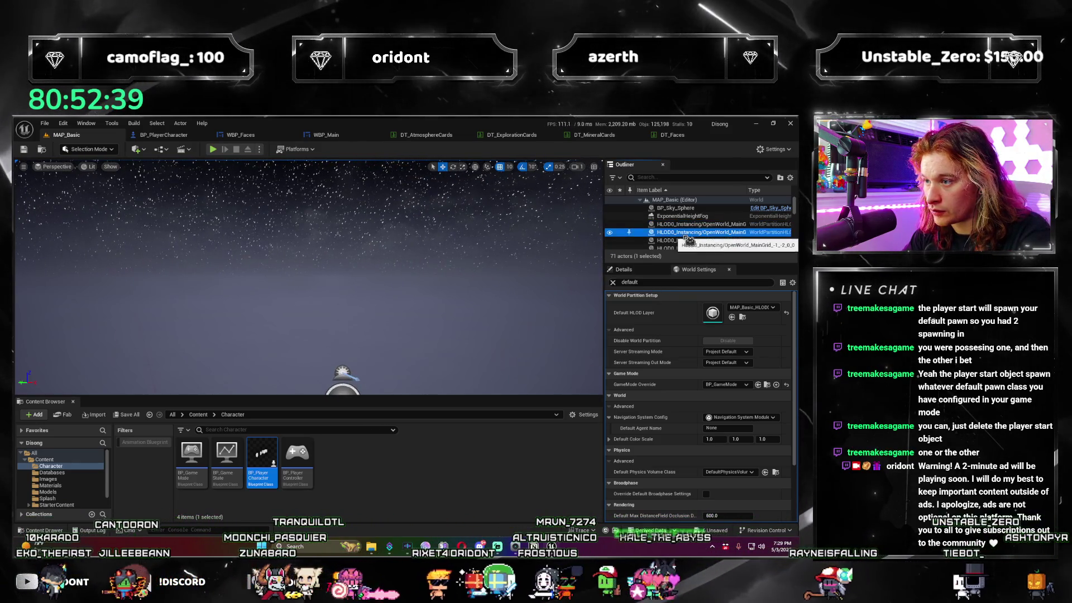
{"action": "scroll", "coordinate": [722, 233], "scroll_direction": "down", "scroll_amount": 1}
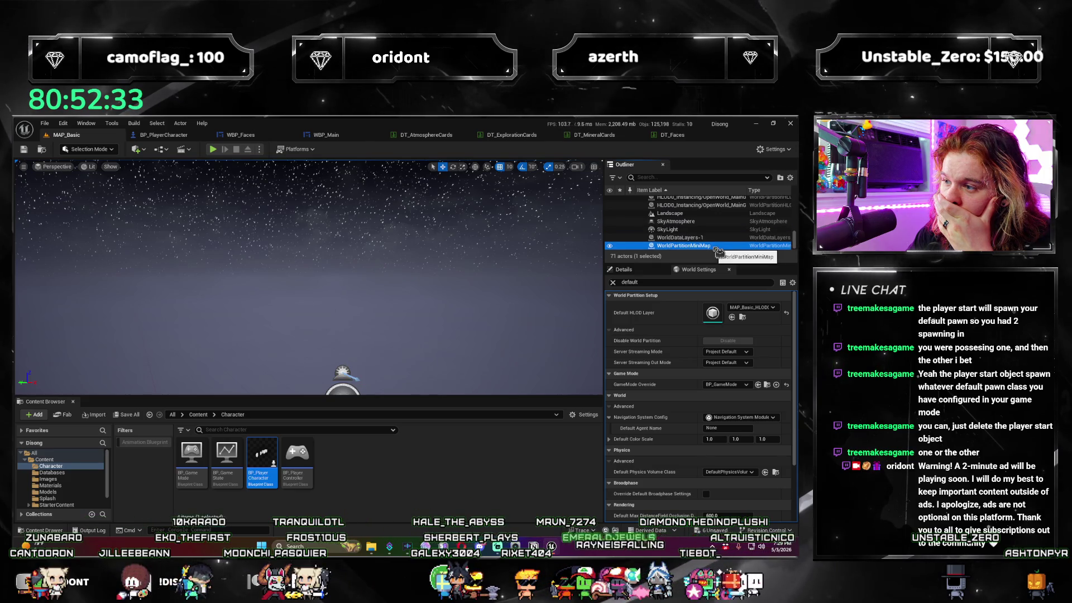
{"action": "double_click", "coordinate": [717, 246]}
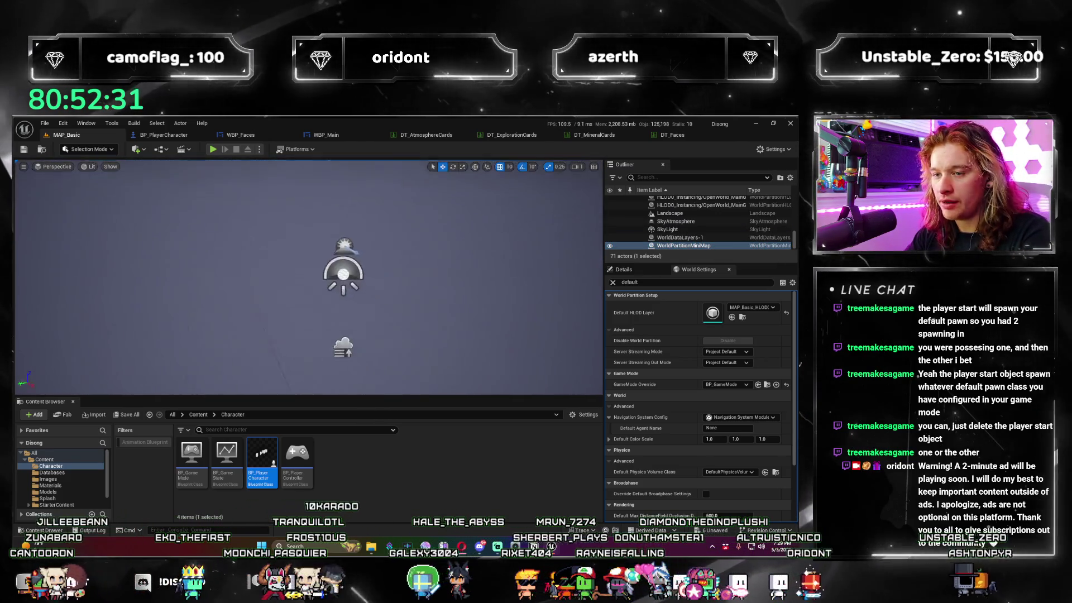
{"action": "key", "text": "d"}
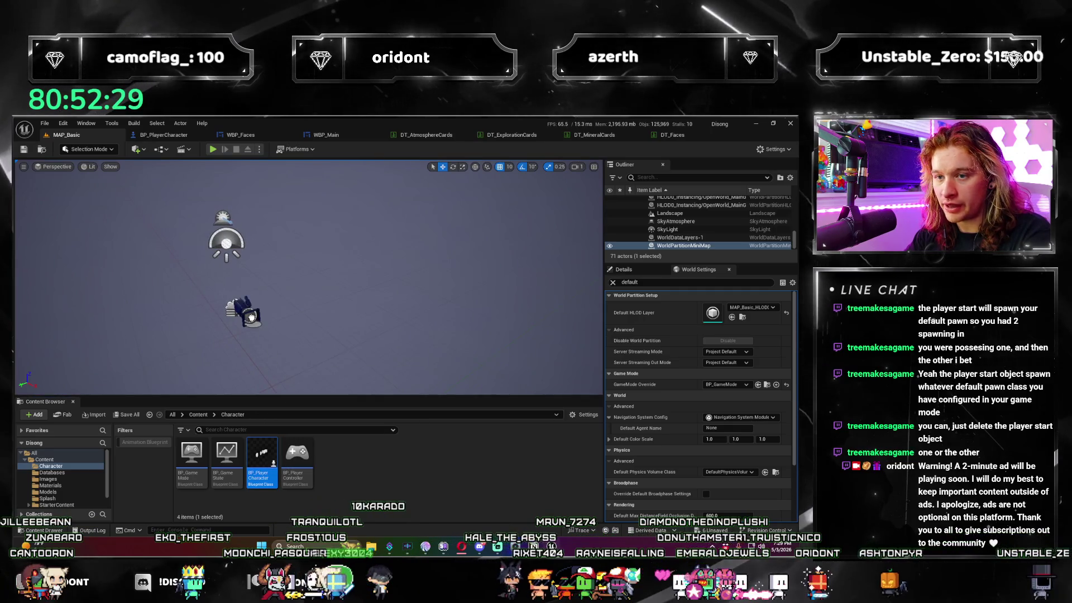
Place a BP_PlayerCharacter, inspect its Details, then delete it.
{"action": "left_click_drag", "start_coordinate": [251, 317], "coordinate": [251, 317]}
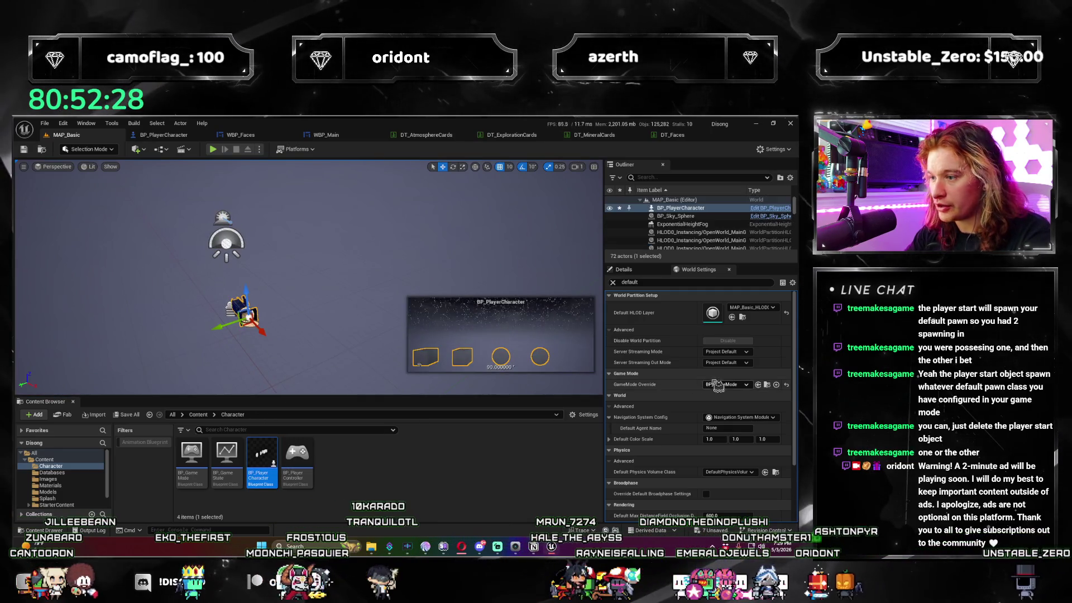
{"action": "left_click", "coordinate": [623, 269]}
{"action": "scroll", "coordinate": [745, 424], "scroll_direction": "down", "scroll_amount": 5}
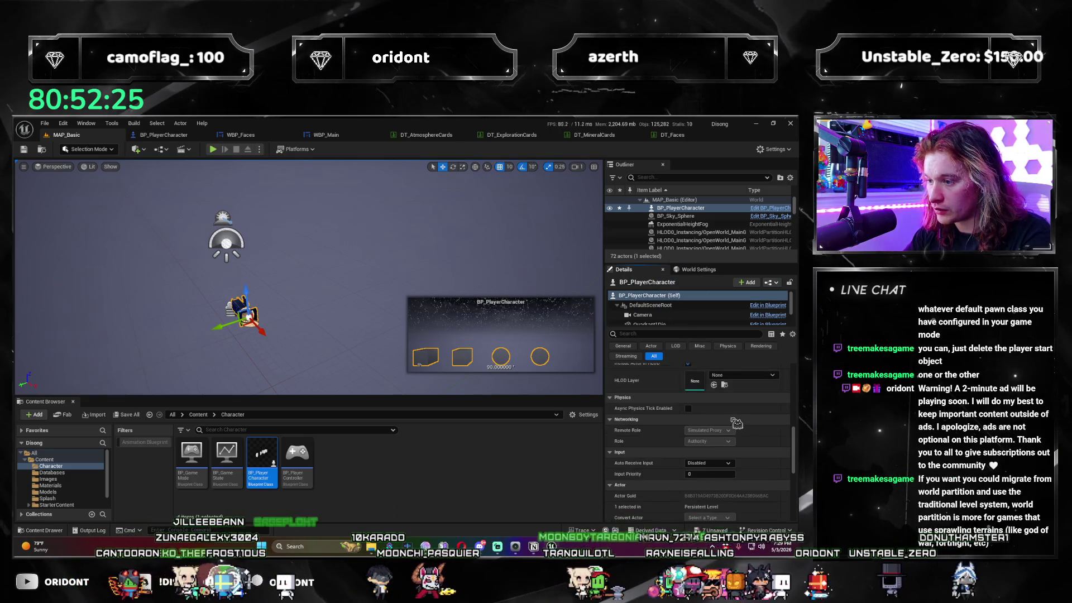
{"action": "scroll", "coordinate": [745, 424], "scroll_direction": "up", "scroll_amount": 5}
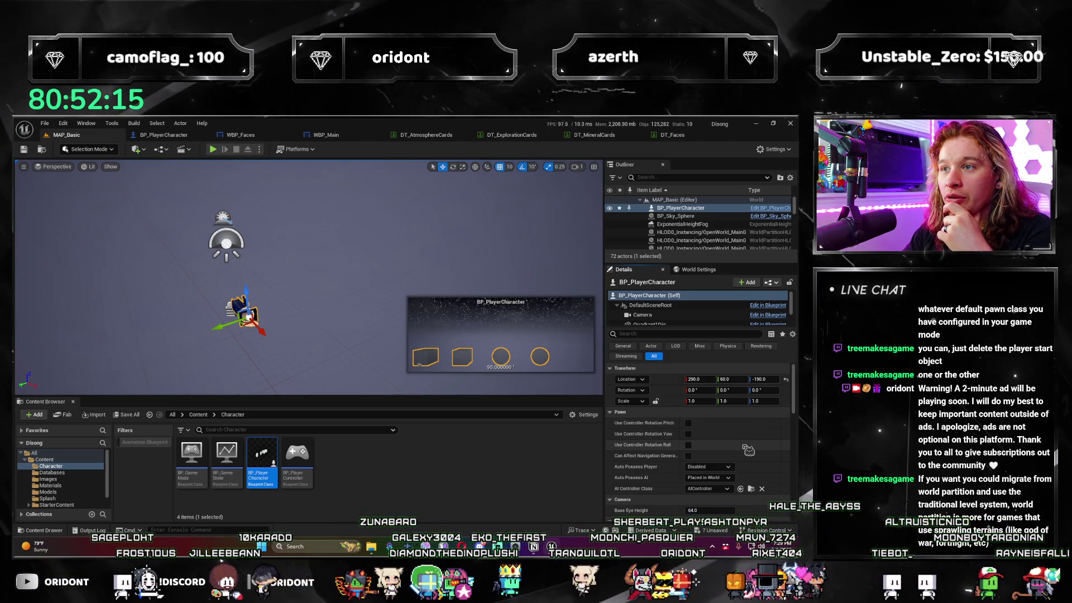
{"action": "key", "text": "Delete"}
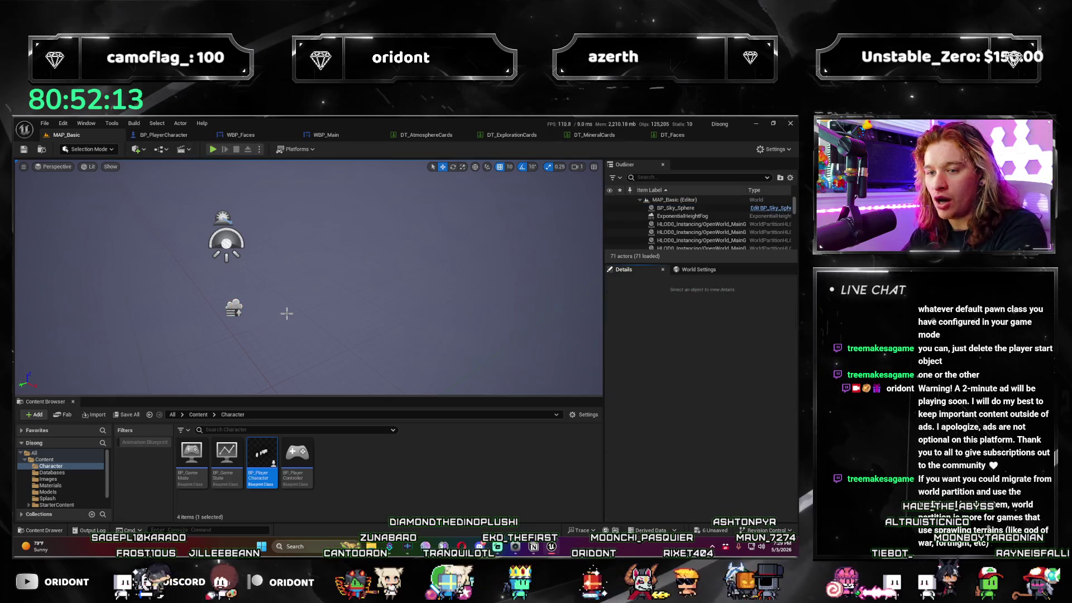
Go up to the Content folder and reopen MAP_Basic, discarding unsaved changes.
{"action": "key", "text": "alt+Left"}
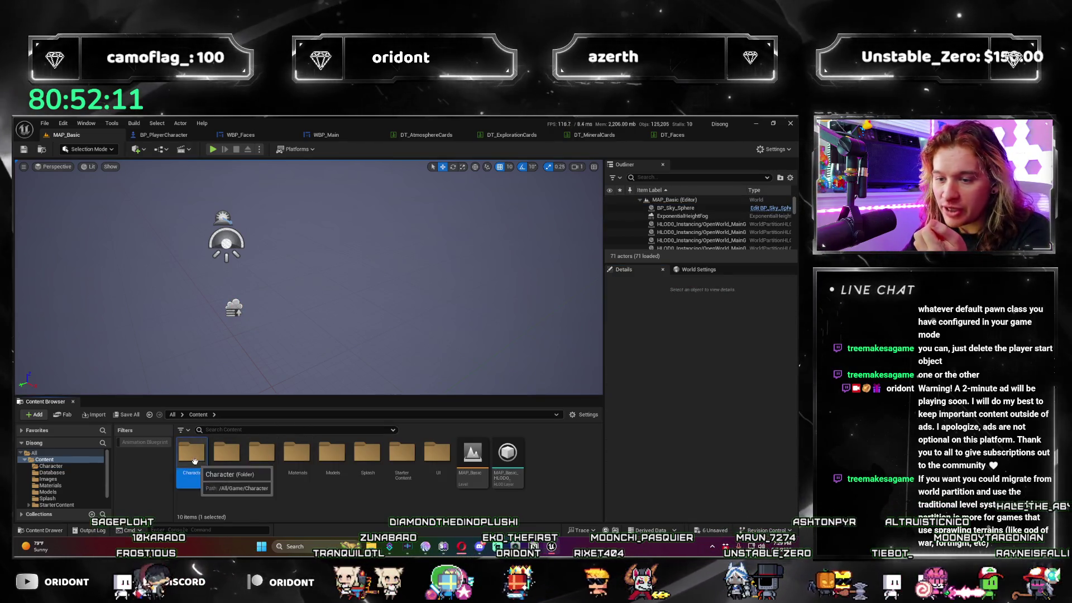
{"action": "double_click", "coordinate": [473, 460]}
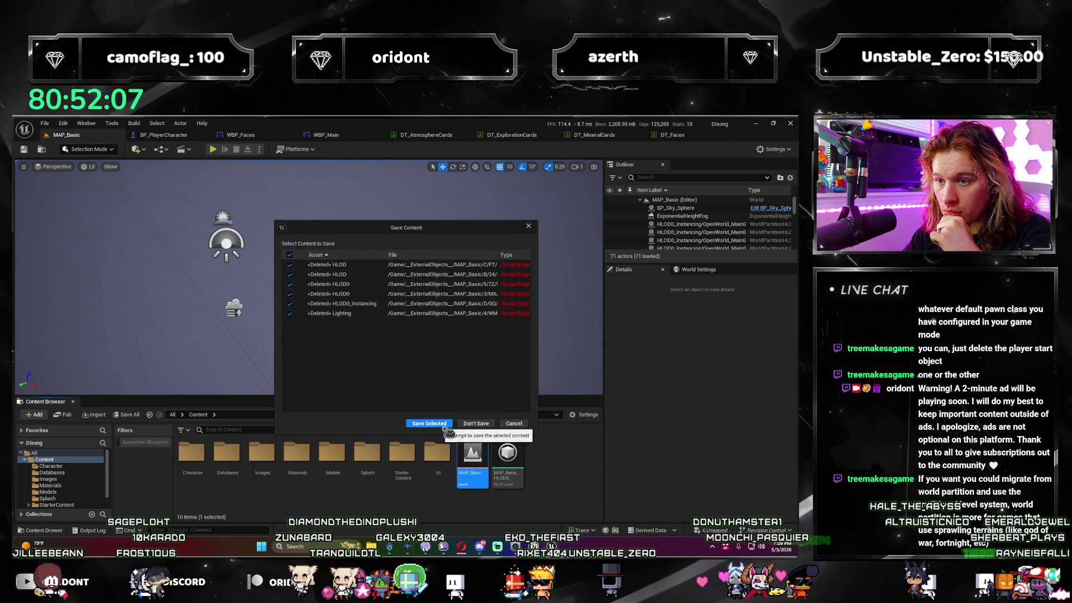
{"action": "left_click", "coordinate": [476, 424]}
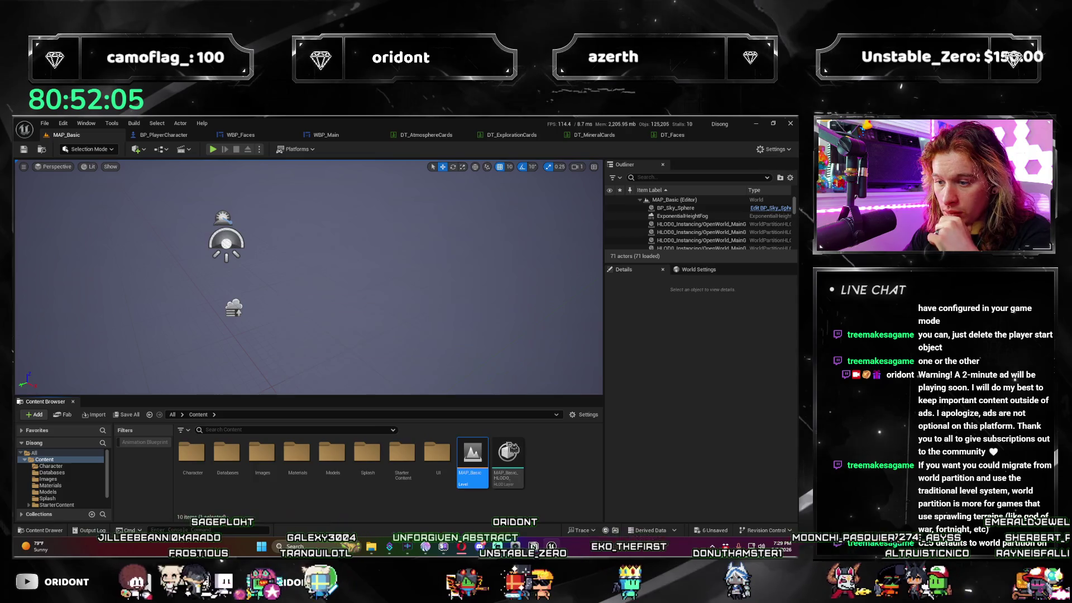
{"action": "mouse_move", "coordinate": [309, 276]}
{"action": "left_mouse_down"}
{"action": "mouse_move", "coordinate": [246, 223]}
{"action": "mouse_move", "coordinate": [335, 268]}
{"action": "mouse_move", "coordinate": [313, 279]}
{"action": "mouse_move", "coordinate": [296, 251]}
{"action": "mouse_move", "coordinate": [313, 235]}
{"action": "mouse_move", "coordinate": [399, 364]}
{"action": "left_mouse_up"}
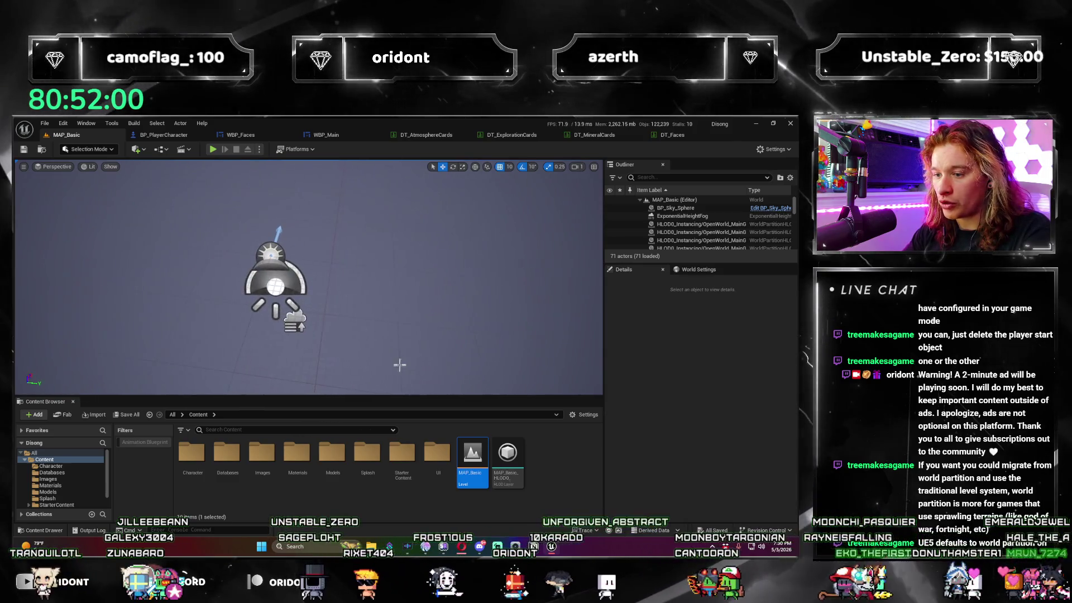
Bring up the MAP_Basic asset's context menu and dismiss it without choosing anything.
{"action": "right_click", "coordinate": [483, 468]}
{"action": "mouse_move", "coordinate": [574, 322]}
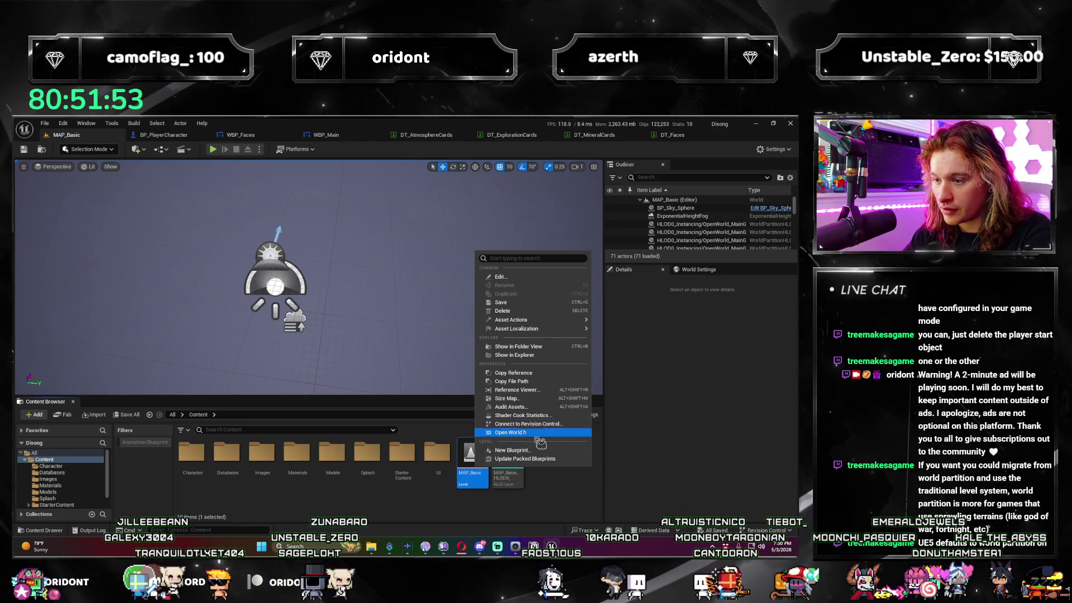
{"action": "right_click", "coordinate": [478, 469]}
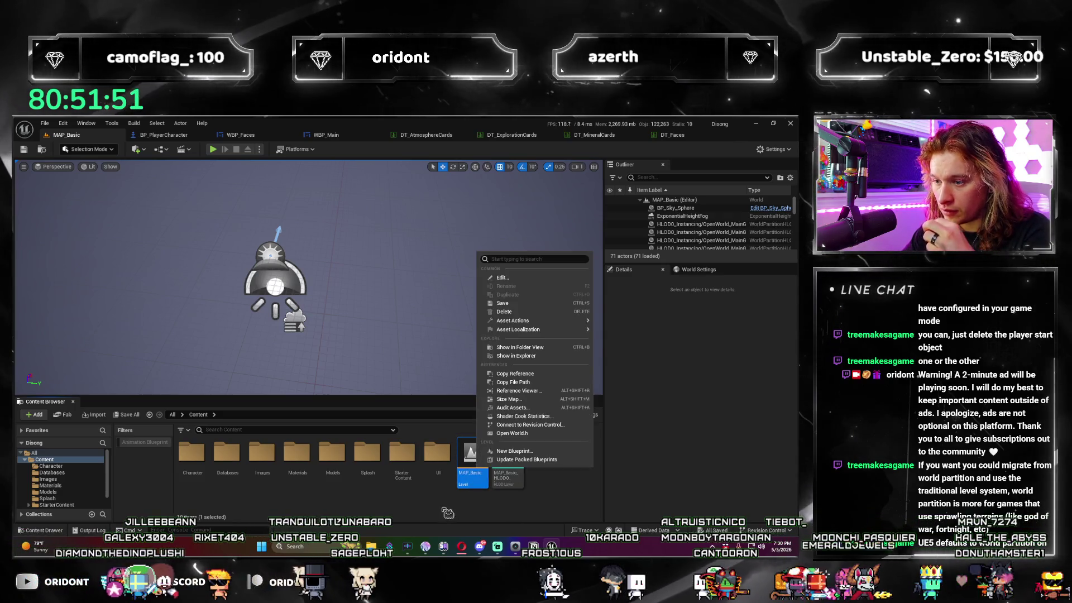
{"action": "left_click", "coordinate": [489, 451]}
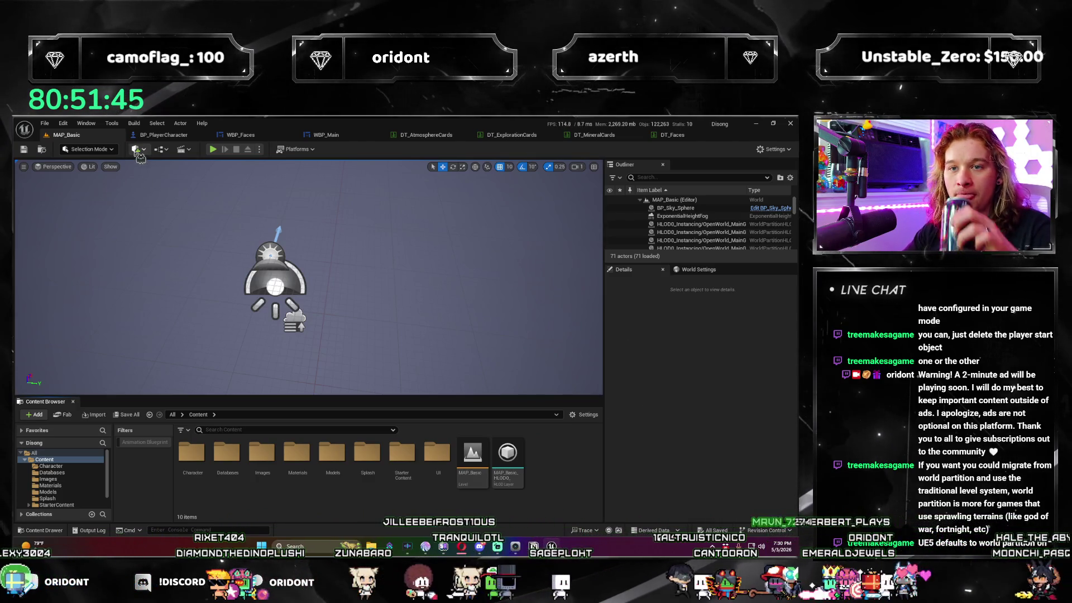
Create a new empty level named MAP_Main in Content, save it and load it.
{"action": "right_click", "coordinate": [557, 481]}
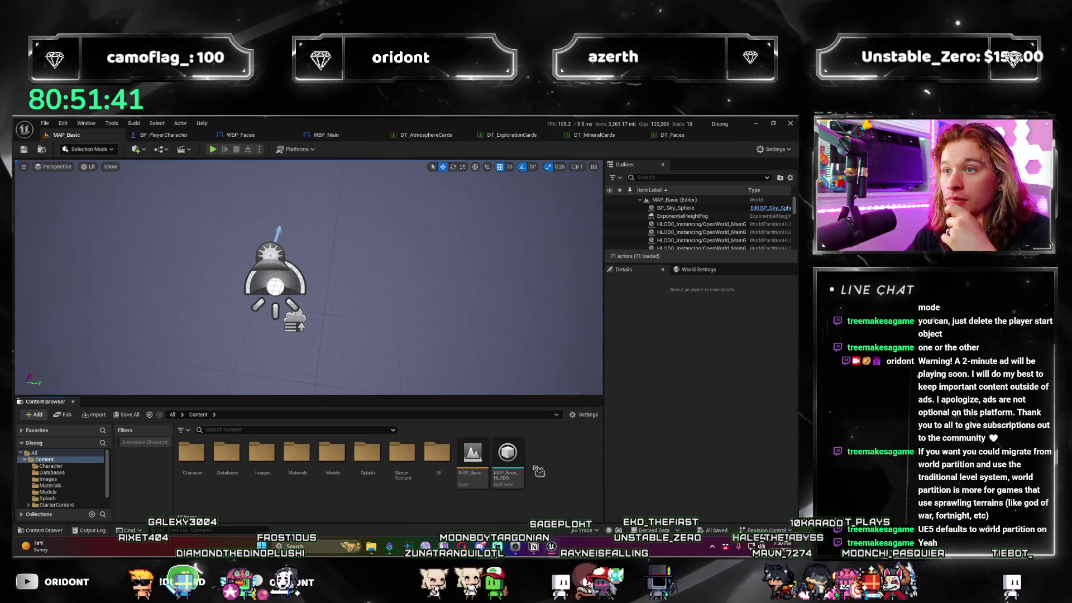
{"action": "right_click", "coordinate": [546, 461]}
{"action": "left_click", "coordinate": [573, 230]}
{"action": "type", "text": "MAP_Main"}
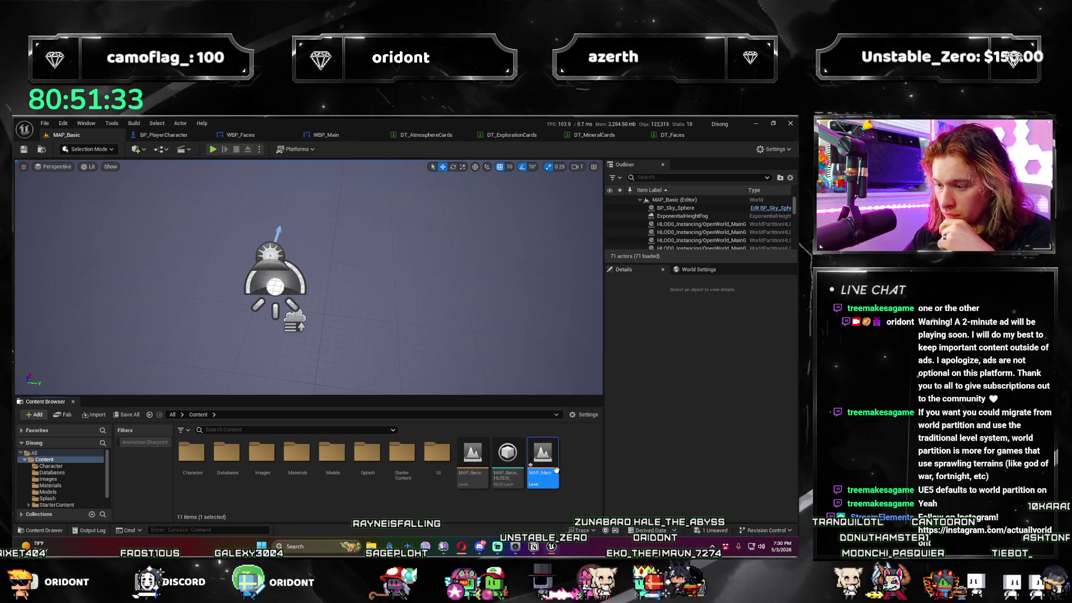
{"action": "key", "text": "ctrl+s"}
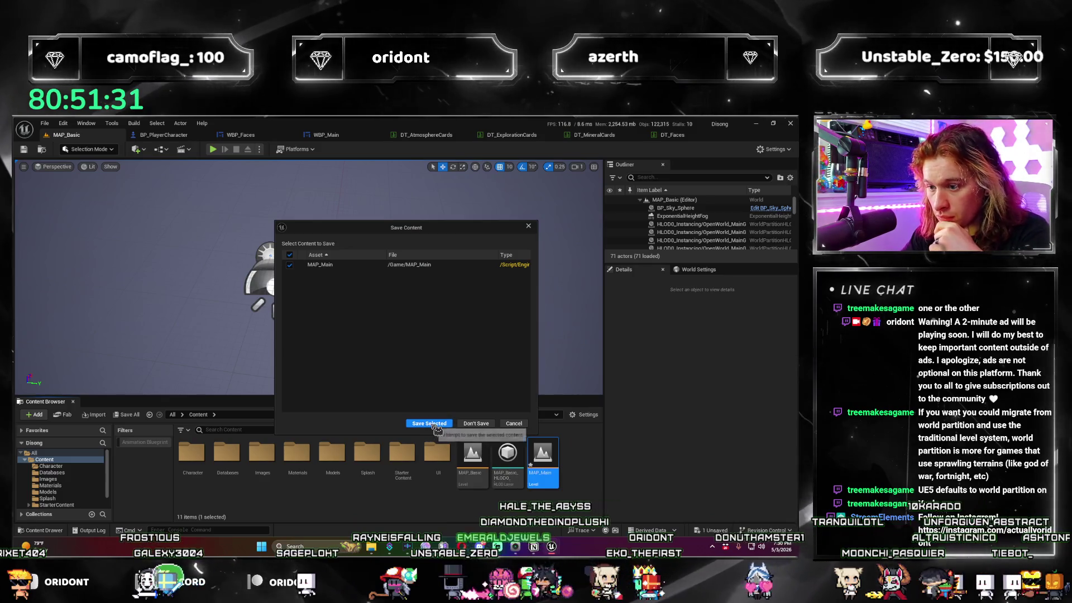
{"action": "left_click", "coordinate": [429, 423]}
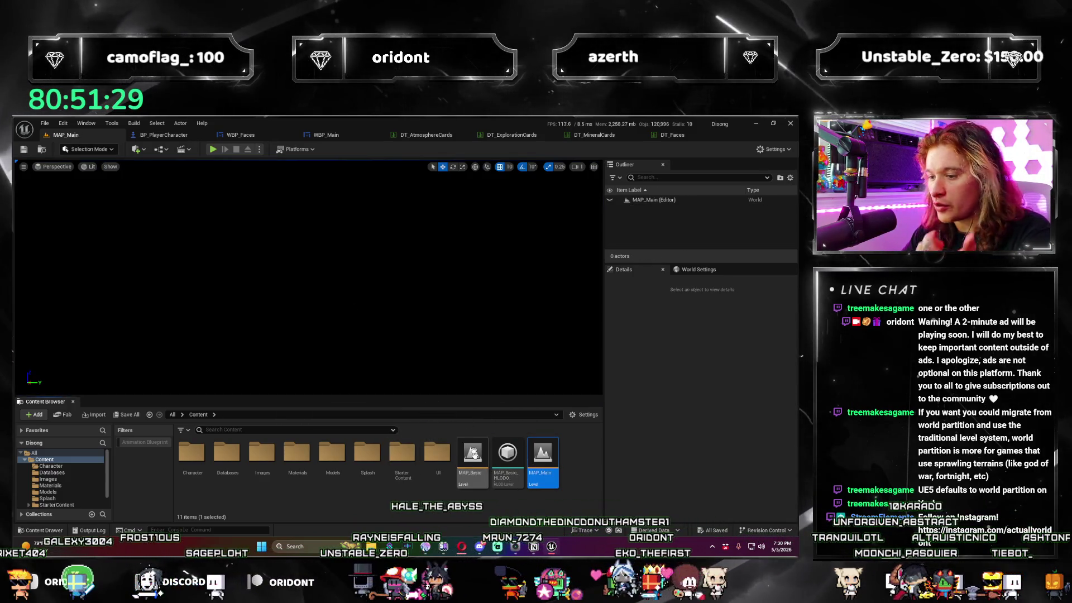
{"action": "mouse_move", "coordinate": [472, 452]}
{"action": "left_mouse_down"}
{"action": "mouse_move", "coordinate": [480, 502]}
{"action": "mouse_move", "coordinate": [506, 506]}
{"action": "mouse_move", "coordinate": [538, 464]}
{"action": "left_mouse_up"}
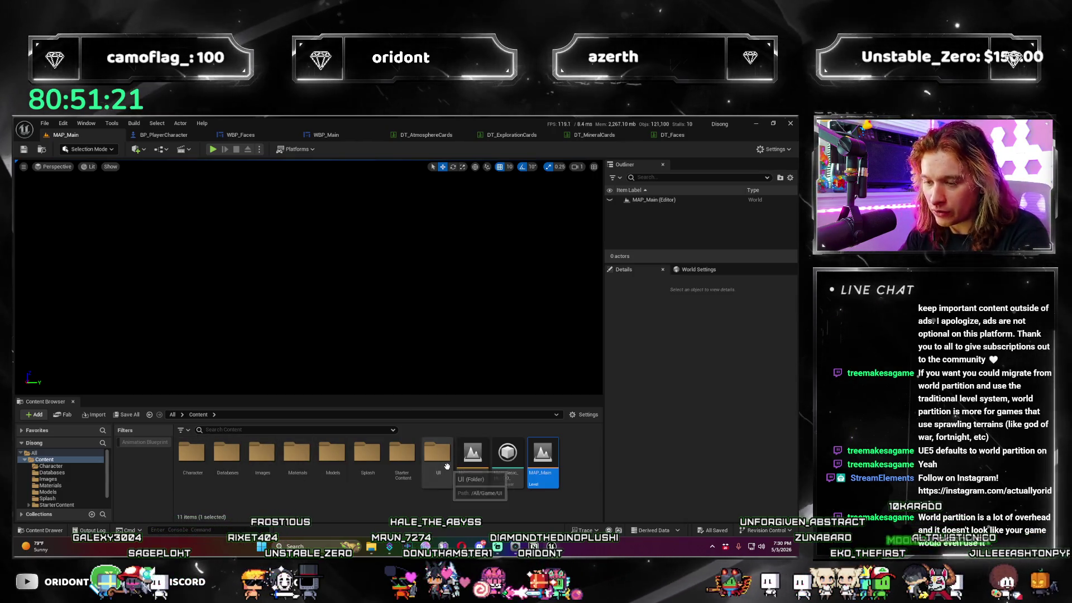
{"action": "double_click", "coordinate": [191, 454]}
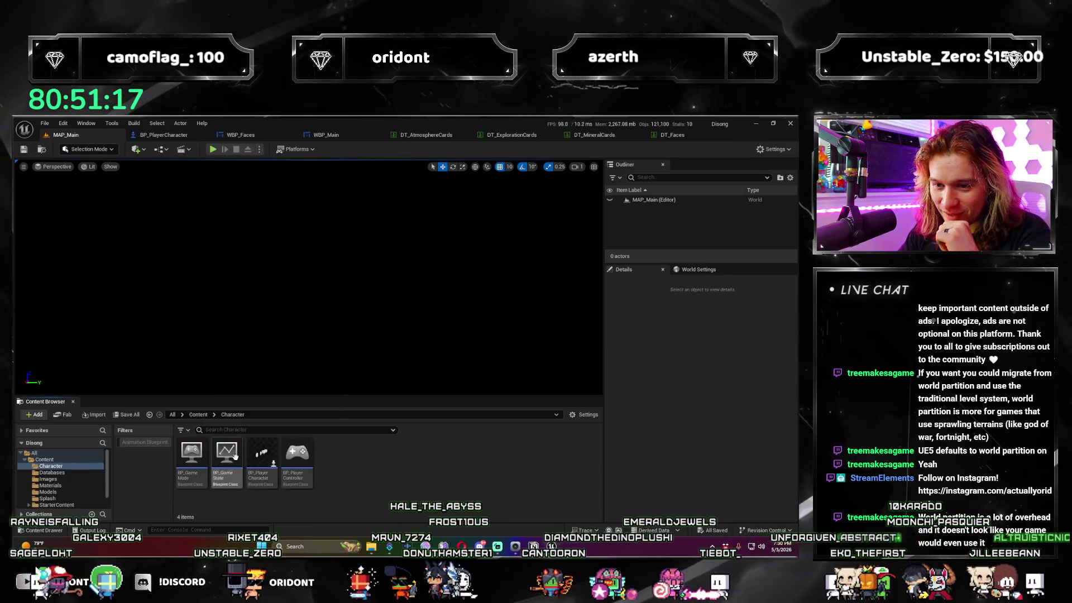
Place a BP_PlayerCharacter in MAP_Main and raise it to location 770, 210, 80.
{"action": "left_click_drag", "start_coordinate": [328, 321], "coordinate": [329, 319]}
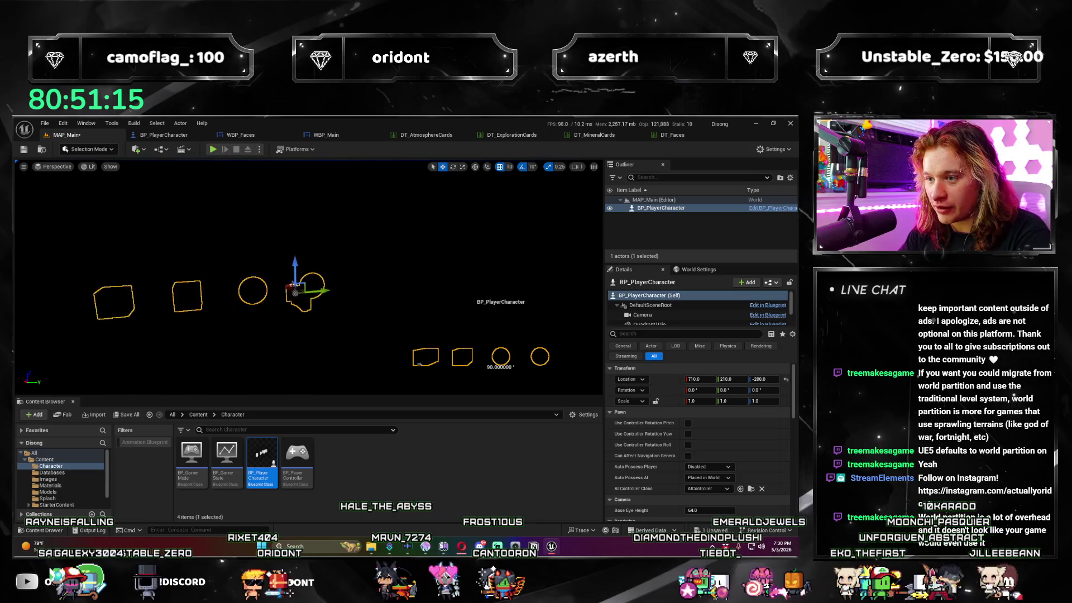
{"action": "left_click_drag", "start_coordinate": [434, 282], "coordinate": [407, 213]}
{"action": "left_click_drag", "start_coordinate": [313, 335], "coordinate": [263, 344]}
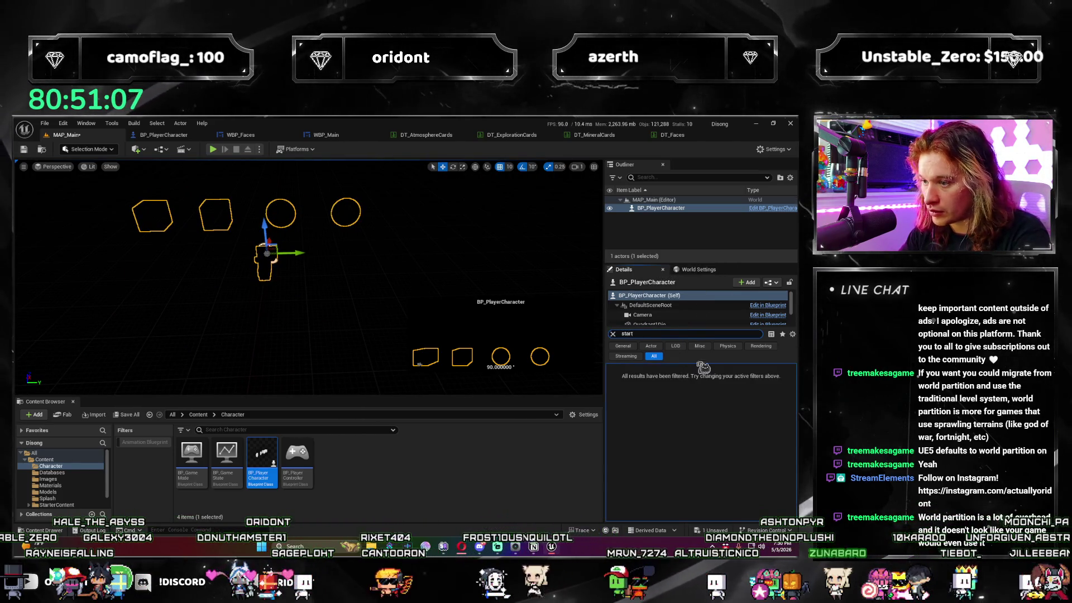
{"action": "key", "text": "BackSpace"}
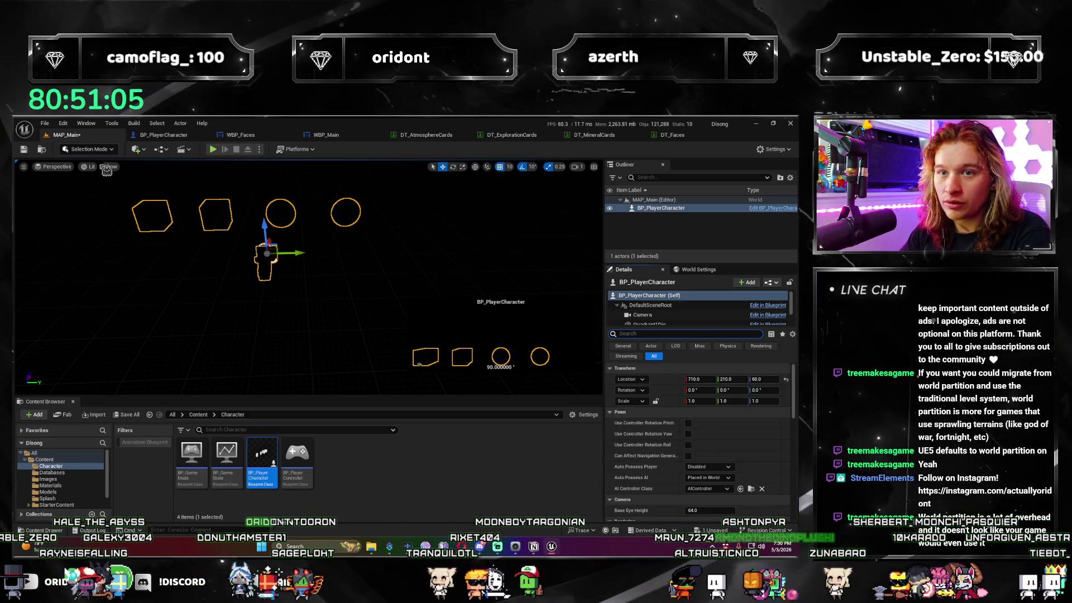
{"action": "left_click", "coordinate": [150, 150]}
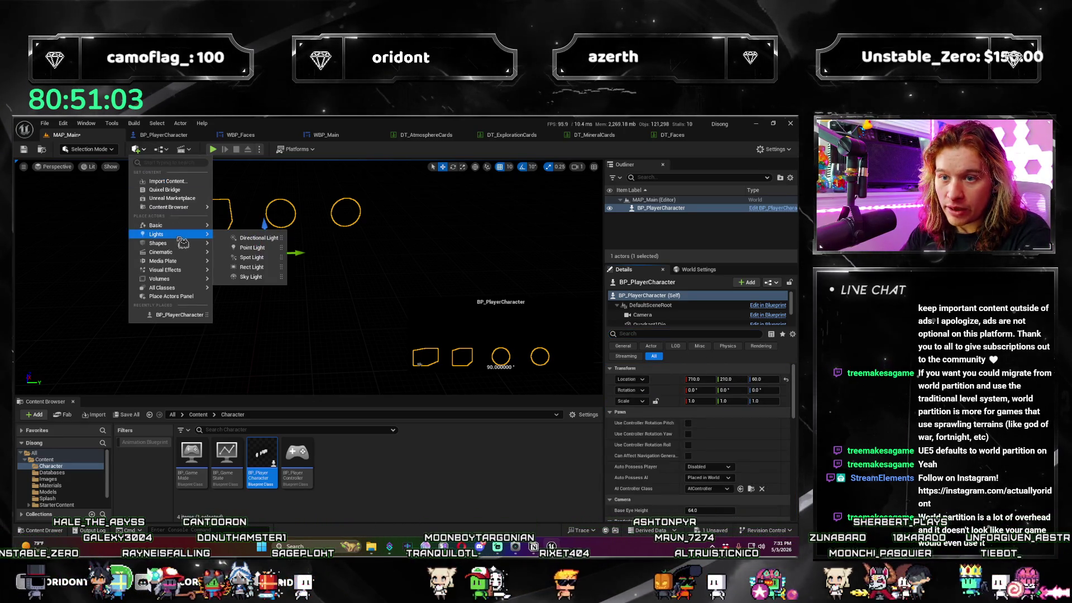
Add a SkyLight raised to Z 330, then start a test run of the dice game.
{"action": "left_click", "coordinate": [251, 276]}
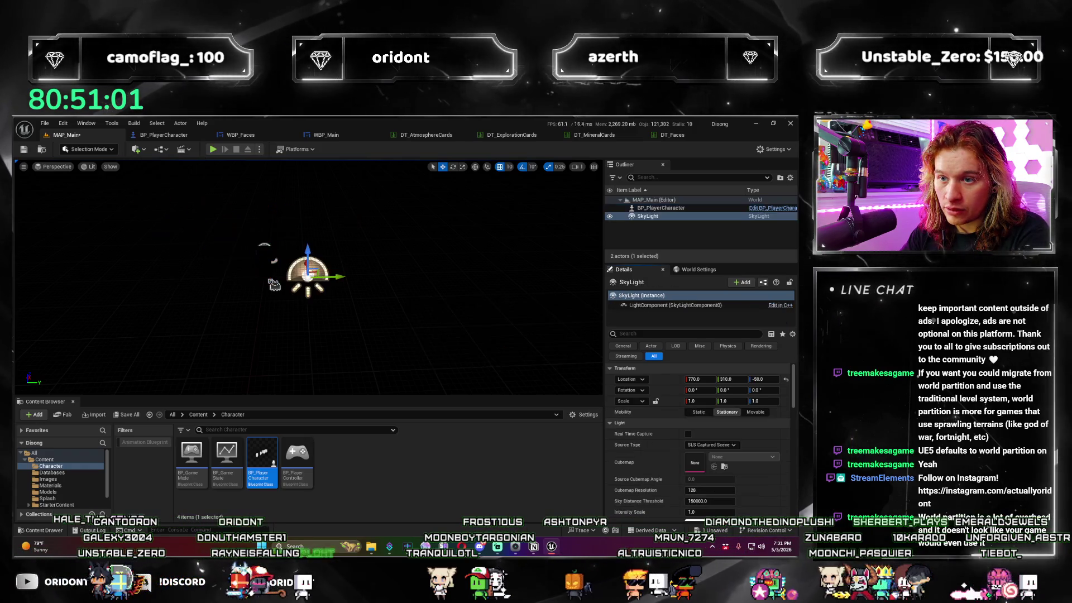
{"action": "left_click_drag", "start_coordinate": [308, 254], "coordinate": [304, 179]}
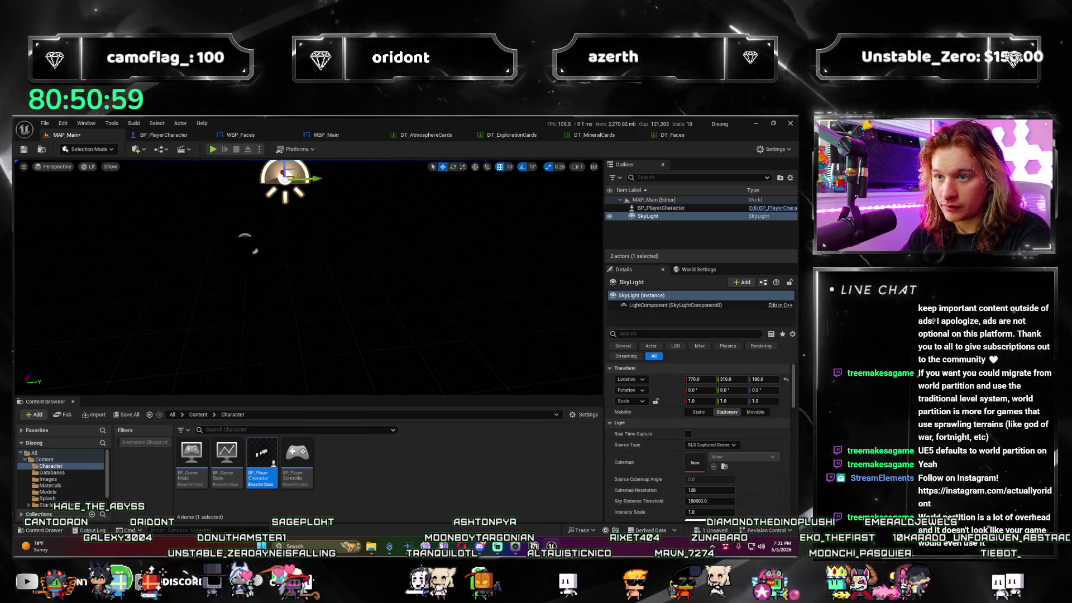
{"action": "left_click_drag", "start_coordinate": [226, 280], "coordinate": [206, 268]}
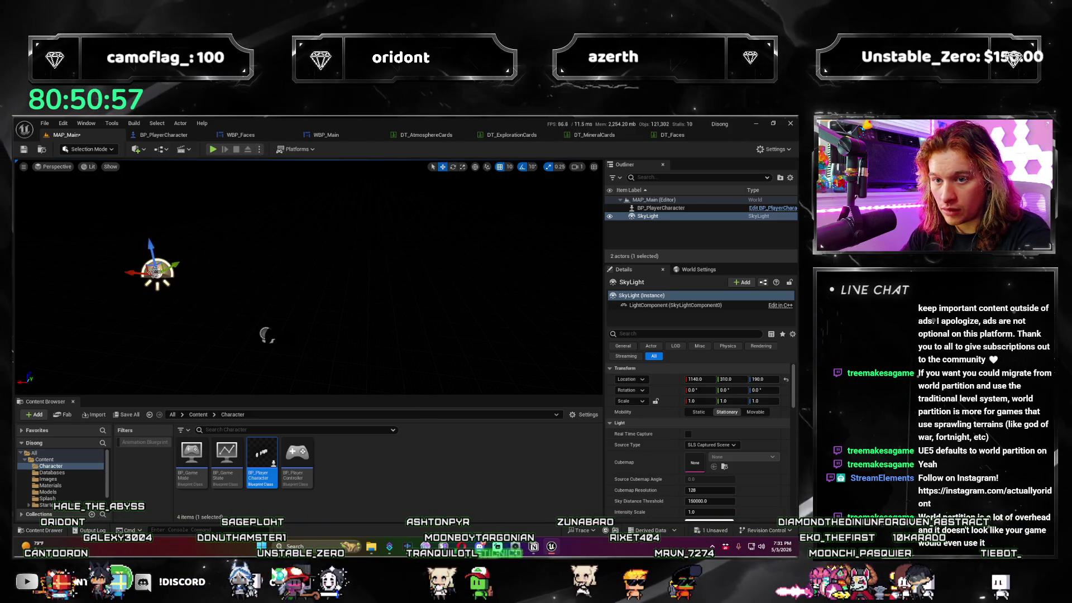
{"action": "left_click_drag", "start_coordinate": [144, 248], "coordinate": [157, 215]}
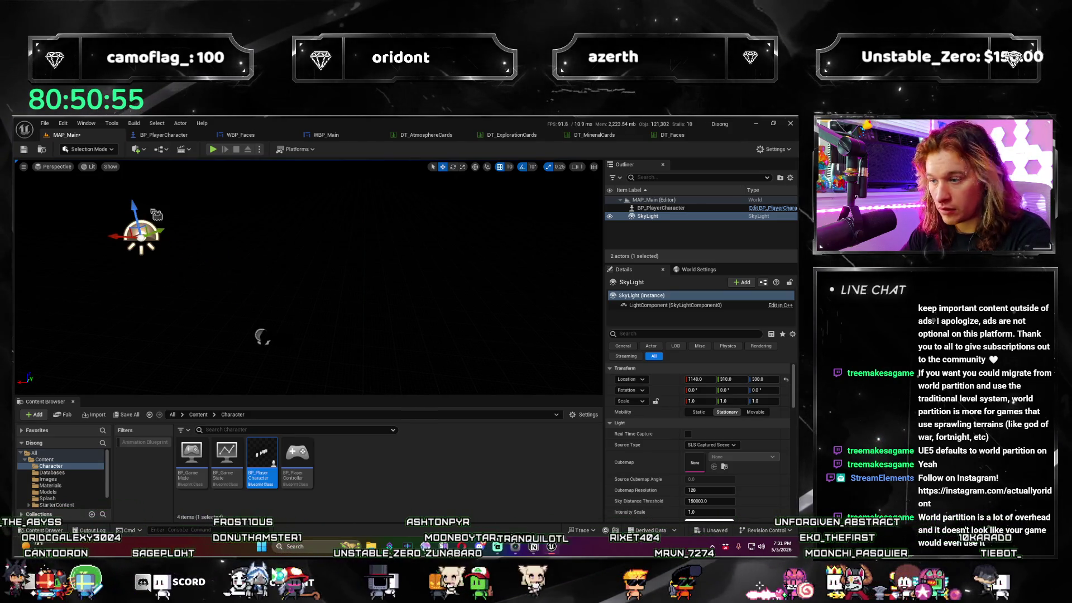
{"action": "scroll", "coordinate": [688, 443], "scroll_direction": "down", "scroll_amount": 2}
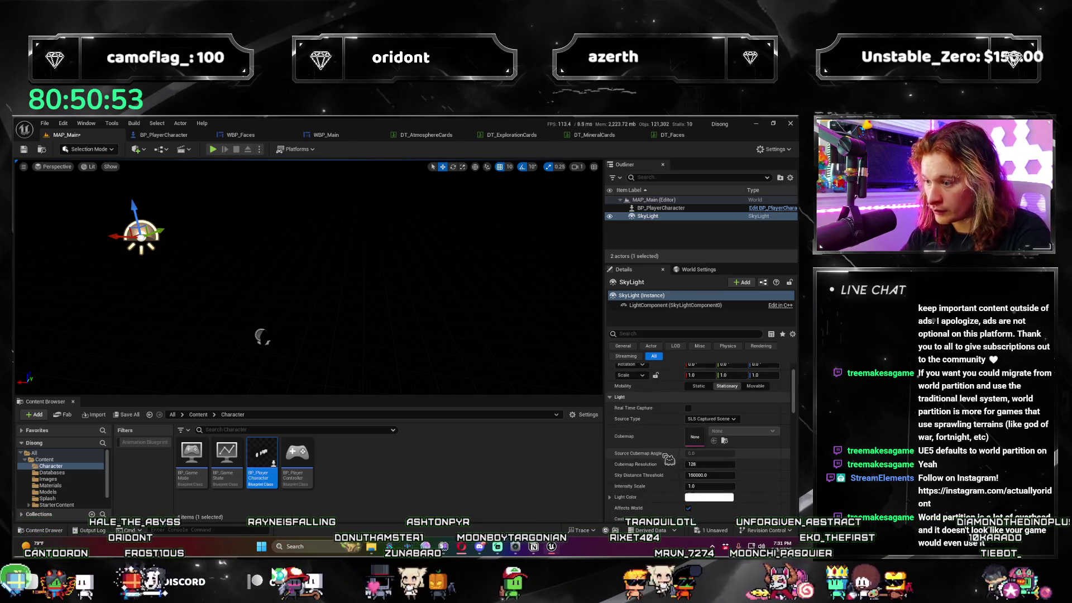
{"action": "left_click", "coordinate": [724, 451]}
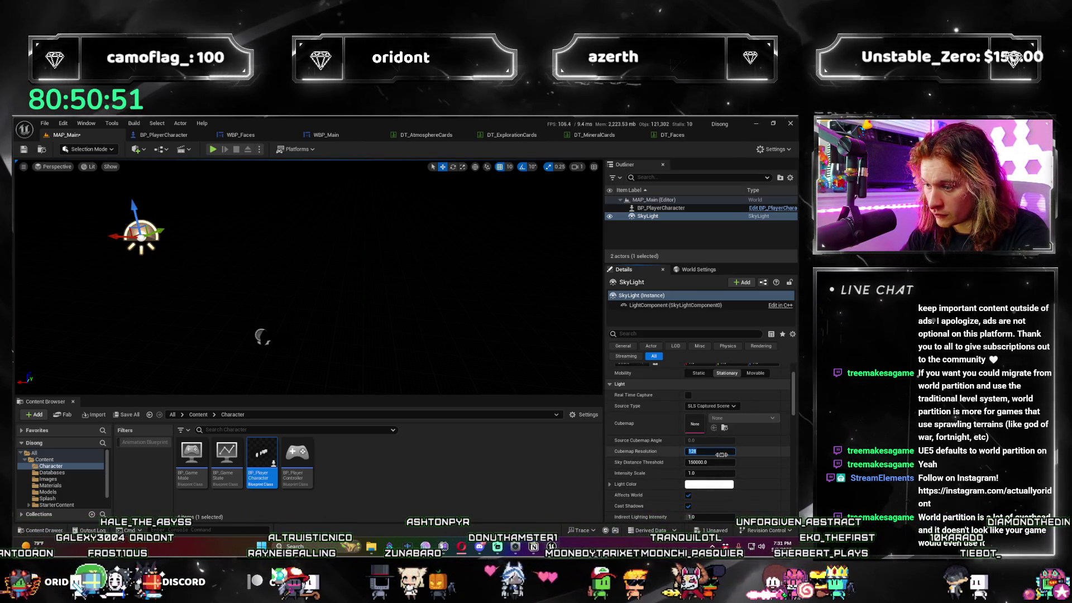
{"action": "left_click", "coordinate": [213, 150]}
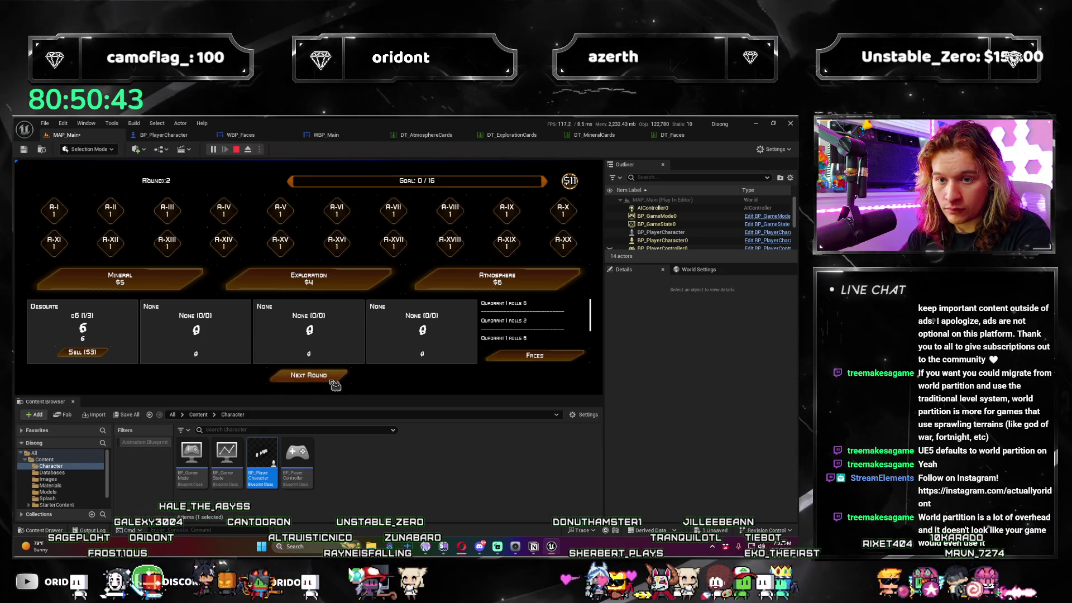
End the test run and delete the BP_PlayerCharacter from MAP_Main.
{"action": "left_click", "coordinate": [312, 376]}
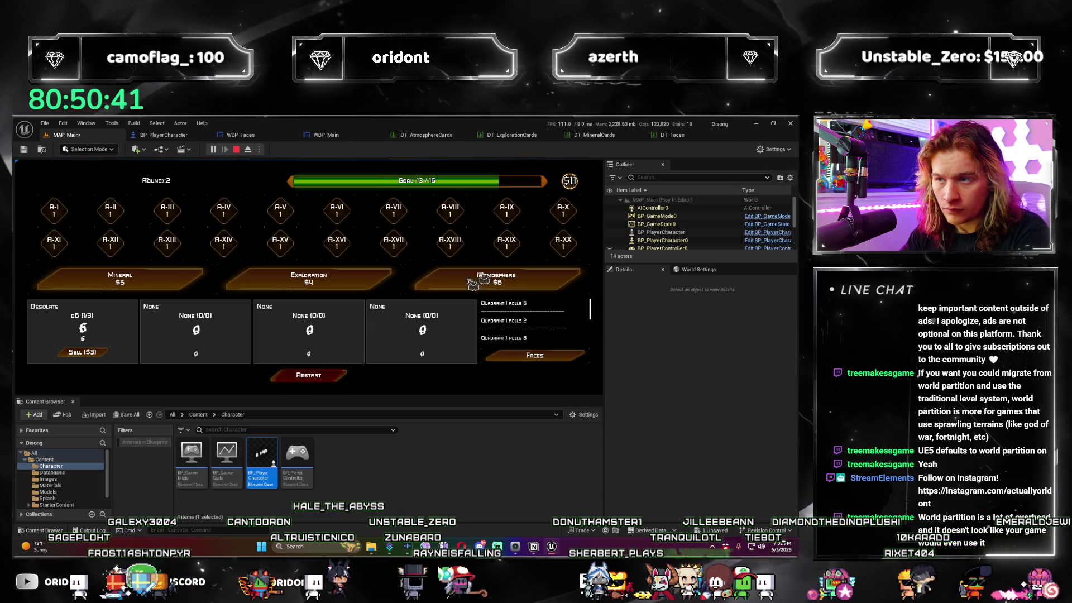
{"action": "key", "text": "Escape"}
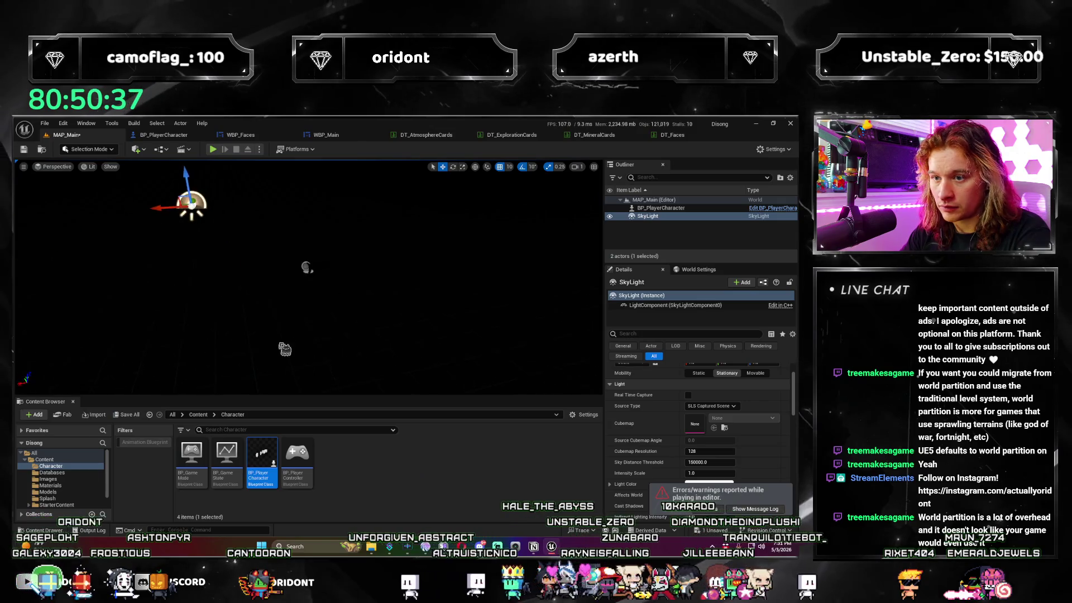
{"action": "left_click", "coordinate": [308, 267]}
{"action": "key", "text": "Delete"}
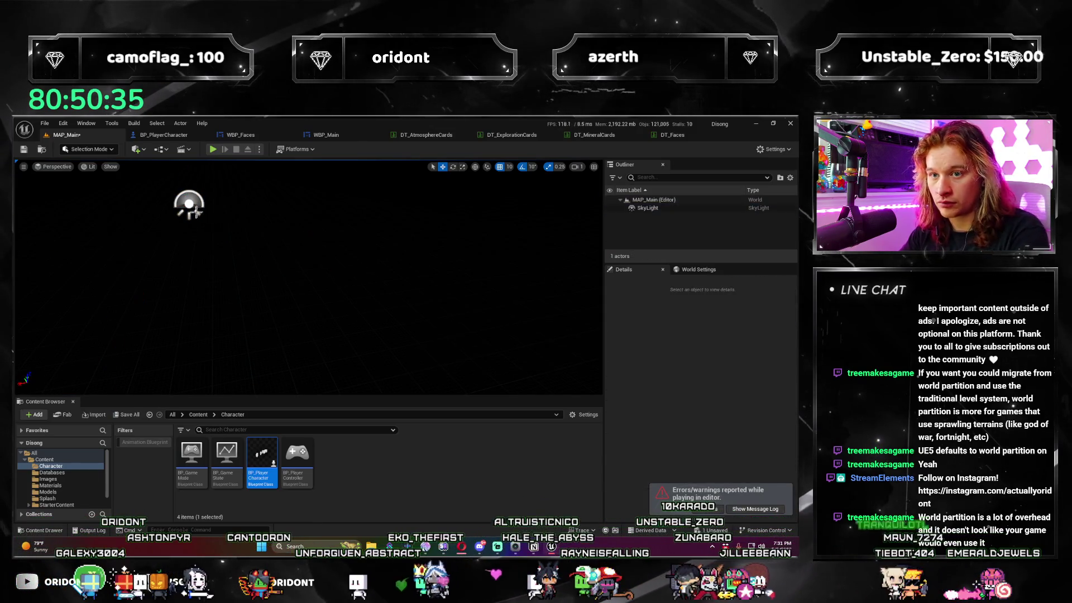
Test-play the dice game to Round 3, buying the Atmosphere card, then stop.
{"action": "left_click", "coordinate": [222, 151]}
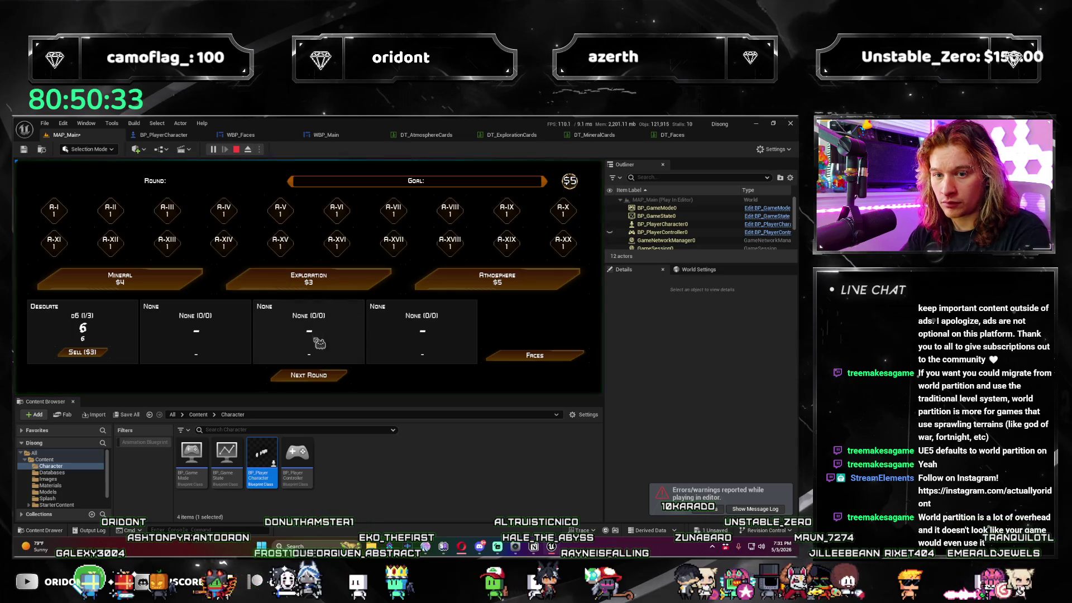
{"action": "left_click", "coordinate": [329, 377]}
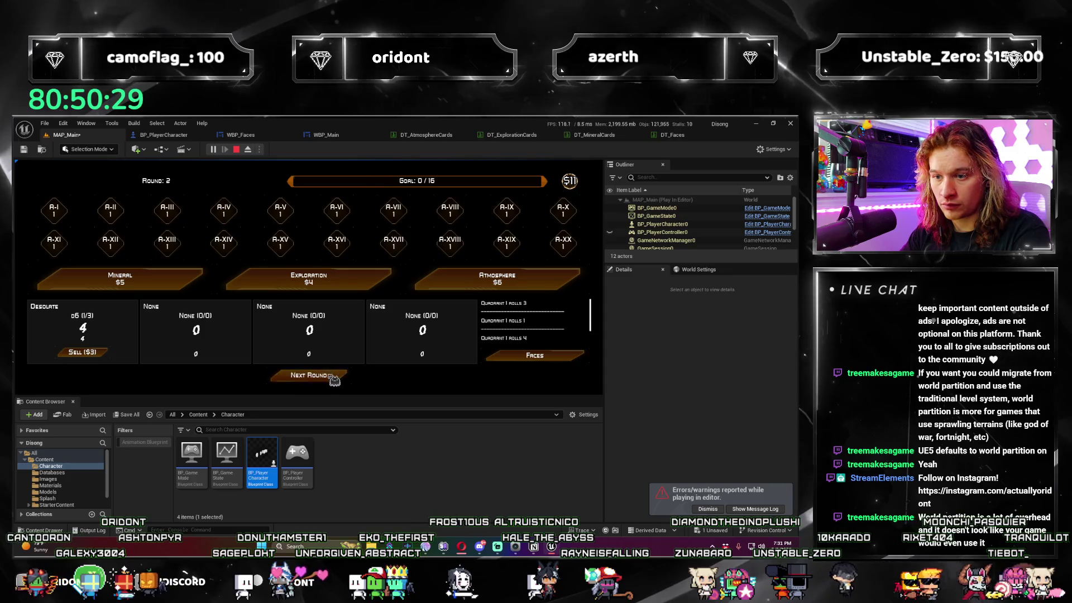
{"action": "left_click", "coordinate": [327, 376]}
{"action": "left_click", "coordinate": [331, 378]}
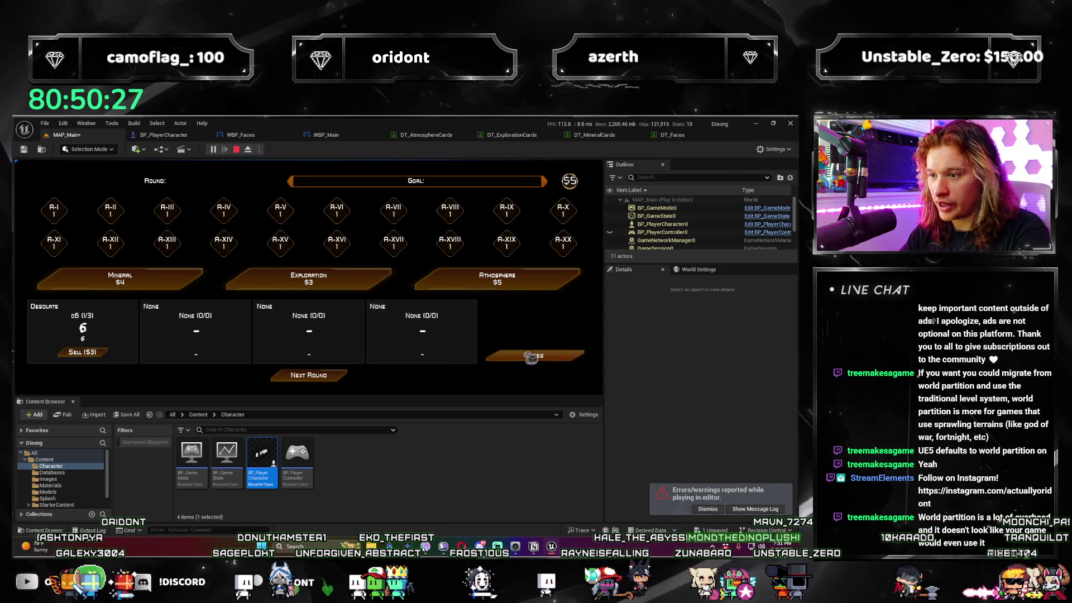
{"action": "left_click", "coordinate": [322, 379]}
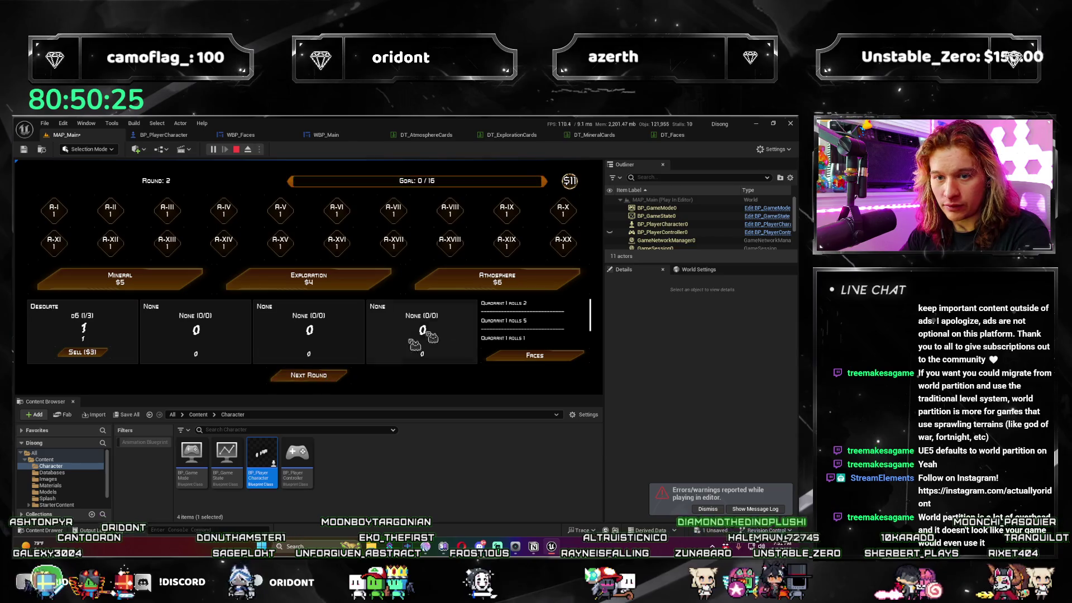
{"action": "left_click", "coordinate": [462, 280]}
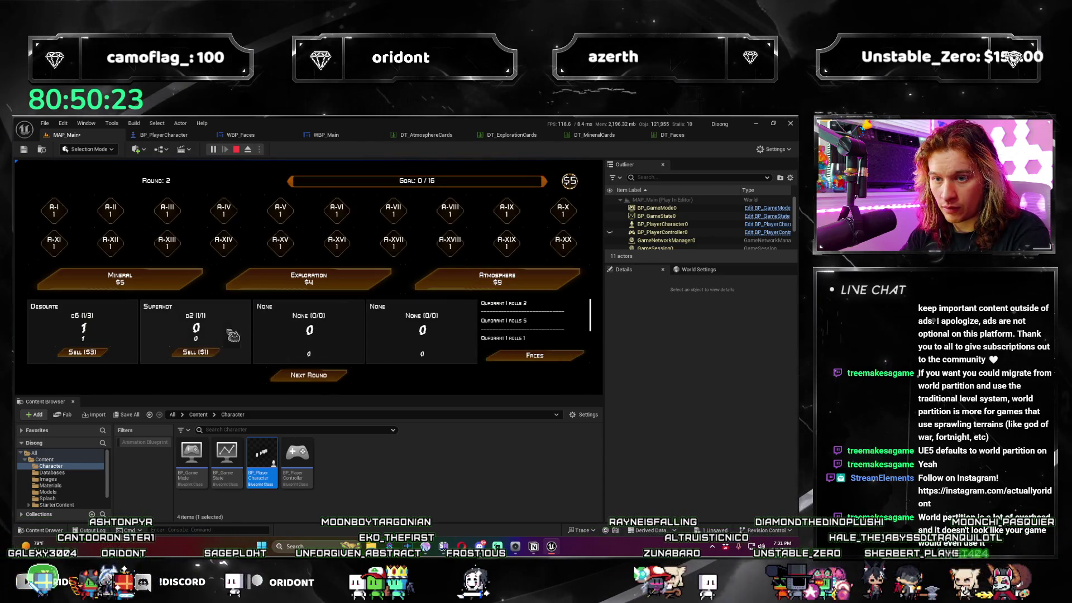
{"action": "left_click", "coordinate": [321, 380]}
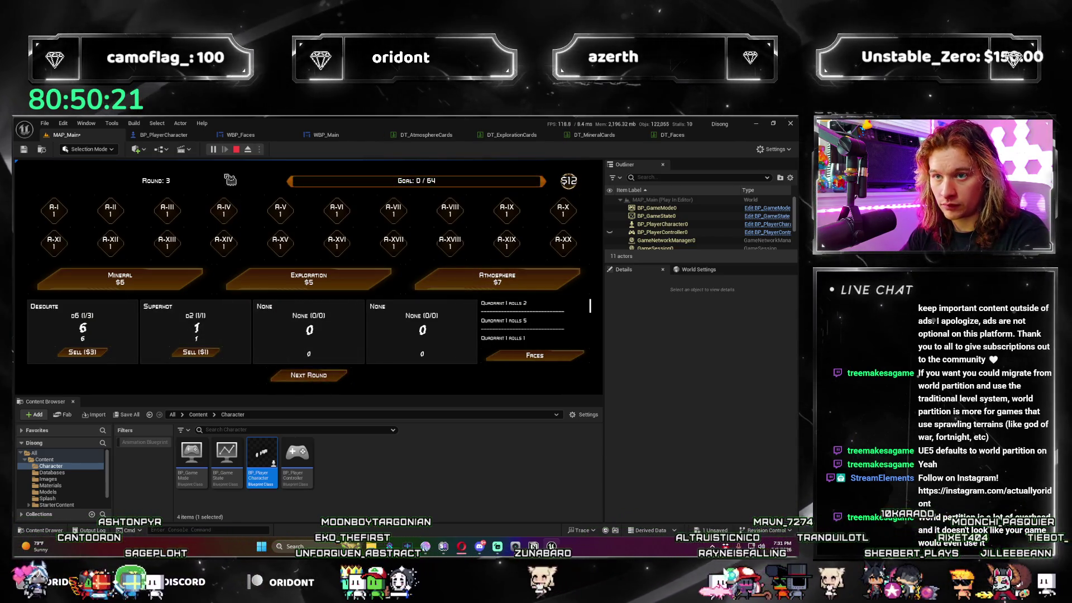
{"action": "key", "text": "Escape"}
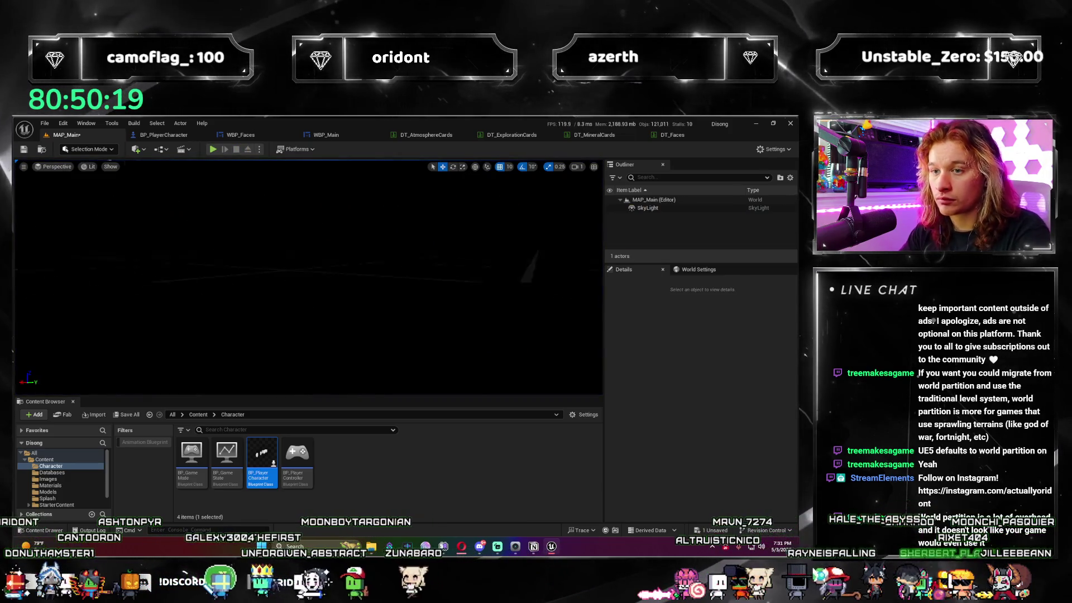
Replace the SkyLight in MAP_Main with a Directional Light.
{"action": "left_click", "coordinate": [217, 267]}
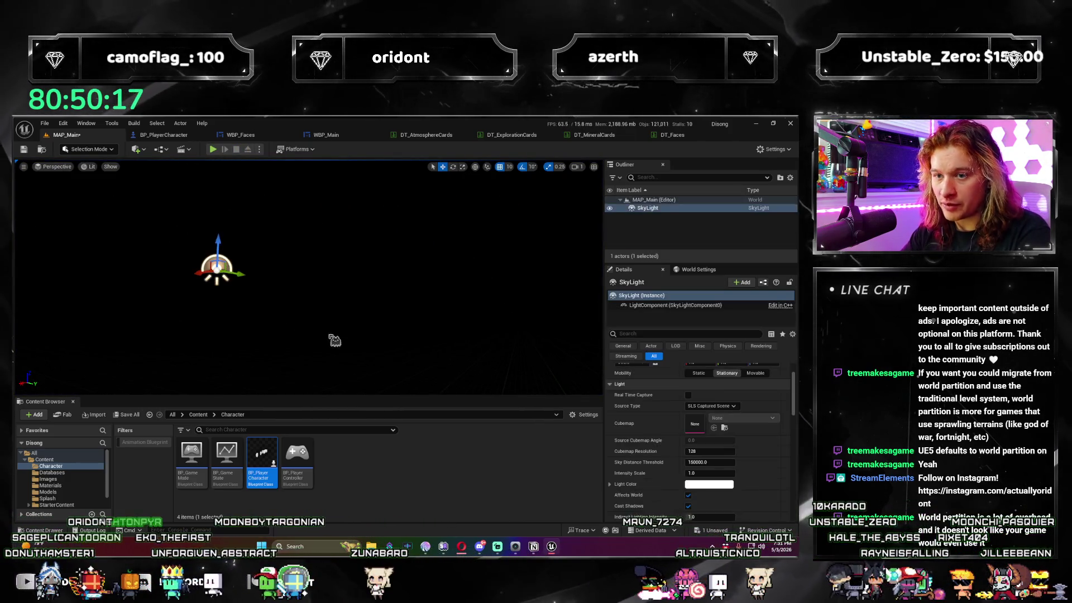
{"action": "key", "text": "Delete"}
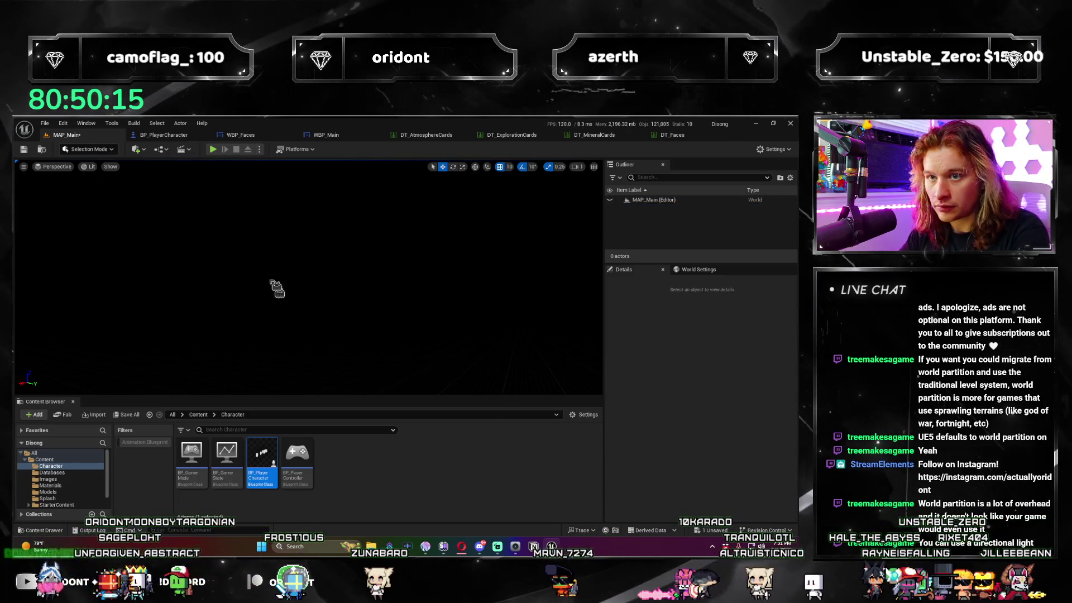
{"action": "left_click", "coordinate": [144, 152]}
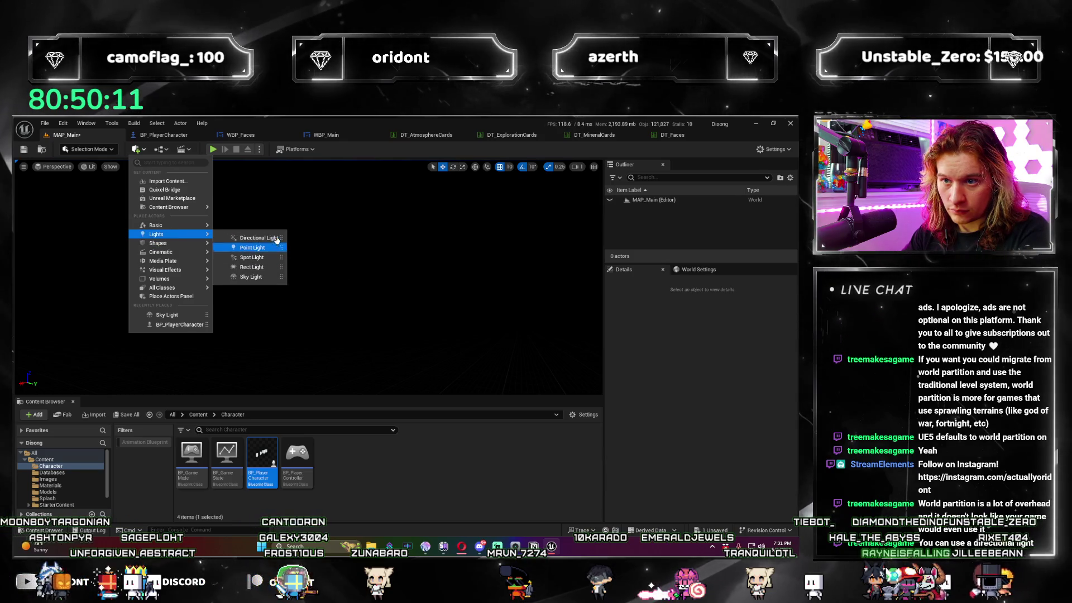
{"action": "left_click", "coordinate": [258, 238]}
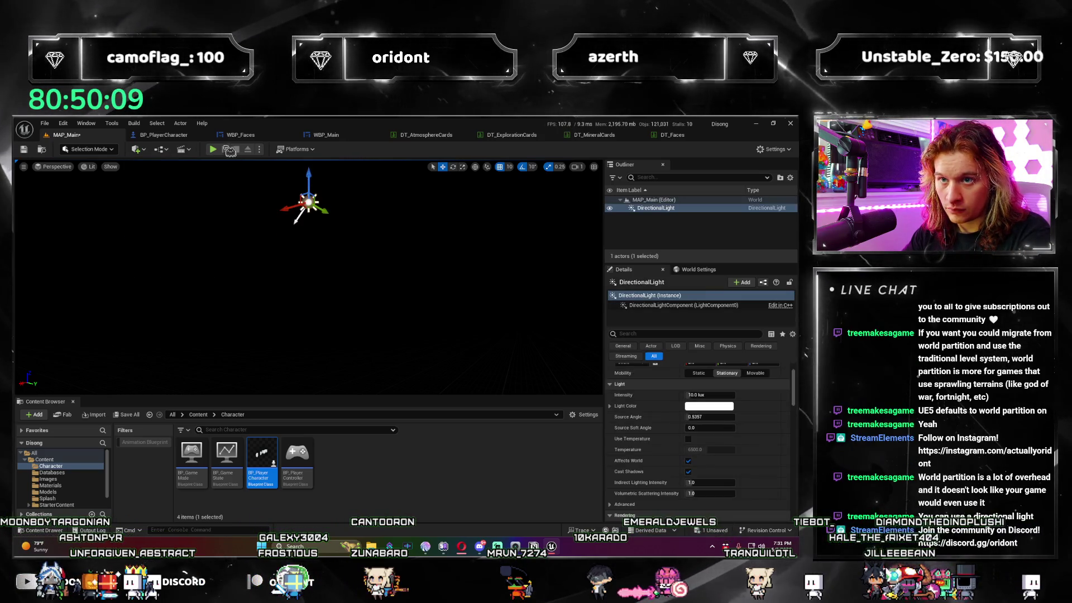
Test-play the game twice up to round 2, then switch to the DT_Faces data table.
{"action": "key", "text": "alt+p"}
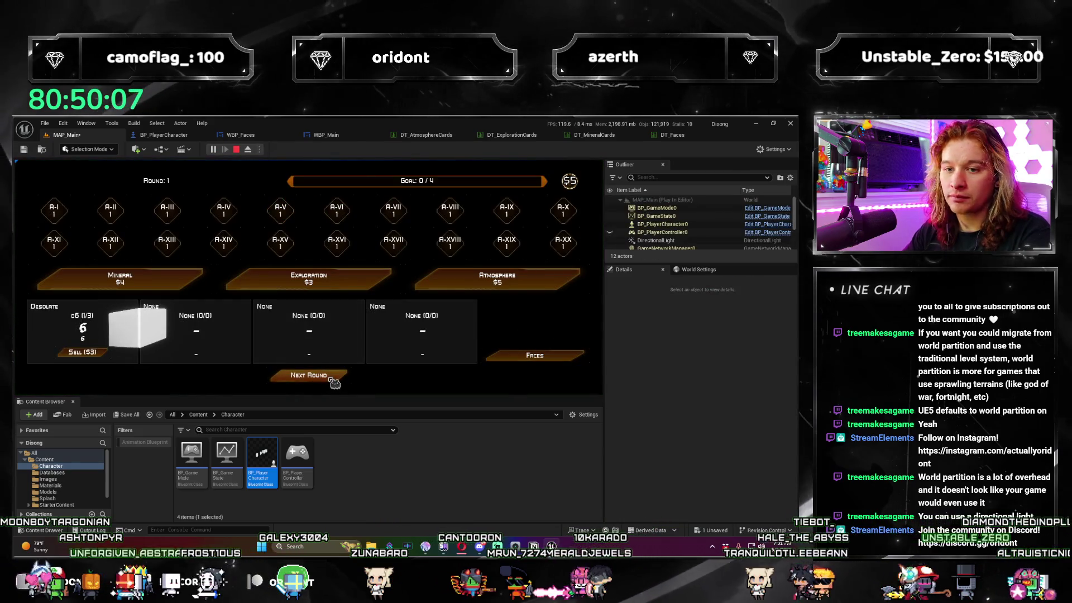
{"action": "left_click", "coordinate": [333, 381]}
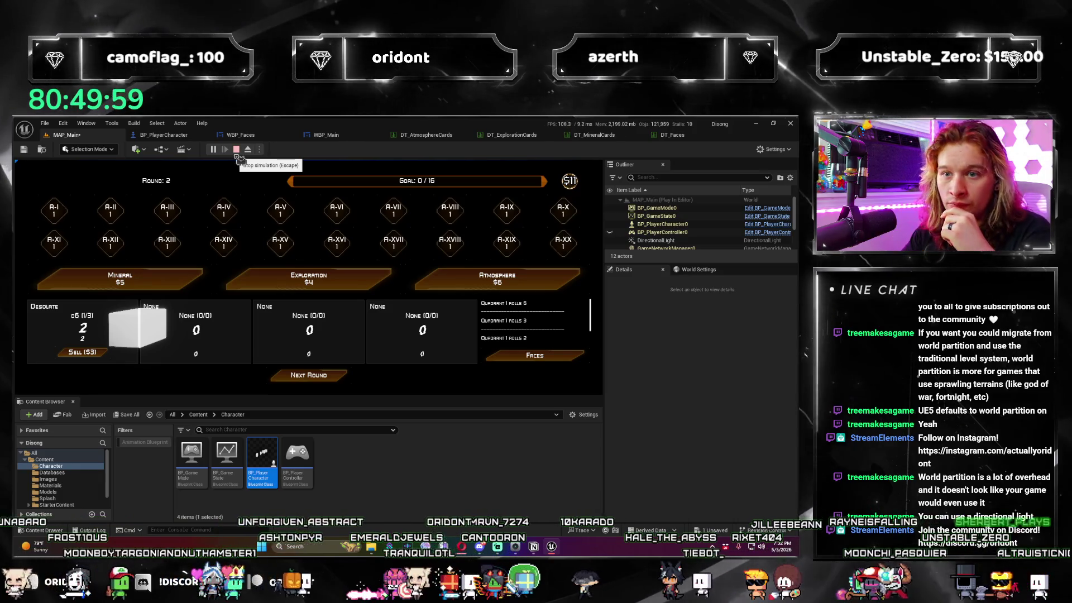
{"action": "left_click", "coordinate": [237, 154]}
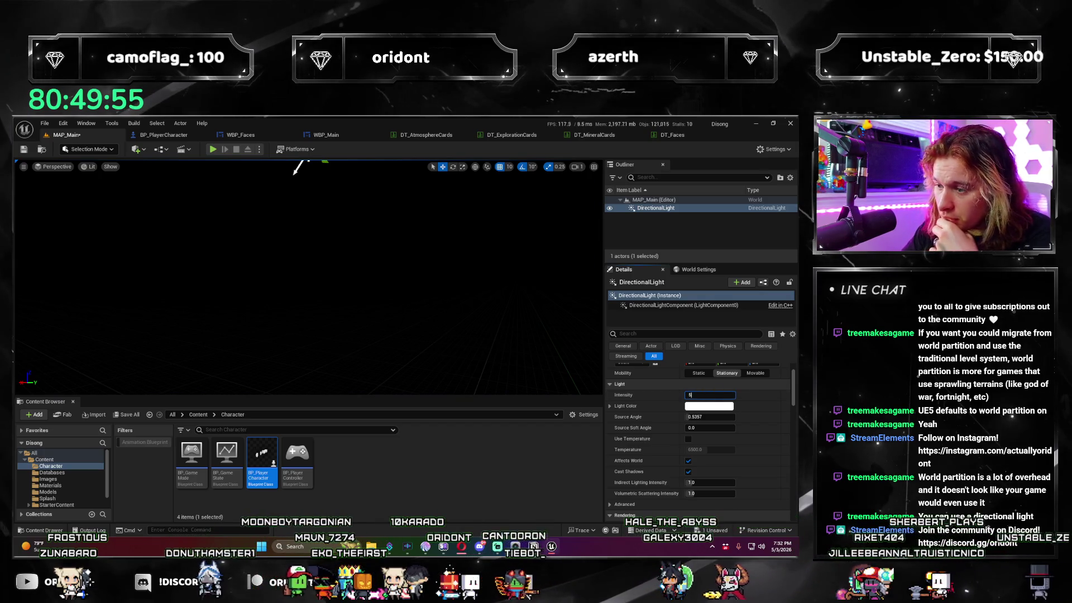
{"action": "left_click", "coordinate": [213, 149]}
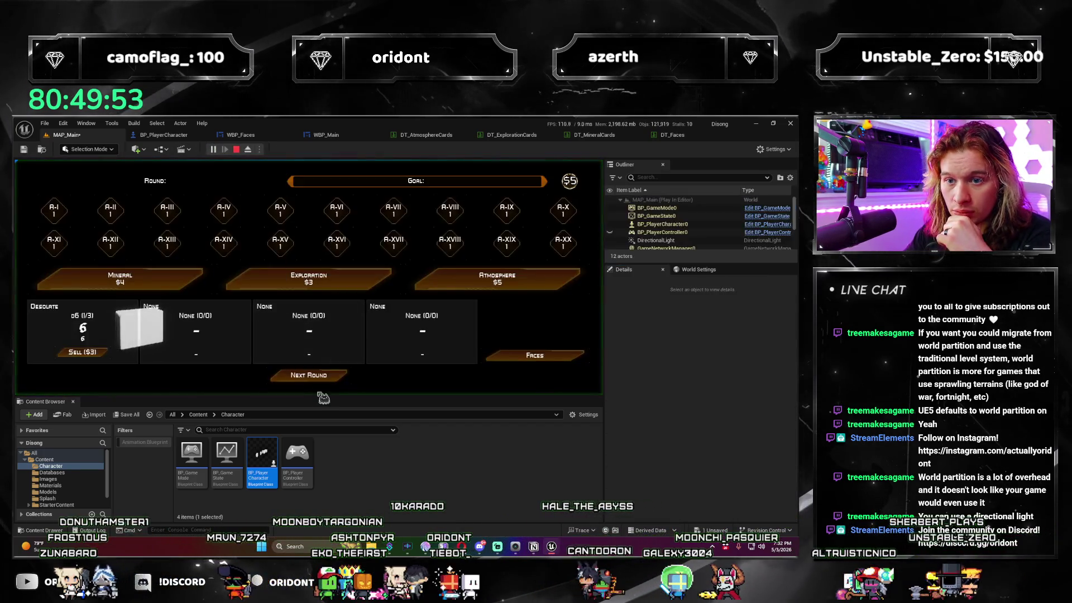
{"action": "left_click", "coordinate": [338, 382]}
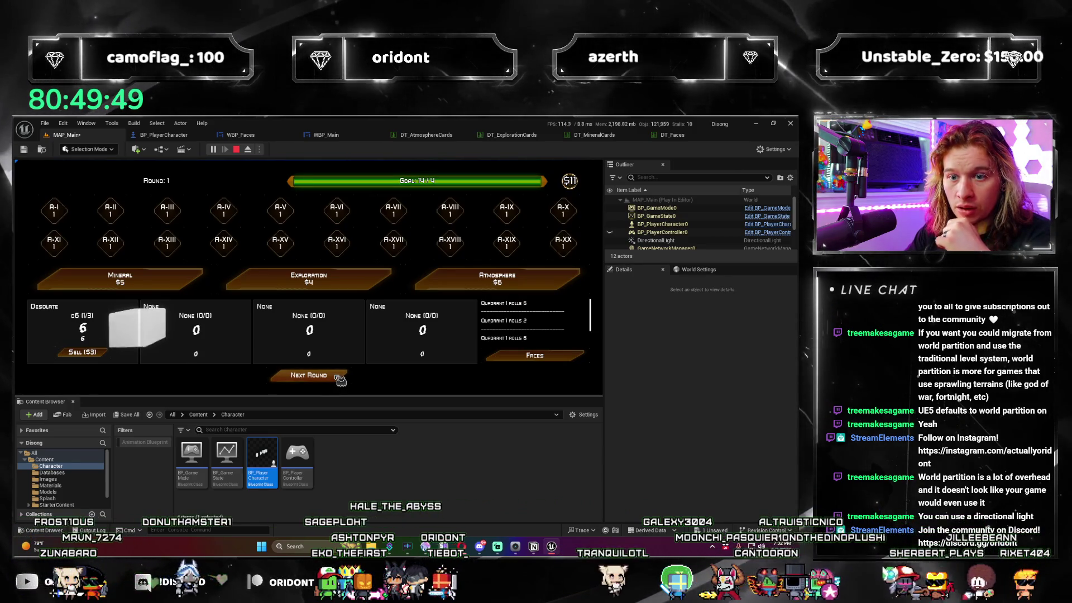
{"action": "left_click", "coordinate": [339, 379]}
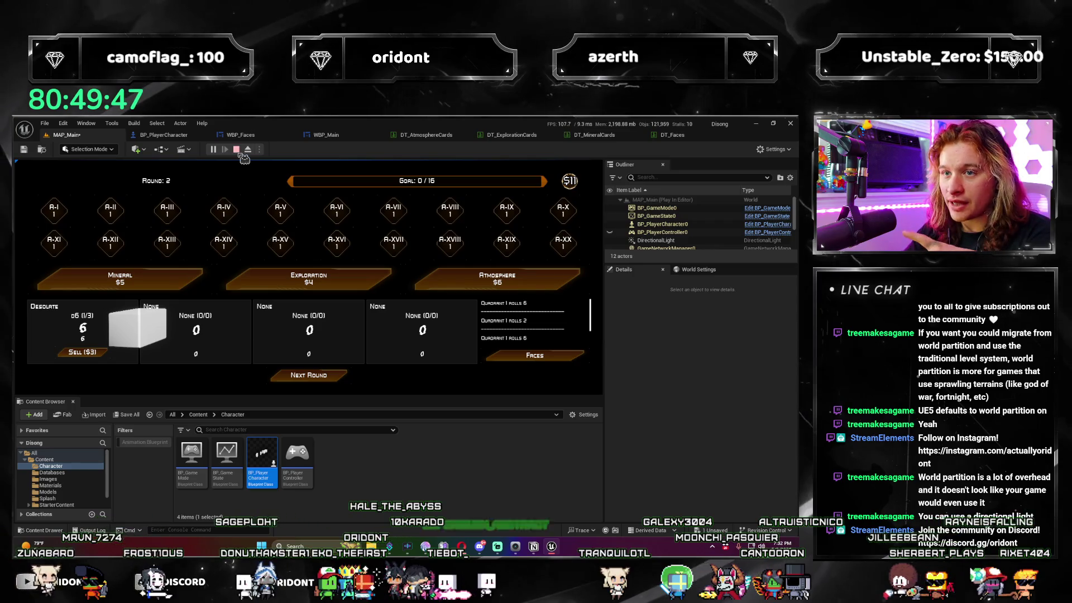
{"action": "left_click", "coordinate": [237, 150]}
{"action": "left_click", "coordinate": [672, 135]}
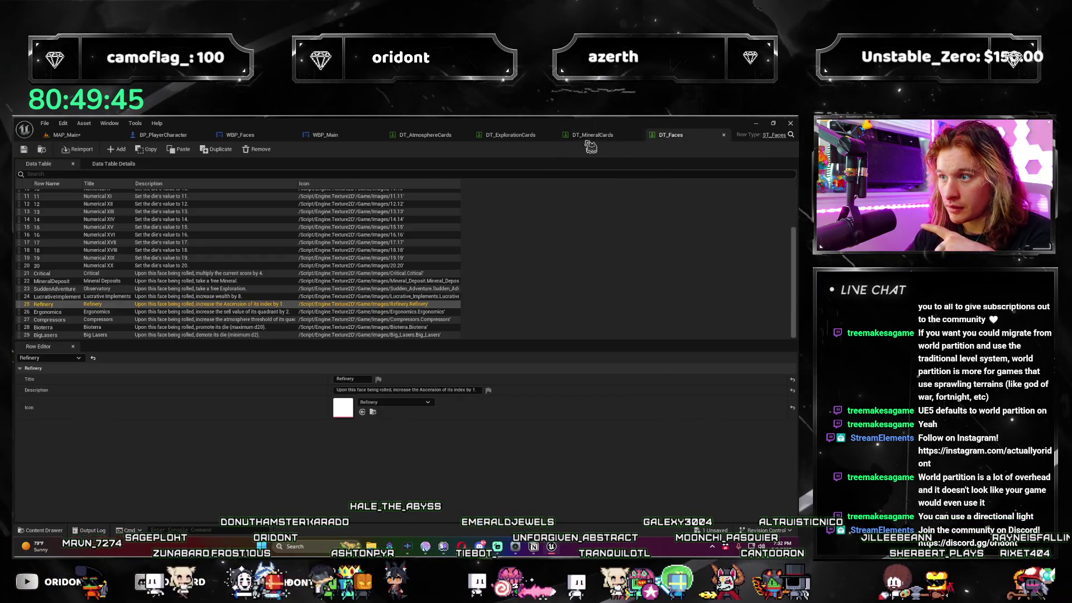
Switch from WBP_Main to BP_PlayerCharacter's Event Graph and nudge the Print String node left.
{"action": "left_click", "coordinate": [357, 139]}
{"action": "left_click_drag", "start_coordinate": [355, 251], "coordinate": [412, 262]}
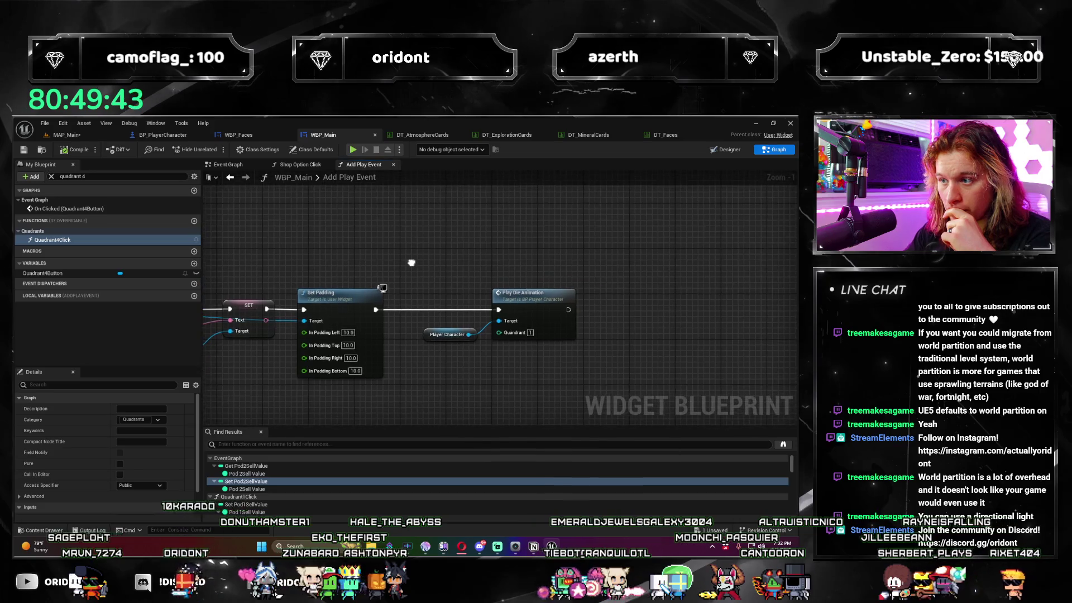
{"action": "left_click_drag", "start_coordinate": [162, 135], "coordinate": [249, 135]}
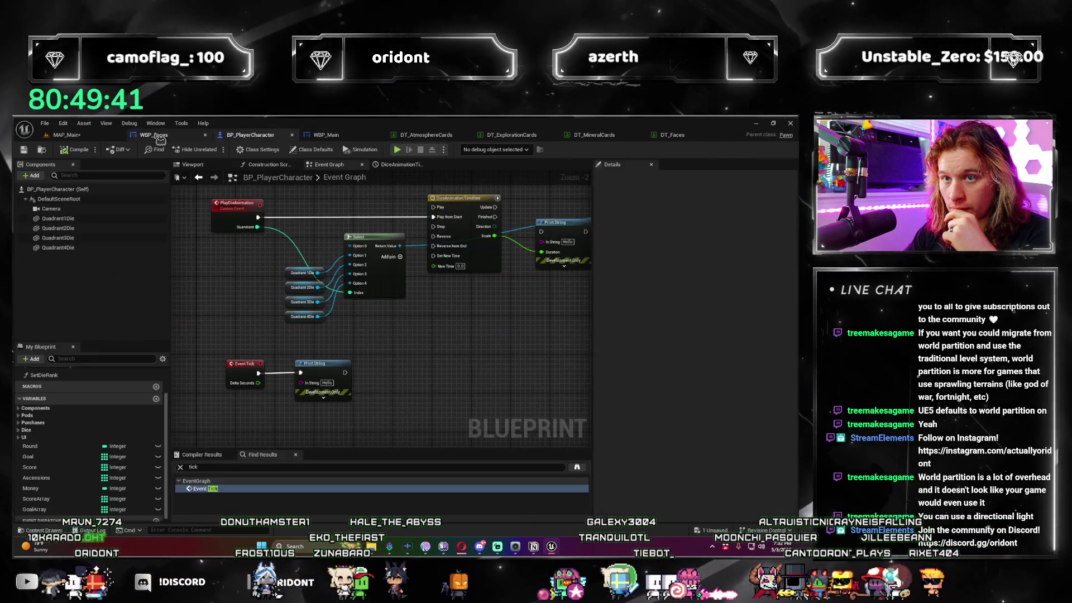
{"action": "mouse_move", "coordinate": [259, 173]}
{"action": "left_mouse_down"}
{"action": "mouse_move", "coordinate": [334, 161]}
{"action": "mouse_move", "coordinate": [298, 161]}
{"action": "mouse_move", "coordinate": [298, 145]}
{"action": "left_mouse_up"}
{"action": "left_click_drag", "start_coordinate": [383, 337], "coordinate": [357, 334]}
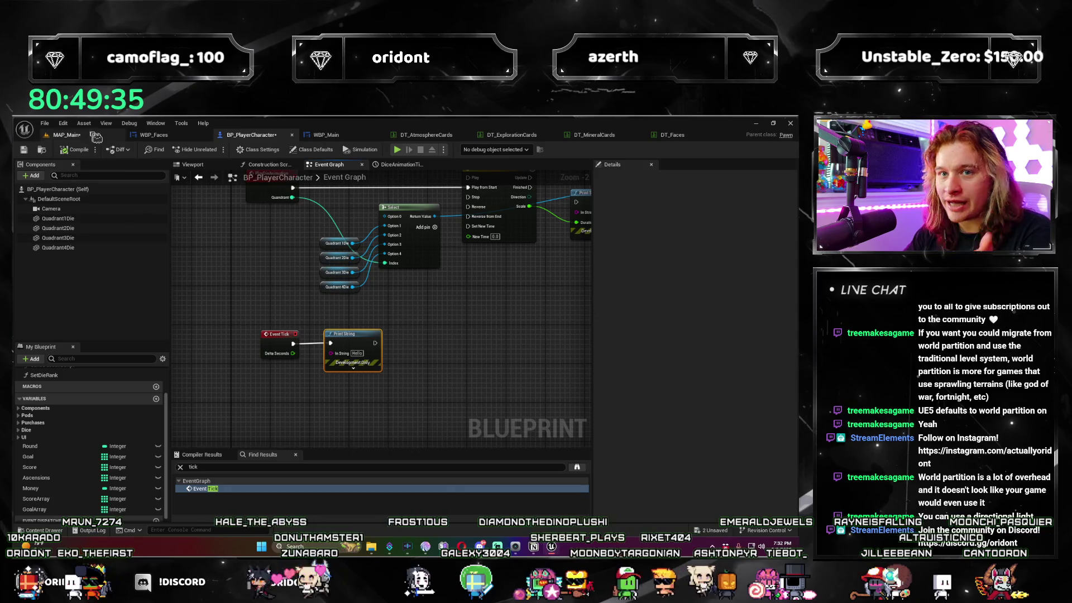
Pan and zoom the Event Graph to the Create WBP Faces Widget, Add to Viewport and SET nodes.
{"action": "left_click_drag", "start_coordinate": [404, 302], "coordinate": [402, 342]}
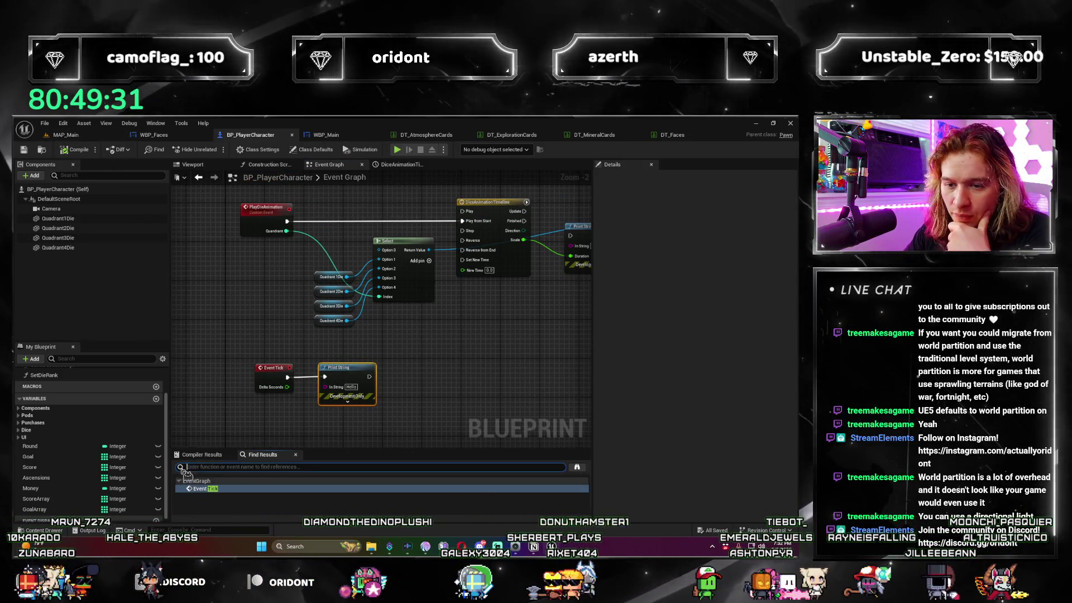
{"action": "scroll", "coordinate": [267, 351], "scroll_direction": "down", "scroll_amount": 4}
{"action": "scroll", "coordinate": [268, 352], "scroll_direction": "up", "scroll_amount": 2}
{"action": "mouse_move", "coordinate": [210, 330]}
{"action": "left_mouse_down"}
{"action": "mouse_move", "coordinate": [426, 342]}
{"action": "mouse_move", "coordinate": [299, 347]}
{"action": "mouse_move", "coordinate": [367, 365]}
{"action": "left_mouse_up"}
{"action": "scroll", "coordinate": [366, 365], "scroll_direction": "up", "scroll_amount": 1}
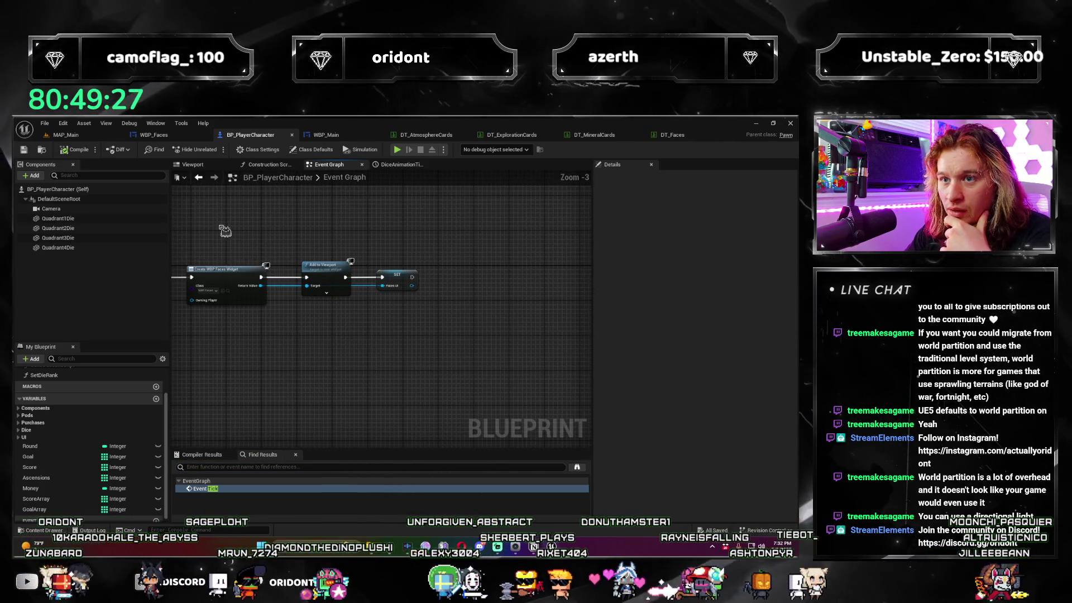
Add a Print String node after the SET Faces UI node and play-test the game.
{"action": "scroll", "coordinate": [402, 288], "scroll_direction": "up", "scroll_amount": 2}
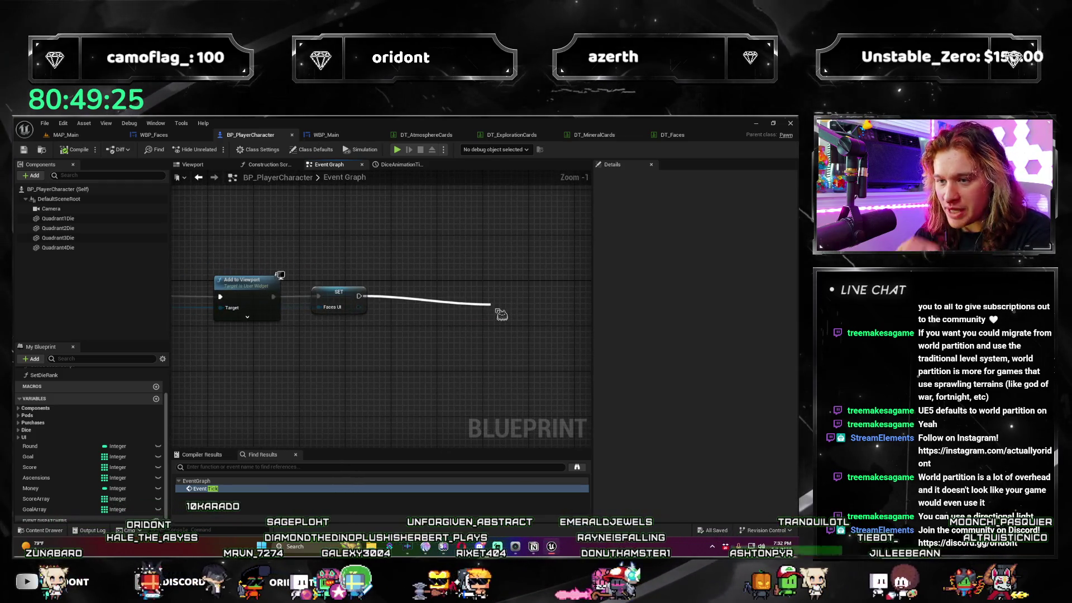
{"action": "left_click_drag", "start_coordinate": [502, 314], "coordinate": [497, 311]}
{"action": "type", "text": "print string"}
{"action": "key", "text": "Return"}
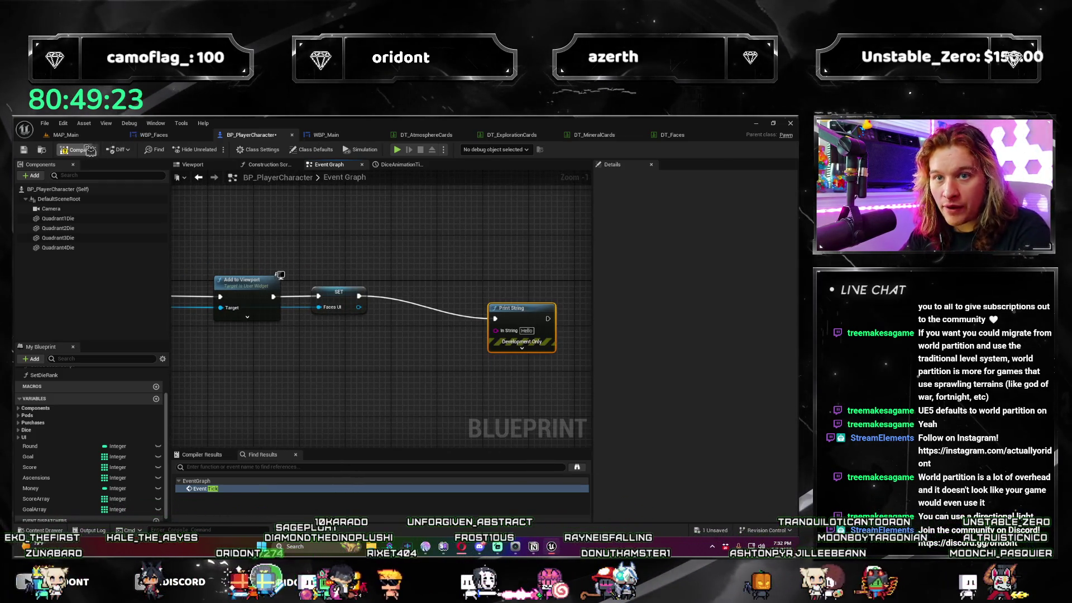
{"action": "left_click", "coordinate": [397, 149]}
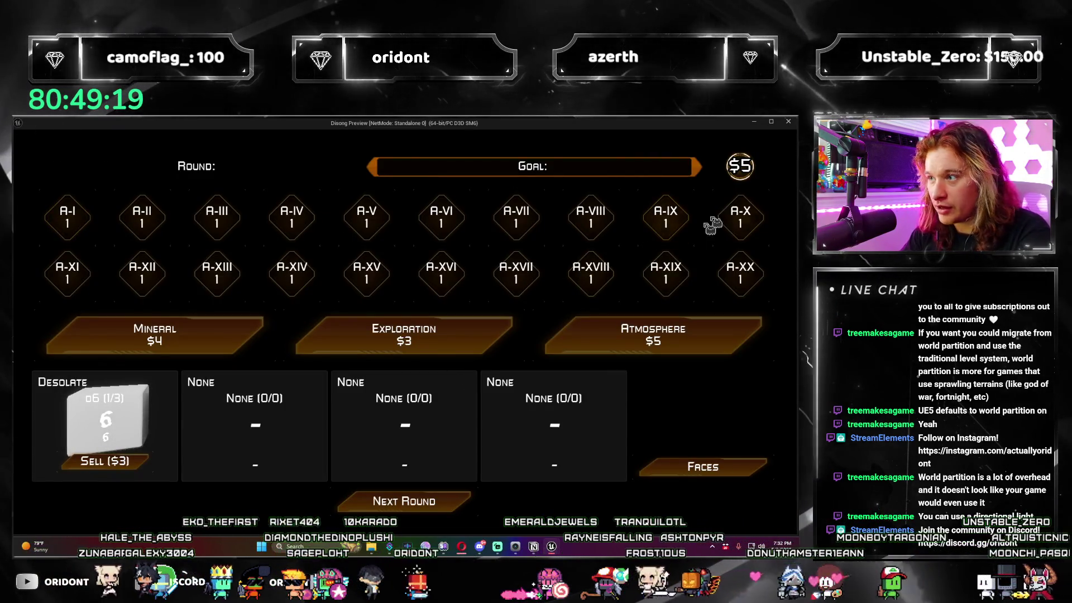
{"action": "left_click", "coordinate": [788, 121]}
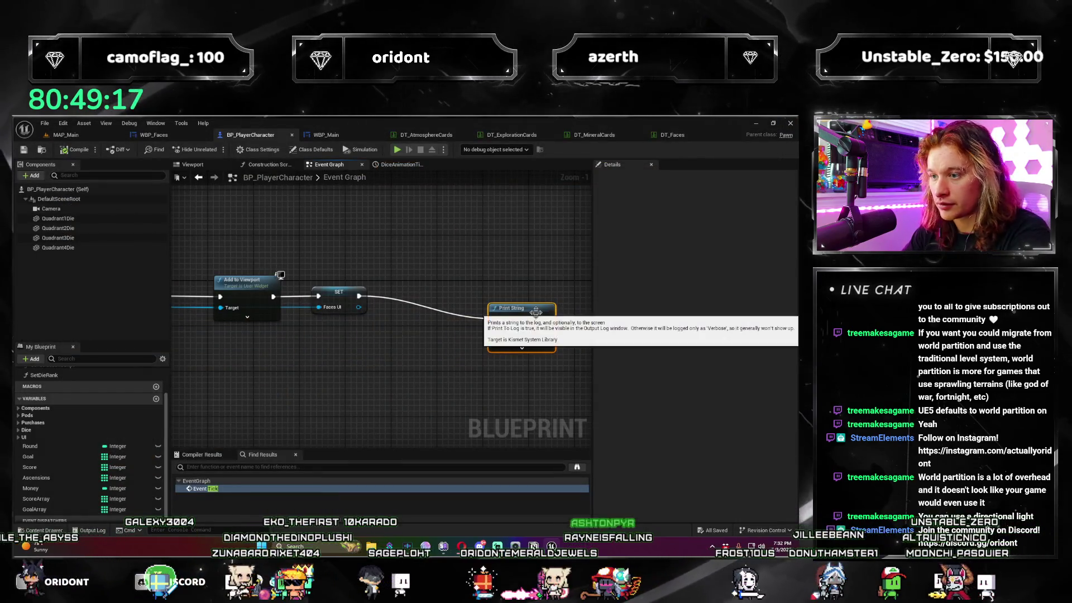
Add a Print String node after Event BeginPlay and play-test again with Alt+P.
{"action": "scroll", "coordinate": [289, 353], "scroll_direction": "down", "scroll_amount": 5}
{"action": "scroll", "coordinate": [289, 352], "scroll_direction": "up", "scroll_amount": 6}
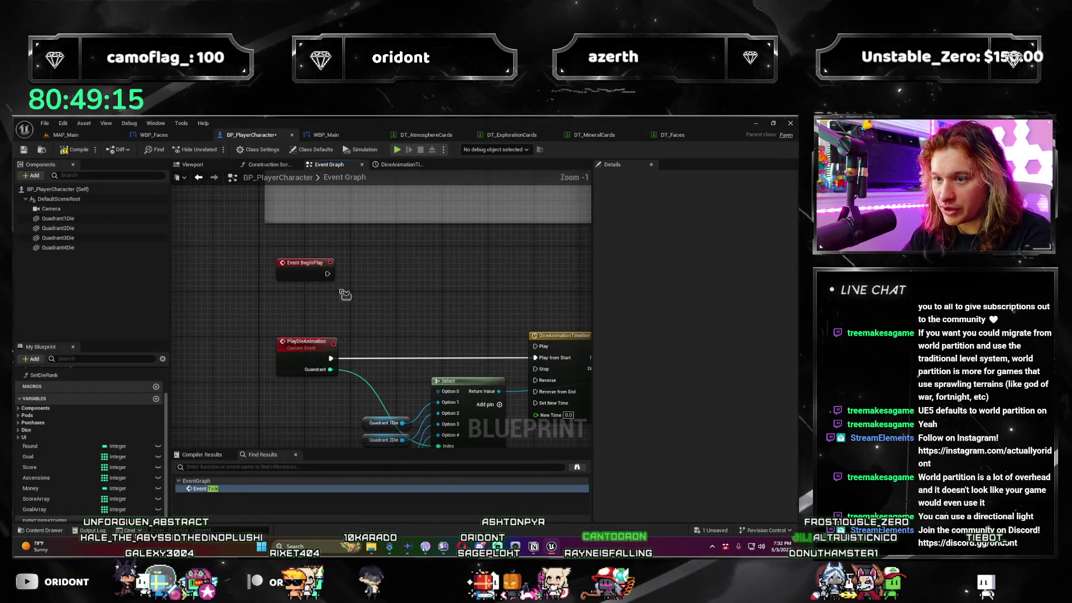
{"action": "left_click_drag", "start_coordinate": [335, 278], "coordinate": [379, 277]}
{"action": "type", "text": "print"}
{"action": "key", "text": "Return"}
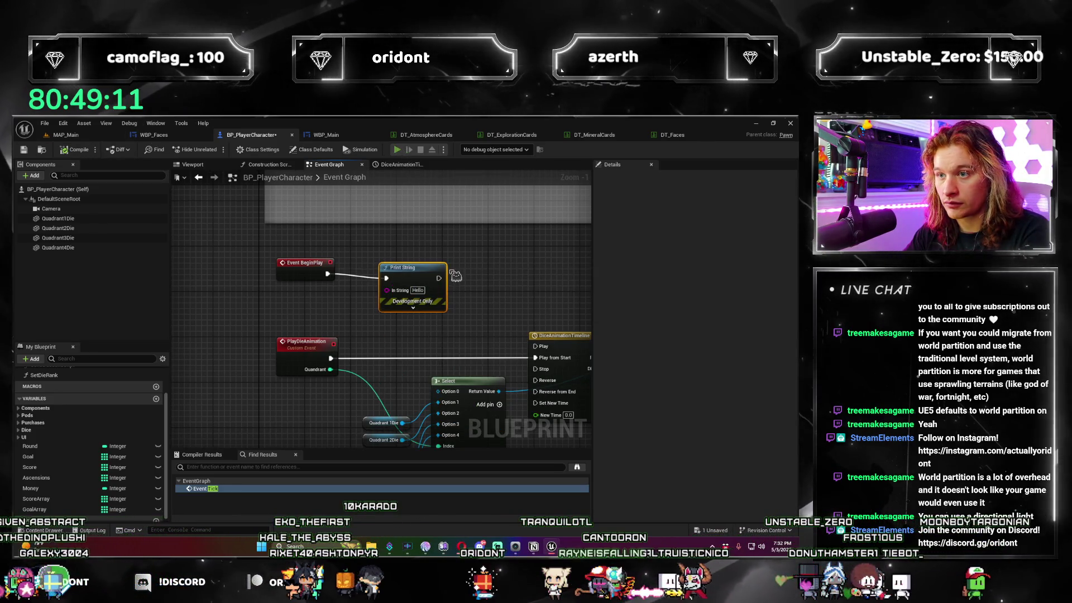
{"action": "key", "text": "alt+p"}
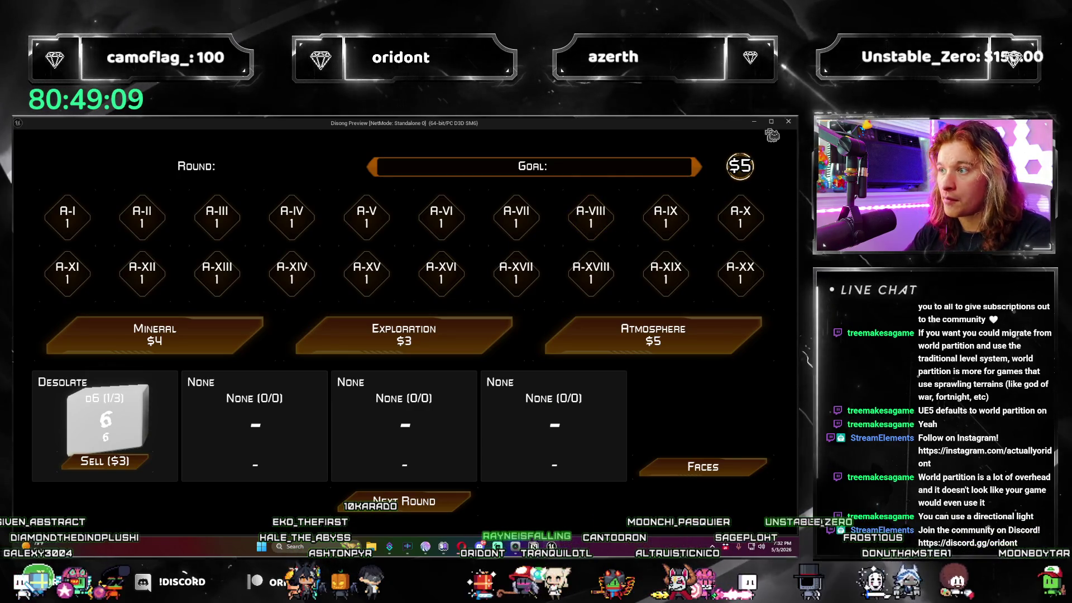
{"action": "key", "text": "Escape"}
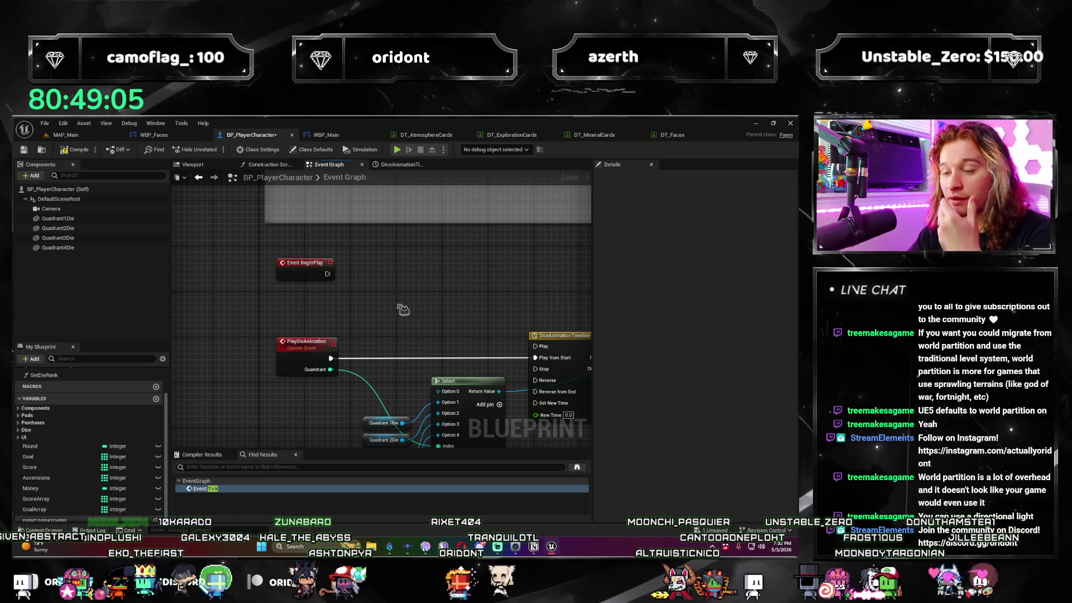
Check the blueprint's Construction Script and components, then return to the MAP_Main level.
{"action": "left_click", "coordinate": [266, 165]}
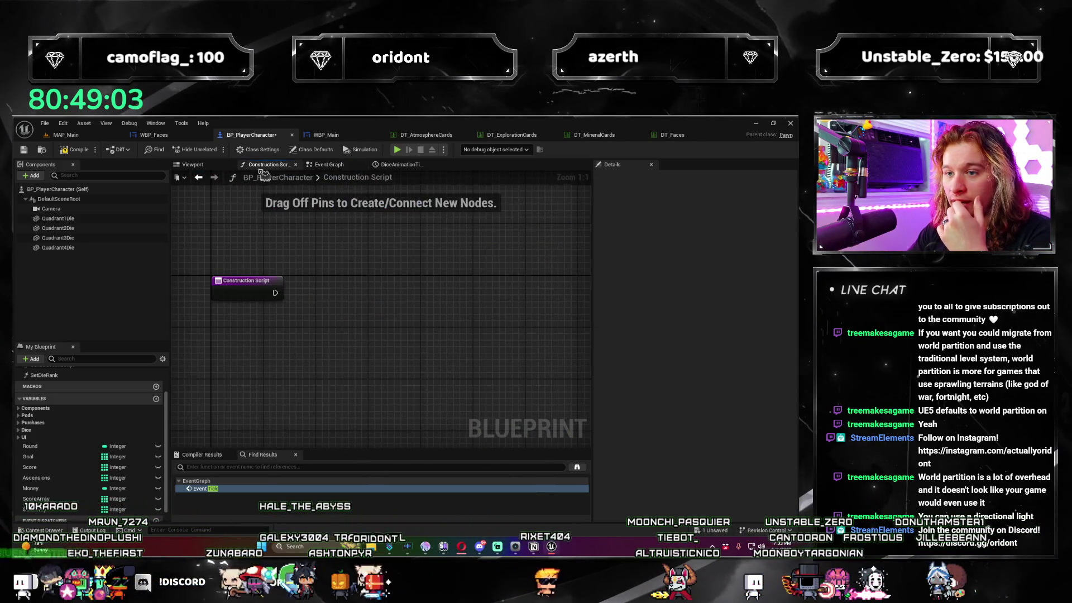
{"action": "left_click", "coordinate": [191, 164]}
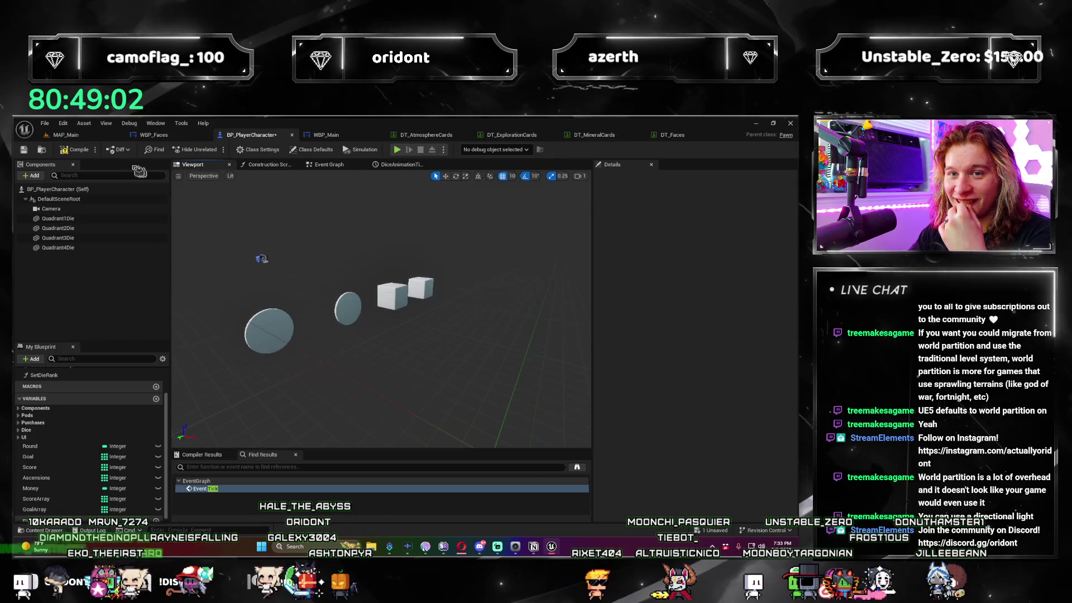
{"action": "left_click", "coordinate": [84, 135]}
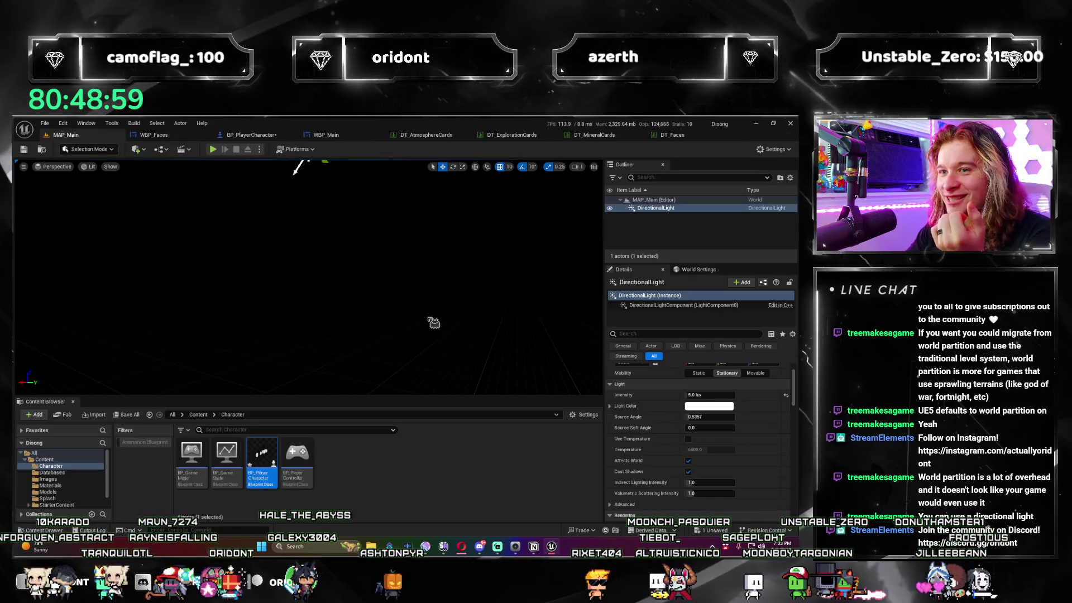
Place BP_PlayerCharacter in the level, play, and inspect the spawned character and controller in the Outliner.
{"action": "left_click_drag", "start_coordinate": [203, 459], "coordinate": [358, 299]}
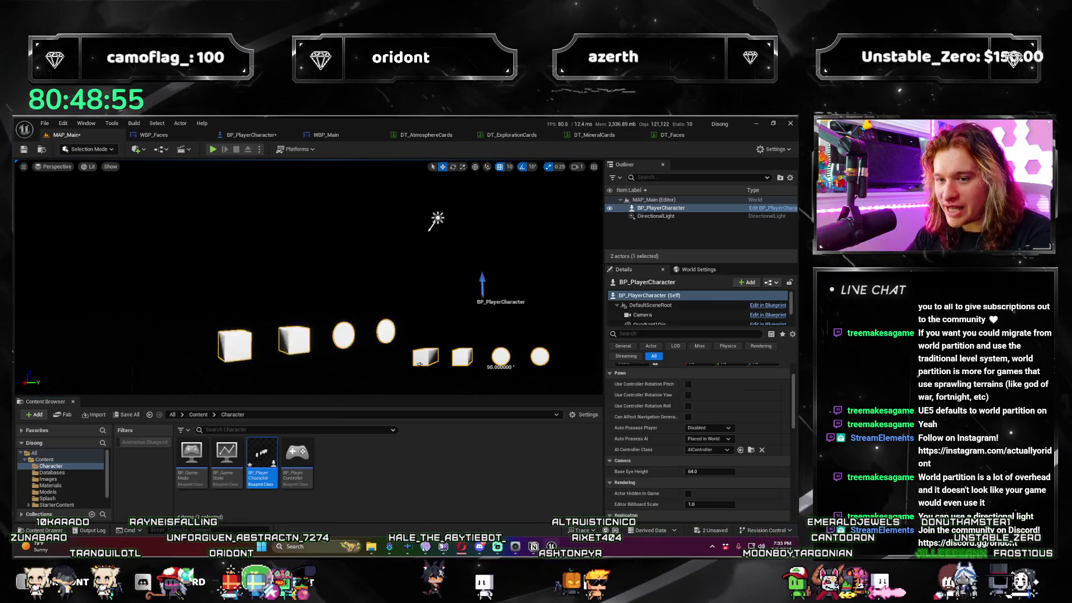
{"action": "left_click_drag", "start_coordinate": [327, 329], "coordinate": [327, 329]}
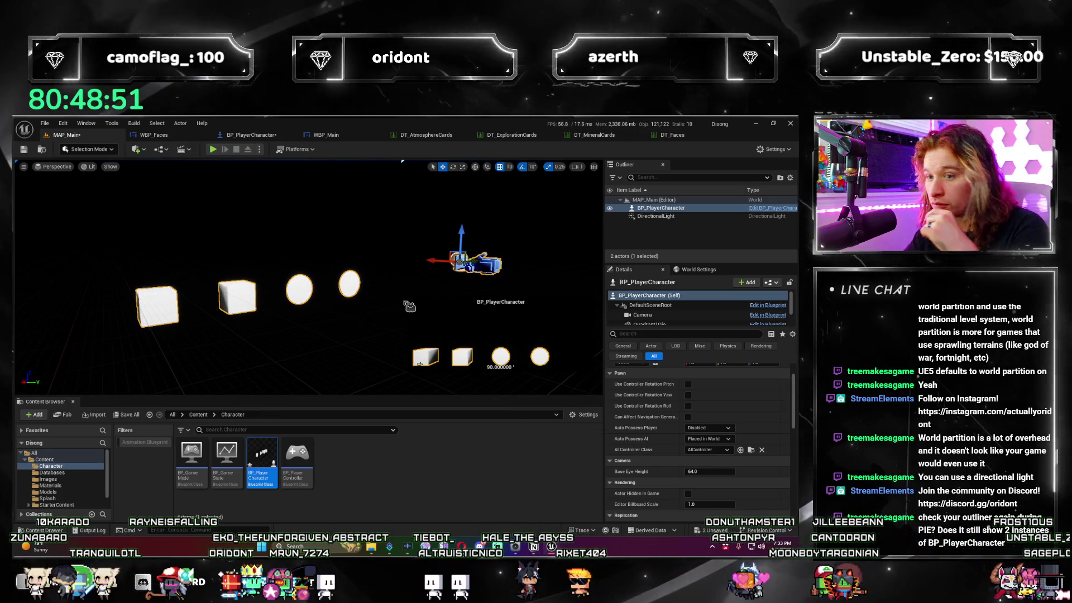
{"action": "key", "text": "Delete"}
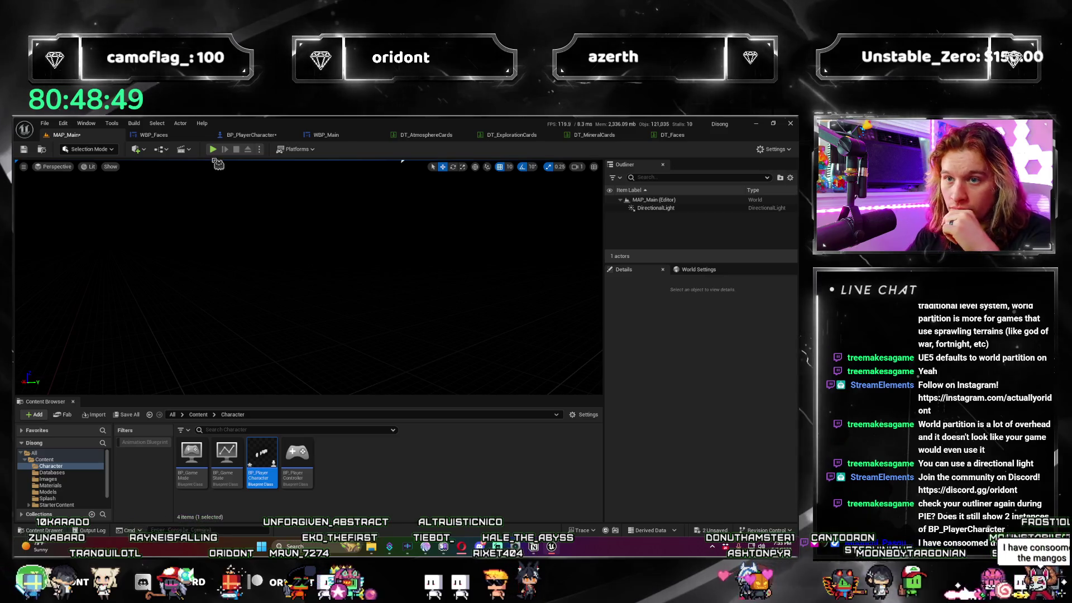
{"action": "left_click", "coordinate": [213, 150]}
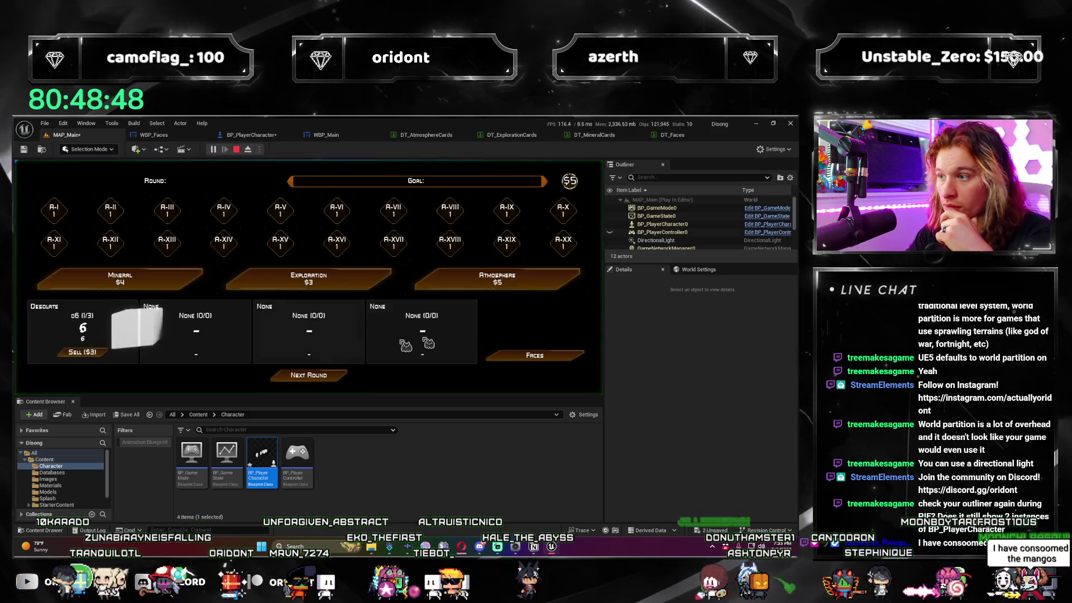
{"action": "left_click", "coordinate": [701, 225]}
{"action": "left_click_drag", "start_coordinate": [701, 235], "coordinate": [708, 246]}
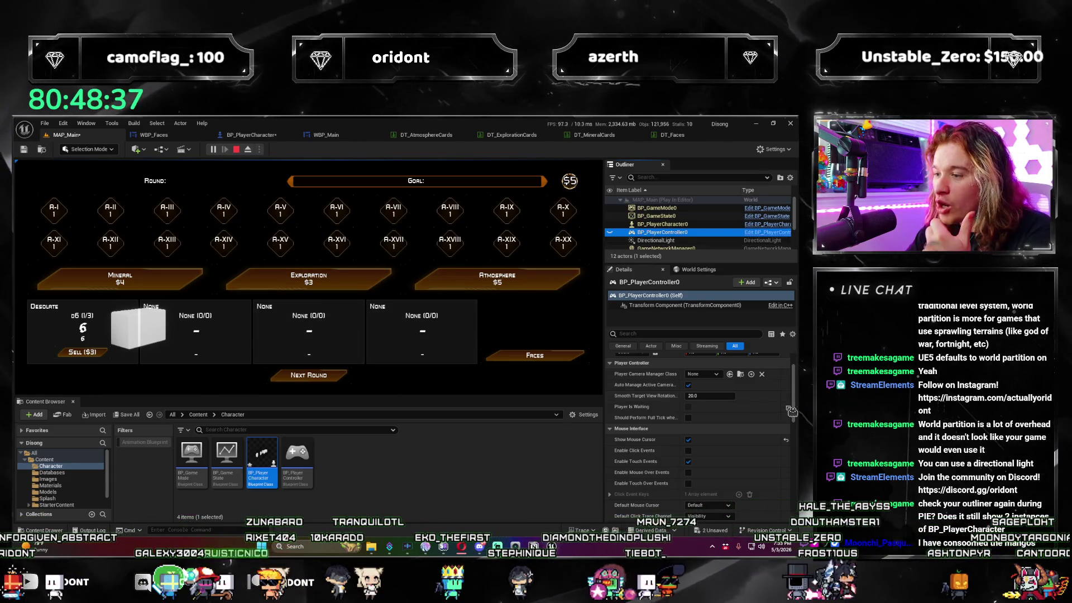
{"action": "scroll", "coordinate": [781, 404], "scroll_direction": "up", "scroll_amount": 2}
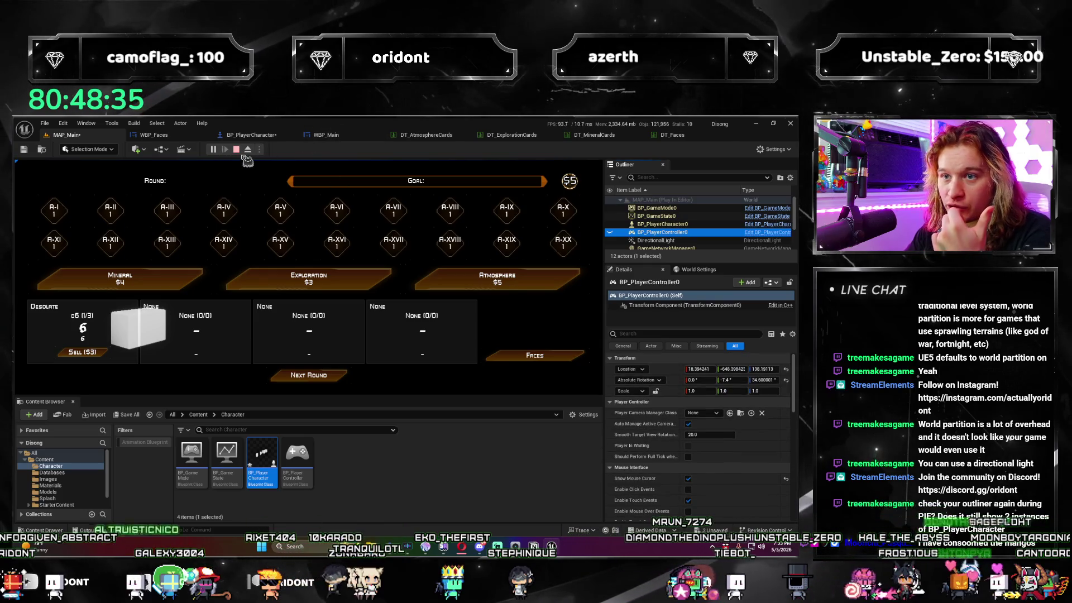
{"action": "left_click", "coordinate": [237, 150]}
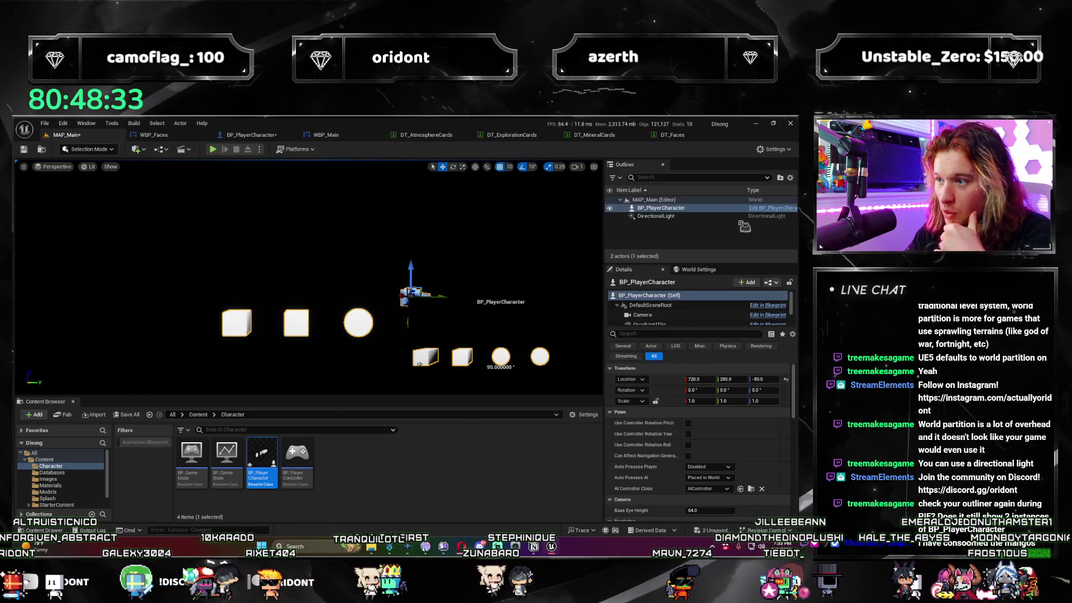
Play the level again, inspect BP_PlayerCharacter0's details, then stop the session.
{"action": "left_click", "coordinate": [213, 149]}
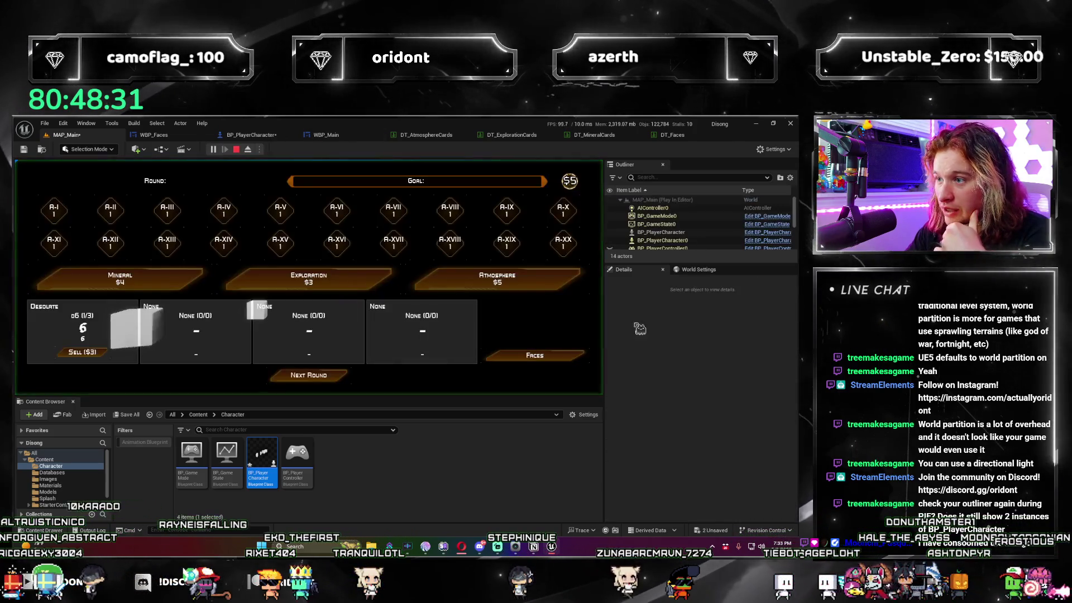
{"action": "left_click", "coordinate": [704, 224]}
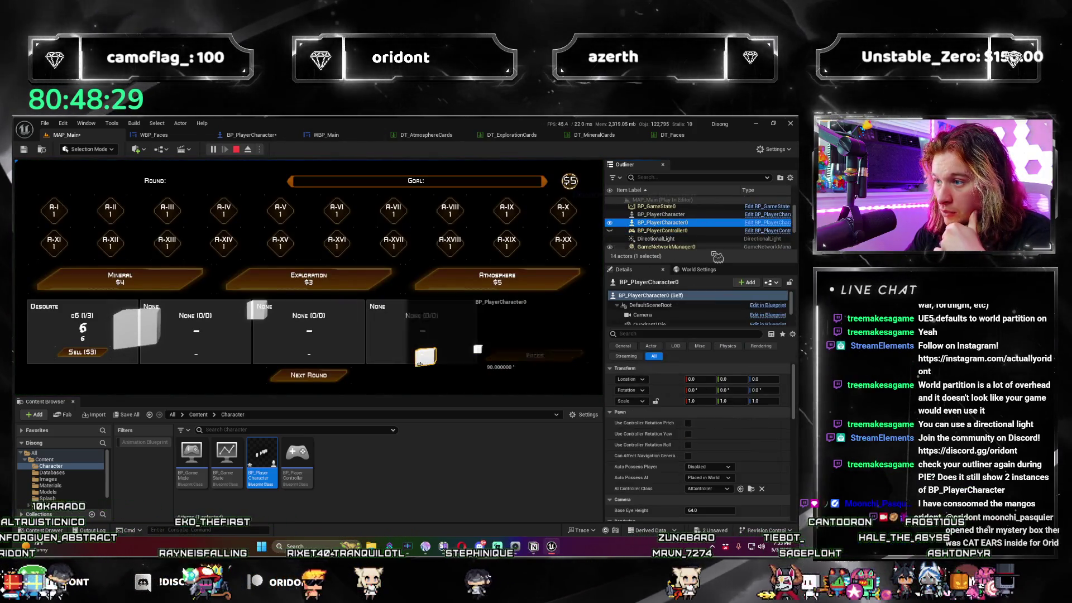
{"action": "scroll", "coordinate": [712, 240], "scroll_direction": "down", "scroll_amount": 3}
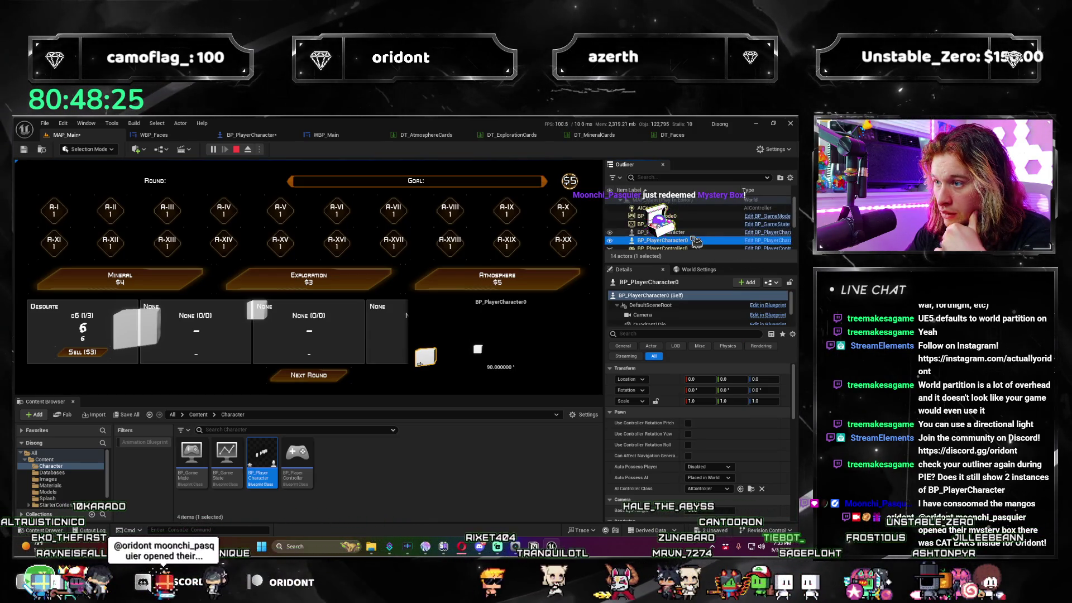
{"action": "scroll", "coordinate": [709, 241], "scroll_direction": "down", "scroll_amount": 1}
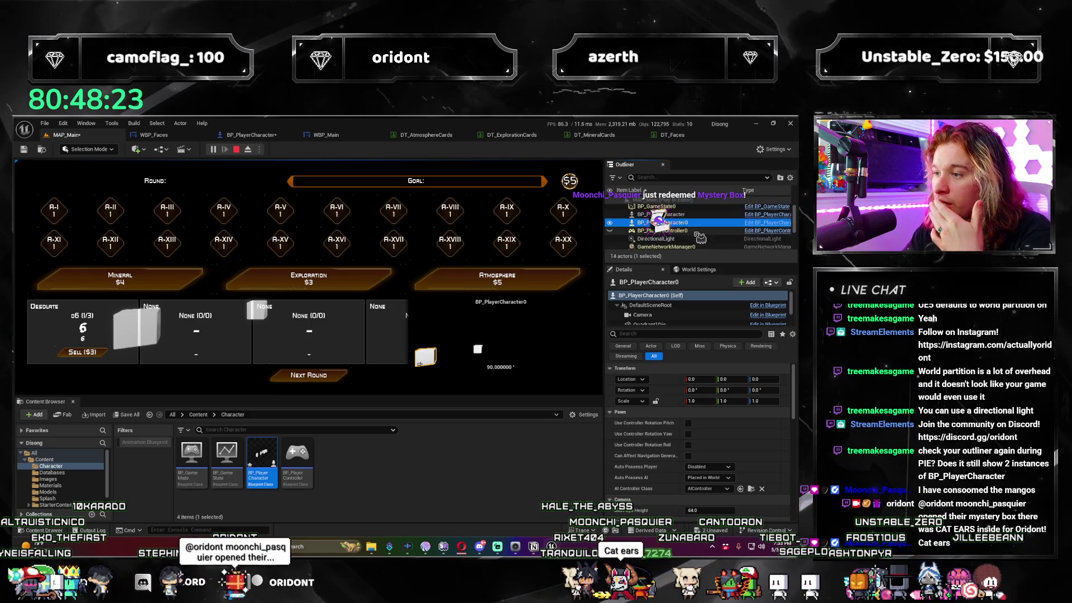
{"action": "left_click", "coordinate": [691, 215]}
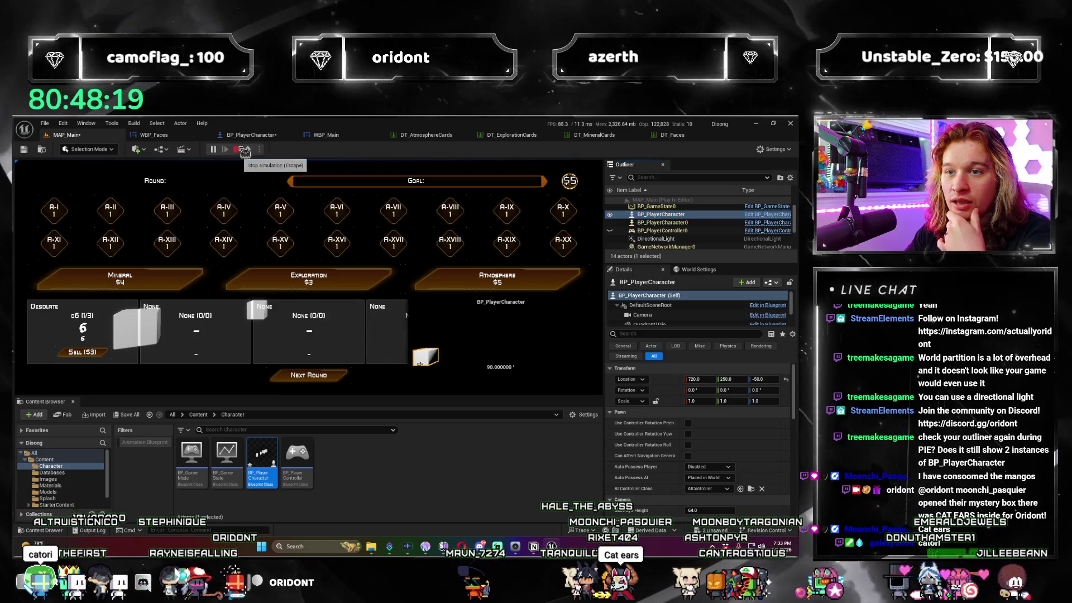
{"action": "left_click", "coordinate": [236, 149]}
Dismiss the message log and delete BP_PlayerCharacter from the level.
{"action": "left_click", "coordinate": [692, 229]}
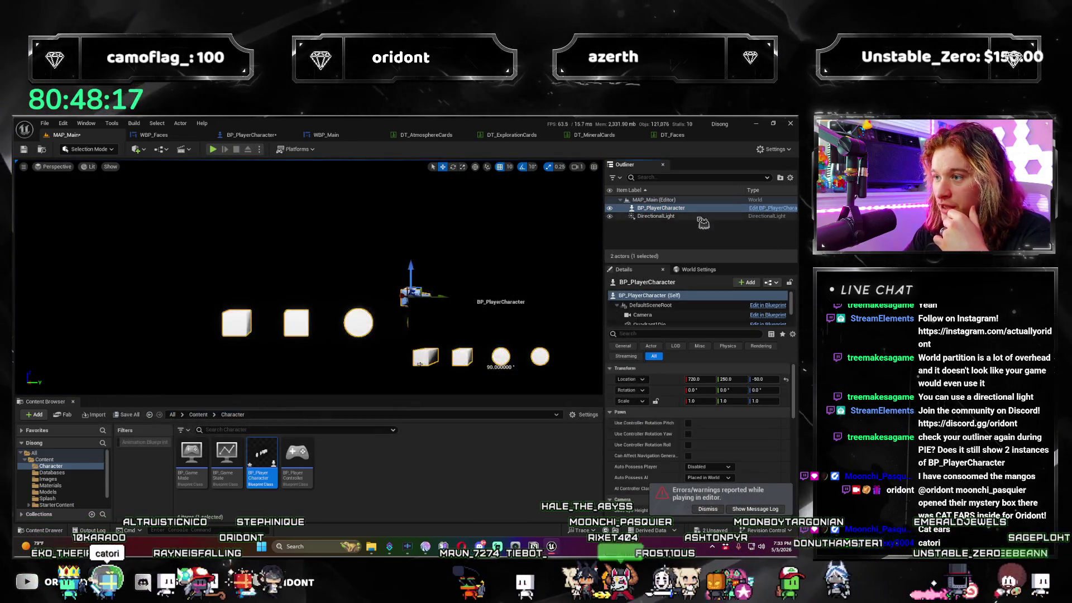
{"action": "left_click", "coordinate": [707, 210]}
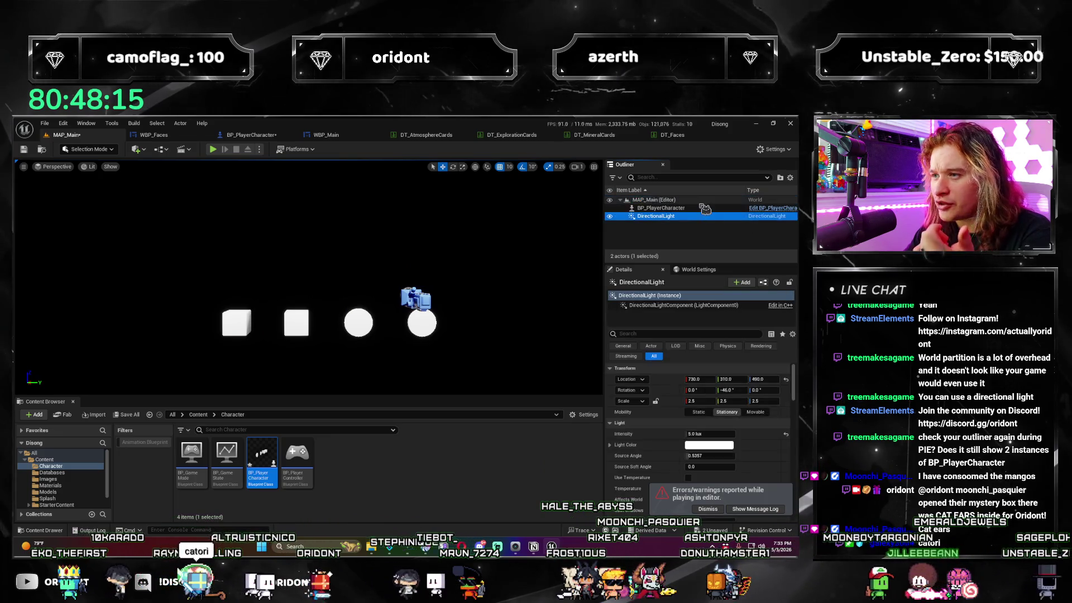
{"action": "key", "text": "Delete"}
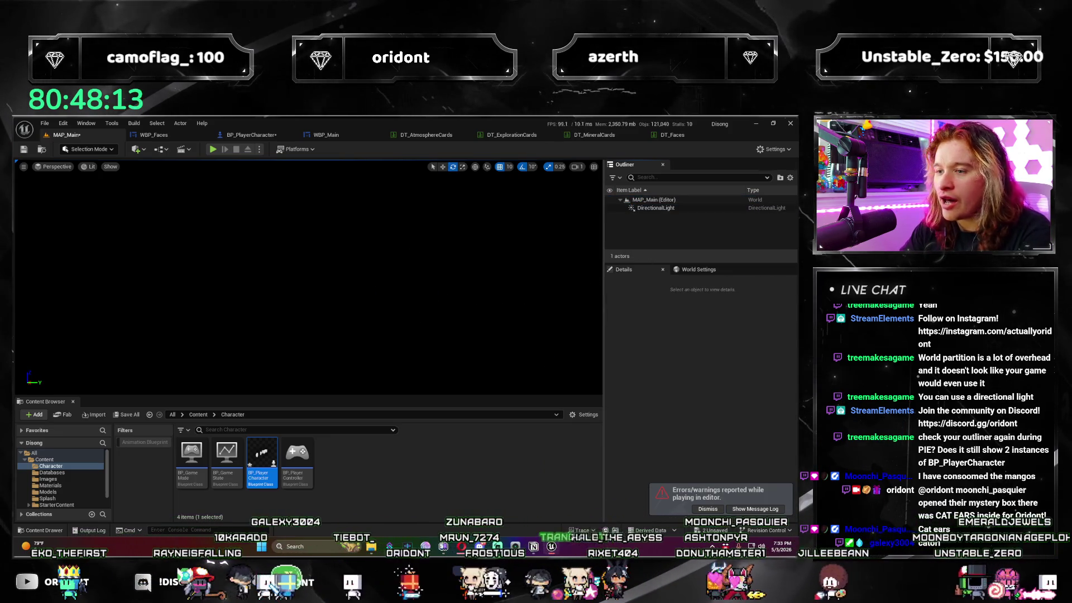
Browse MAP_Main's World Settings, including the advanced precomputed visibility options.
{"action": "left_click", "coordinate": [699, 269]}
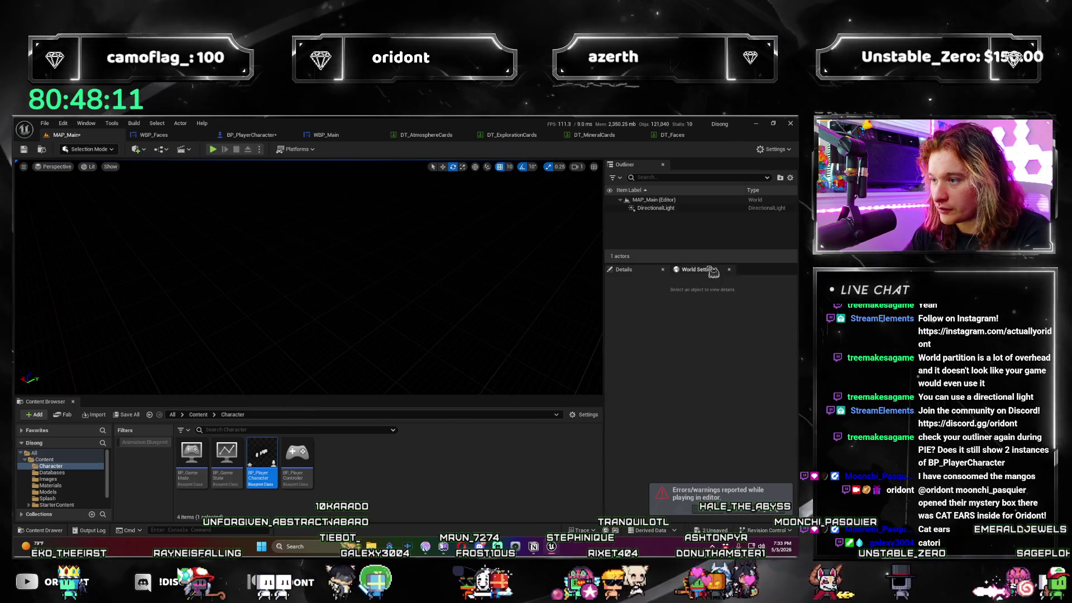
{"action": "scroll", "coordinate": [712, 352], "scroll_direction": "down", "scroll_amount": 10}
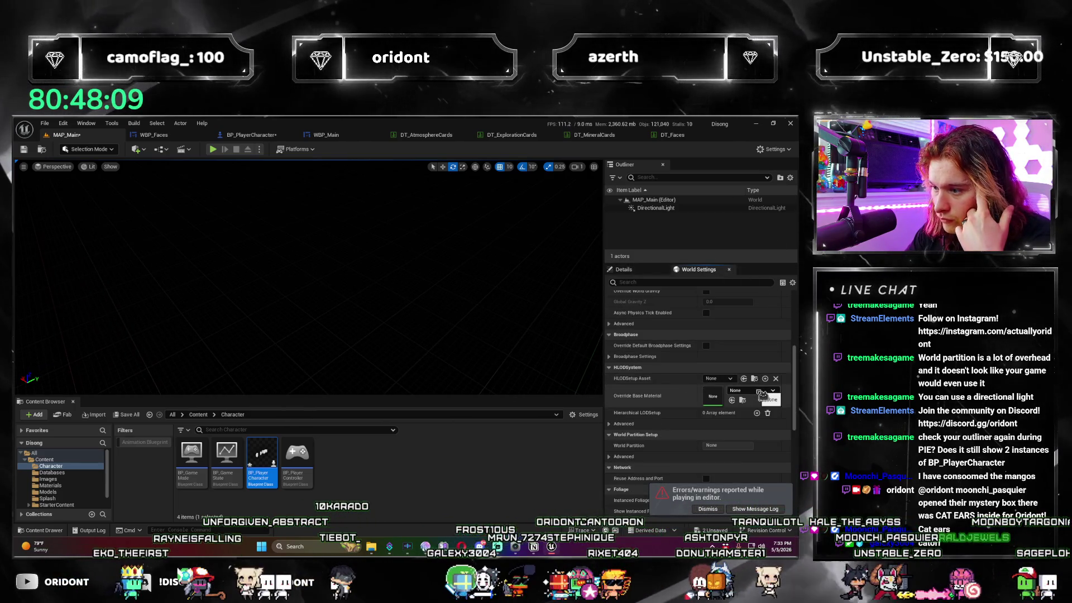
{"action": "scroll", "coordinate": [763, 397], "scroll_direction": "down", "scroll_amount": 10}
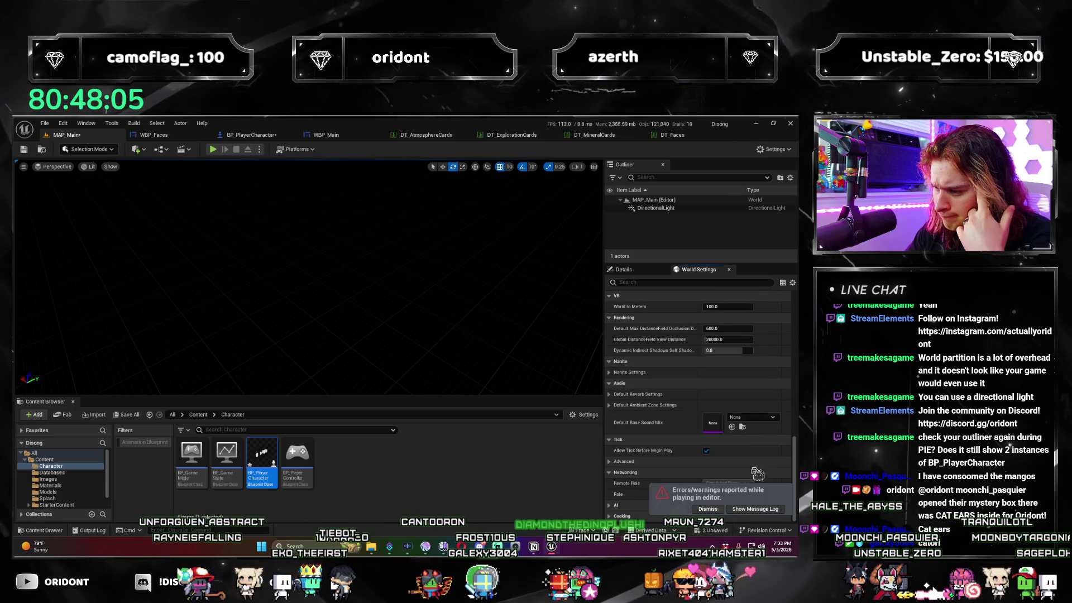
{"action": "scroll", "coordinate": [794, 421], "scroll_direction": "up", "scroll_amount": 3}
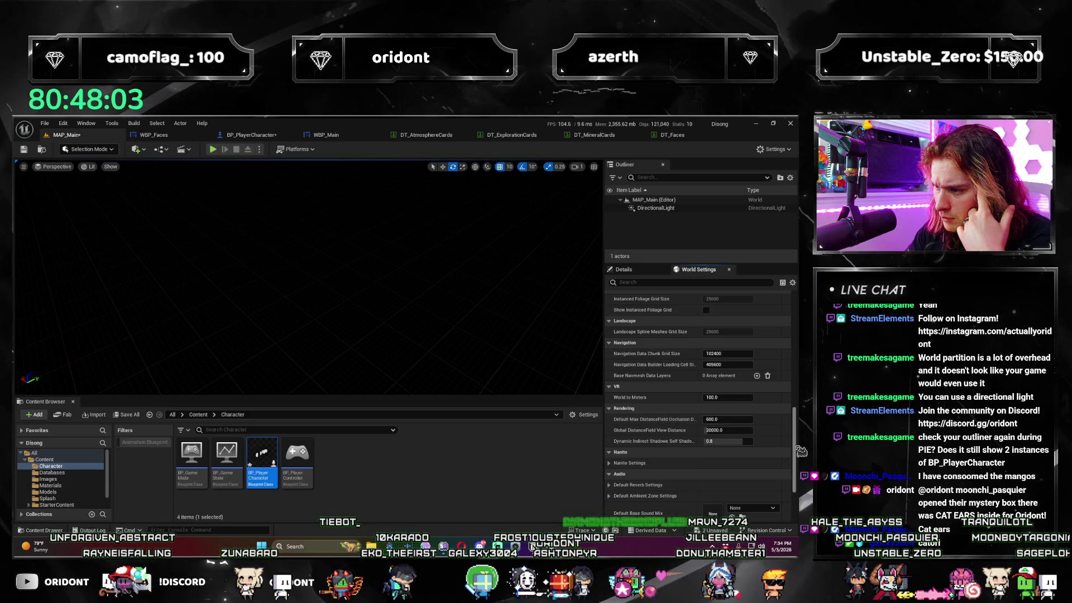
{"action": "left_click_drag", "start_coordinate": [801, 451], "coordinate": [790, 263]}
{"action": "left_click", "coordinate": [609, 317]}
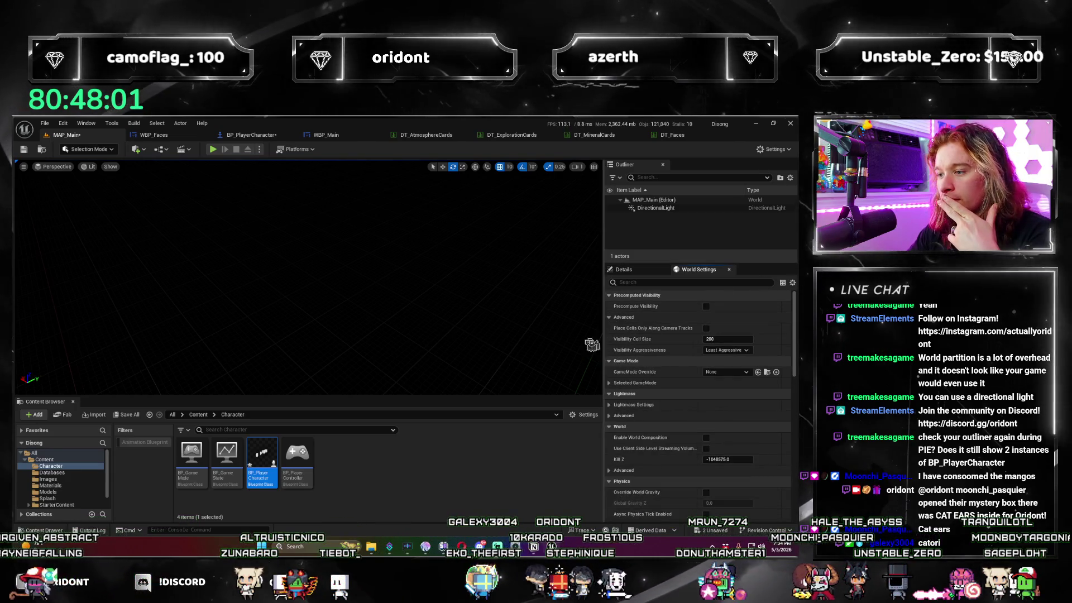
{"action": "left_click", "coordinate": [623, 269]}
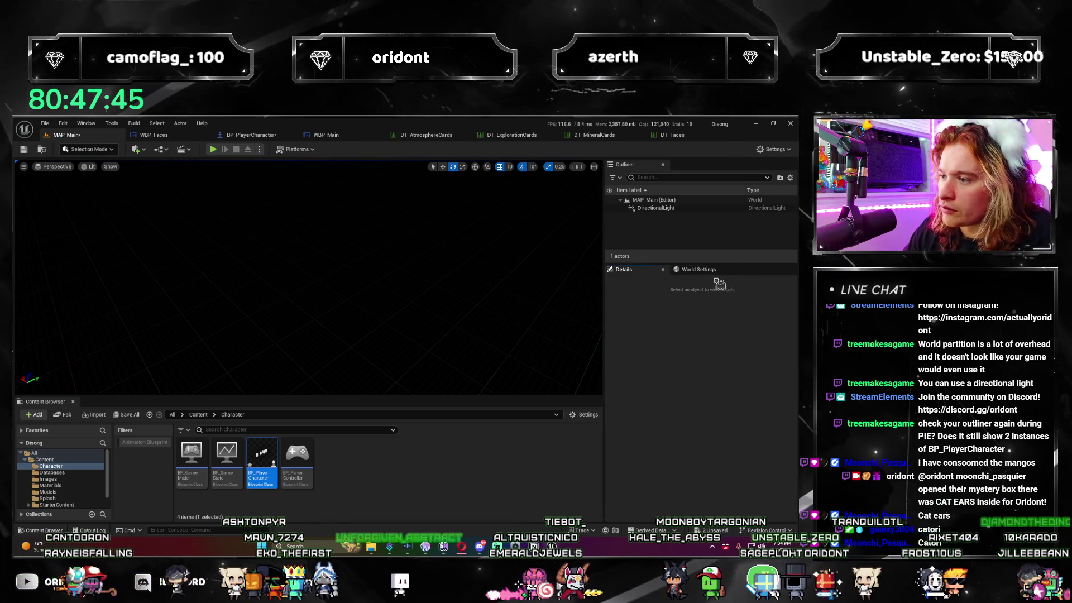
Set GameMode Override to BP_GameMode, expand Selected GameMode, and save all changes.
{"action": "left_click", "coordinate": [698, 269]}
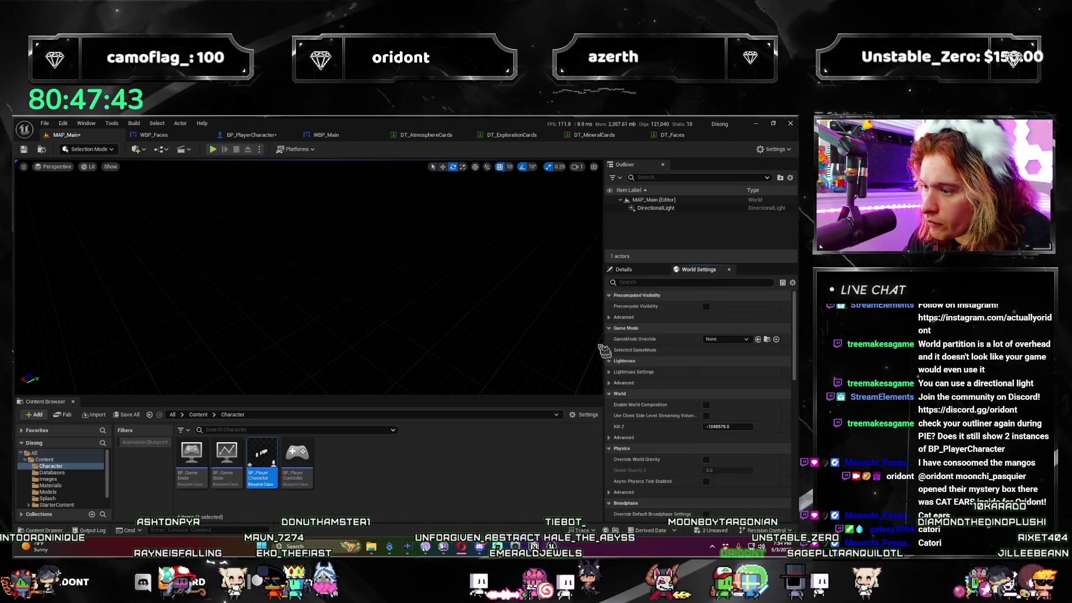
{"action": "left_click", "coordinate": [609, 350]}
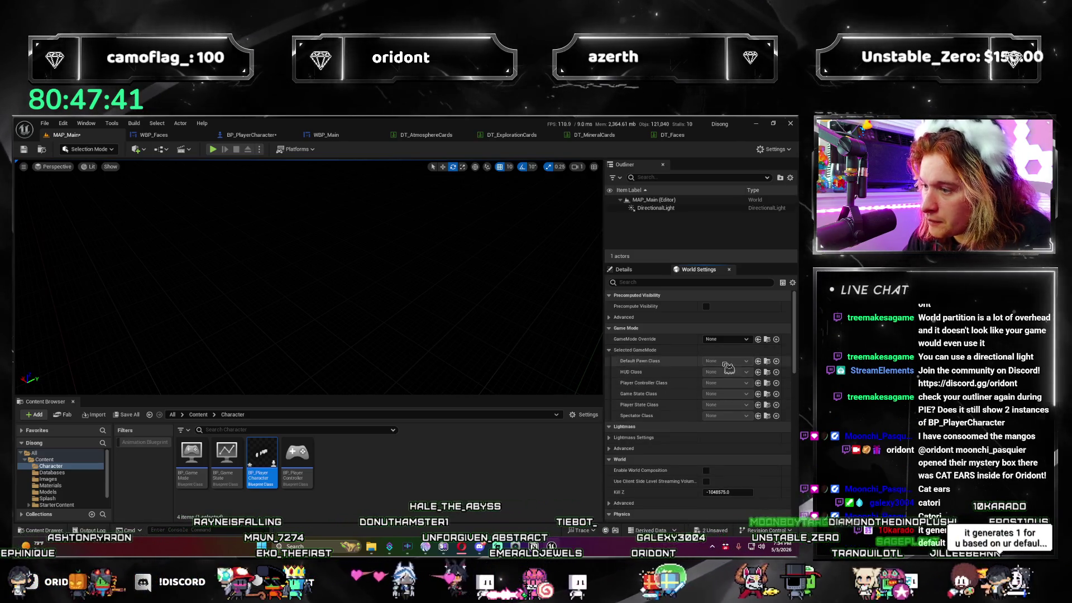
{"action": "left_click", "coordinate": [730, 339]}
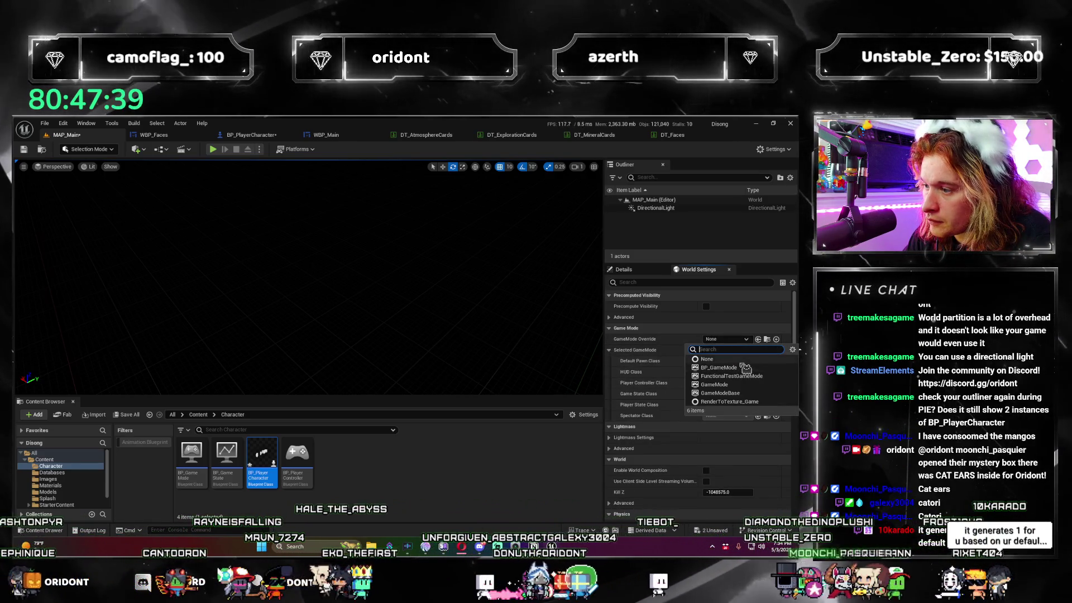
{"action": "left_click", "coordinate": [742, 371]}
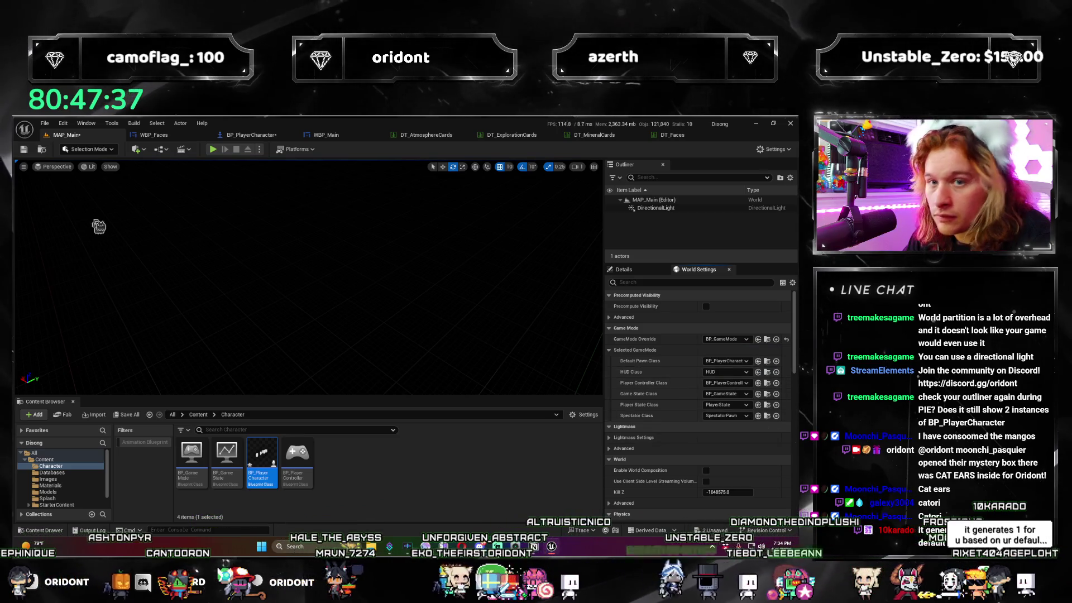
{"action": "key", "text": "ctrl+shift+s"}
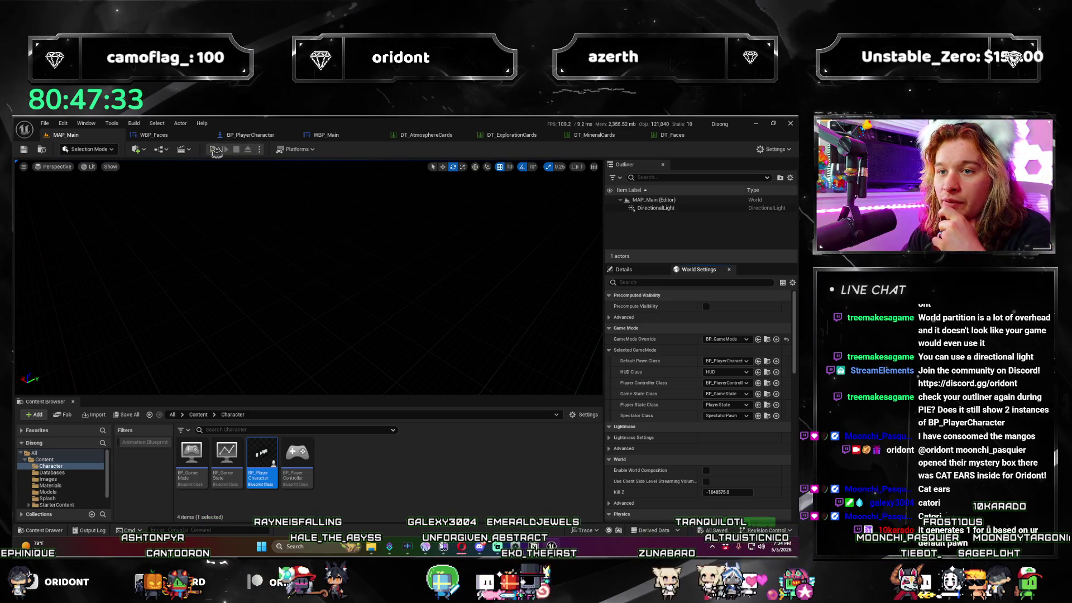
{"action": "left_click", "coordinate": [216, 151]}
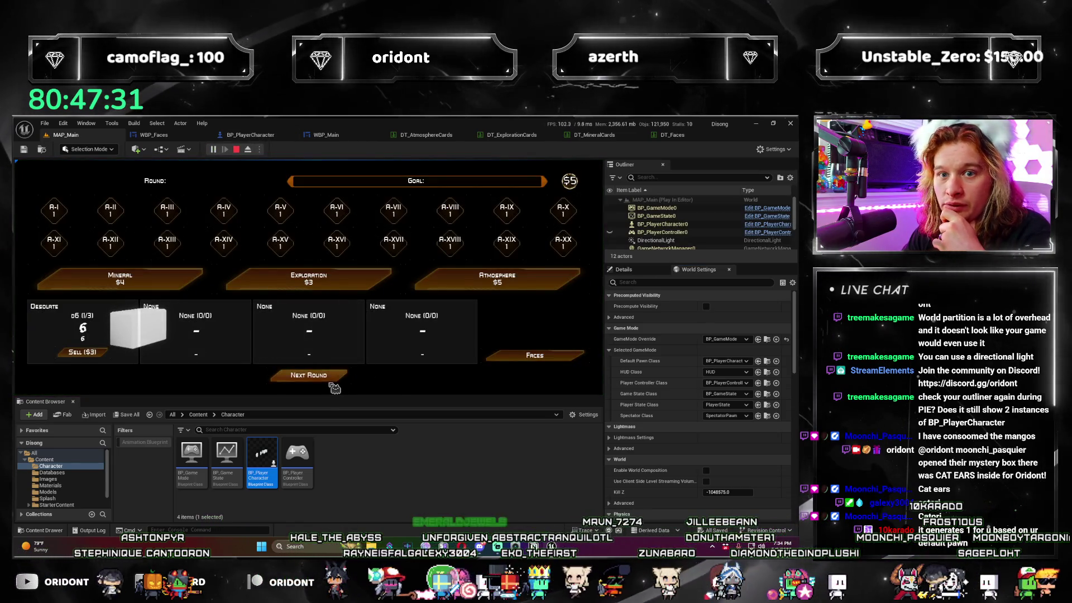
{"action": "left_click", "coordinate": [306, 375]}
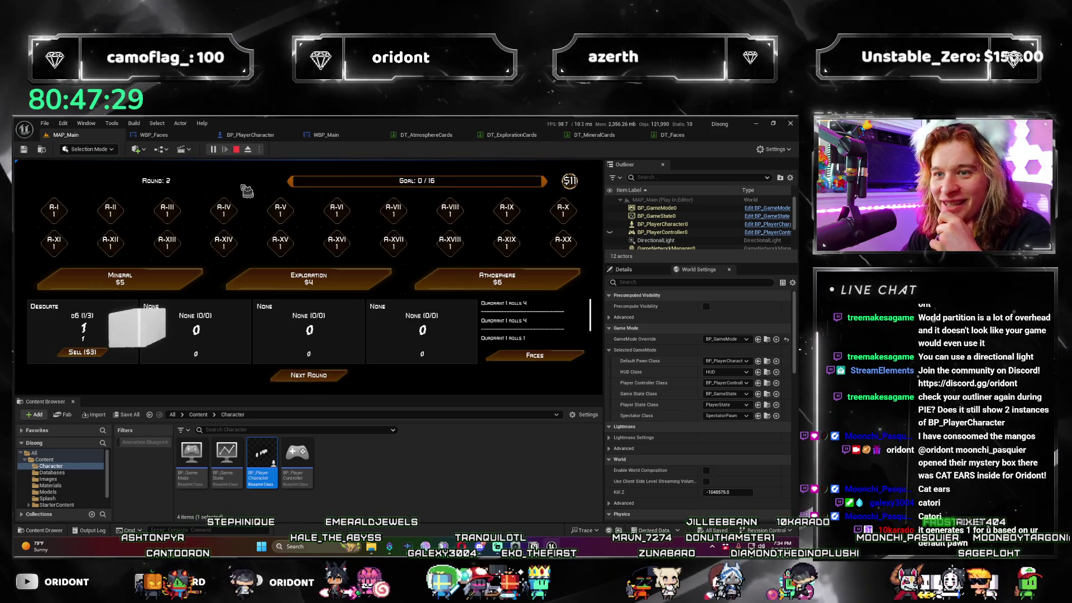
{"action": "key", "text": "Escape"}
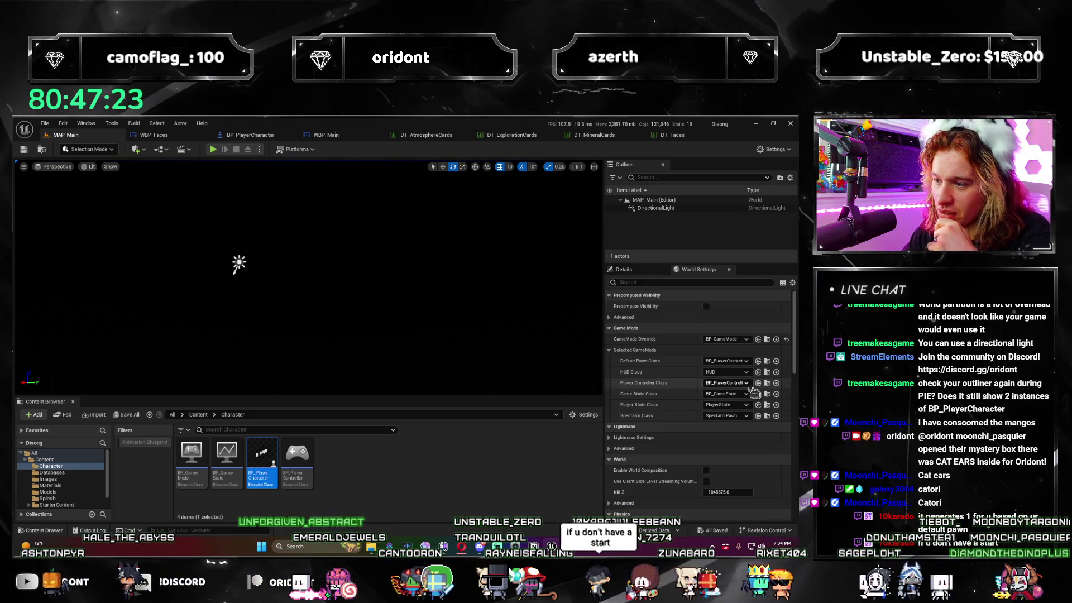
{"action": "left_click", "coordinate": [746, 383]}
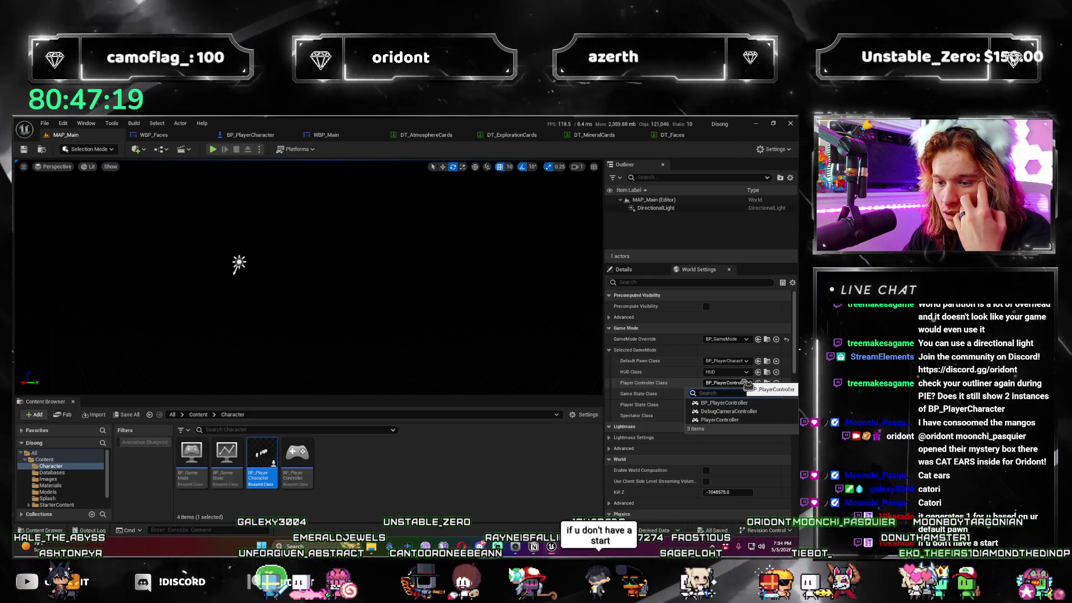
{"action": "left_click", "coordinate": [748, 384]}
{"action": "left_click", "coordinate": [745, 361]}
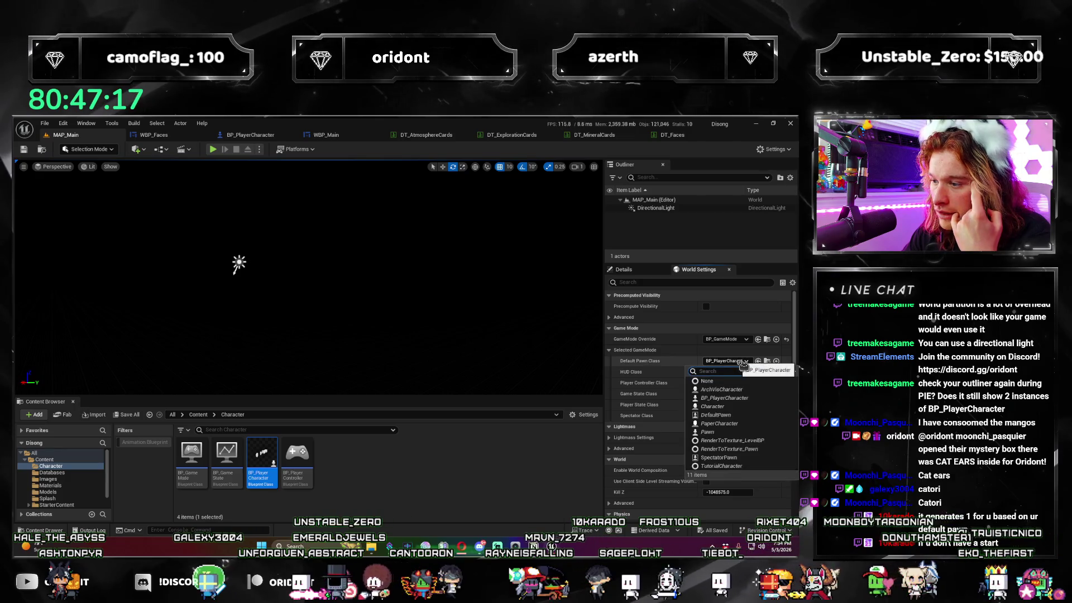
{"action": "left_click", "coordinate": [750, 401]}
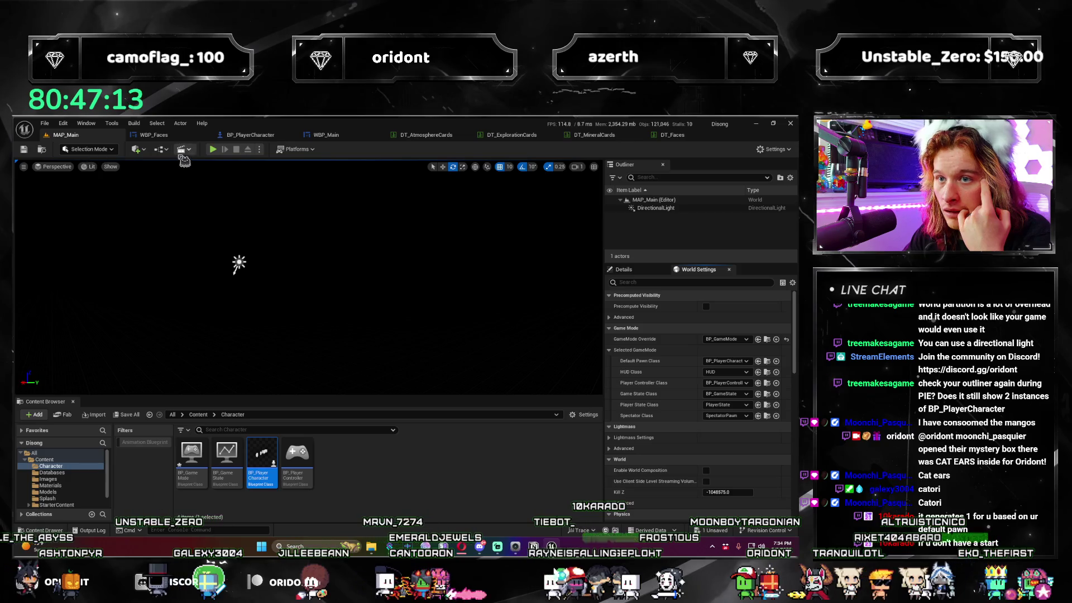
{"action": "left_click", "coordinate": [212, 149]}
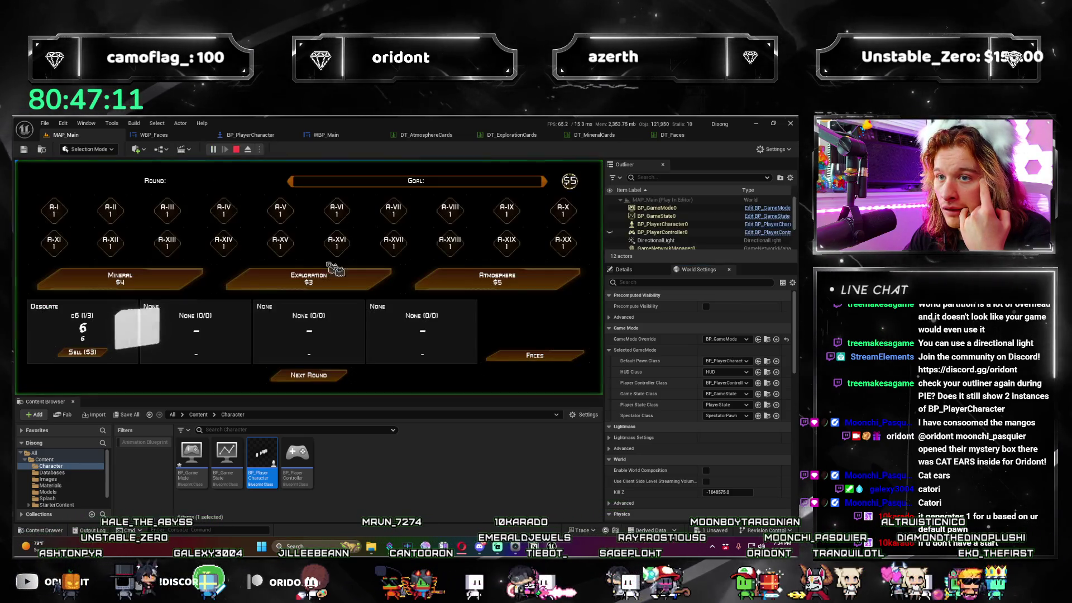
{"action": "left_click", "coordinate": [302, 375]}
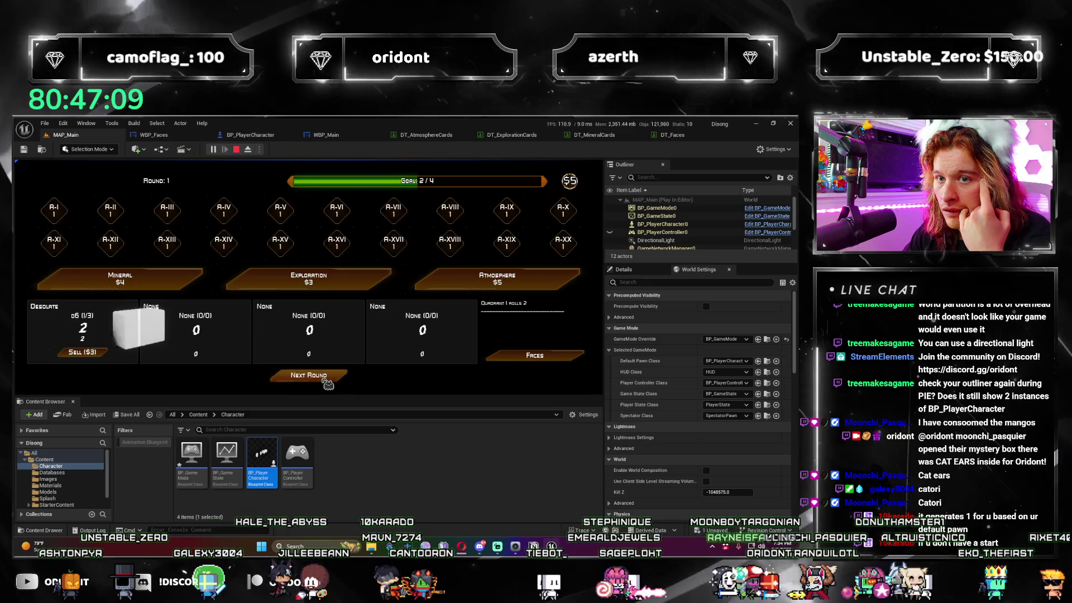
{"action": "left_click", "coordinate": [236, 149]}
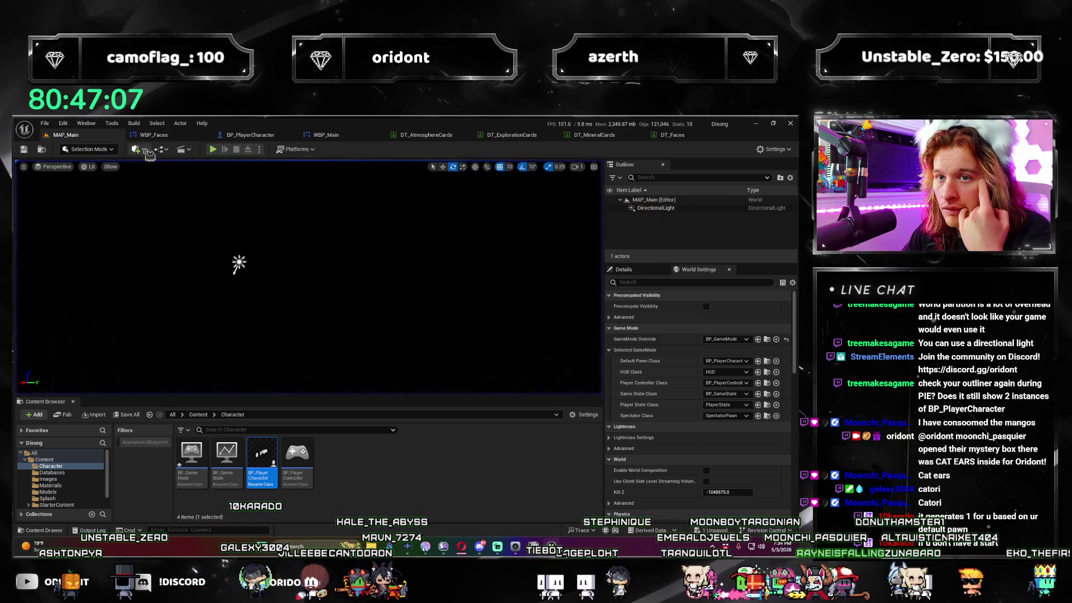
Quick-add a Player Start, test-play the level, then delete the Player Start.
{"action": "left_click", "coordinate": [136, 149]}
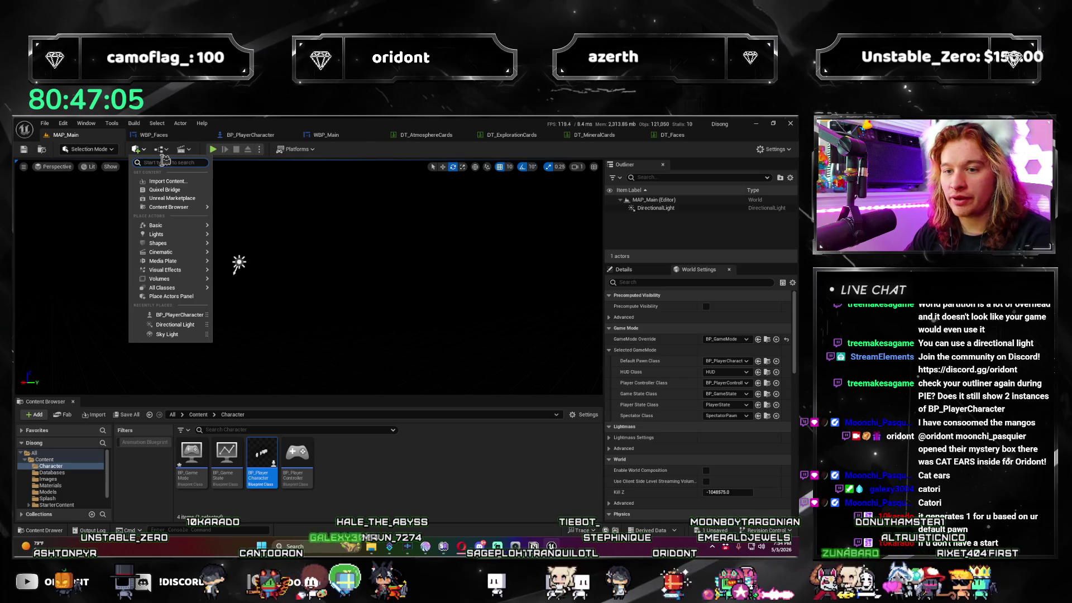
{"action": "type", "text": "start"}
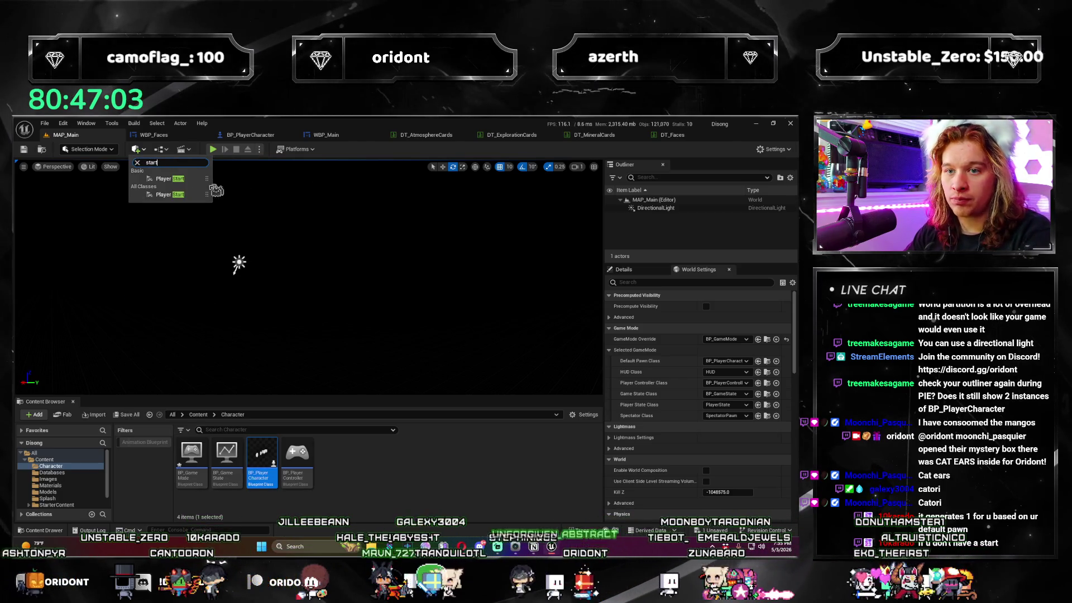
{"action": "left_click", "coordinate": [186, 179]}
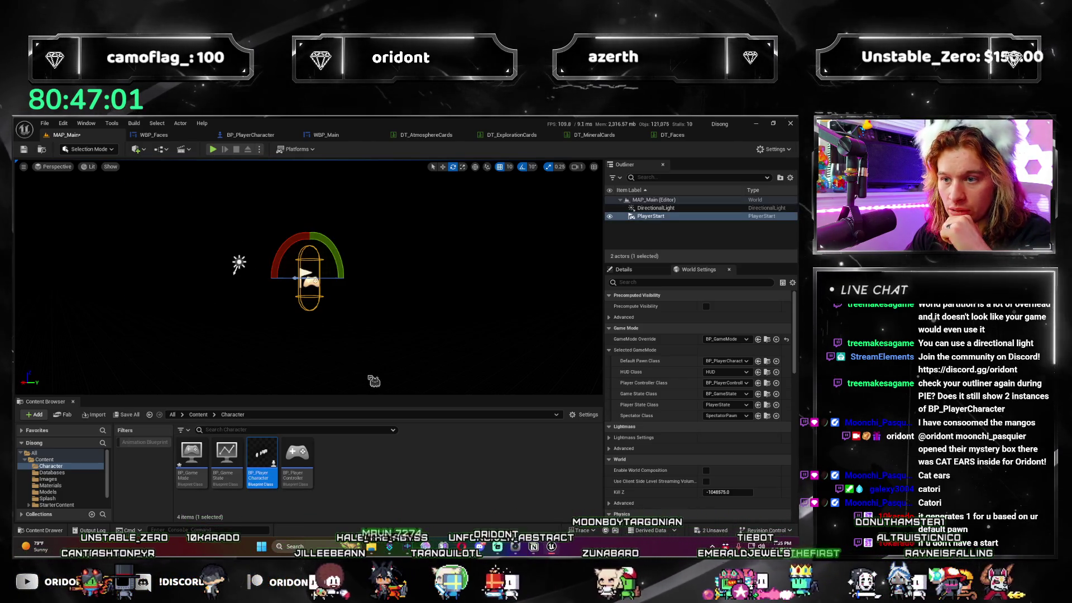
{"action": "left_click", "coordinate": [213, 149]}
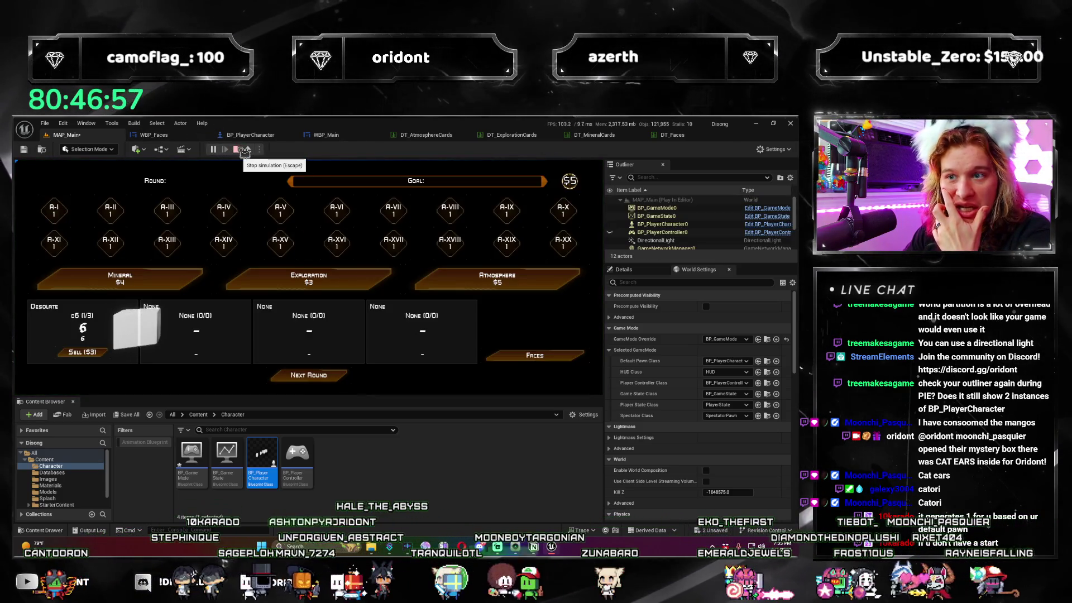
{"action": "left_click", "coordinate": [239, 150]}
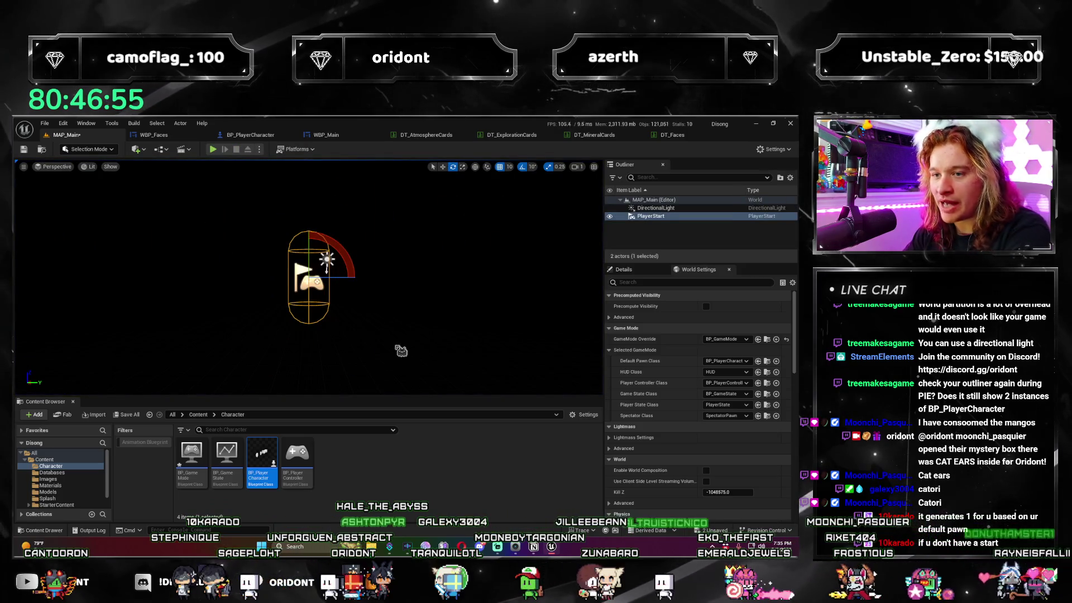
{"action": "key", "text": "Delete"}
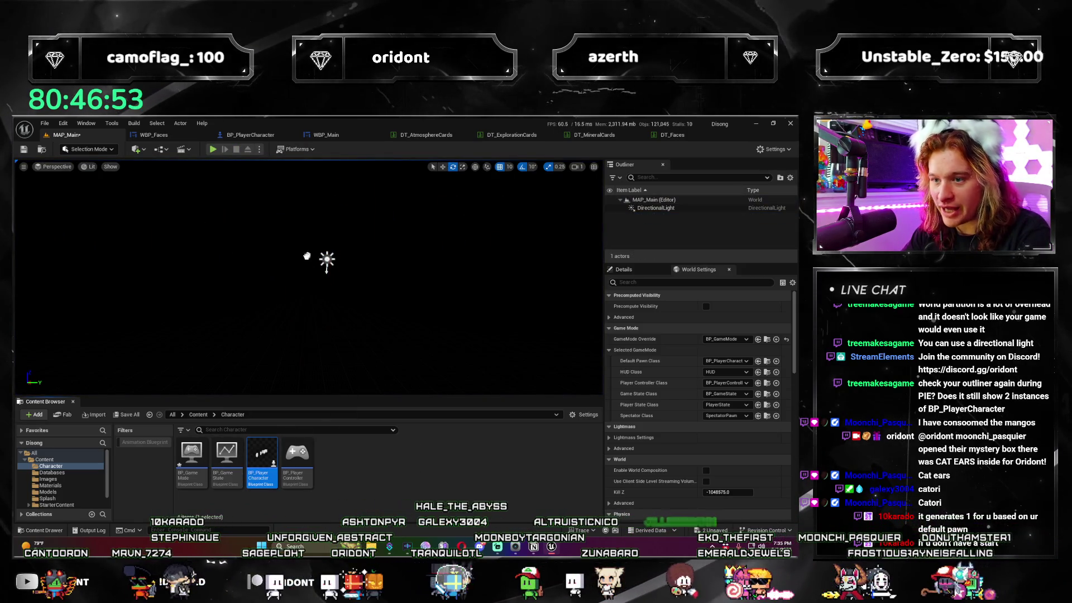
Place BP_PlayerCharacter in the level beside the DirectionalLight.
{"action": "left_click_drag", "start_coordinate": [308, 294], "coordinate": [351, 277]}
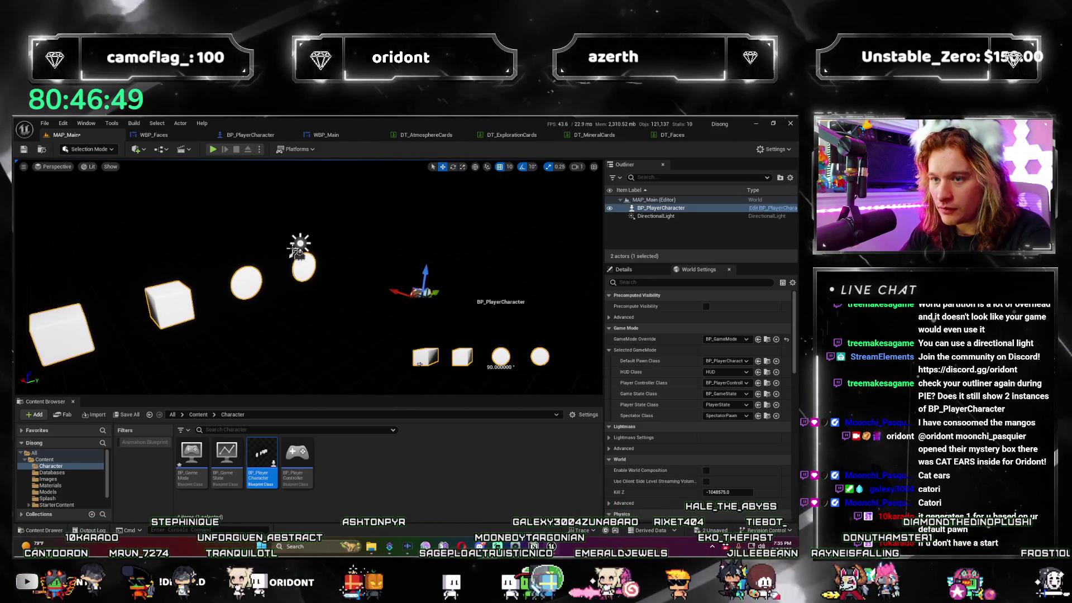
{"action": "left_click", "coordinate": [299, 247]}
{"action": "key", "text": "f"}
{"action": "key", "text": "ctrl+z"}
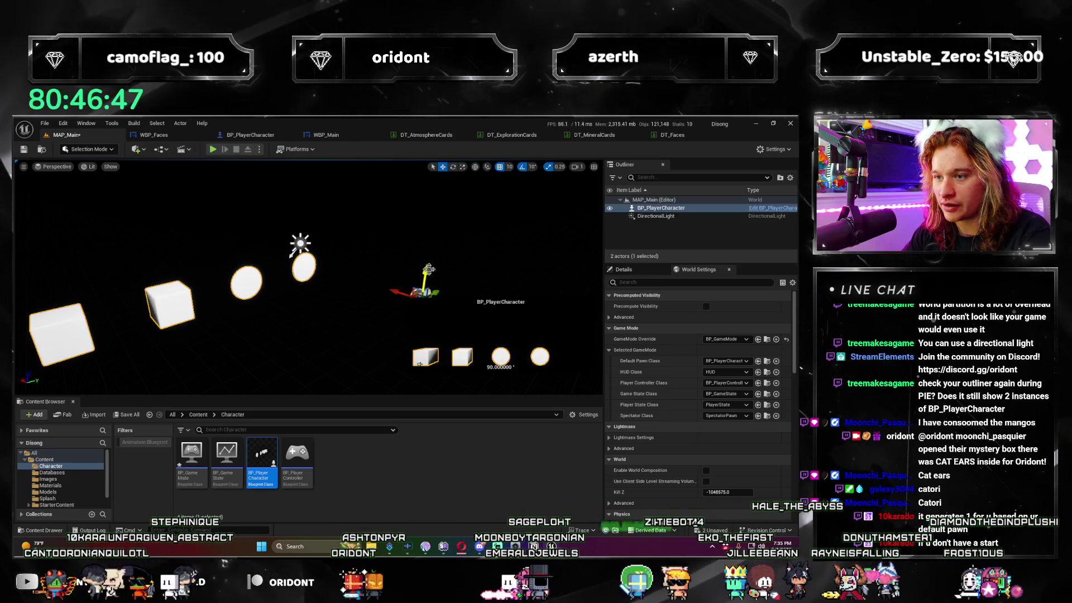
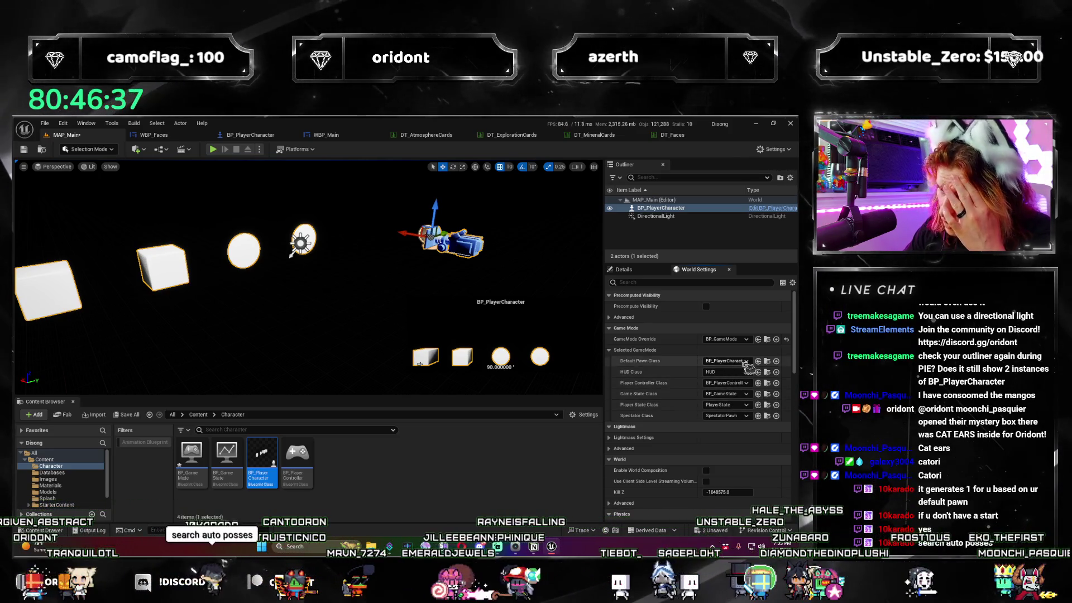
Set the world's Default Pawn Class to None and save the level.
{"action": "left_click", "coordinate": [747, 361]}
{"action": "left_click", "coordinate": [709, 391]}
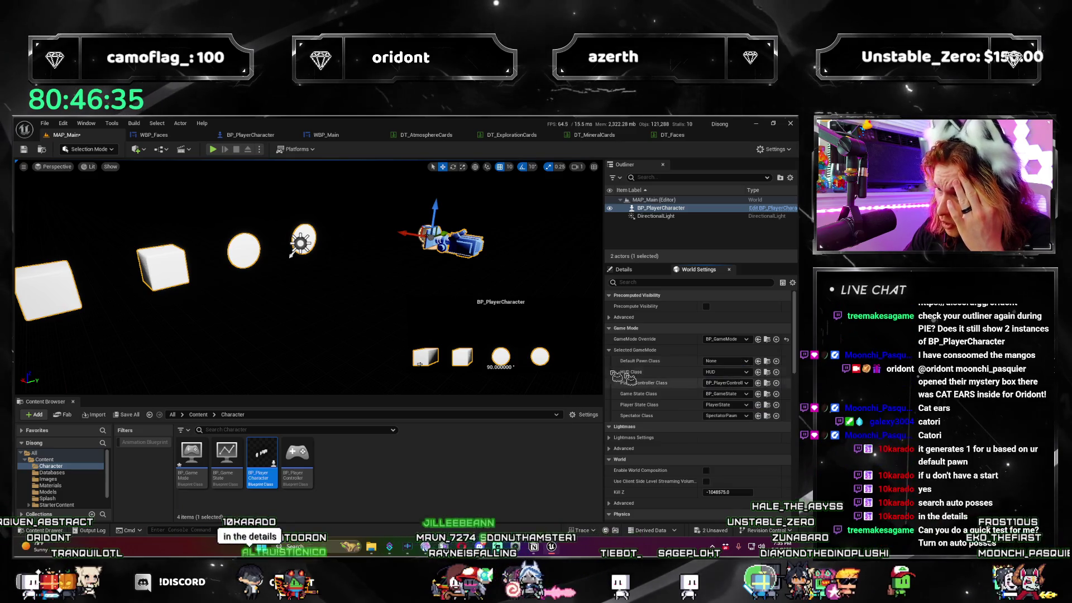
{"action": "key", "text": "ctrl+s"}
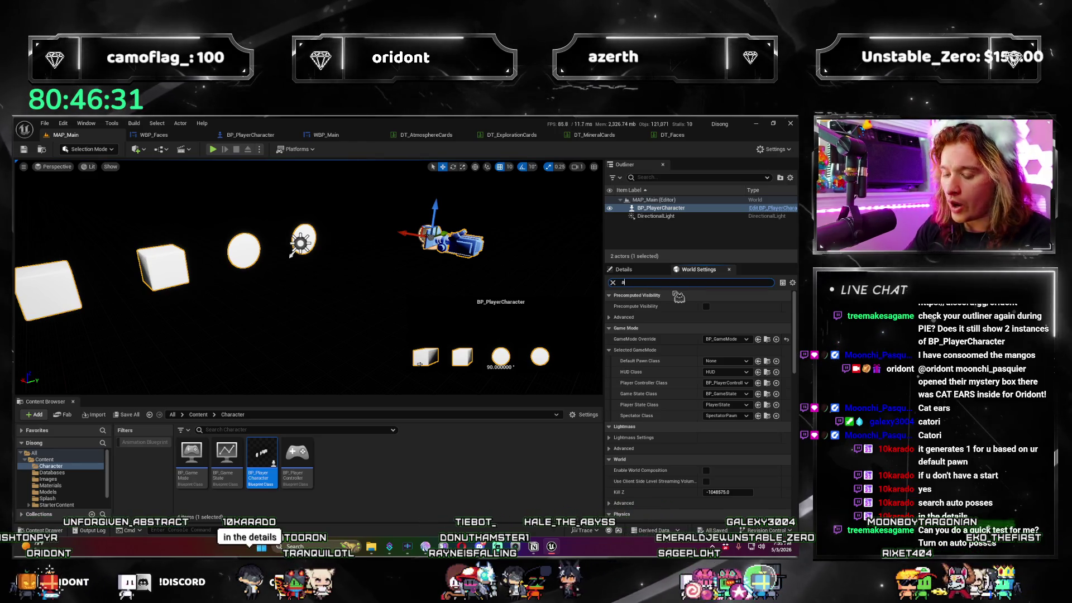
Set the placed BP_PlayerCharacter's Auto Possess Player to Player 0.
{"action": "type", "text": "auto"}
{"action": "key", "text": "BackSpace"}
{"action": "key", "text": "BackSpace"}
{"action": "key", "text": "BackSpace"}
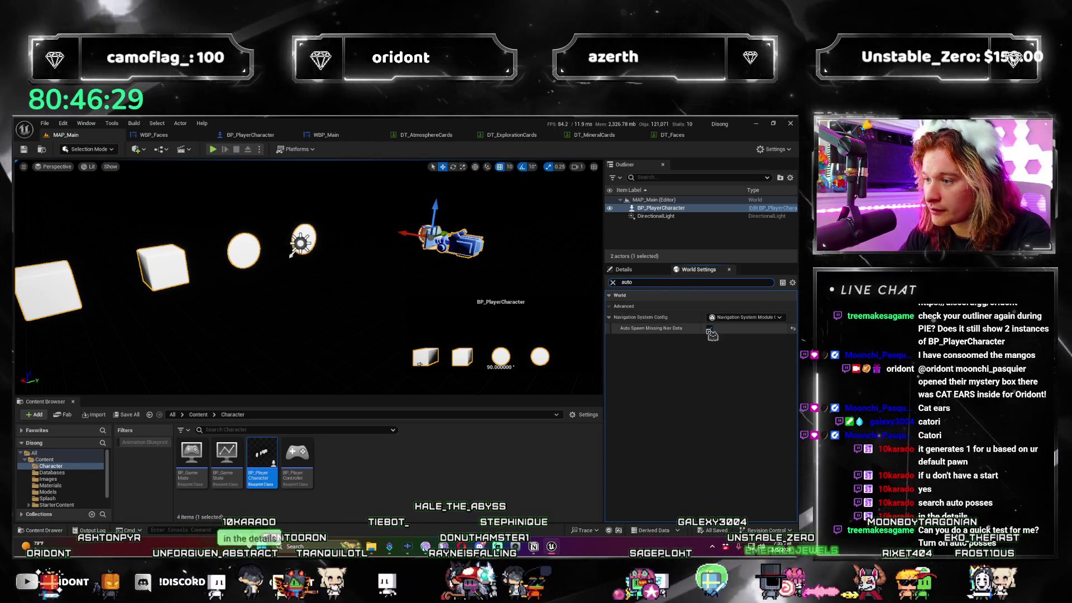
{"action": "type", "text": "possess"}
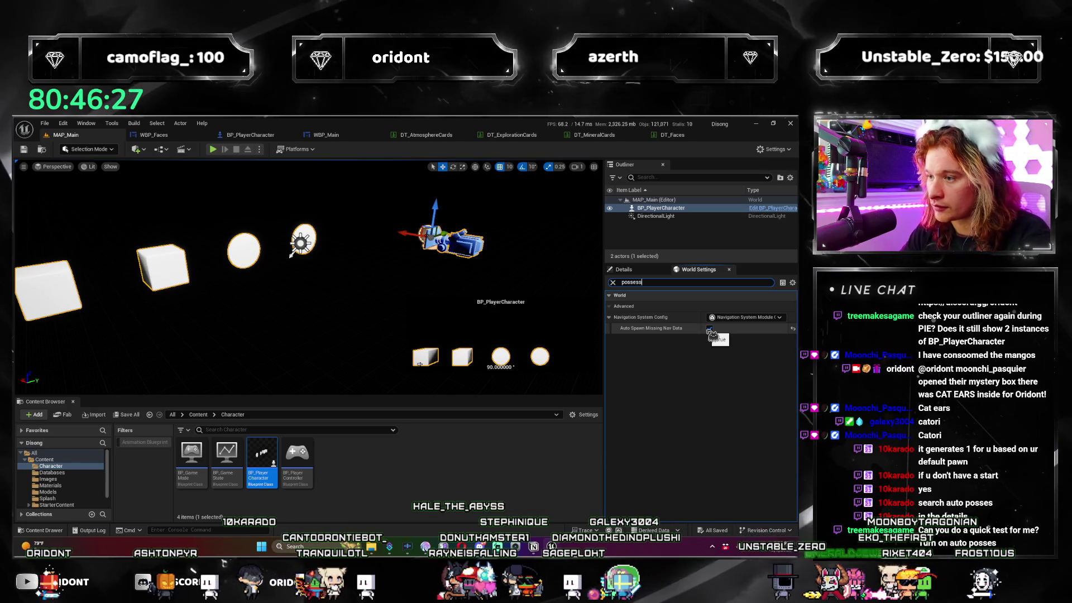
{"action": "left_click", "coordinate": [634, 272]}
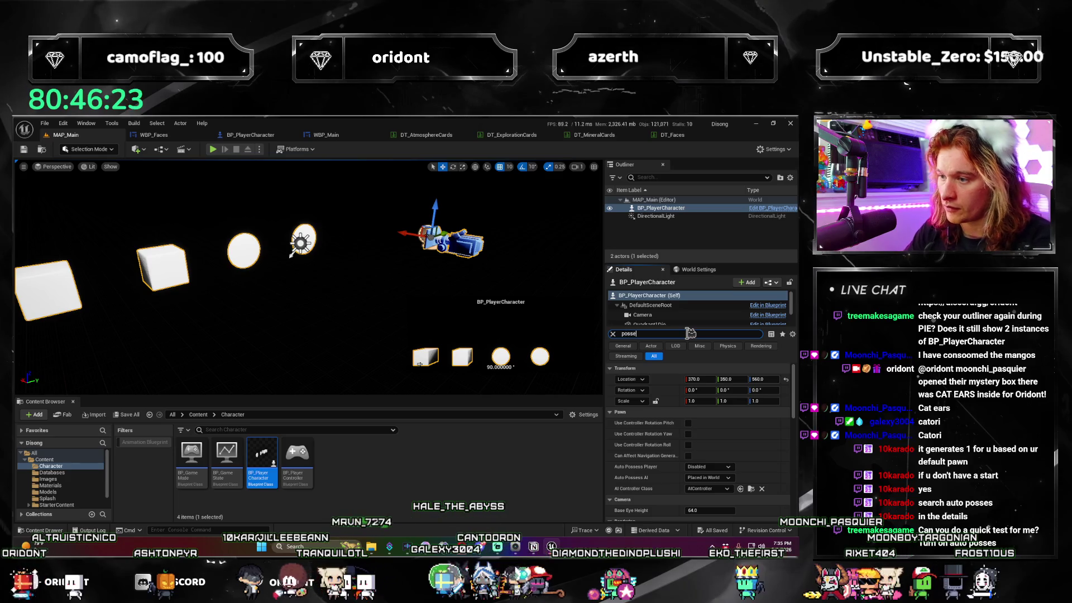
{"action": "type", "text": "ss"}
{"action": "left_click", "coordinate": [721, 380]}
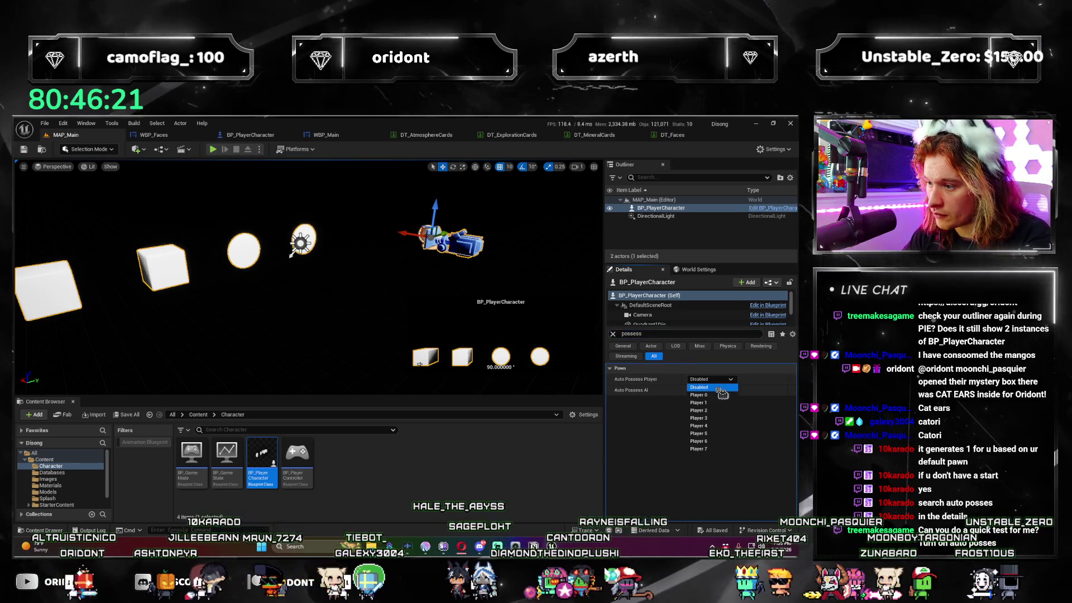
{"action": "left_click", "coordinate": [704, 400]}
Save the level and launch a Play-in-Editor session.
{"action": "left_click_drag", "start_coordinate": [295, 253], "coordinate": [251, 186]}
{"action": "key", "text": "ctrl+s"}
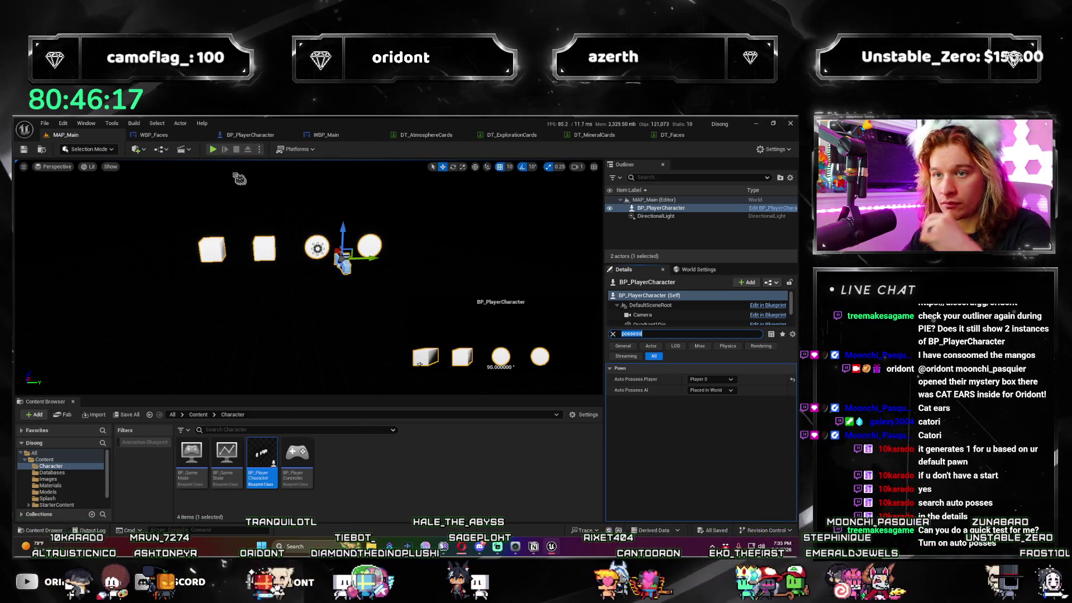
{"action": "left_click", "coordinate": [220, 150]}
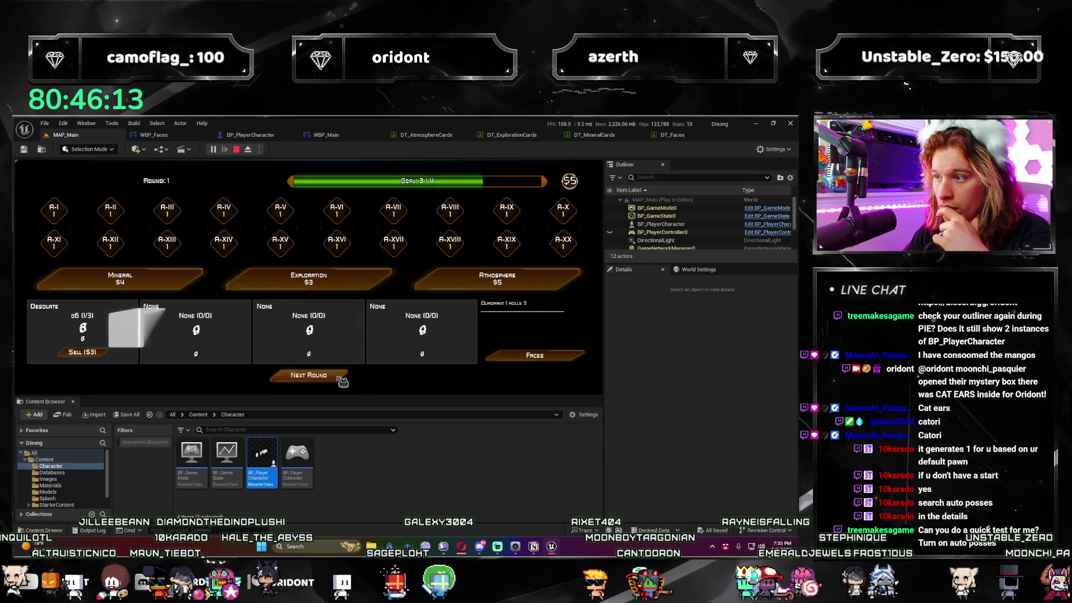
Play through to round 2, stop the session and close the error log.
{"action": "scroll", "coordinate": [714, 235], "scroll_direction": "down", "scroll_amount": 3}
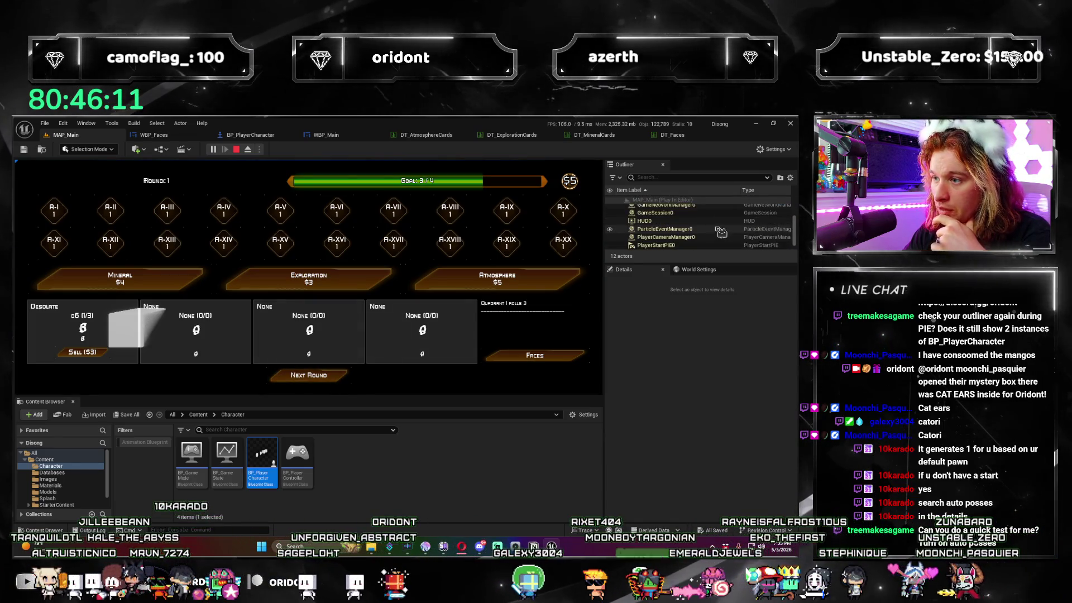
{"action": "left_click", "coordinate": [307, 375]}
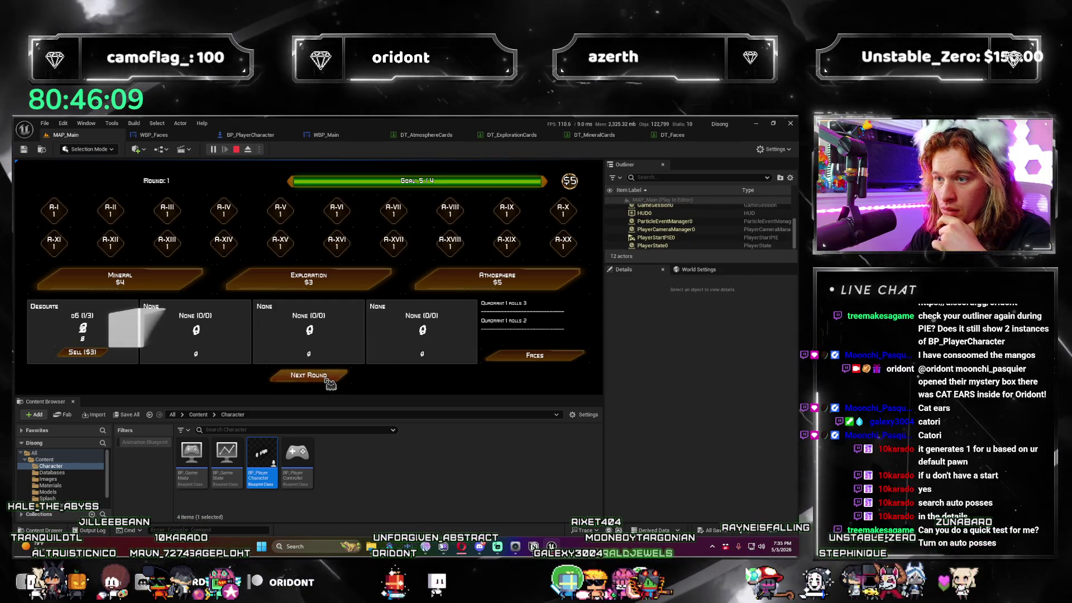
{"action": "left_click", "coordinate": [312, 376]}
{"action": "left_click", "coordinate": [328, 380]}
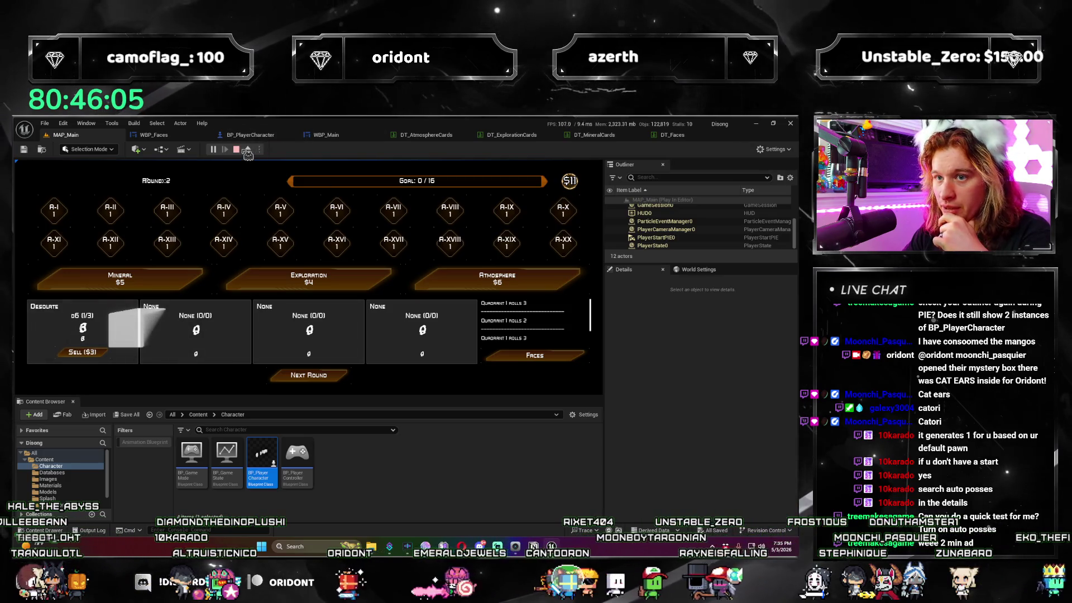
{"action": "left_click", "coordinate": [246, 150]}
{"action": "left_click", "coordinate": [636, 220]}
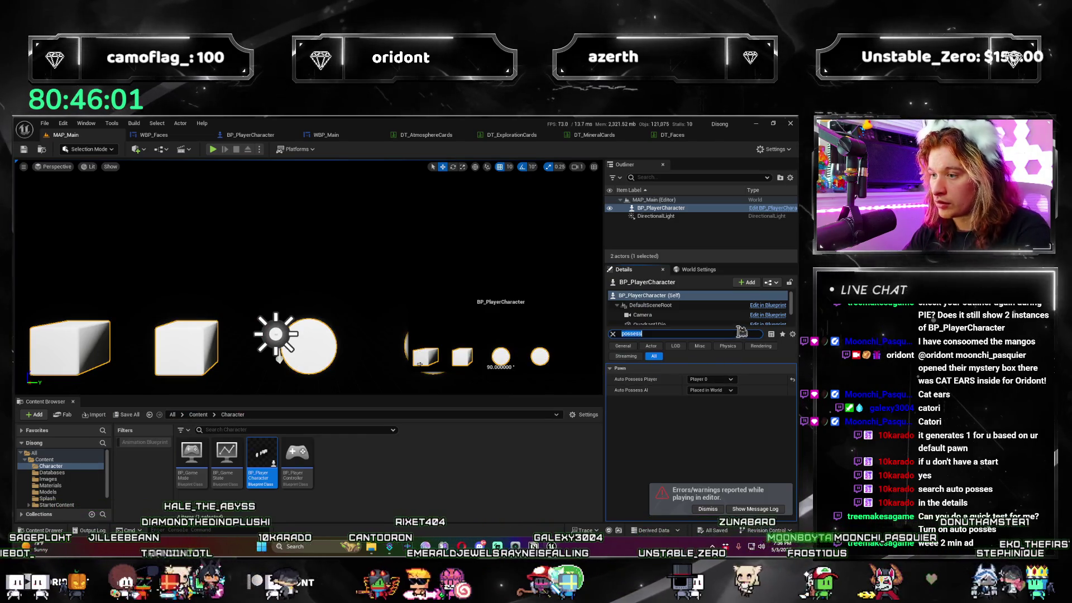
Set Default Pawn Class back to BP_PlayerCharacter in World Settings and start Play-in-Editor.
{"action": "key", "text": "Escape"}
{"action": "scroll", "coordinate": [748, 441], "scroll_direction": "down", "scroll_amount": 2}
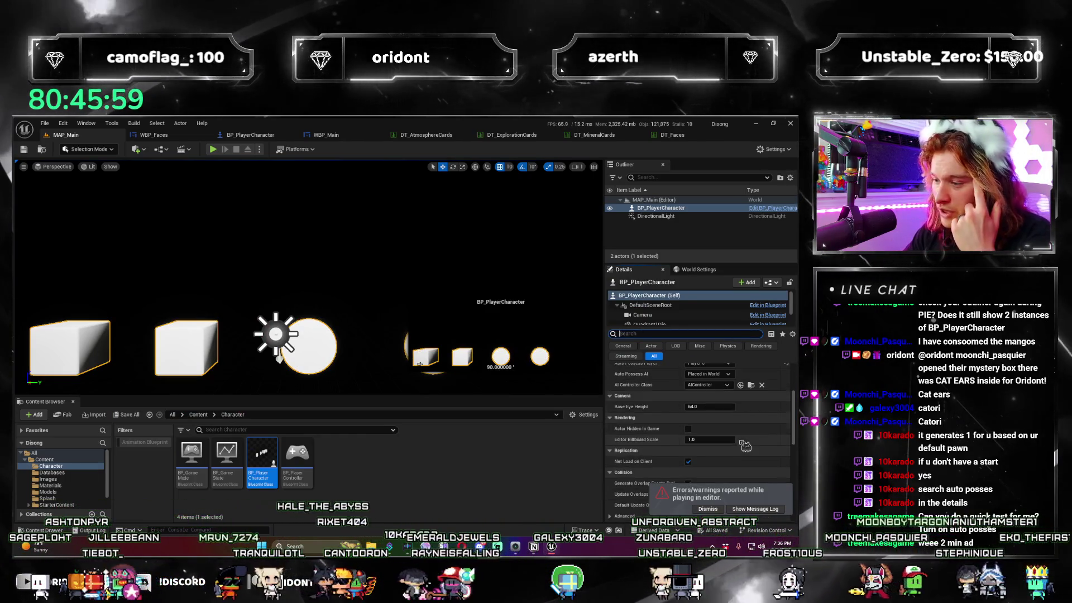
{"action": "left_click", "coordinate": [691, 272]}
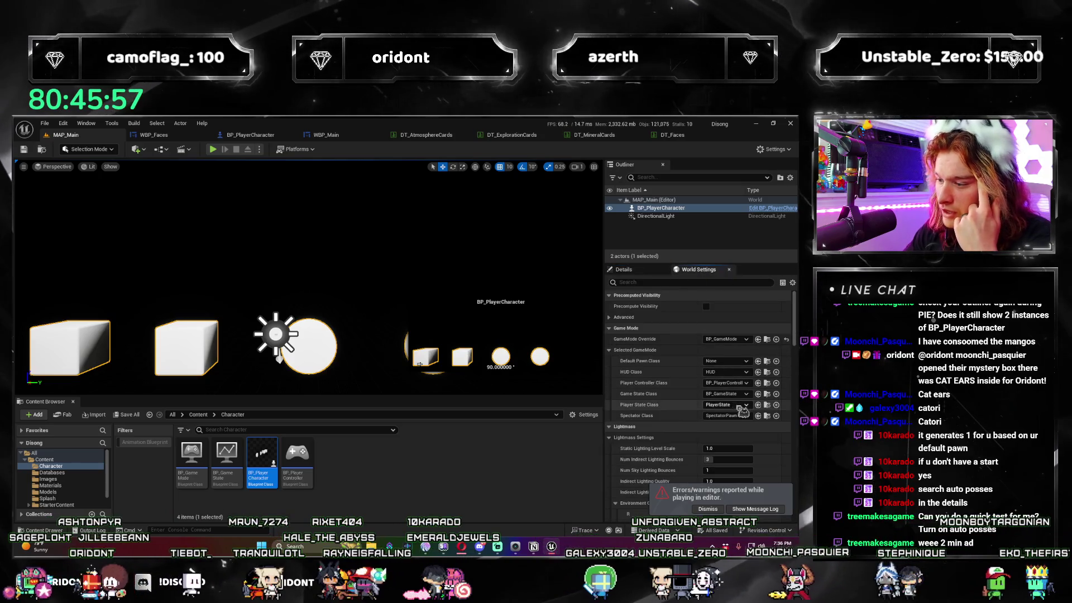
{"action": "left_click", "coordinate": [745, 362]}
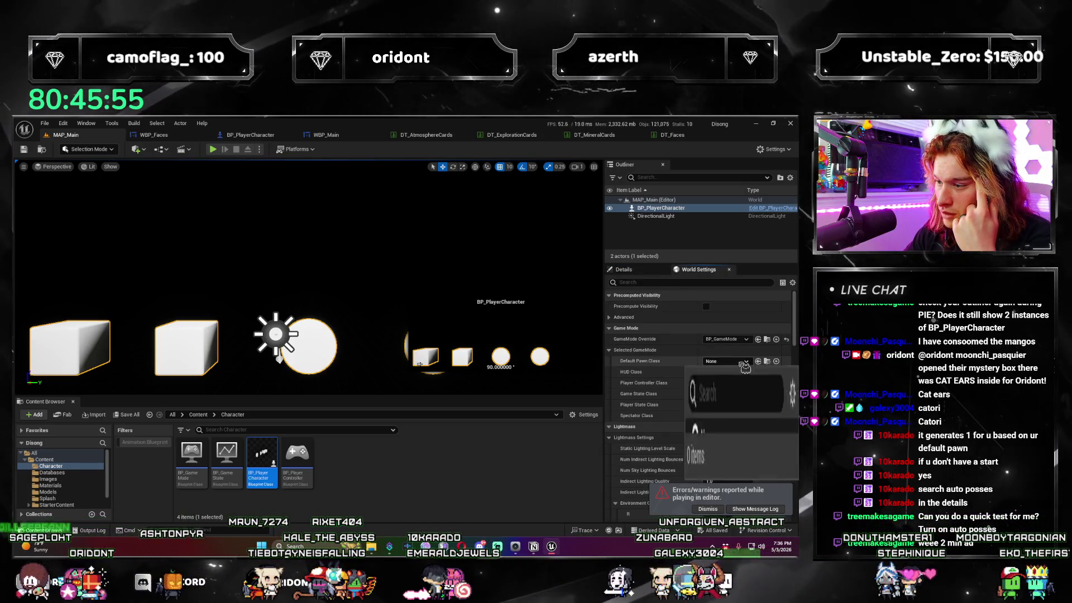
{"action": "left_click", "coordinate": [748, 398]}
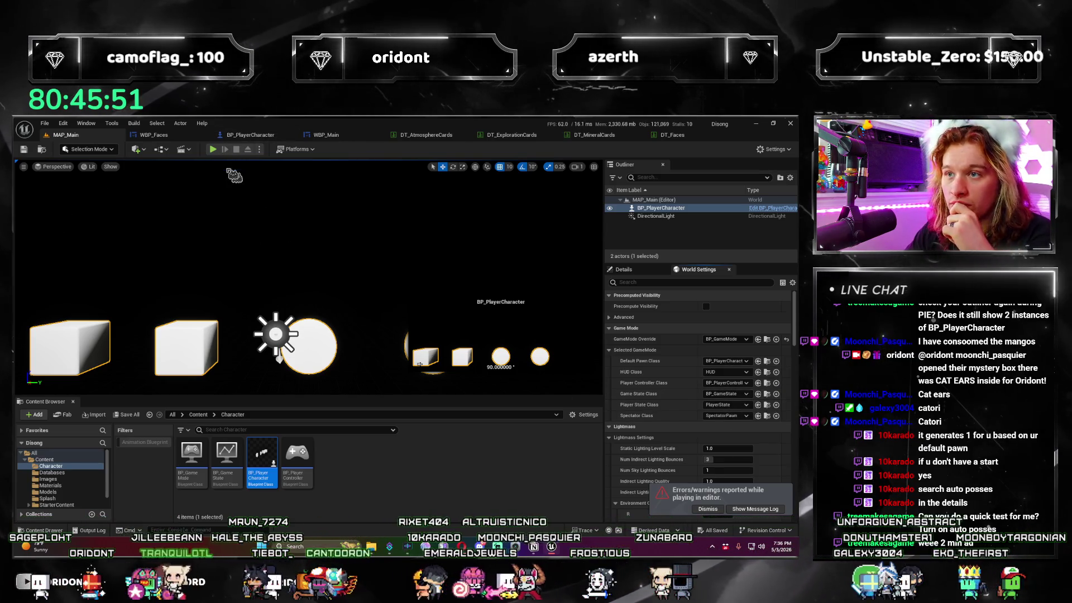
{"action": "left_click", "coordinate": [213, 149]}
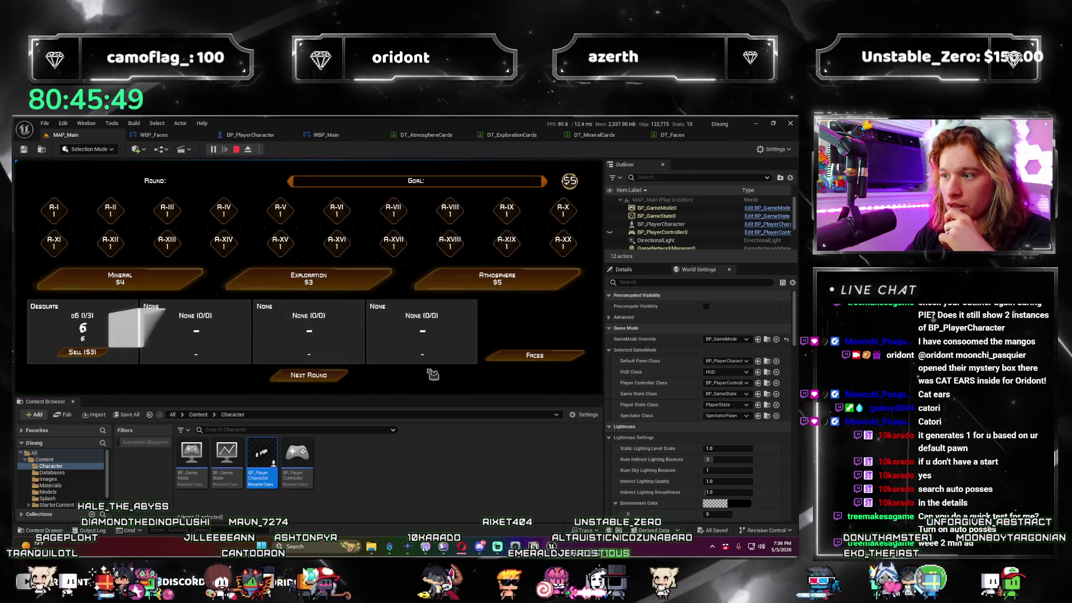
Roll the dice twice in the test session, stop play and close the error log.
{"action": "left_click", "coordinate": [342, 376]}
{"action": "left_click", "coordinate": [341, 376]}
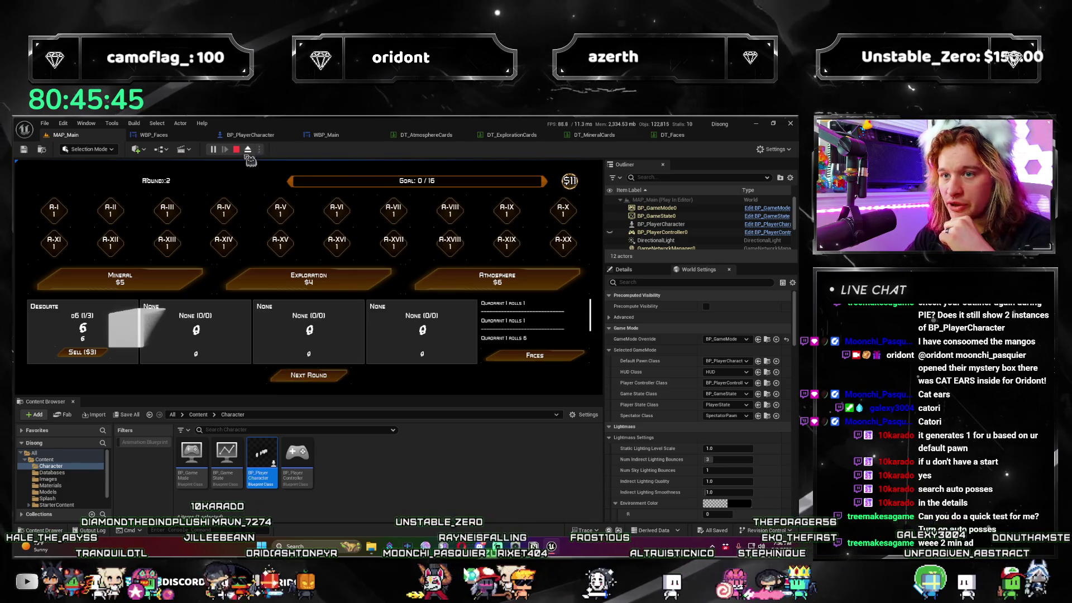
{"action": "left_click", "coordinate": [243, 154]}
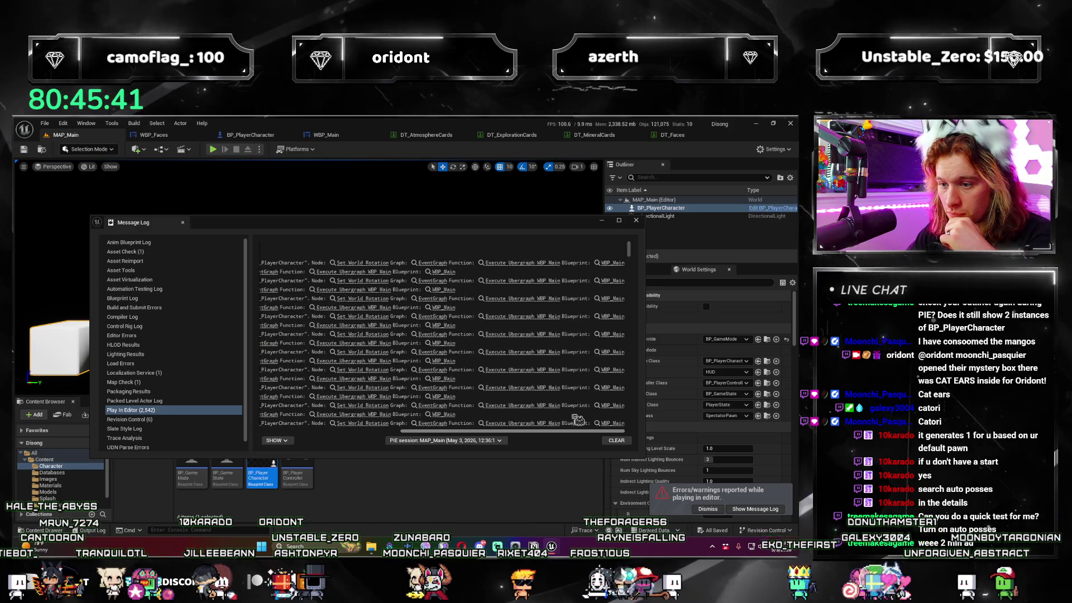
{"action": "left_click", "coordinate": [636, 220]}
{"action": "type", "text": "posse"}
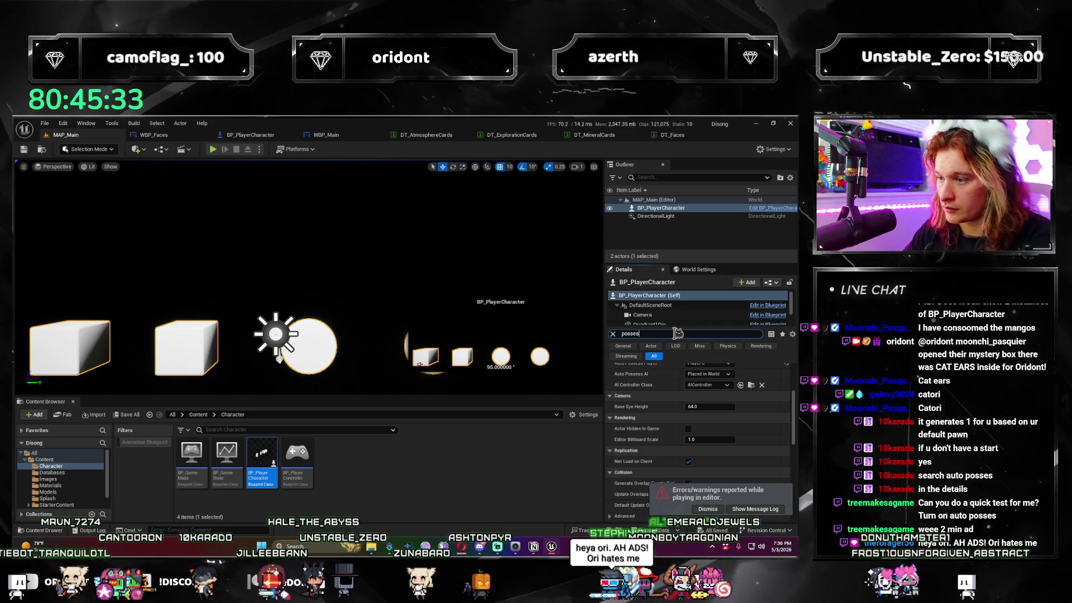
Delete the placed BP_PlayerCharacter from the level and open its Blueprint editor.
{"action": "type", "text": "s"}
{"action": "key", "text": "Delete"}
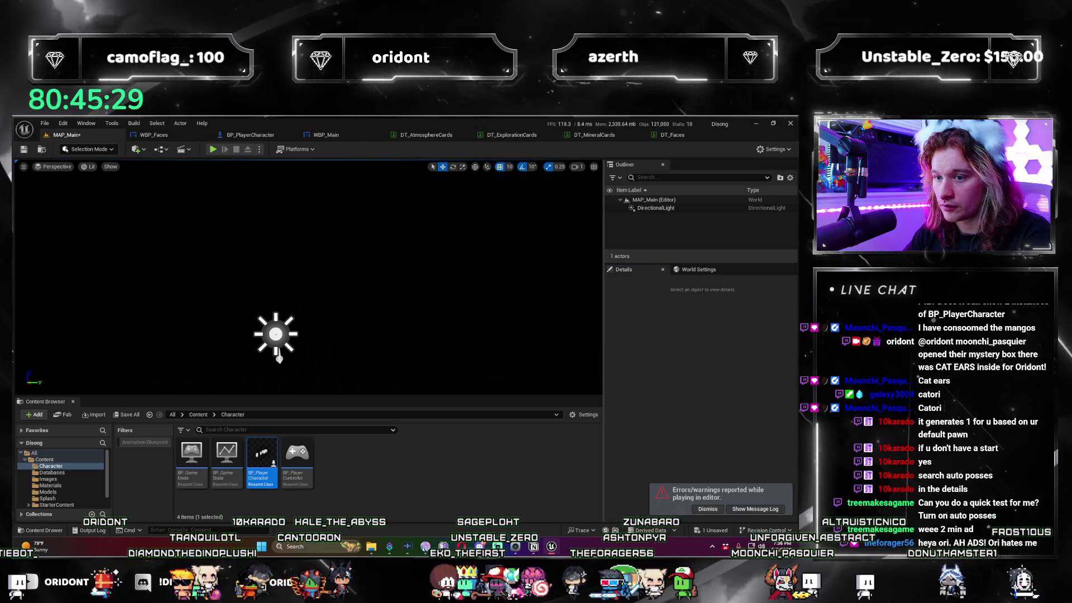
{"action": "left_click", "coordinate": [692, 272]}
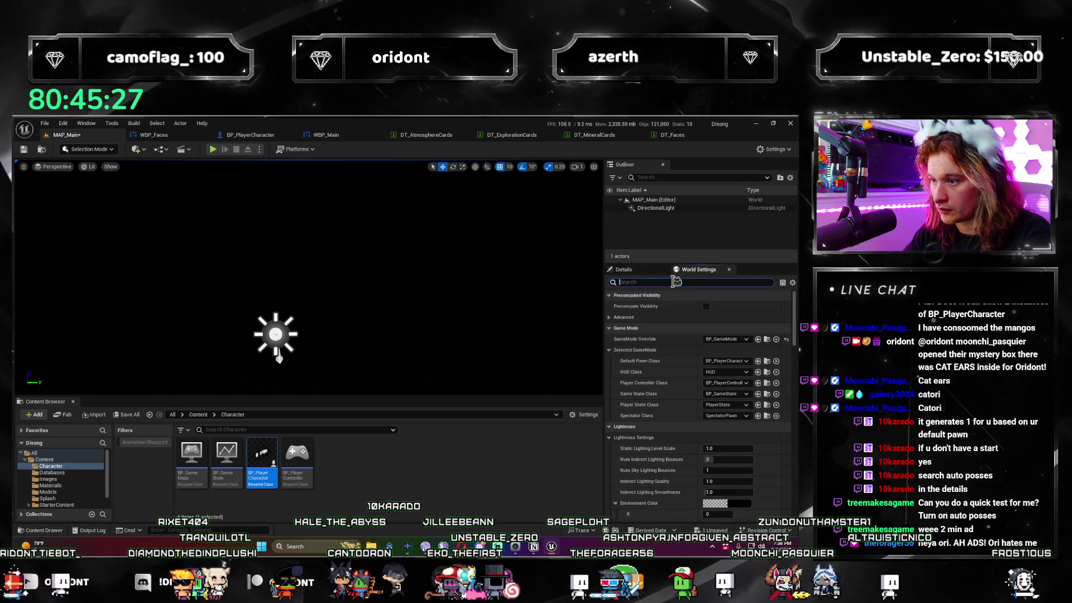
{"action": "type", "text": "poss"}
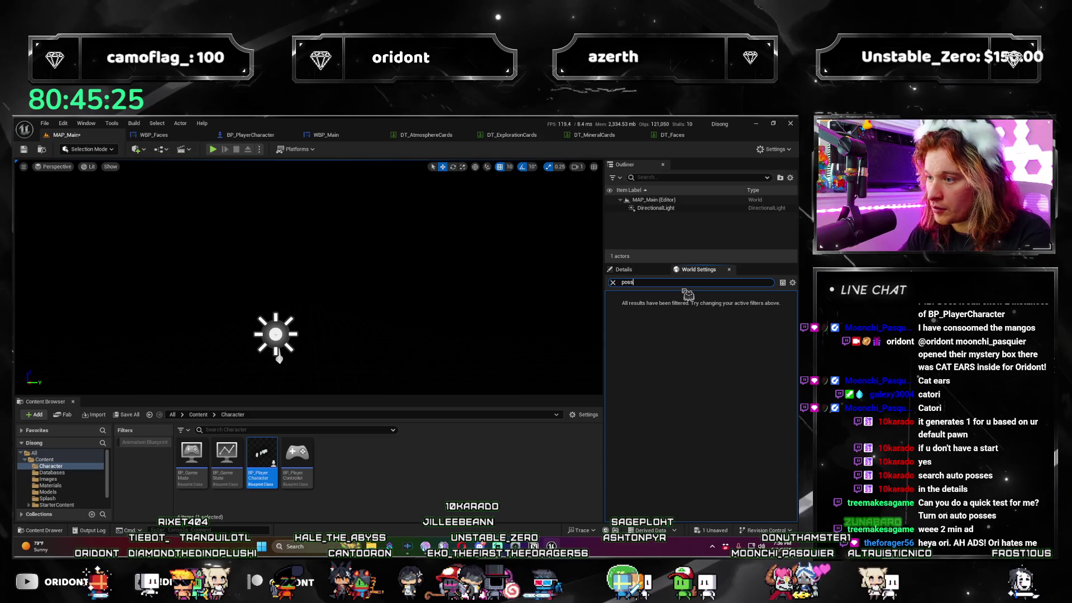
{"action": "left_click", "coordinate": [250, 135]}
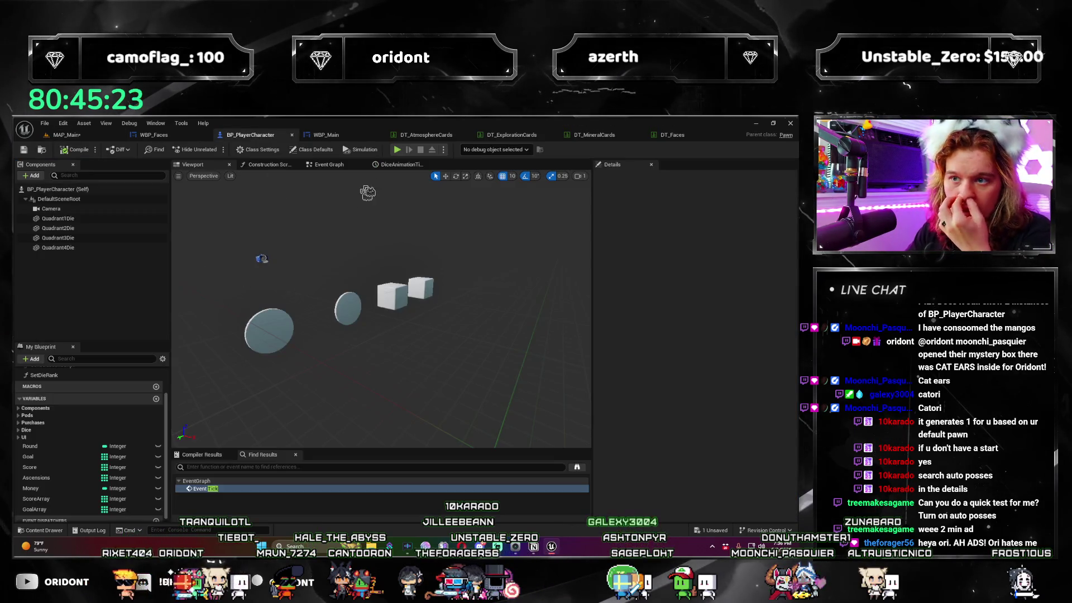
In BP_PlayerCharacter's event graph, add a possess node after BeginPlay, then delete it.
{"action": "left_click", "coordinate": [341, 167]}
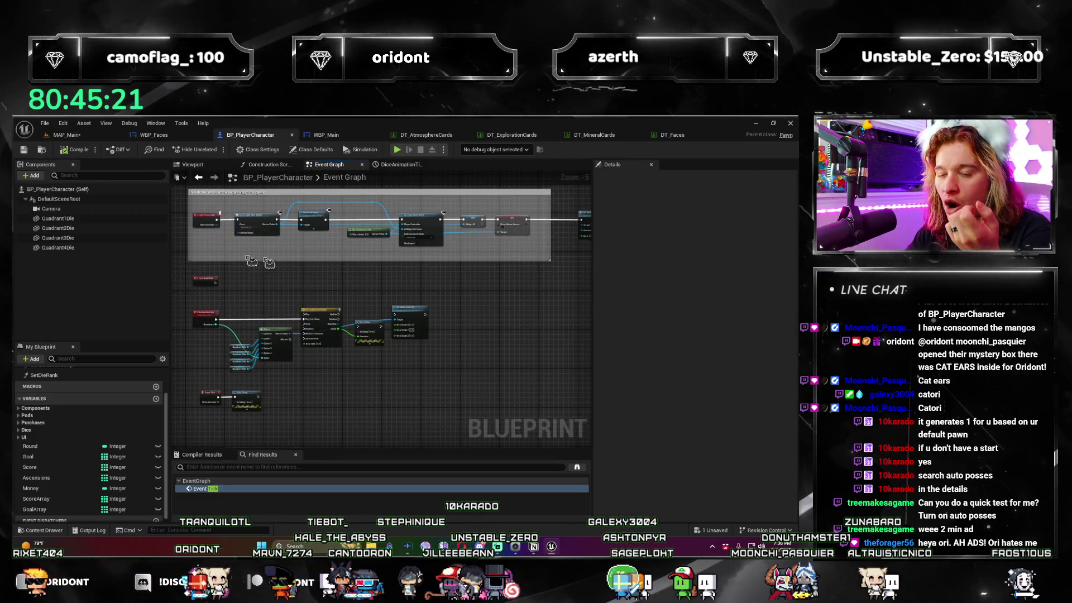
{"action": "left_click_drag", "start_coordinate": [255, 339], "coordinate": [322, 335]}
{"action": "type", "text": "possess"}
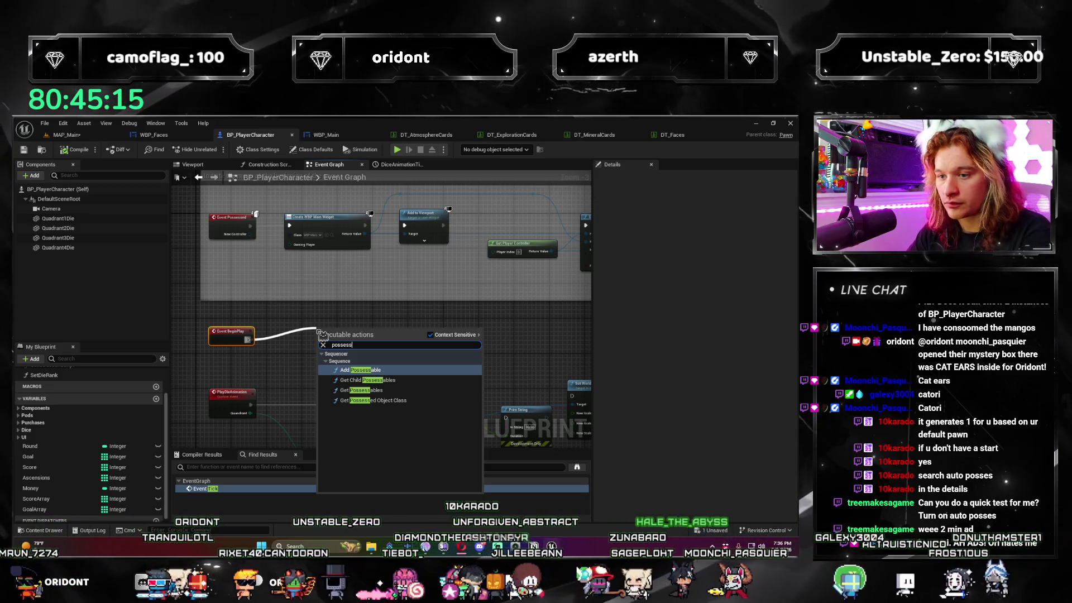
{"action": "key", "text": "Return"}
{"action": "key", "text": "Delete"}
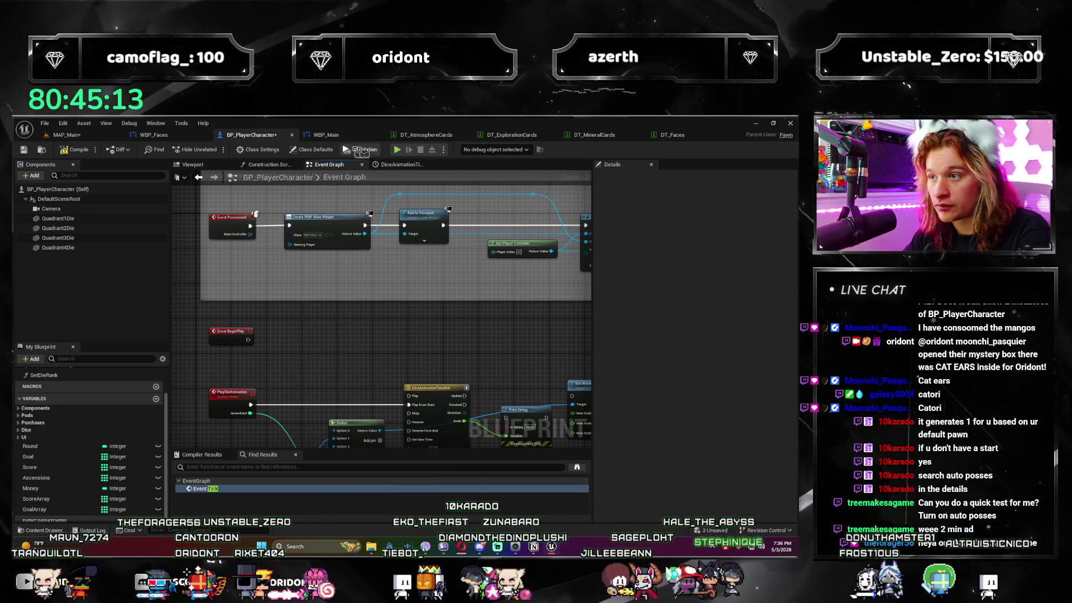
Open BP_PlayerController from MAP_Main and add an Event BeginPlay node.
{"action": "left_click", "coordinate": [66, 135]}
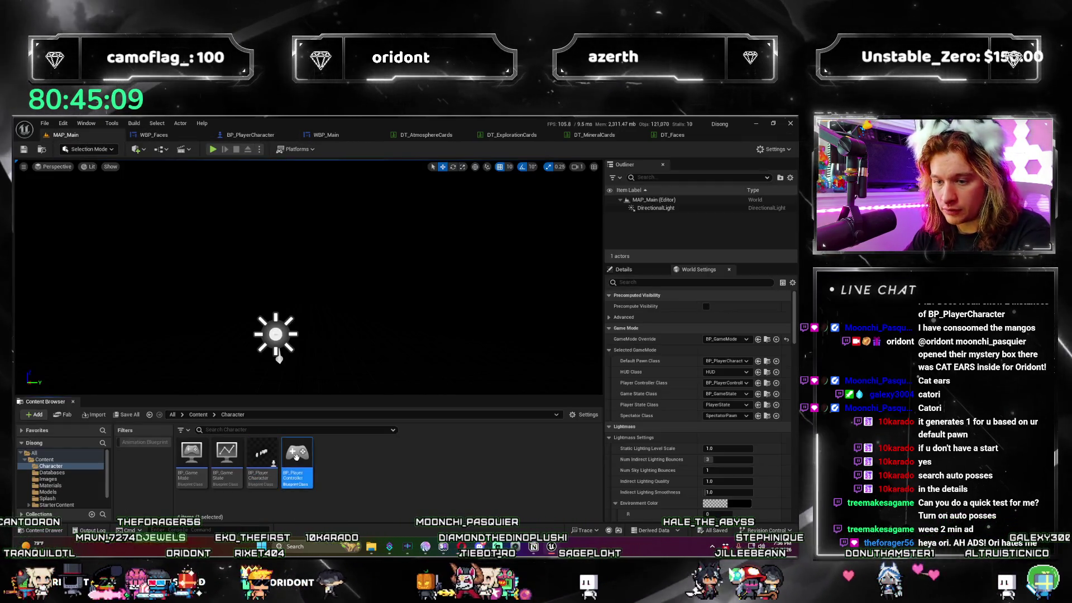
{"action": "double_click", "coordinate": [296, 456]}
{"action": "right_click", "coordinate": [267, 286]}
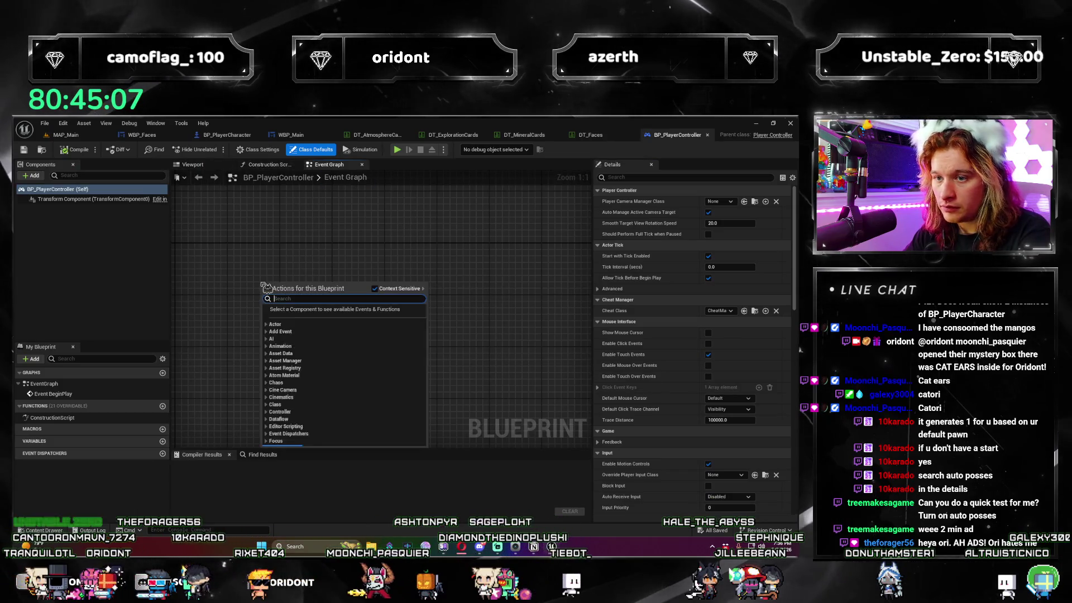
{"action": "type", "text": "begin play"}
{"action": "key", "text": "Return"}
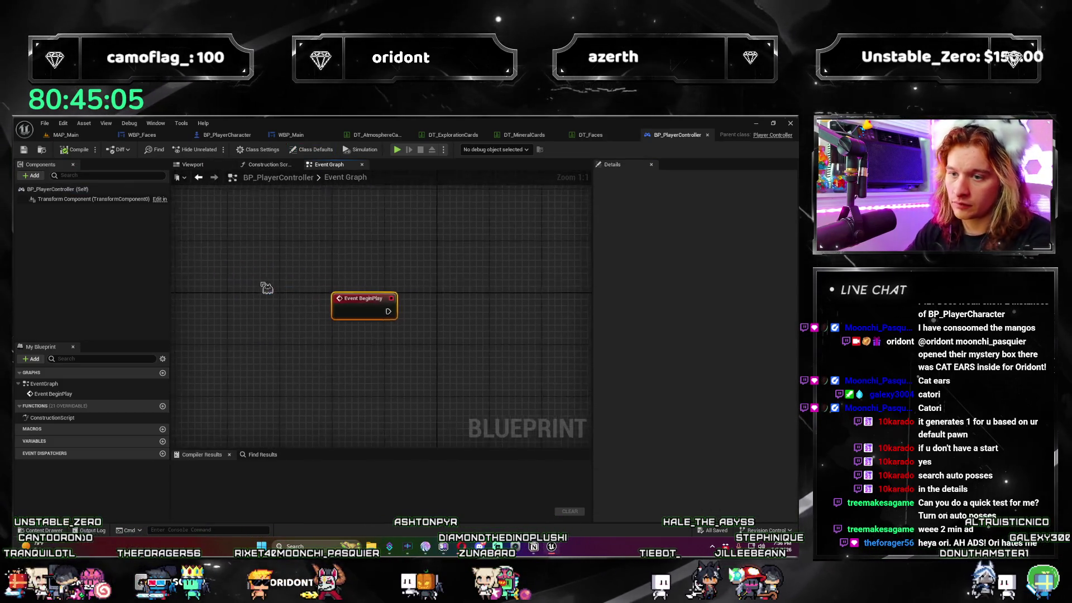
Connect a Possess node to BeginPlay's execution output.
{"action": "left_click_drag", "start_coordinate": [397, 330], "coordinate": [333, 380]}
{"action": "mouse_move", "coordinate": [332, 343]}
{"action": "left_mouse_down"}
{"action": "mouse_move", "coordinate": [479, 343]}
{"action": "mouse_move", "coordinate": [426, 330]}
{"action": "left_mouse_up"}
{"action": "type", "text": "possess"}
{"action": "key", "text": "Return"}
{"action": "left_click_drag", "start_coordinate": [302, 342], "coordinate": [366, 316]}
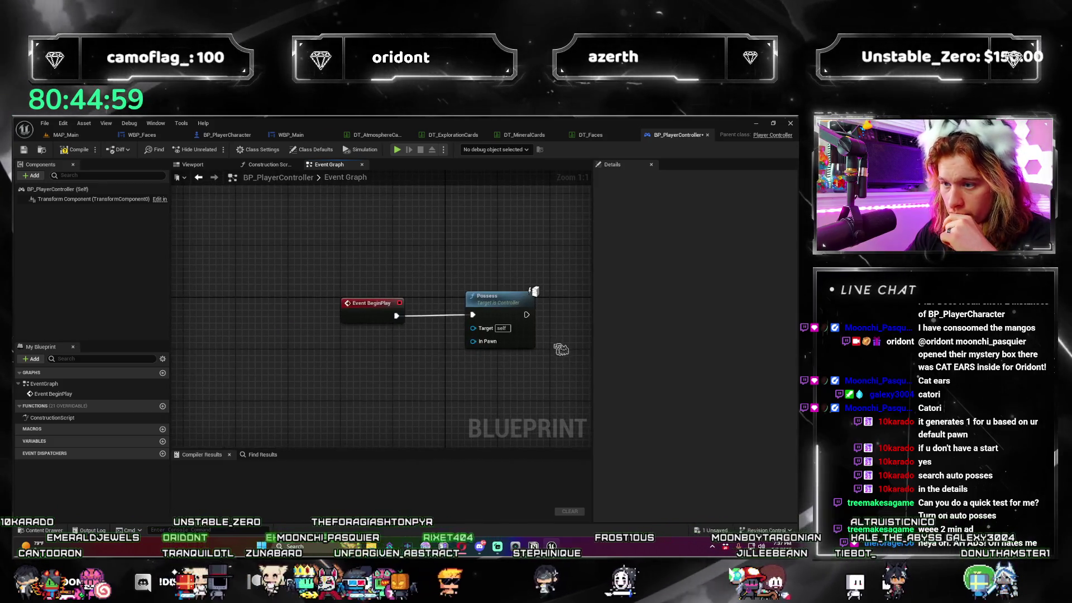
{"action": "left_click_drag", "start_coordinate": [443, 359], "coordinate": [265, 347]}
{"action": "left_click_drag", "start_coordinate": [307, 287], "coordinate": [470, 287]}
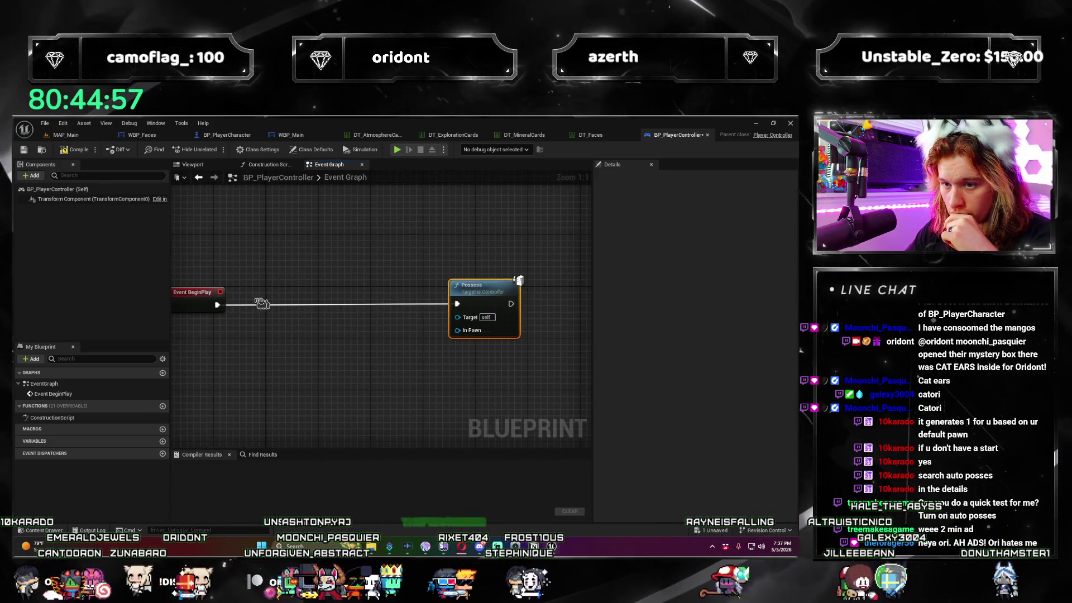
Insert Get Actor Of Class between BeginPlay and Possess, with class BP_PlayerCharacter.
{"action": "left_click_drag", "start_coordinate": [258, 330], "coordinate": [269, 351]}
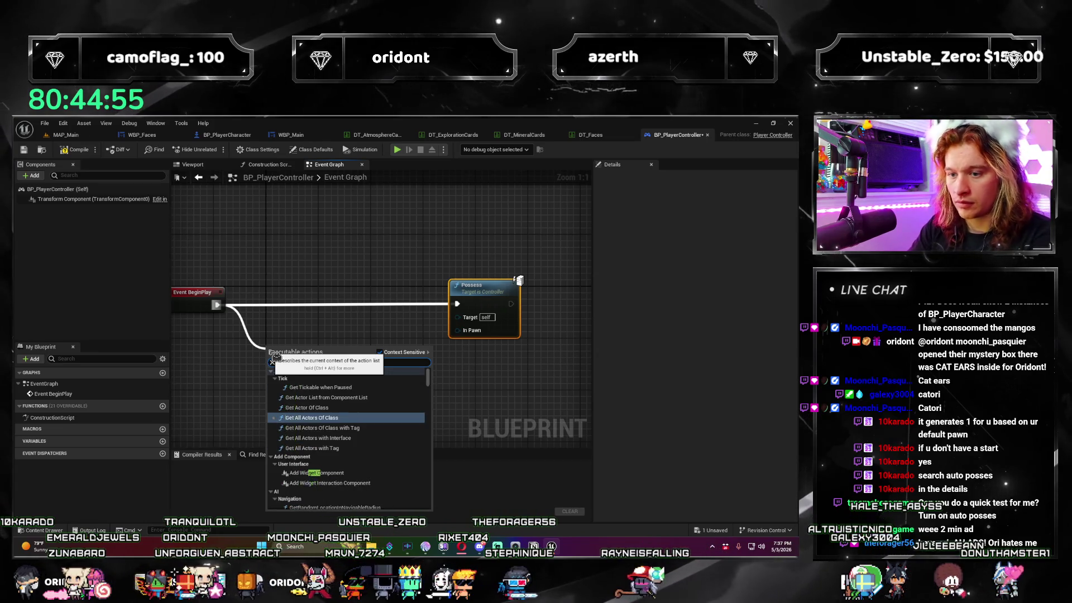
{"action": "type", "text": "class"}
{"action": "left_click", "coordinate": [331, 380]}
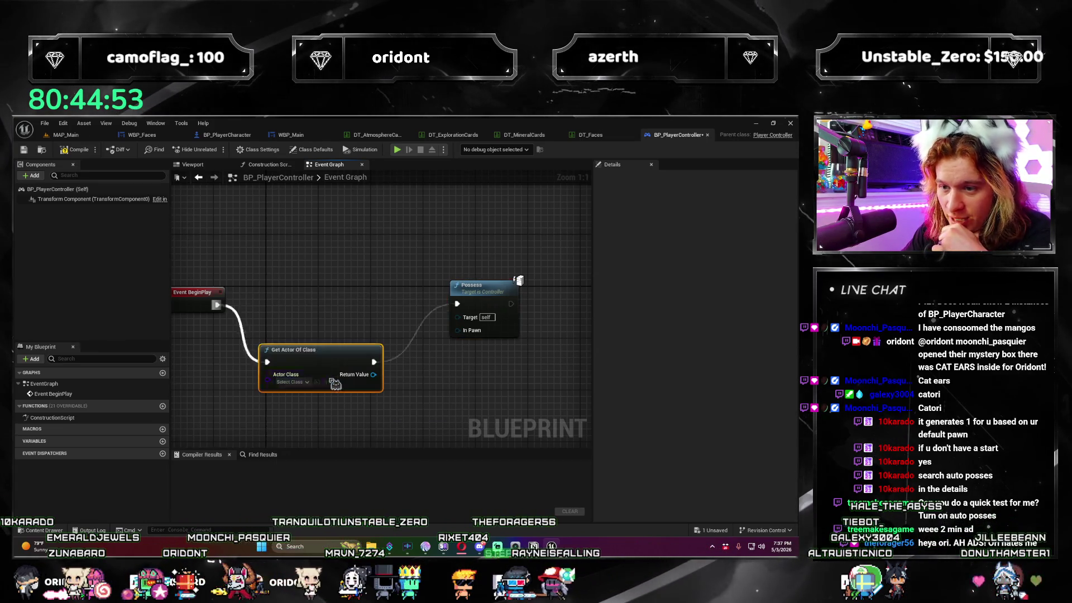
{"action": "left_click_drag", "start_coordinate": [316, 362], "coordinate": [335, 304]}
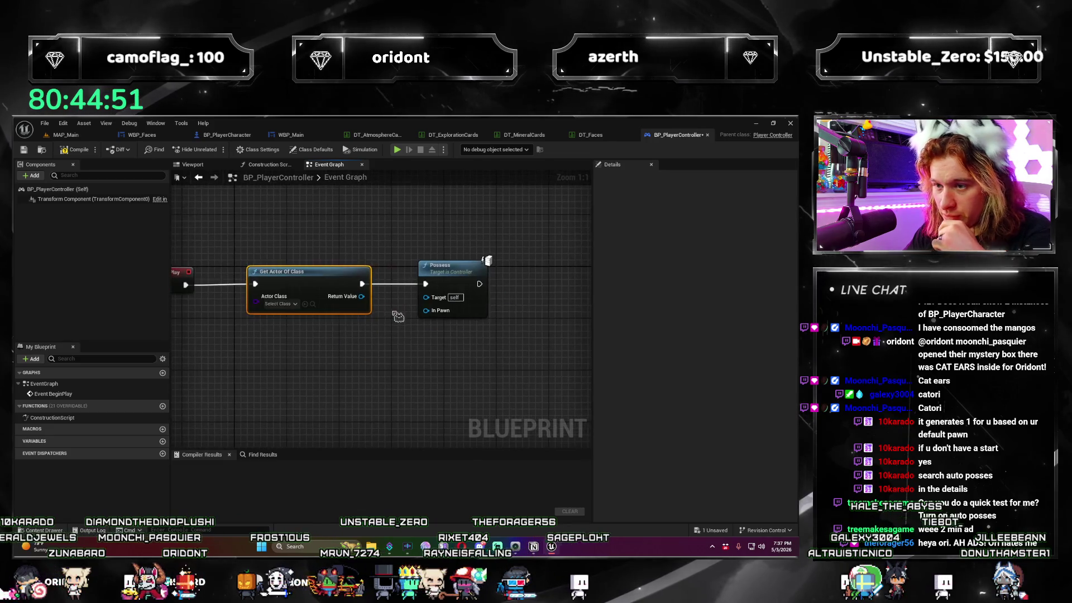
{"action": "left_click", "coordinate": [310, 299]}
{"action": "type", "text": "bp_"}
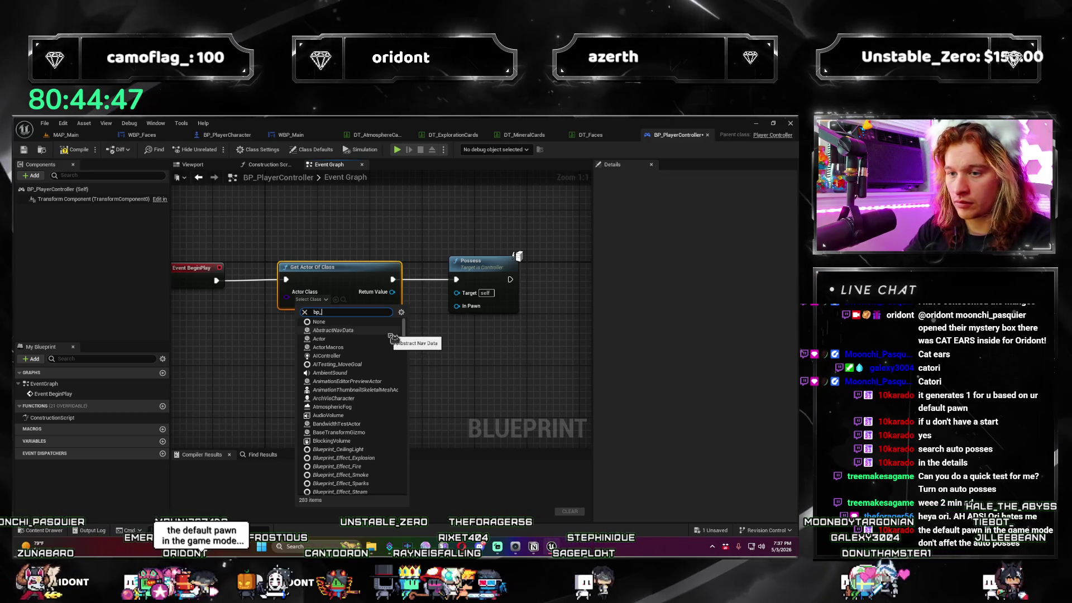
{"action": "type", "text": "p"}
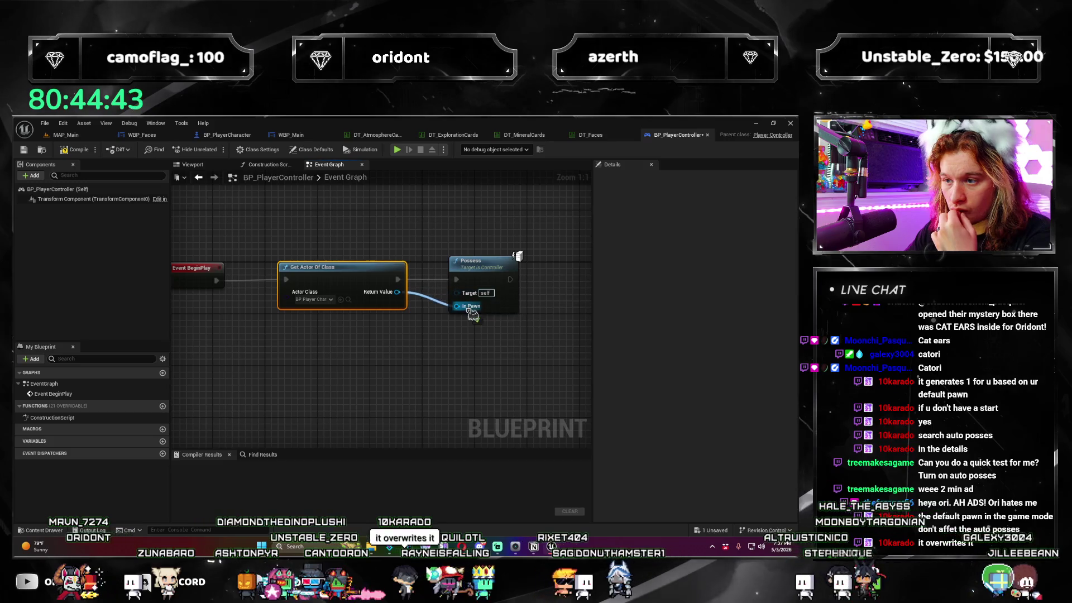
Return to MAP_Main and select the BP_PlayerCharacter asset in the Content Browser.
{"action": "mouse_move", "coordinate": [363, 356]}
{"action": "left_mouse_down"}
{"action": "mouse_move", "coordinate": [390, 369]}
{"action": "mouse_move", "coordinate": [311, 327]}
{"action": "left_mouse_up"}
{"action": "left_click", "coordinate": [220, 271]}
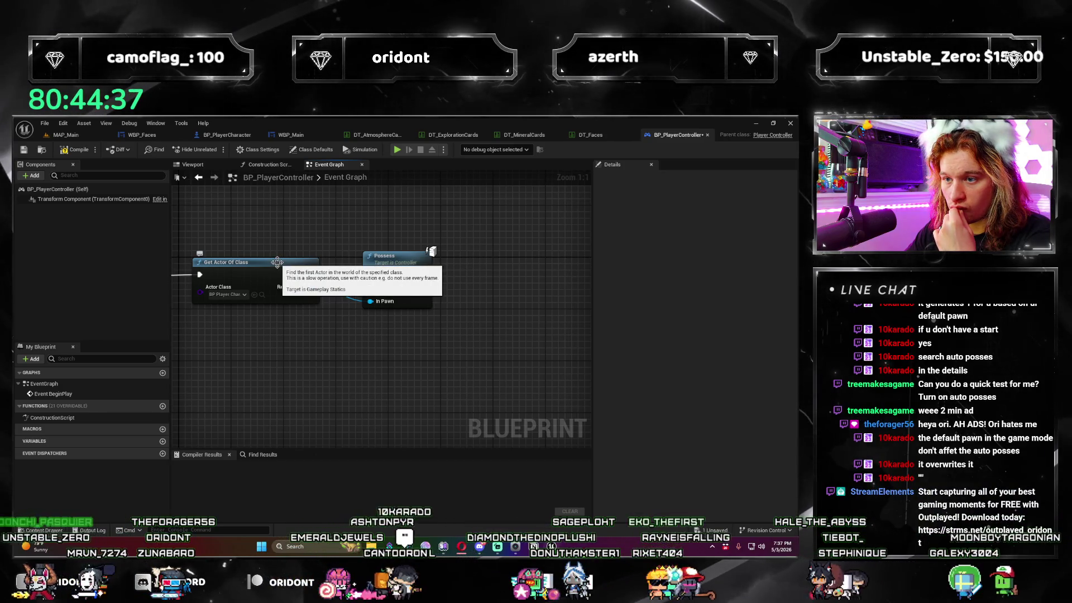
{"action": "scroll", "coordinate": [347, 370], "scroll_direction": "down", "scroll_amount": 3}
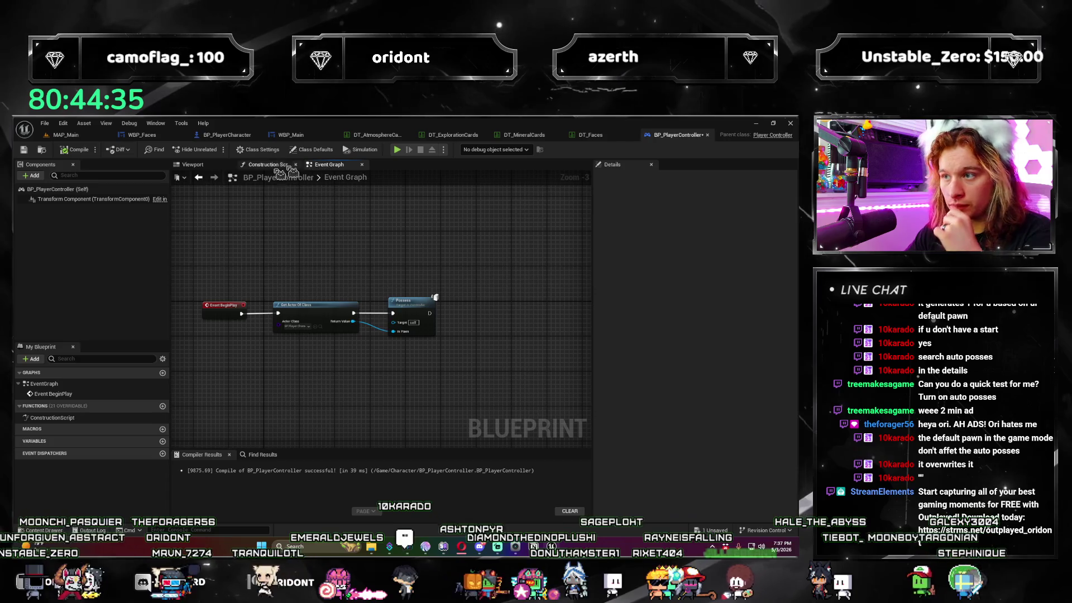
{"action": "left_click", "coordinate": [66, 134]}
{"action": "left_click", "coordinate": [262, 458]}
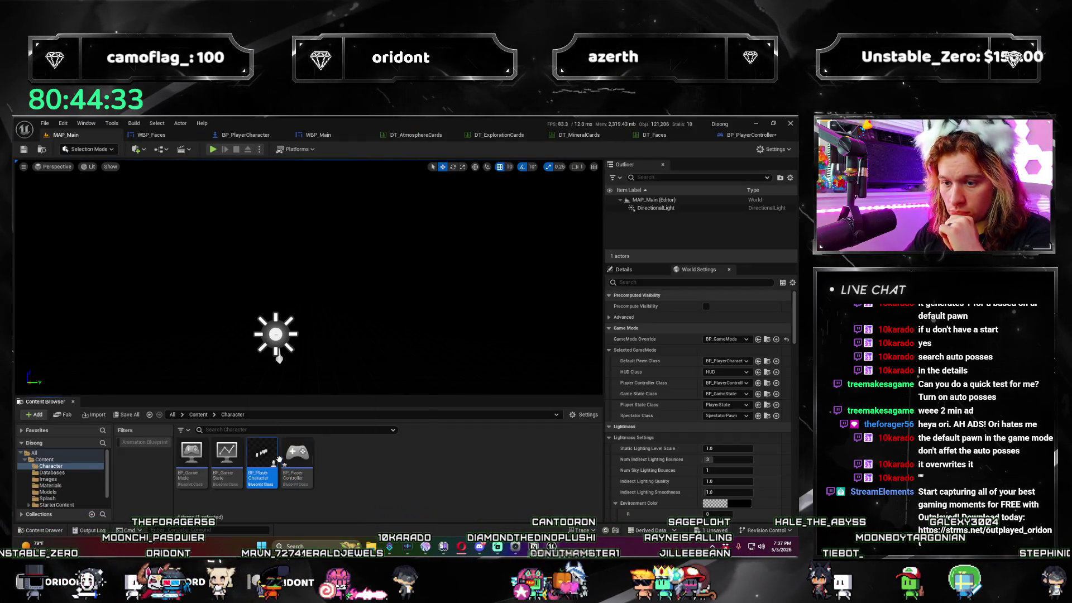
Place BP_PlayerCharacter in MAP_Main, filter its Details for 'possess', then run and stop a test.
{"action": "left_click_drag", "start_coordinate": [313, 290], "coordinate": [313, 288]}
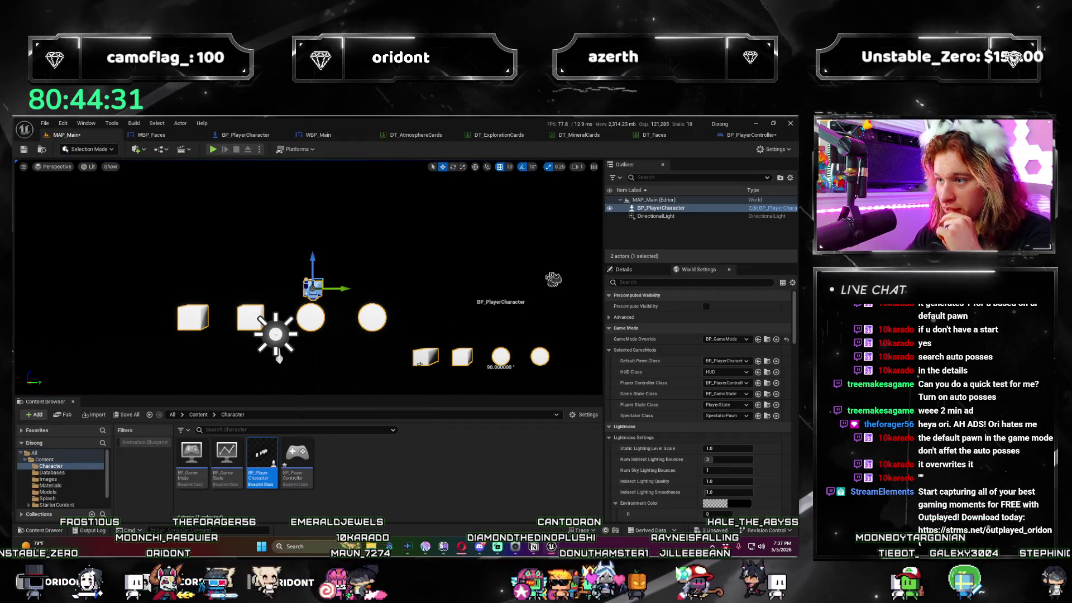
{"action": "left_click", "coordinate": [681, 282]}
{"action": "type", "text": "possess"}
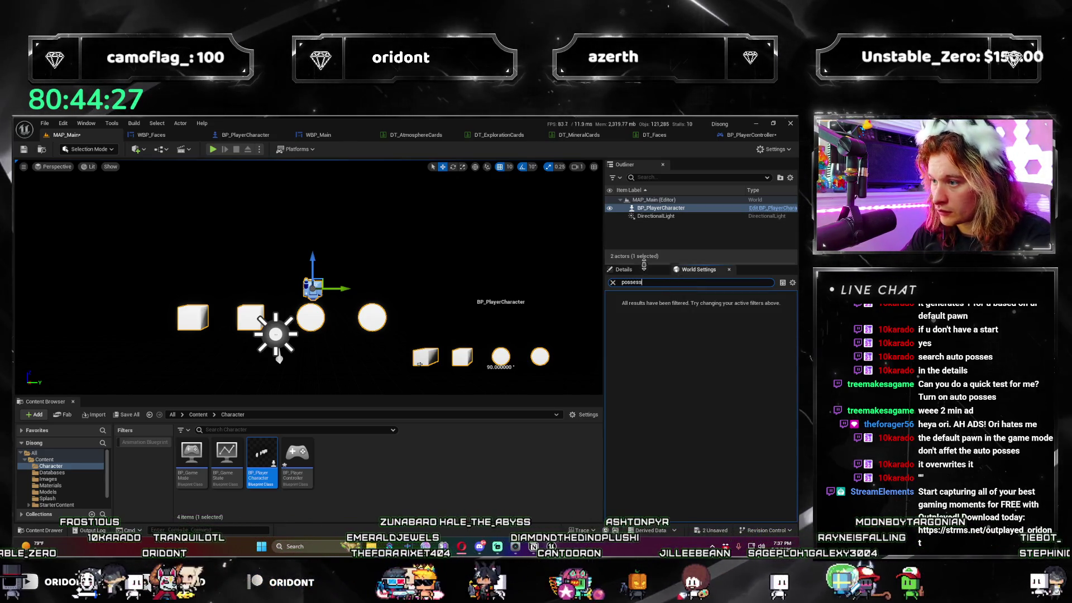
{"action": "left_click", "coordinate": [646, 272]}
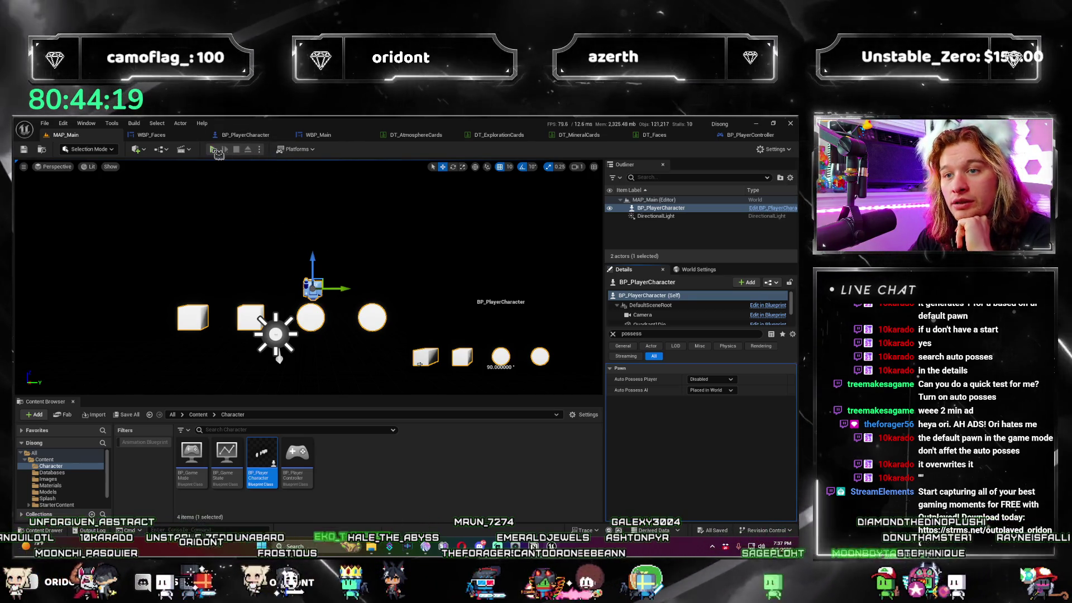
{"action": "left_click", "coordinate": [215, 149]}
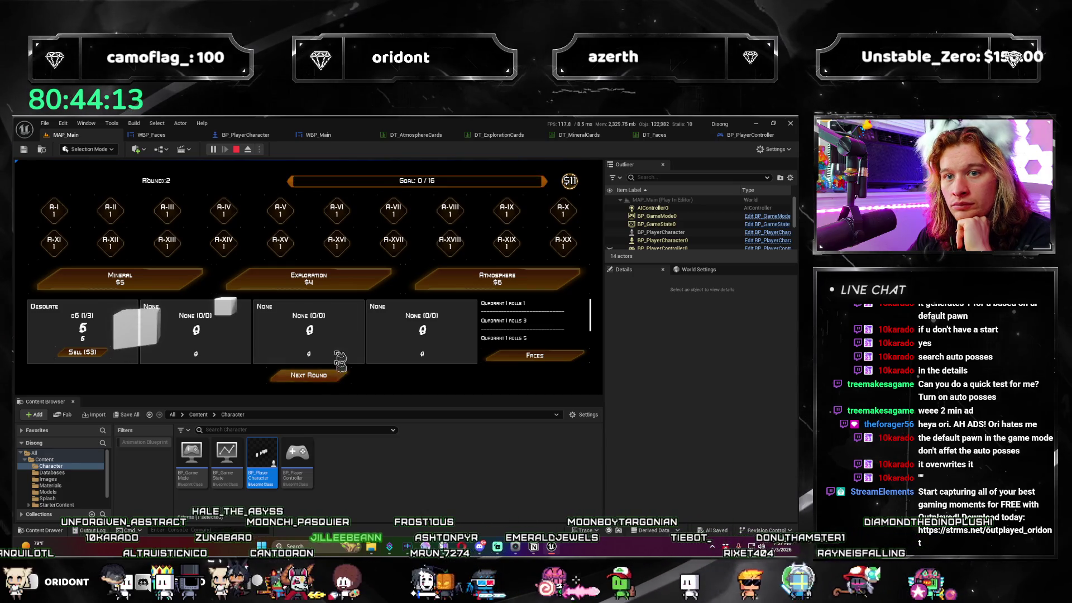
{"action": "left_click", "coordinate": [244, 150]}
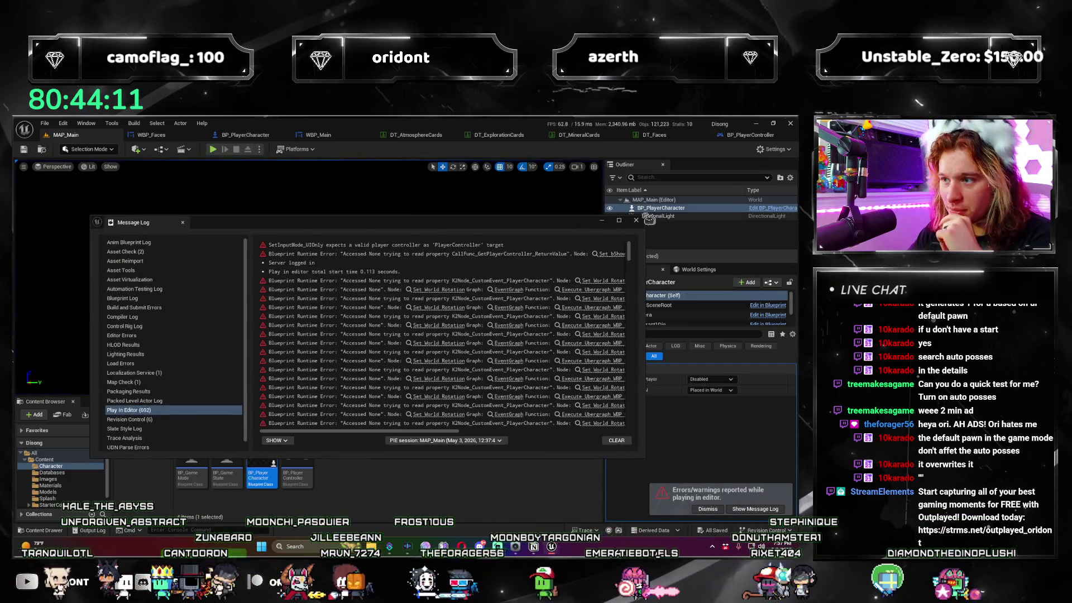
Close the error log and set World Settings' Default Pawn Class to None.
{"action": "left_click", "coordinate": [636, 220]}
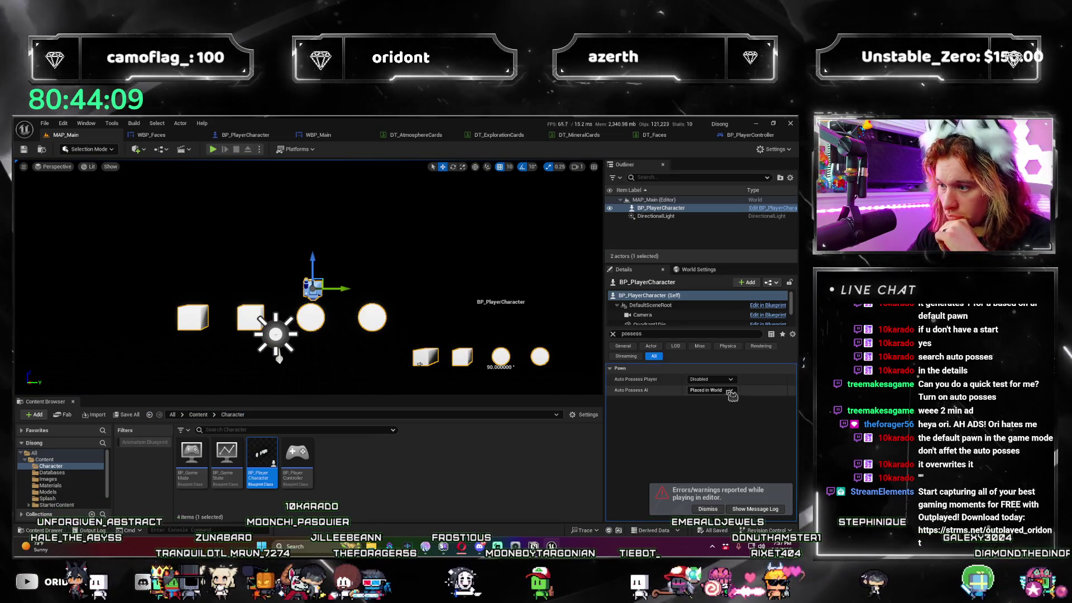
{"action": "left_click", "coordinate": [613, 333]}
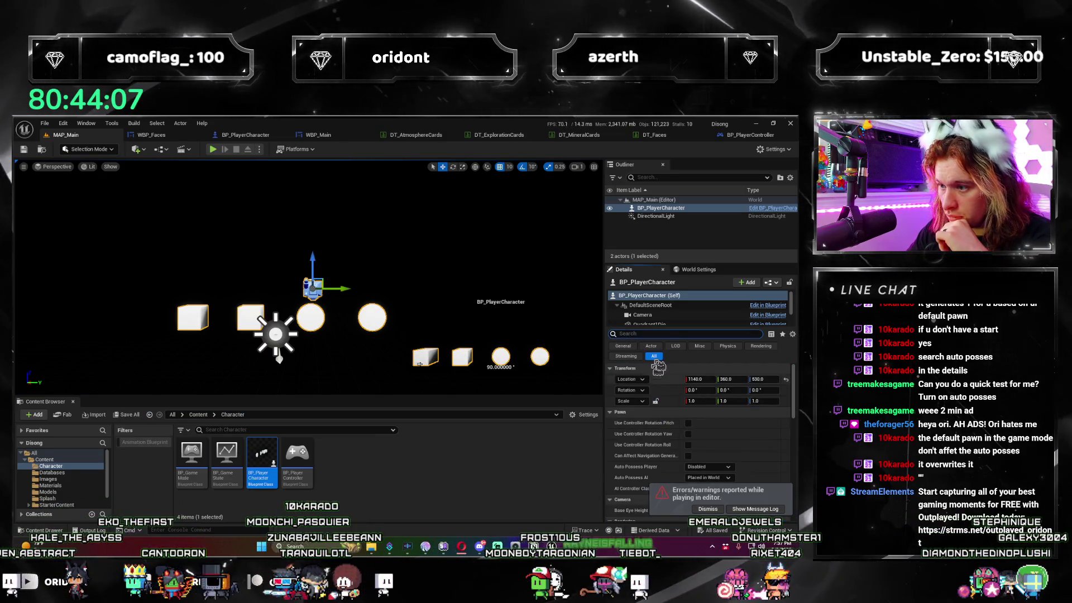
{"action": "left_click", "coordinate": [702, 271]}
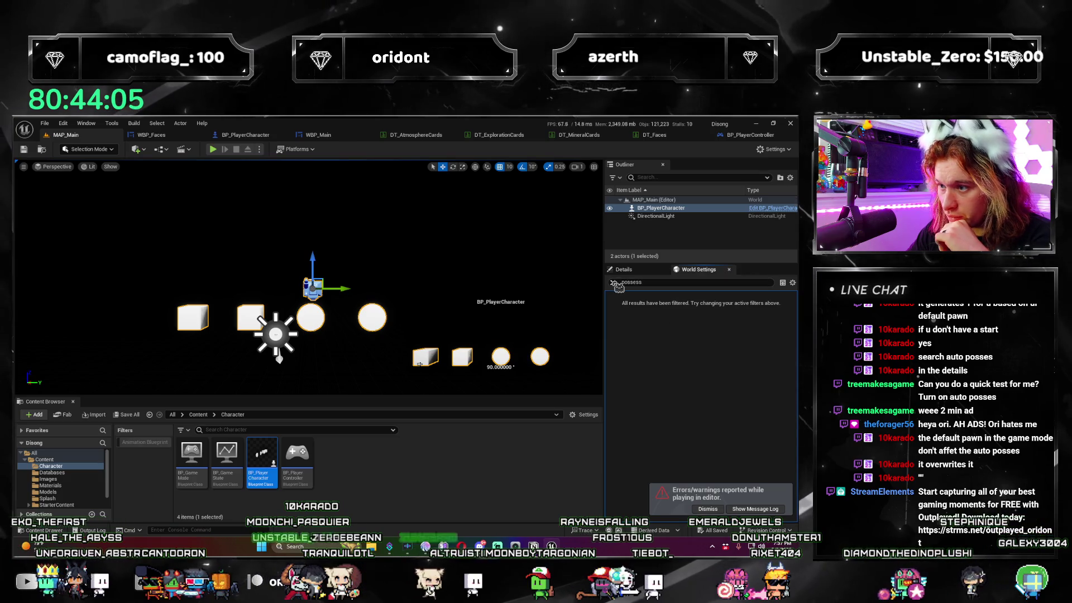
{"action": "left_click", "coordinate": [614, 283]}
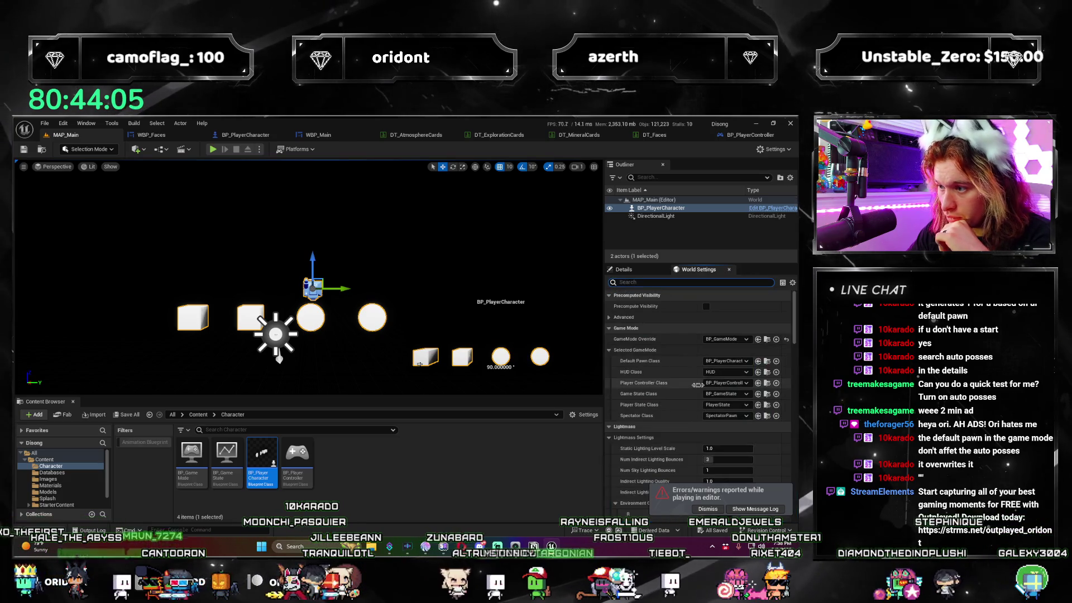
{"action": "left_click", "coordinate": [723, 361]}
{"action": "left_click", "coordinate": [720, 382]}
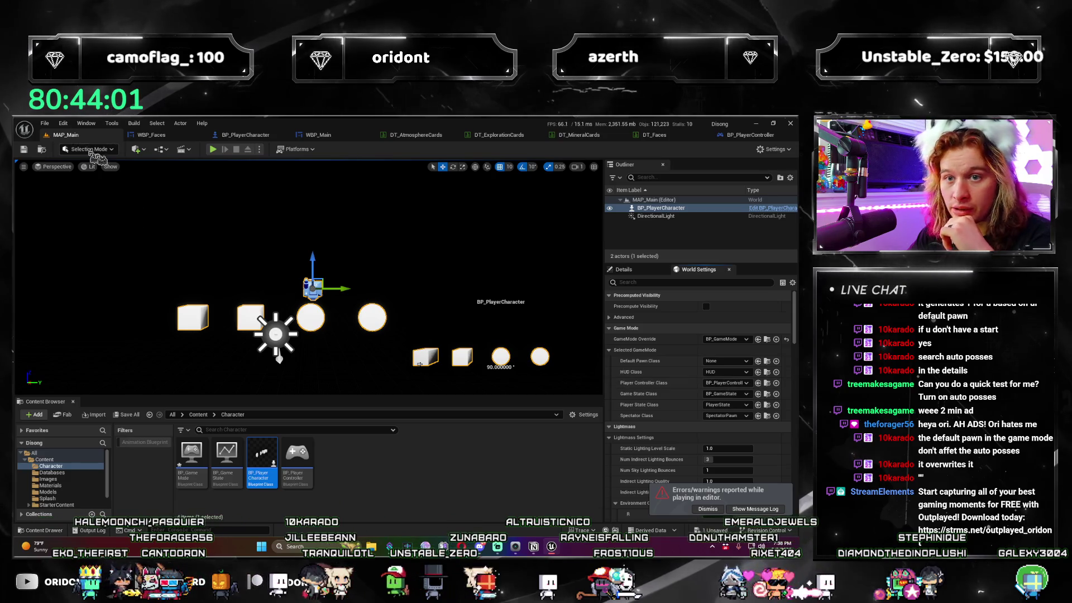
Run and stop a test play, close the log, and view BP_PlayerCharacter's graph.
{"action": "left_click", "coordinate": [213, 149]}
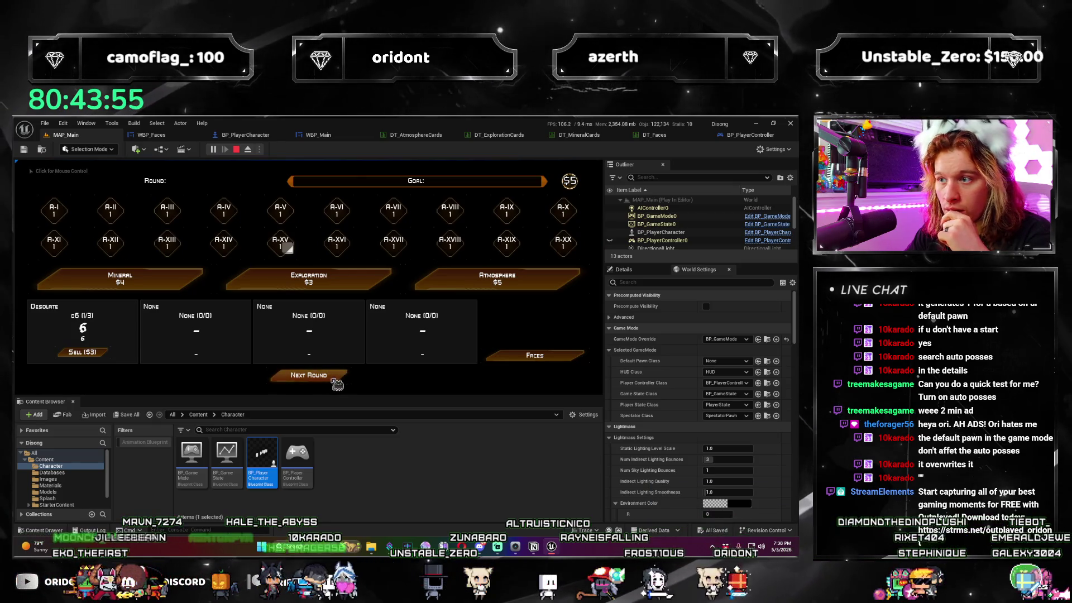
{"action": "left_click", "coordinate": [236, 149]}
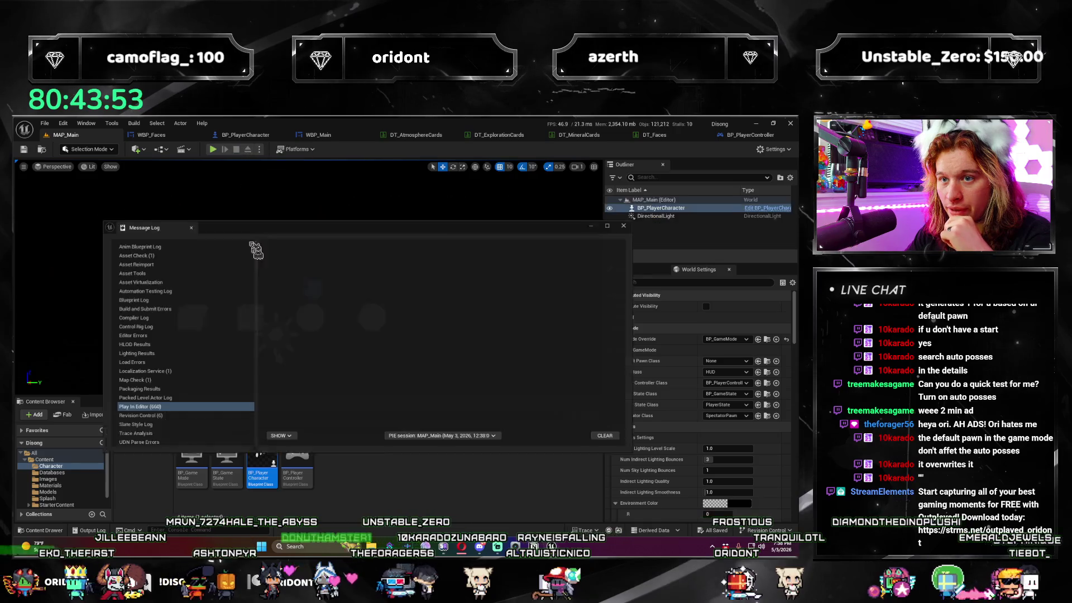
{"action": "left_click", "coordinate": [636, 221]}
{"action": "left_click", "coordinate": [234, 134]}
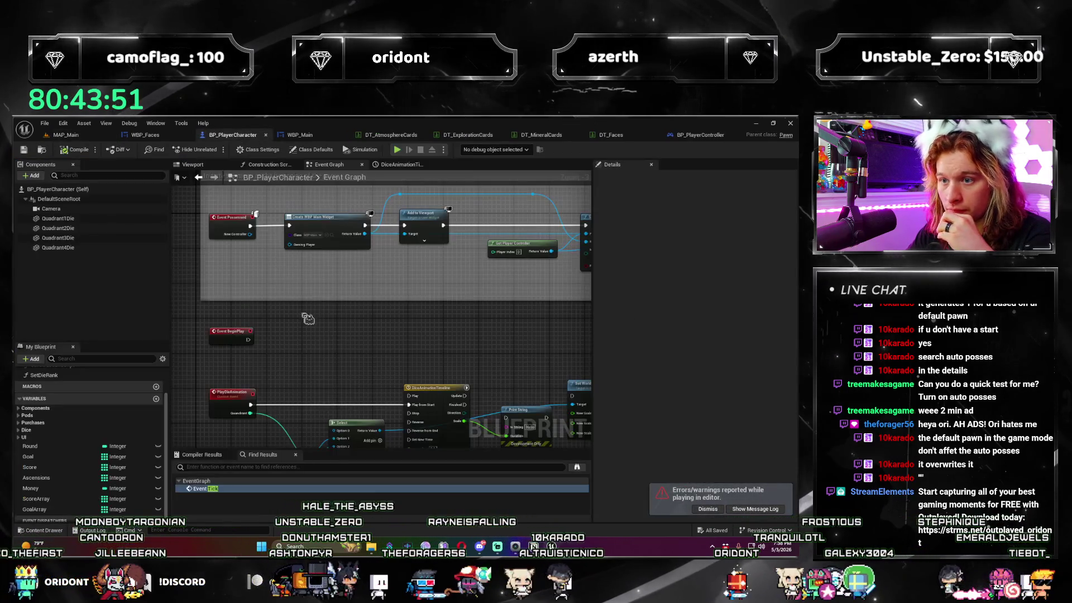
Delete the three possess nodes in BP_PlayerController and the placed BP_PlayerCharacter in MAP_Main.
{"action": "left_click", "coordinate": [698, 135]}
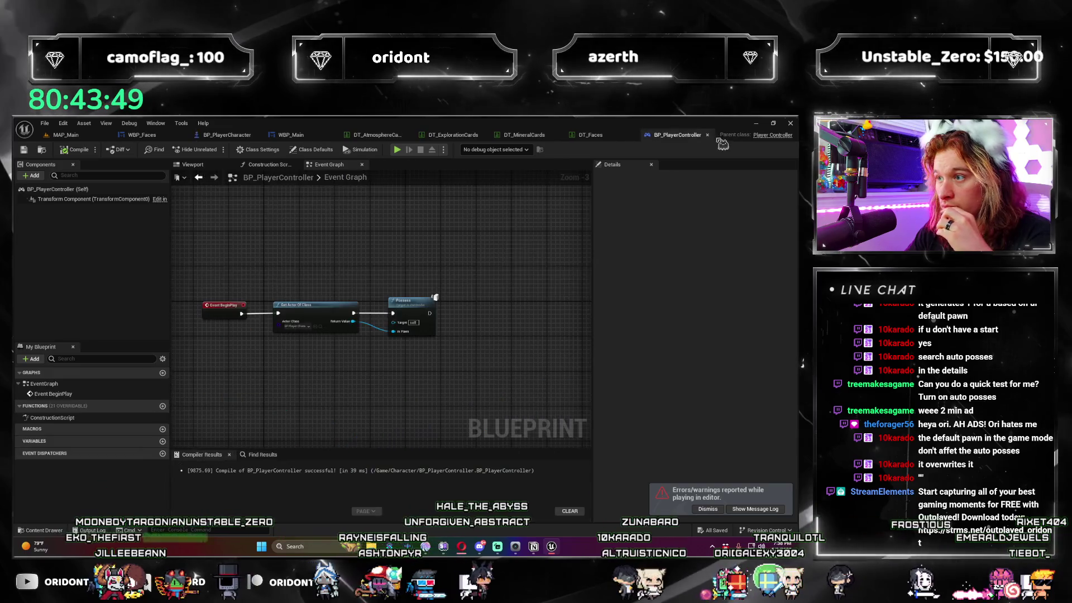
{"action": "key", "text": "Delete"}
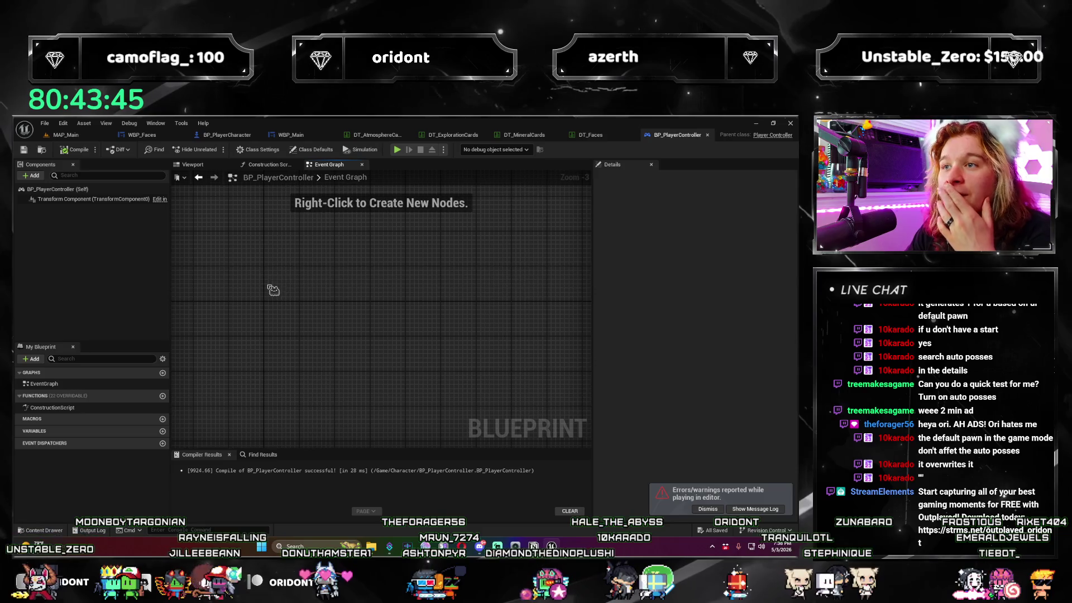
{"action": "left_click", "coordinate": [66, 135]}
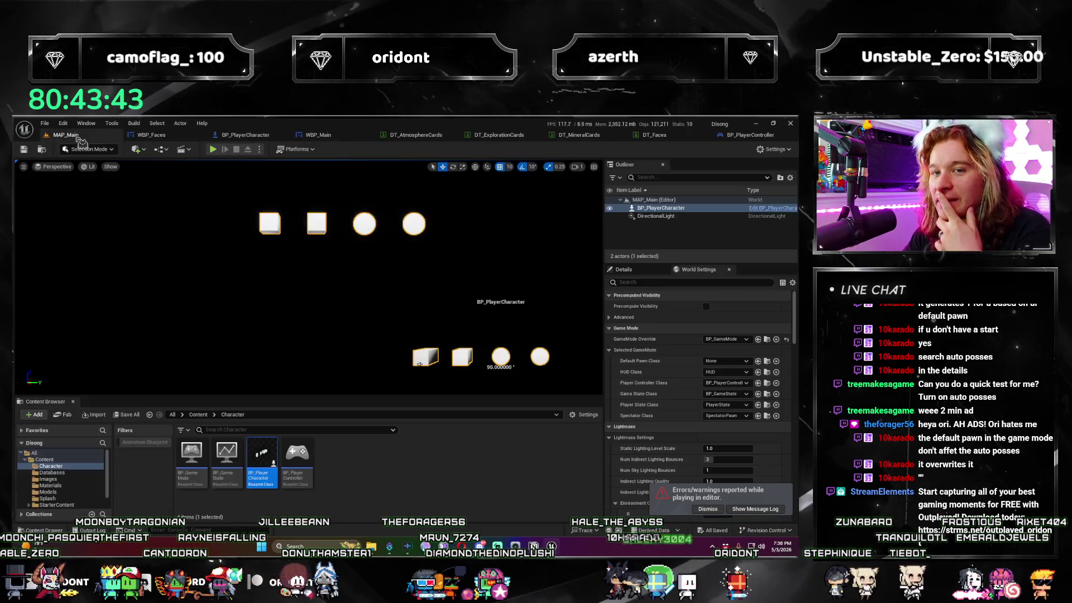
{"action": "key", "text": "Delete"}
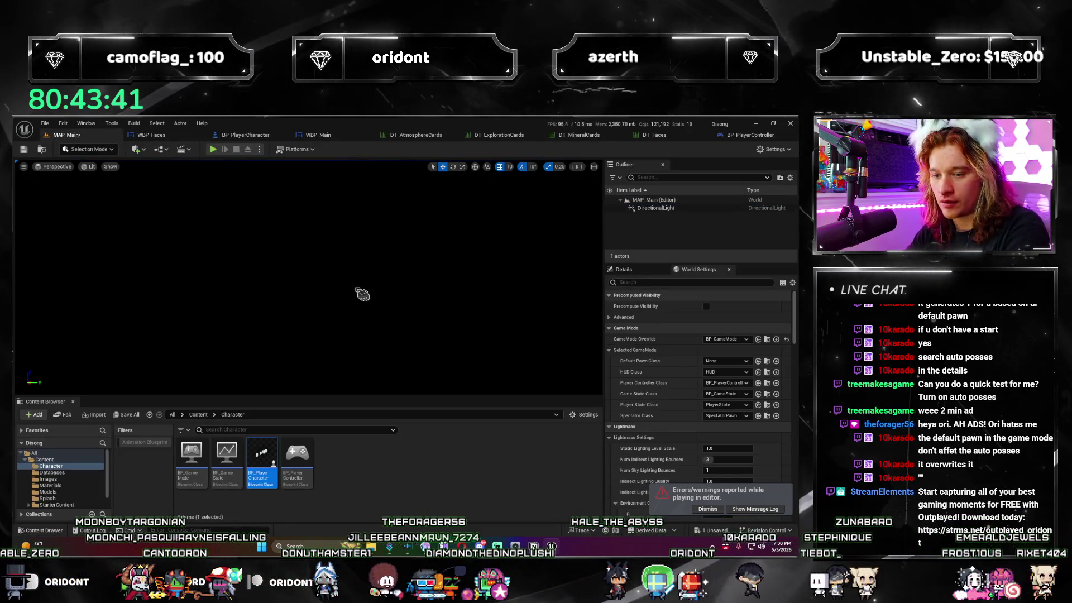
Run a quick test play, exit with Esc, and open the Default Pawn Class choices.
{"action": "left_click", "coordinate": [213, 150]}
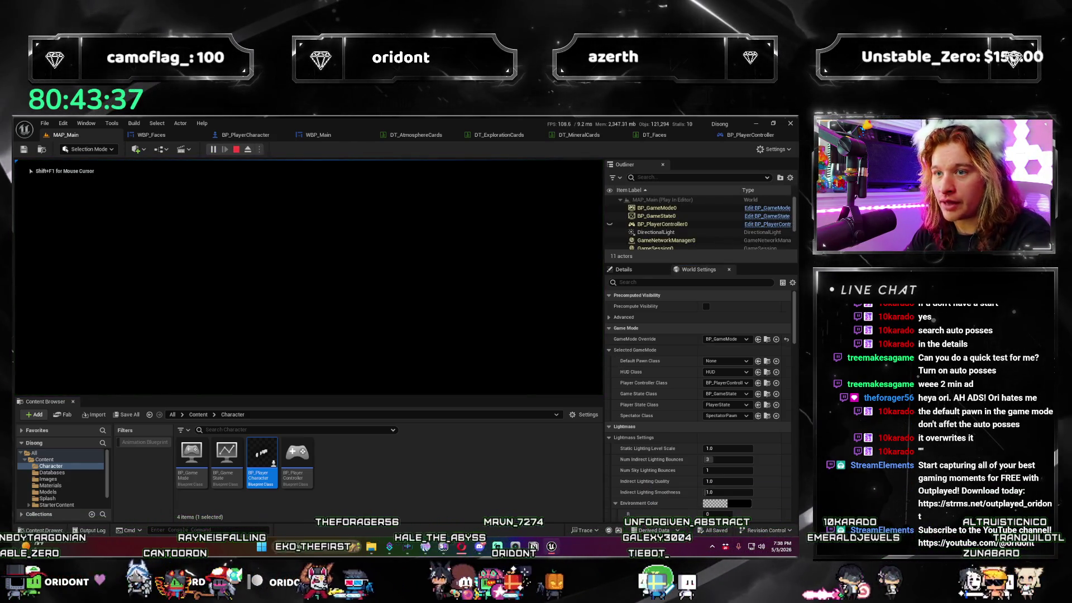
{"action": "key", "text": "Escape"}
{"action": "left_click", "coordinate": [720, 362]}
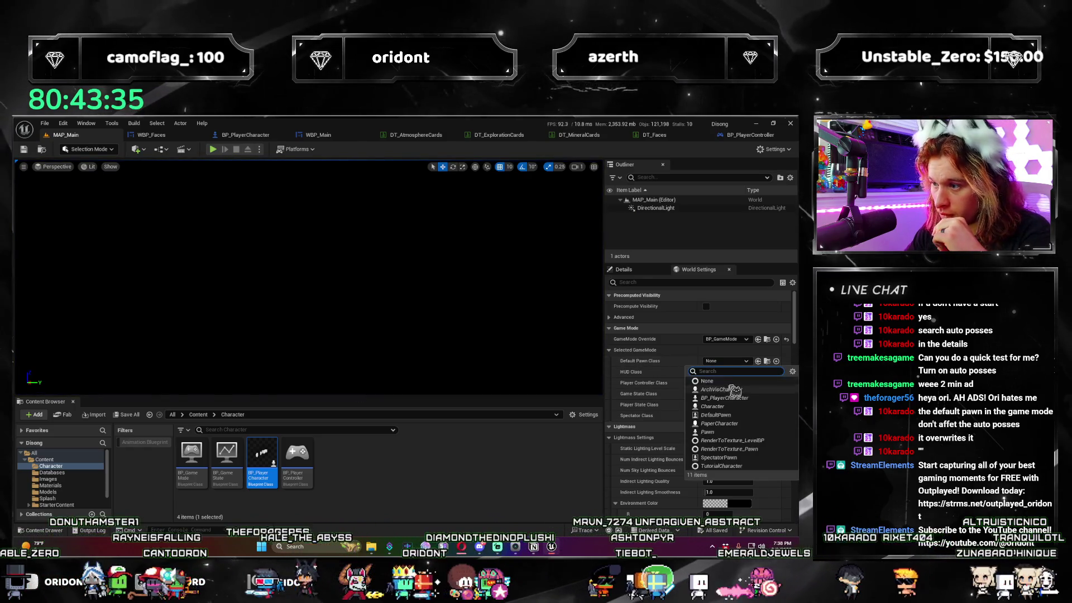
Restore Default Pawn Class to BP_PlayerCharacter, then test-play to round 2 and stop.
{"action": "left_click", "coordinate": [744, 399]}
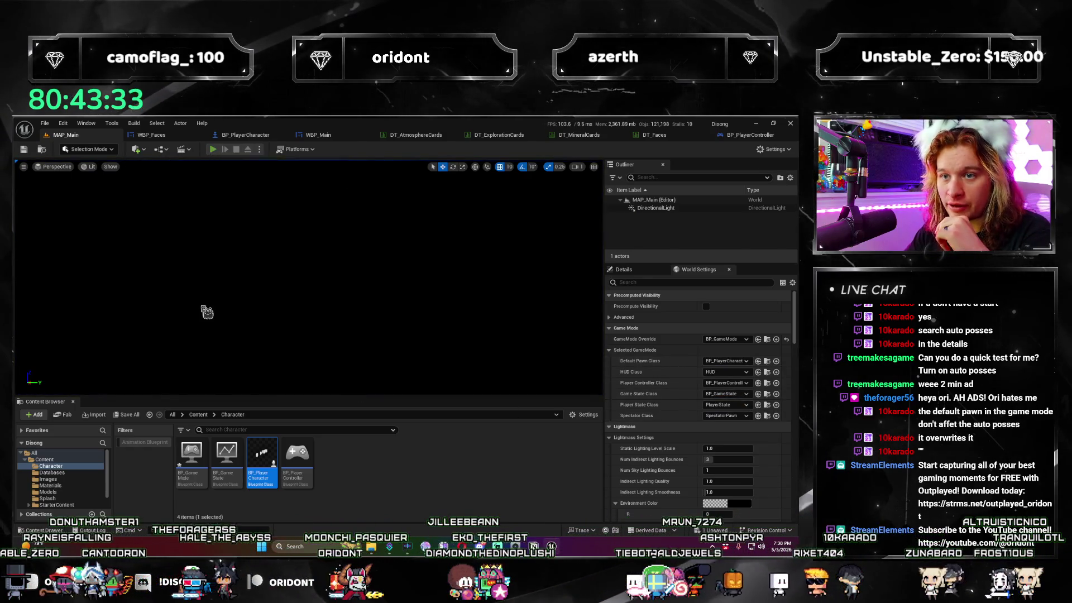
{"action": "key", "text": "alt+p"}
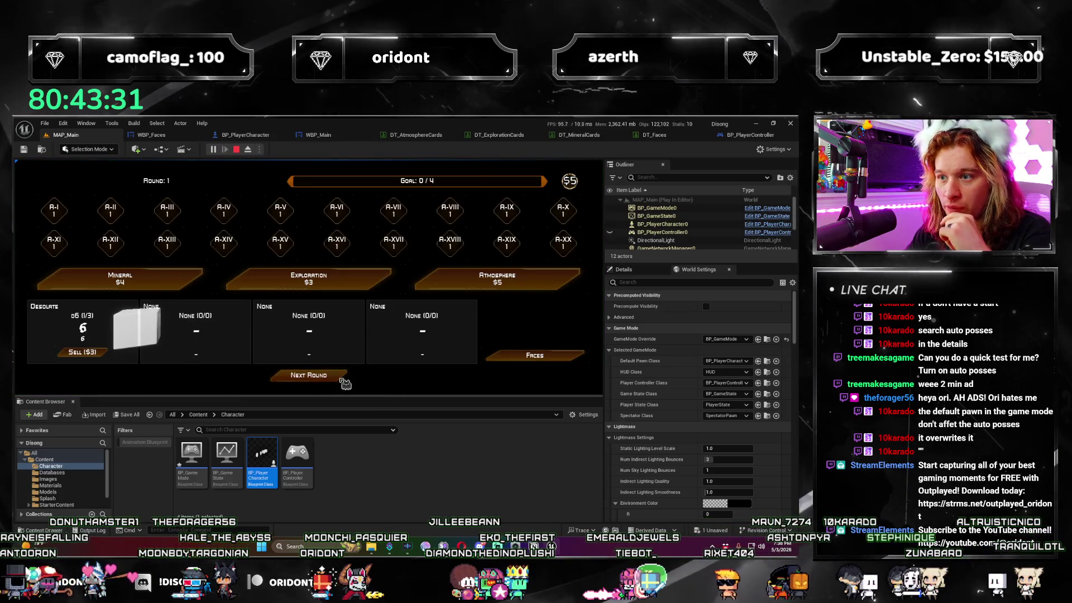
{"action": "left_click", "coordinate": [343, 380]}
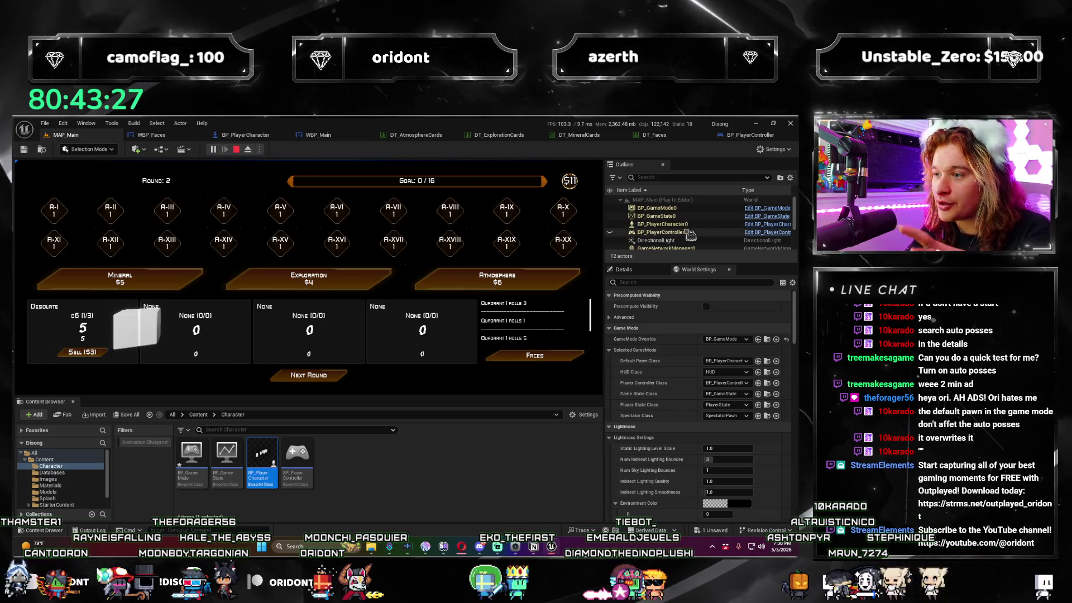
{"action": "scroll", "coordinate": [691, 235], "scroll_direction": "down", "scroll_amount": 3}
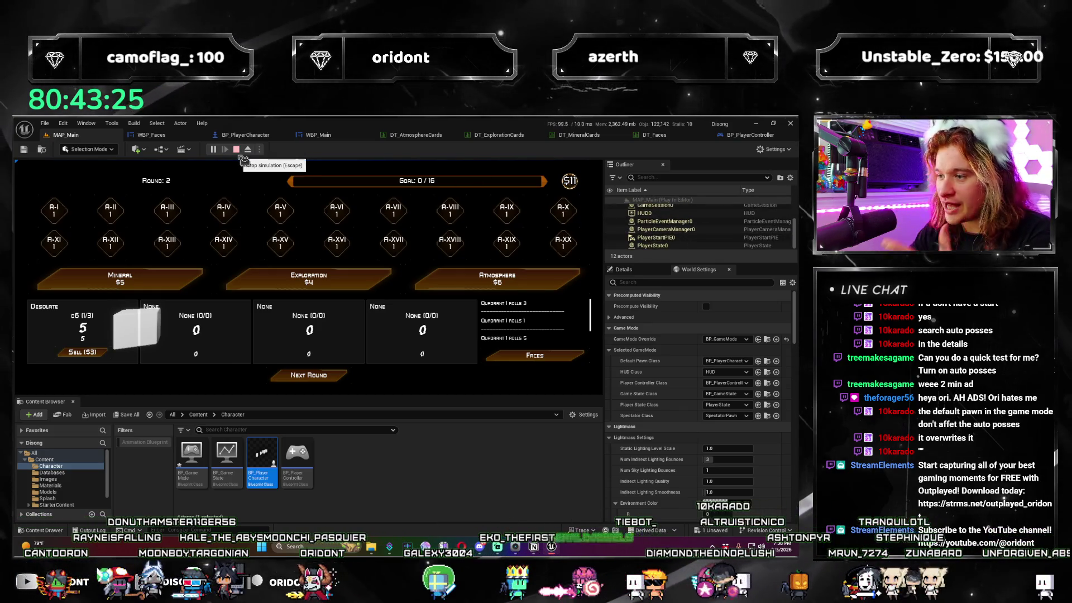
{"action": "left_click", "coordinate": [237, 150]}
{"action": "type", "text": "tick"}
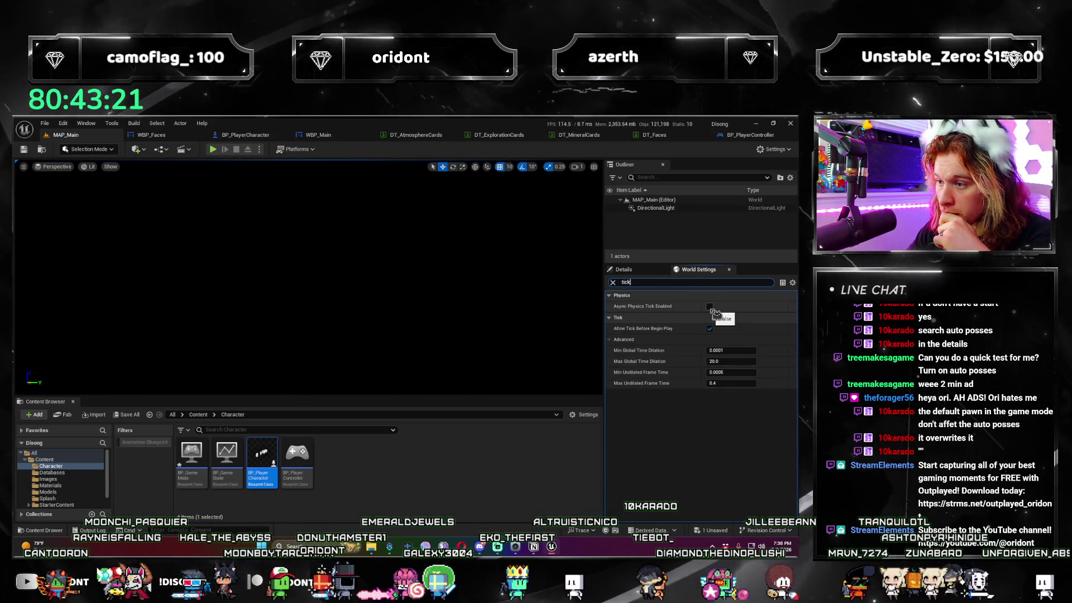
Test one round with Async Physics Tick Enabled on, then switch it off again.
{"action": "left_click", "coordinate": [709, 307]}
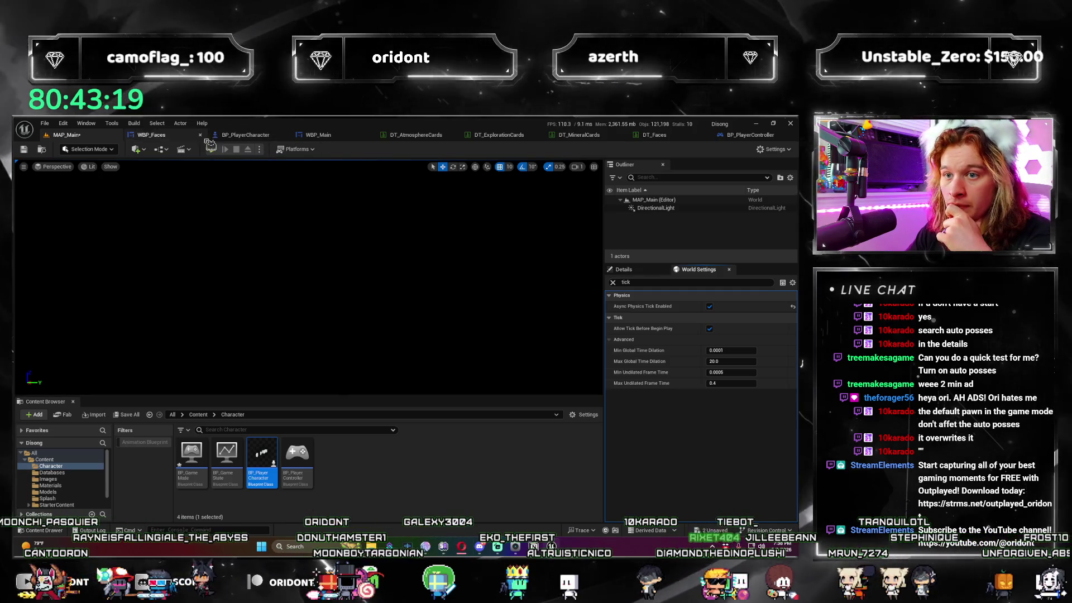
{"action": "left_click", "coordinate": [225, 149]}
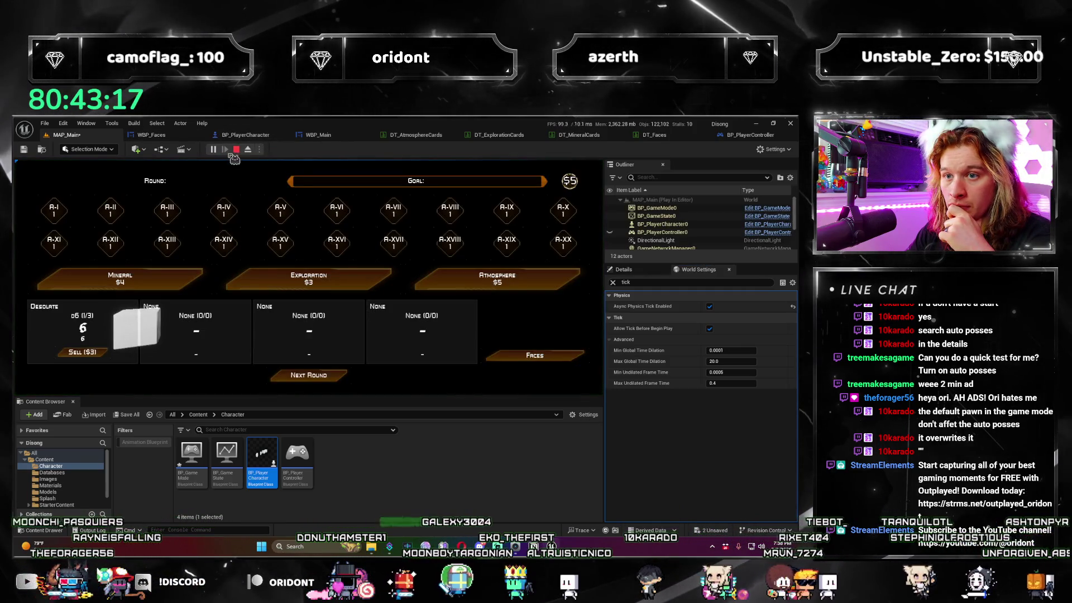
{"action": "left_click", "coordinate": [335, 378]}
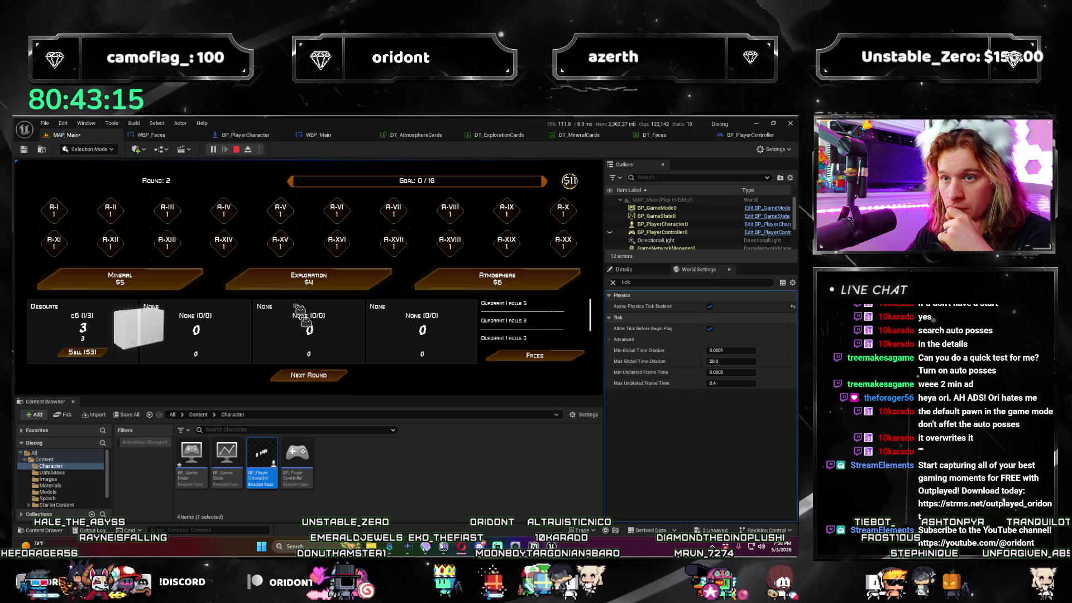
{"action": "left_click", "coordinate": [237, 149]}
{"action": "left_click", "coordinate": [709, 306]}
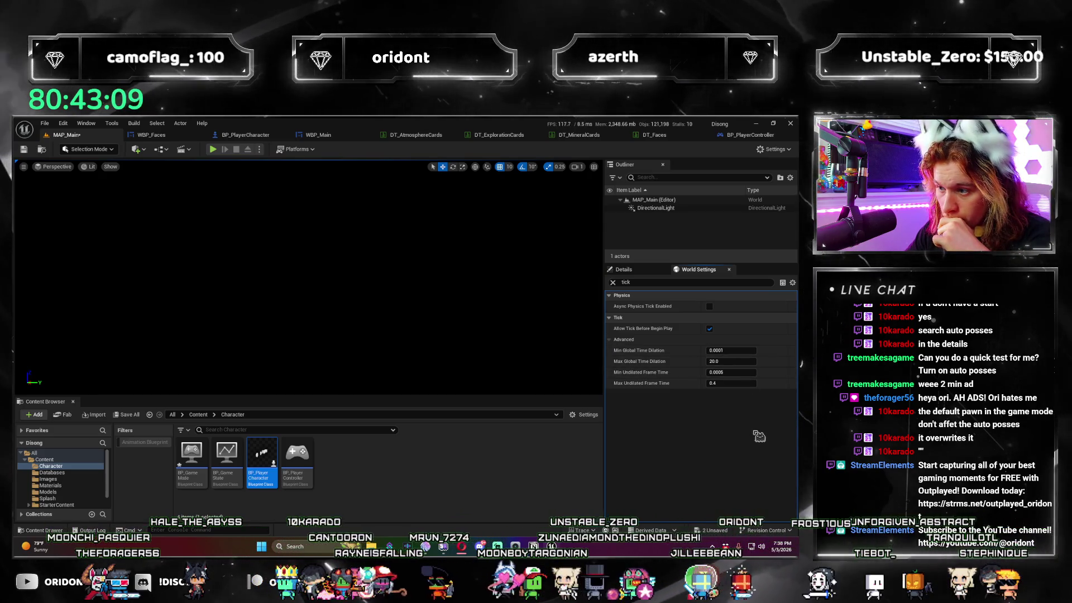
Clear the 'tick' search, scroll the full World Settings list, and select the BP_GameMode asset.
{"action": "left_click", "coordinate": [693, 282]}
{"action": "key", "text": "ctrl+a"}
{"action": "key", "text": "BackSpace"}
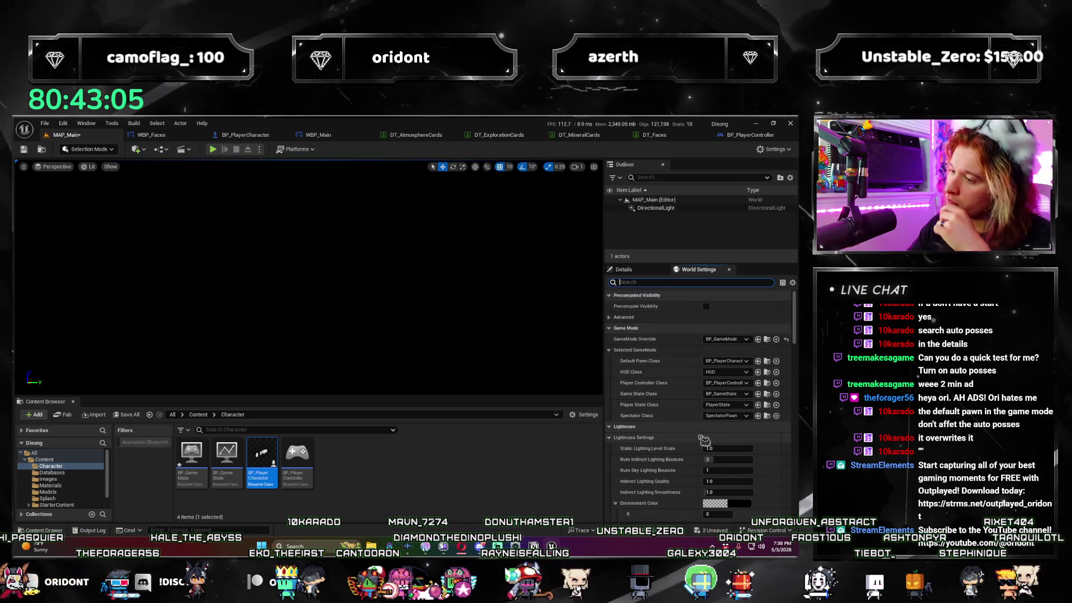
{"action": "scroll", "coordinate": [692, 411], "scroll_direction": "down", "scroll_amount": 2}
{"action": "scroll", "coordinate": [690, 445], "scroll_direction": "down", "scroll_amount": 10}
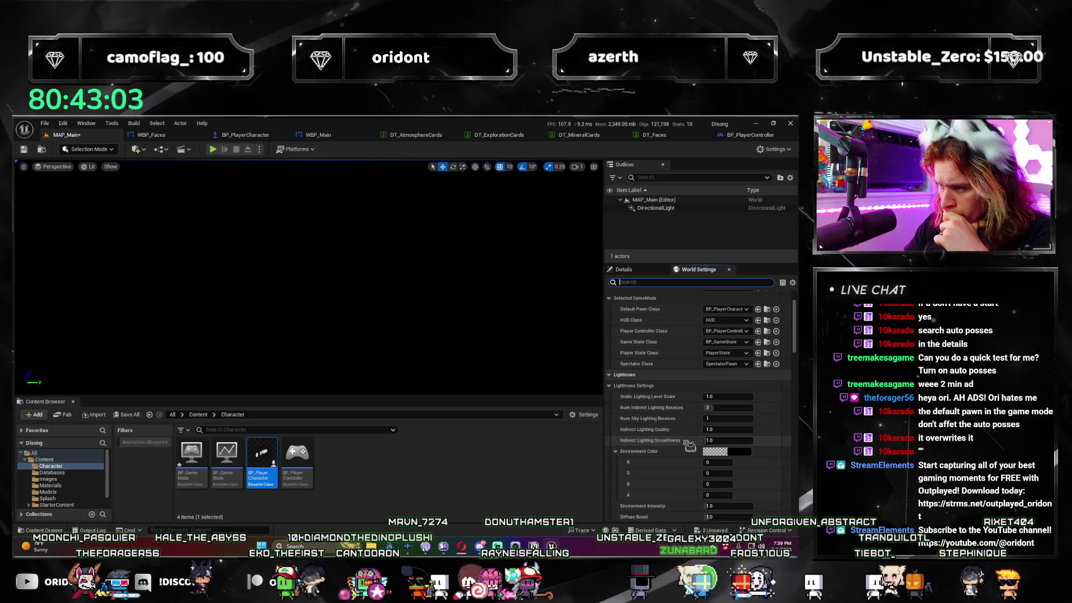
{"action": "scroll", "coordinate": [687, 444], "scroll_direction": "down", "scroll_amount": 6}
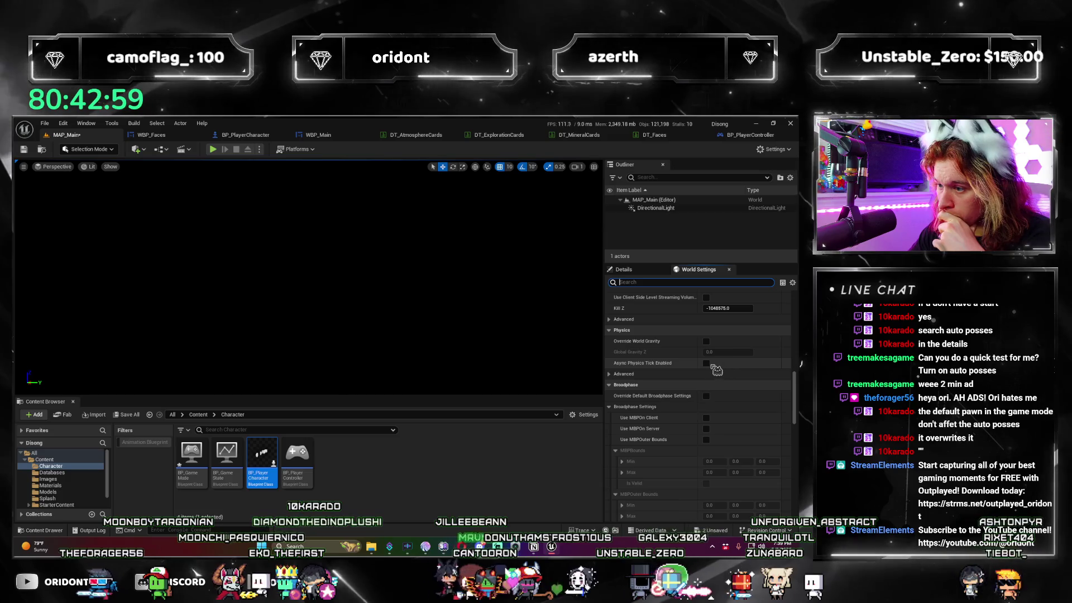
{"action": "scroll", "coordinate": [702, 377], "scroll_direction": "down", "scroll_amount": 2}
{"action": "scroll", "coordinate": [702, 378], "scroll_direction": "down", "scroll_amount": 2}
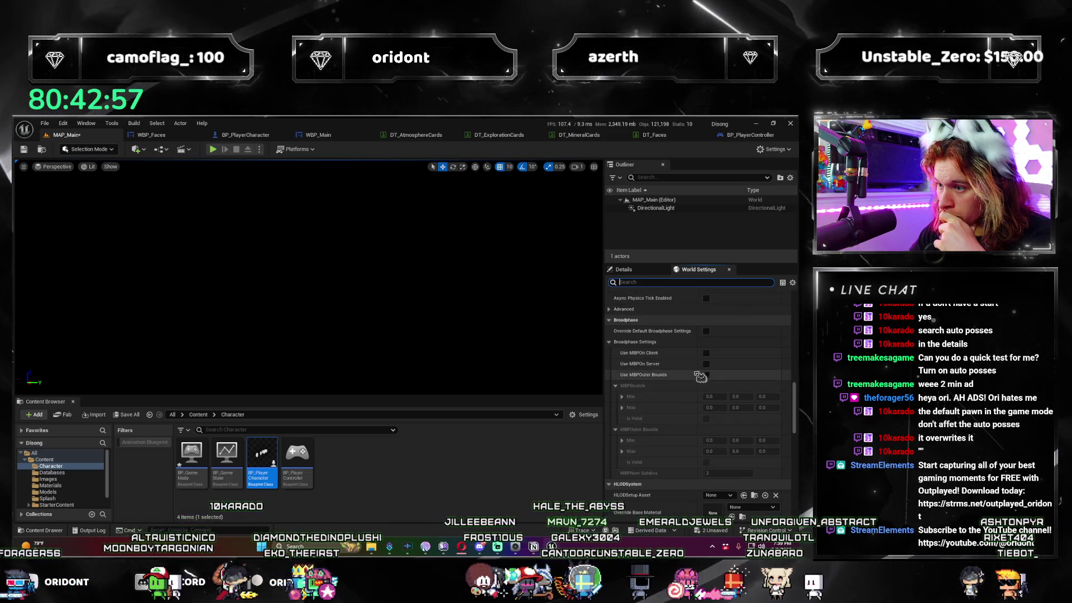
{"action": "scroll", "coordinate": [700, 384], "scroll_direction": "down", "scroll_amount": 10}
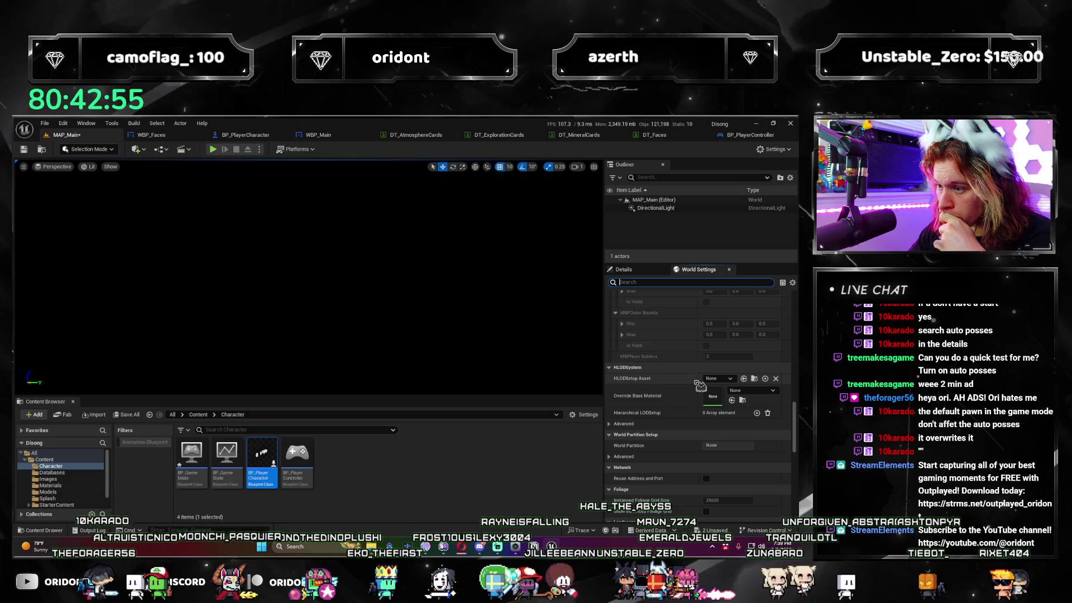
{"action": "scroll", "coordinate": [699, 388], "scroll_direction": "down", "scroll_amount": 15}
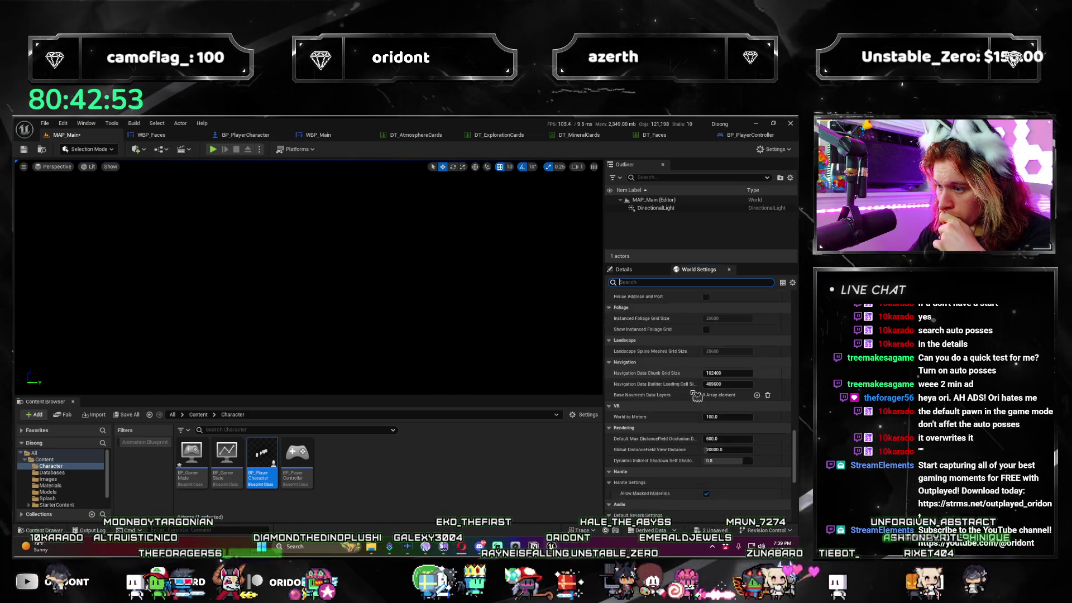
{"action": "scroll", "coordinate": [695, 396], "scroll_direction": "down", "scroll_amount": 3}
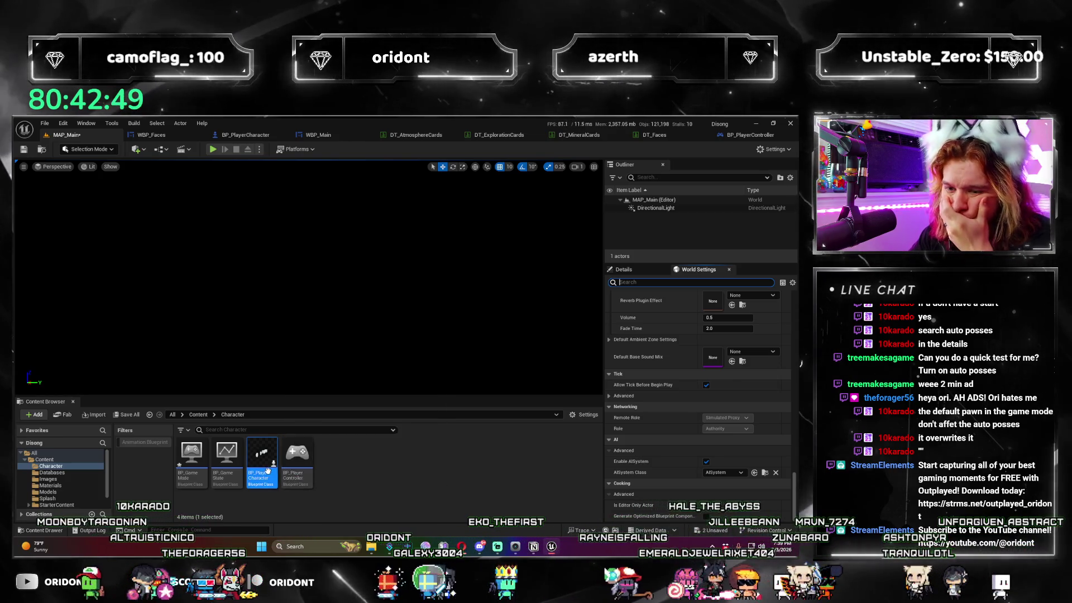
{"action": "left_click", "coordinate": [192, 455]}
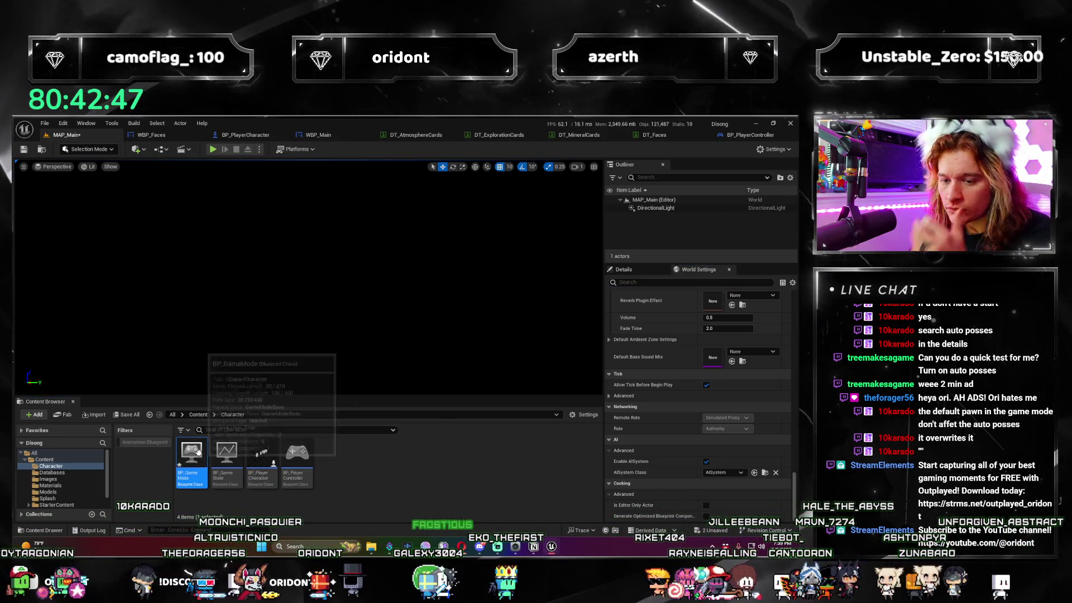
Save the MAP_Main level and scroll through BP_GameMode's class defaults.
{"action": "key", "text": "ctrl+s"}
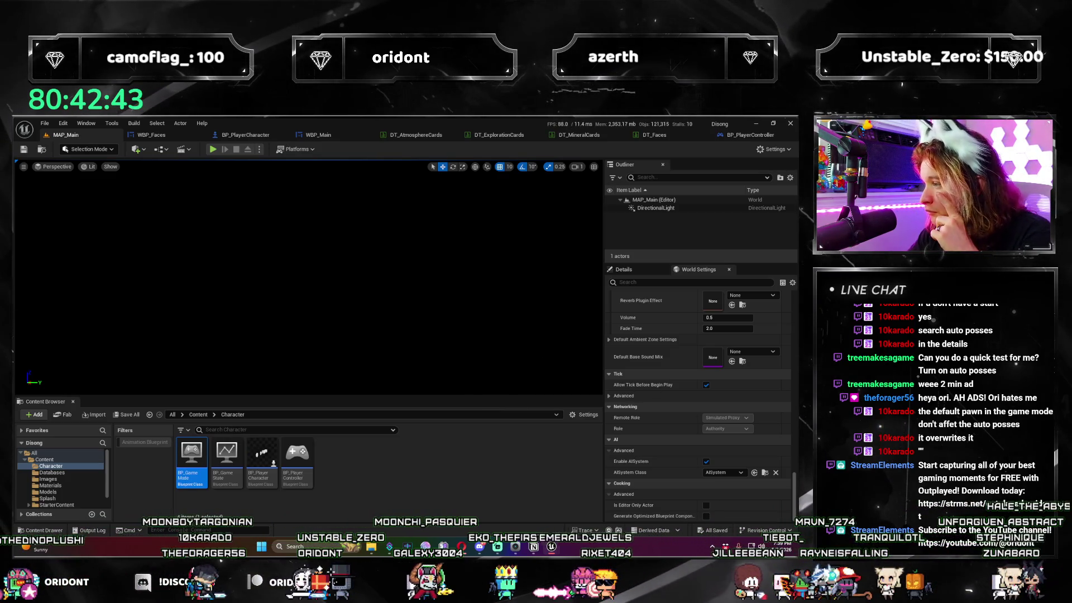
{"action": "key", "text": "Return"}
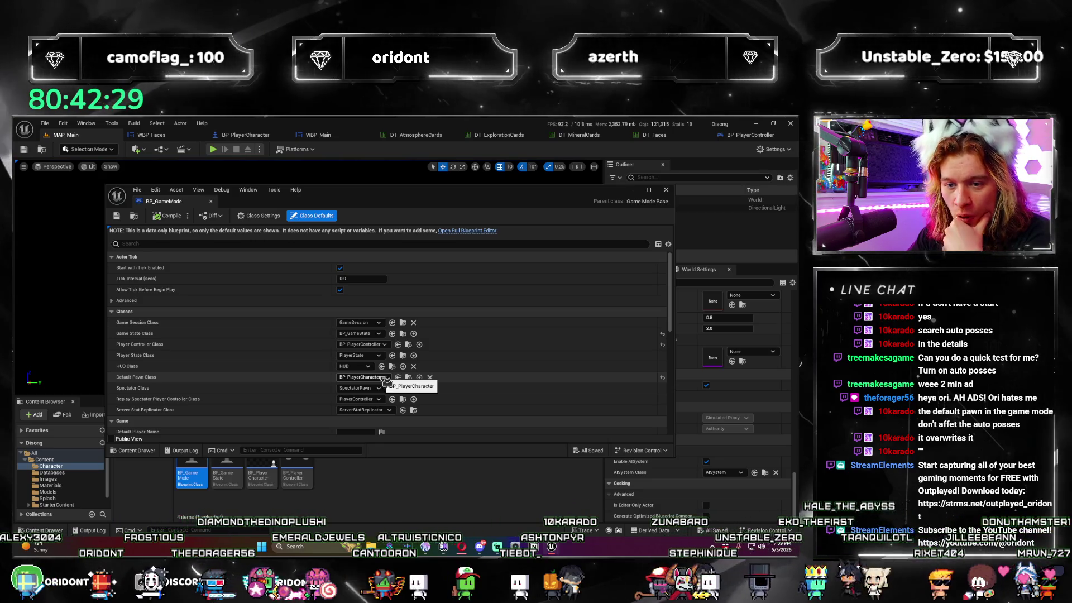
{"action": "scroll", "coordinate": [558, 386], "scroll_direction": "down", "scroll_amount": 2}
{"action": "scroll", "coordinate": [558, 386], "scroll_direction": "down", "scroll_amount": 2}
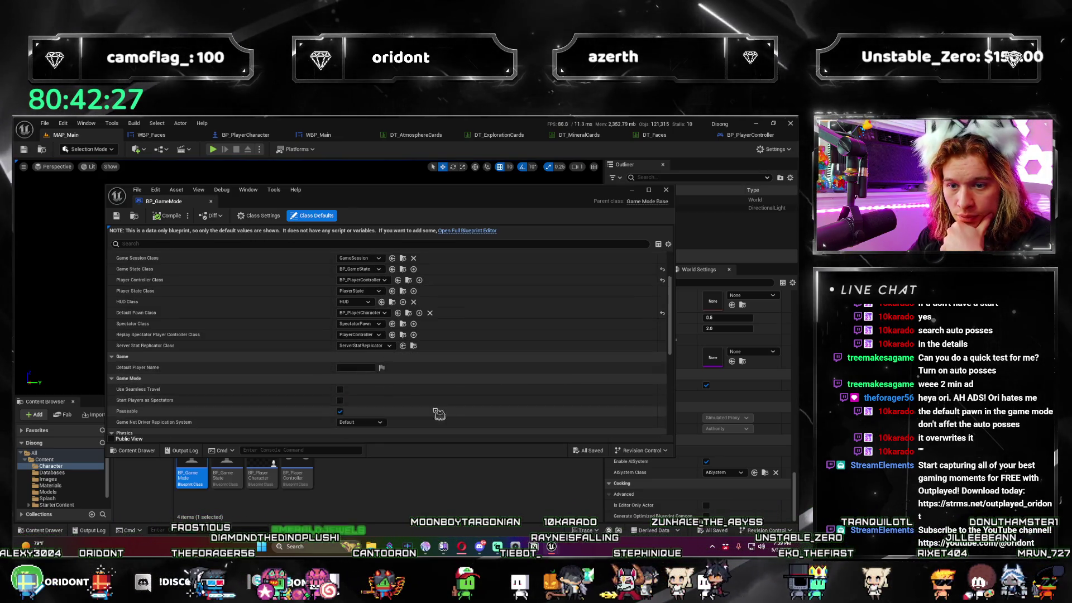
{"action": "scroll", "coordinate": [343, 352], "scroll_direction": "down", "scroll_amount": 2}
{"action": "scroll", "coordinate": [551, 398], "scroll_direction": "down", "scroll_amount": 8}
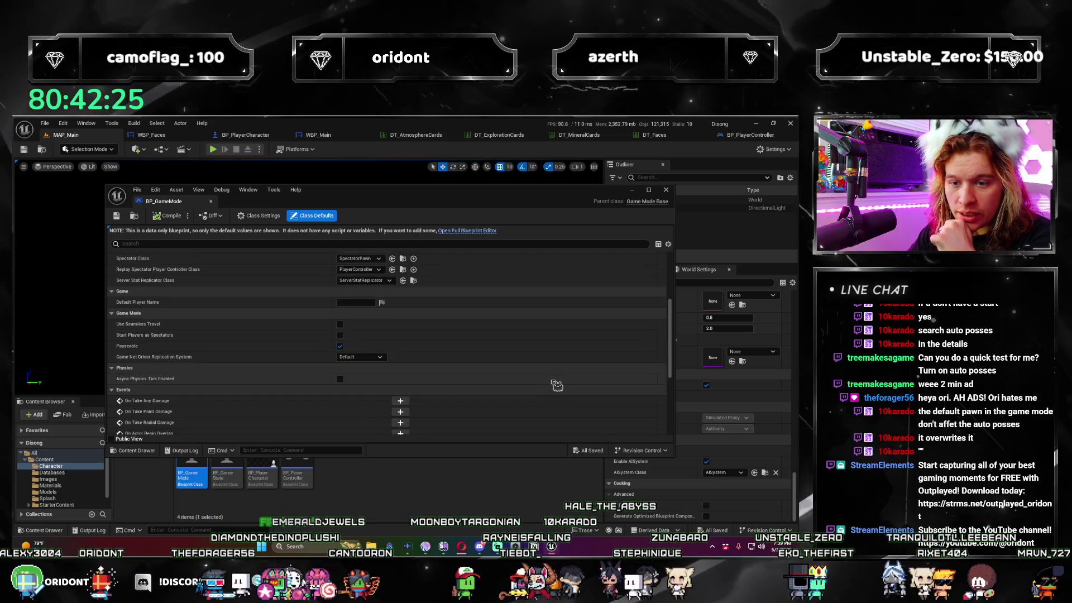
{"action": "scroll", "coordinate": [551, 397], "scroll_direction": "down", "scroll_amount": 2}
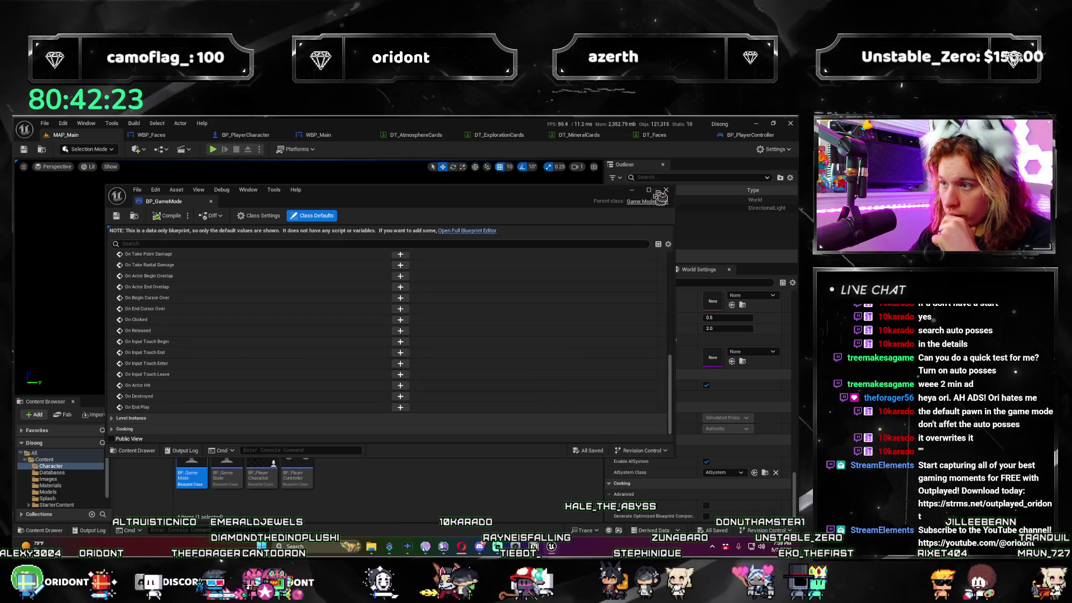
Close BP_GameMode, then look over BP_GameState's defaults and close it too.
{"action": "left_click", "coordinate": [666, 191]}
{"action": "double_click", "coordinate": [226, 472]}
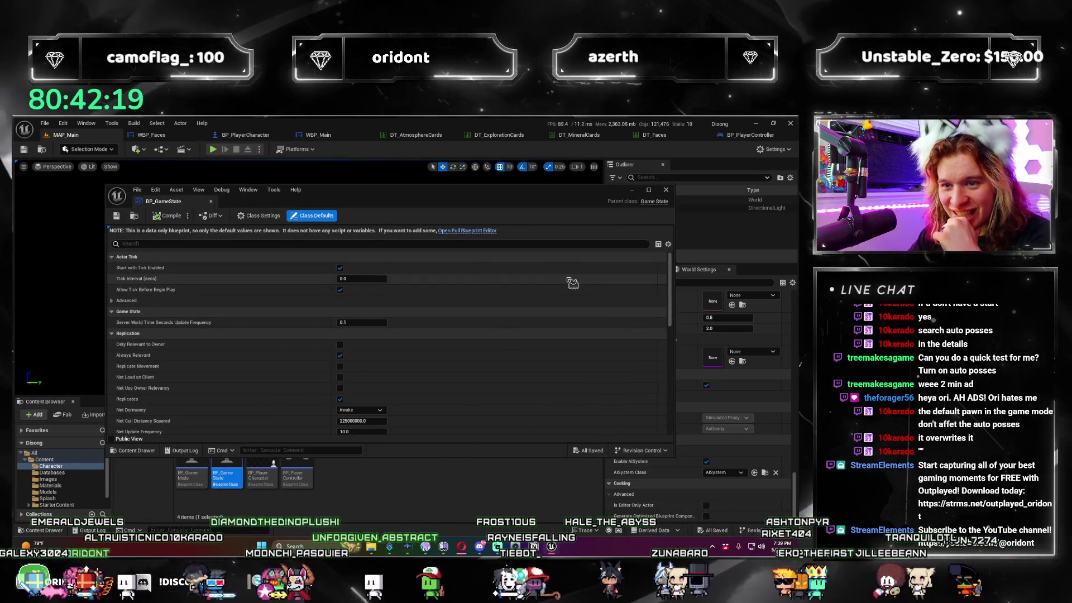
{"action": "left_click", "coordinate": [666, 189]}
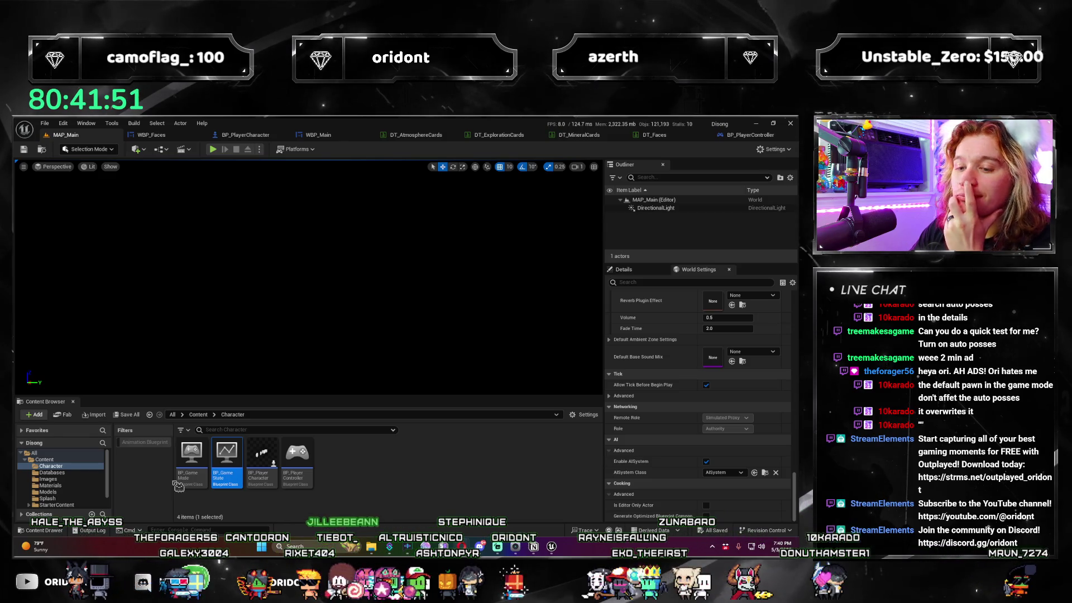
Enable Allow Tick Before Begin Play in BP_PlayerCharacter's class defaults.
{"action": "double_click", "coordinate": [262, 452]}
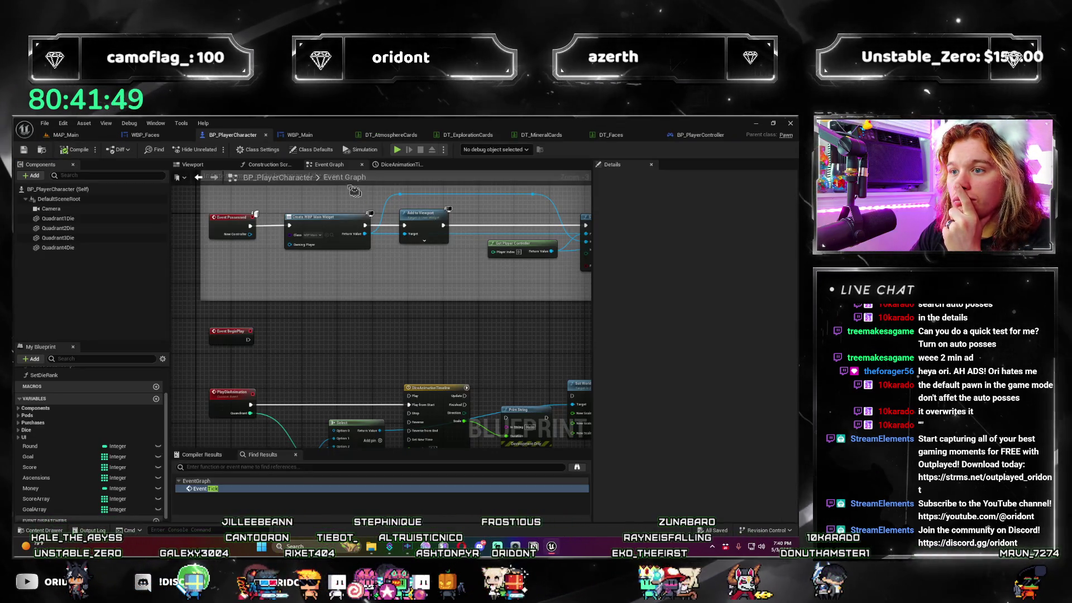
{"action": "left_click", "coordinate": [304, 151]}
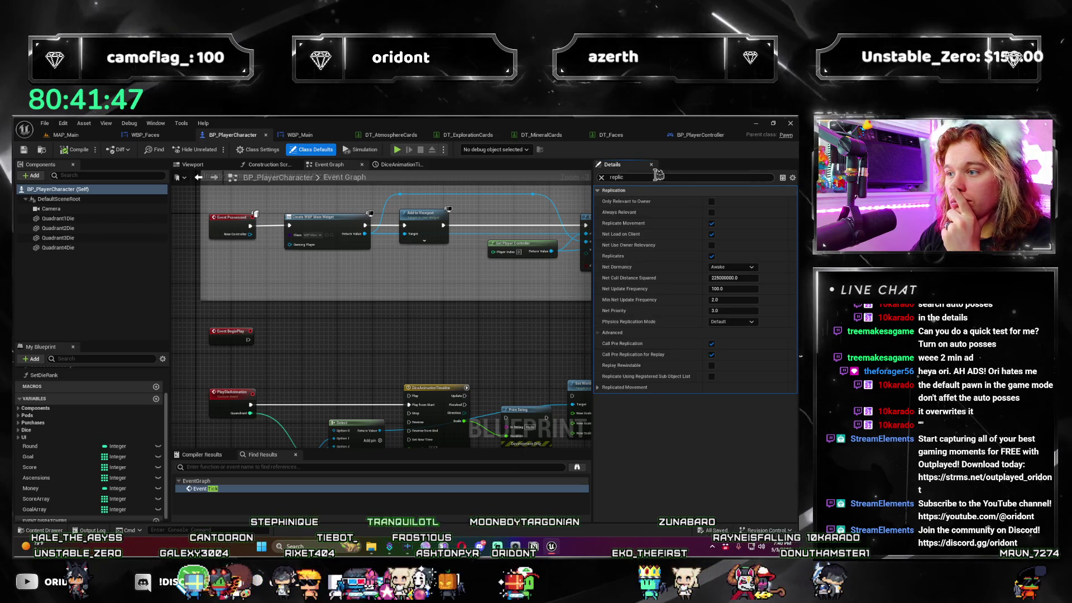
{"action": "left_click", "coordinate": [602, 179]}
{"action": "type", "text": "tick"}
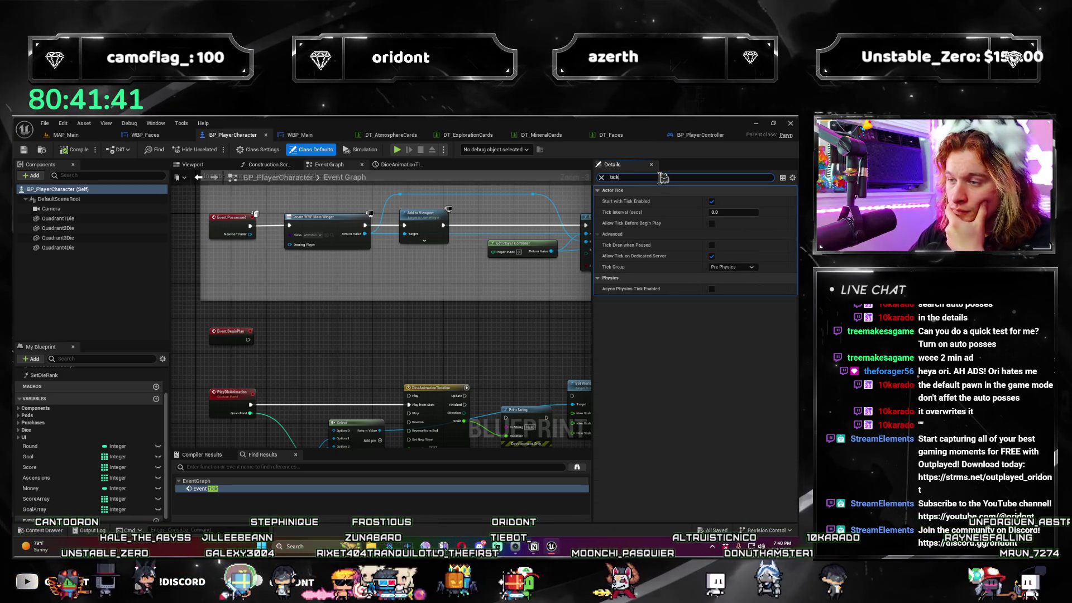
{"action": "left_click", "coordinate": [711, 223]}
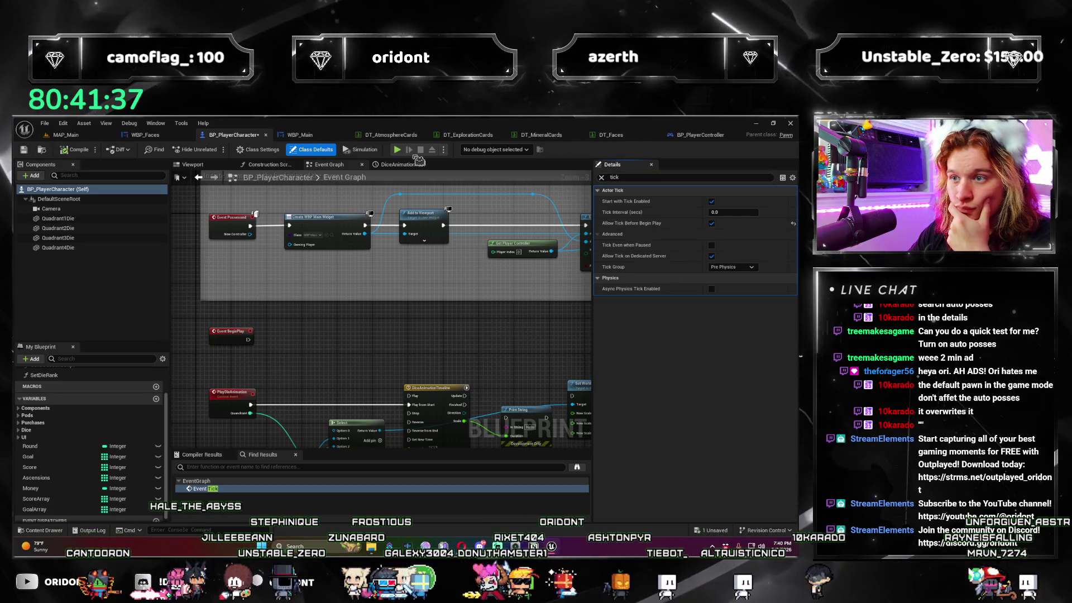
Play-test the game, advance to round 2, then close the preview.
{"action": "left_click", "coordinate": [396, 152]}
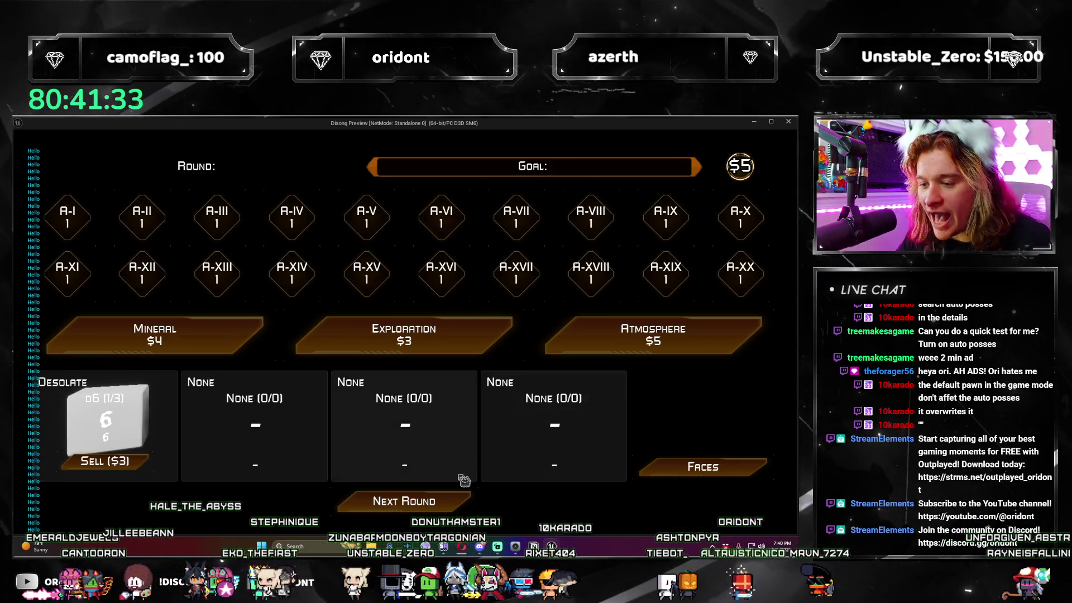
{"action": "left_click", "coordinate": [453, 508]}
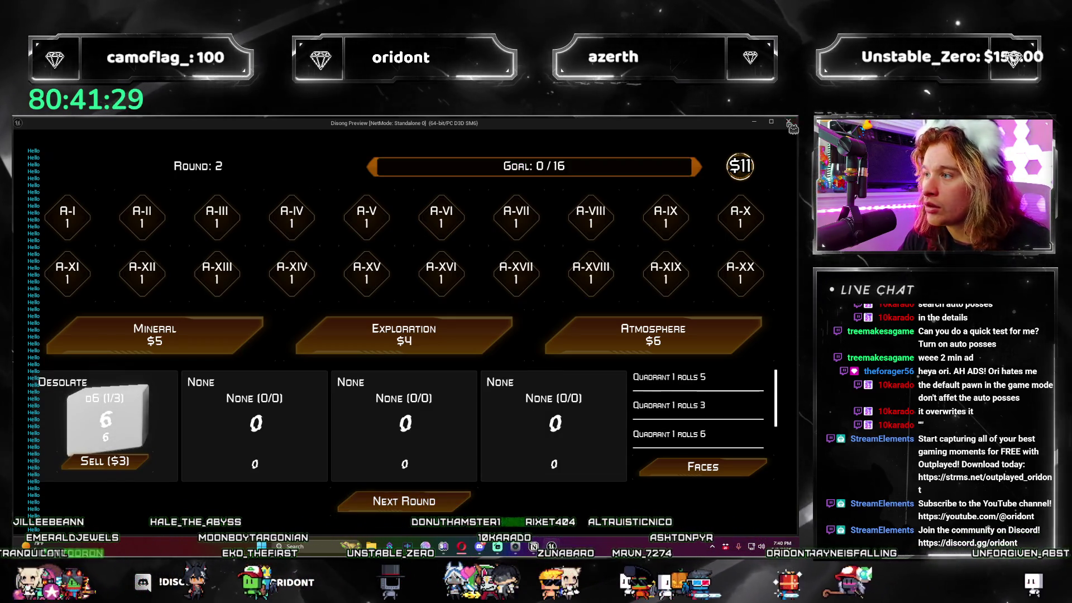
{"action": "left_click", "coordinate": [789, 122]}
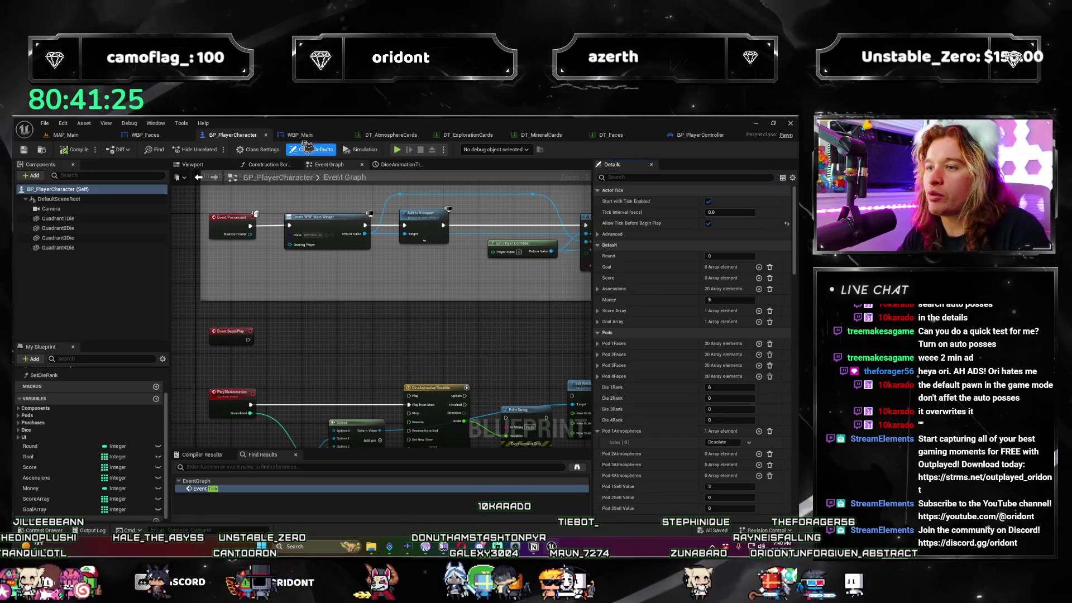
Close BP_PlayerController, wire Event Tick's Delta Seconds into Print String, and save.
{"action": "left_click", "coordinate": [692, 136]}
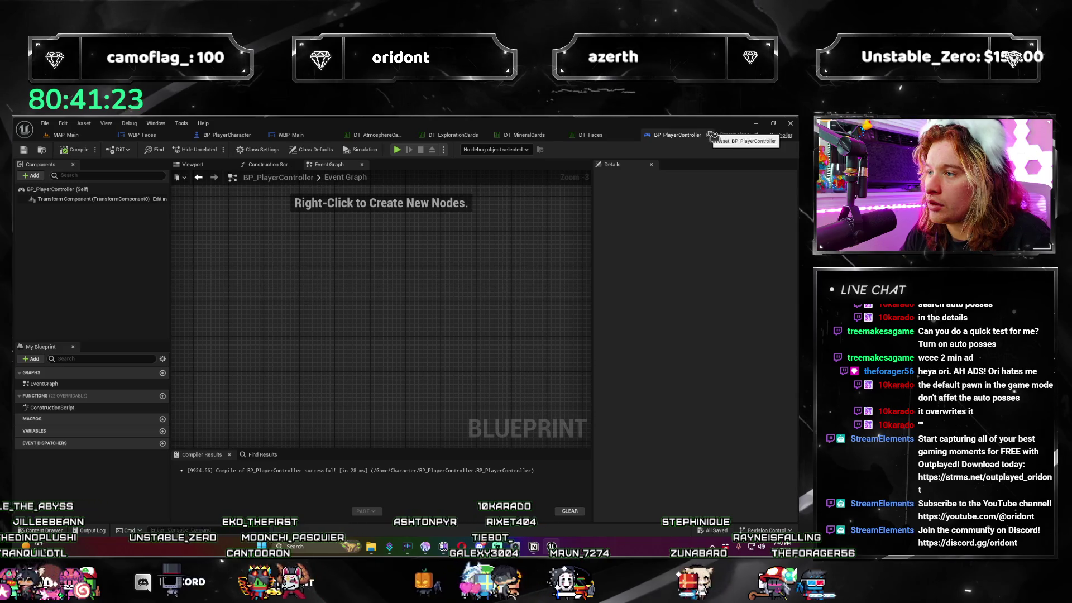
{"action": "left_click", "coordinate": [713, 135]}
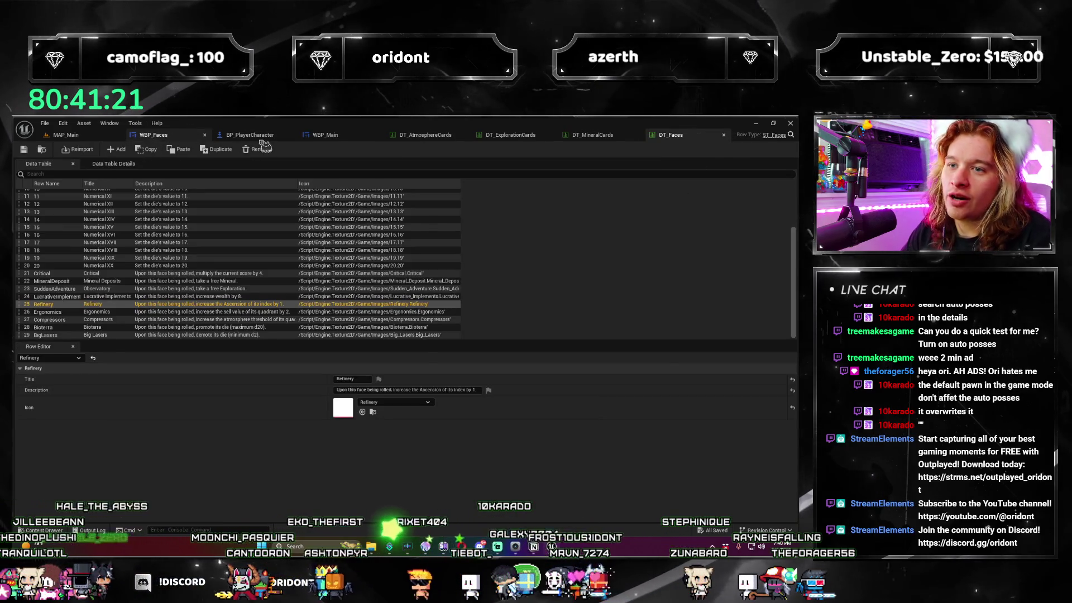
{"action": "left_click", "coordinate": [262, 136]}
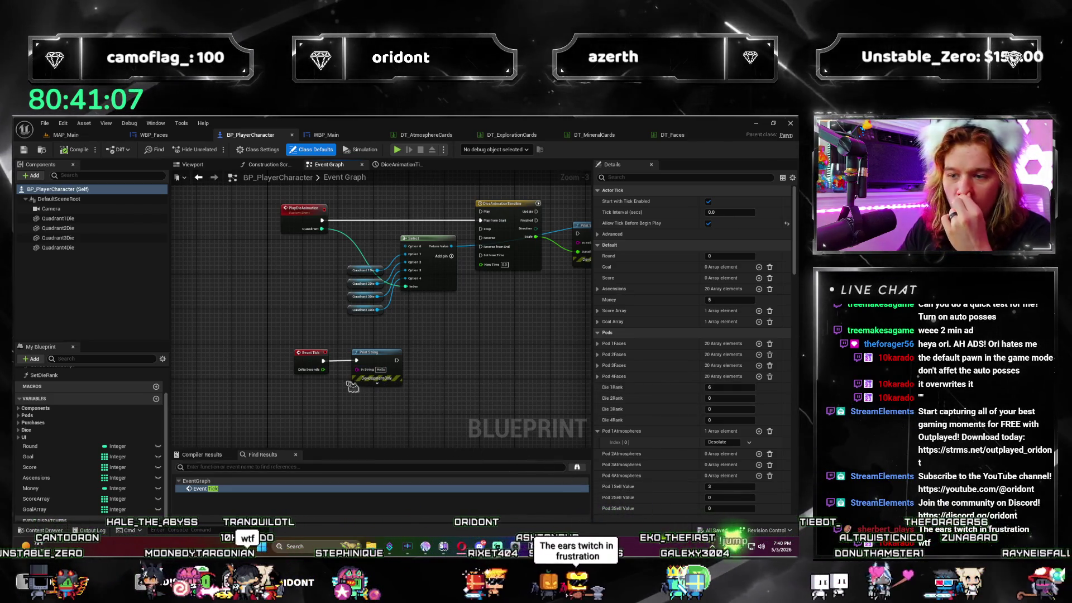
{"action": "scroll", "coordinate": [328, 370], "scroll_direction": "up", "scroll_amount": 2}
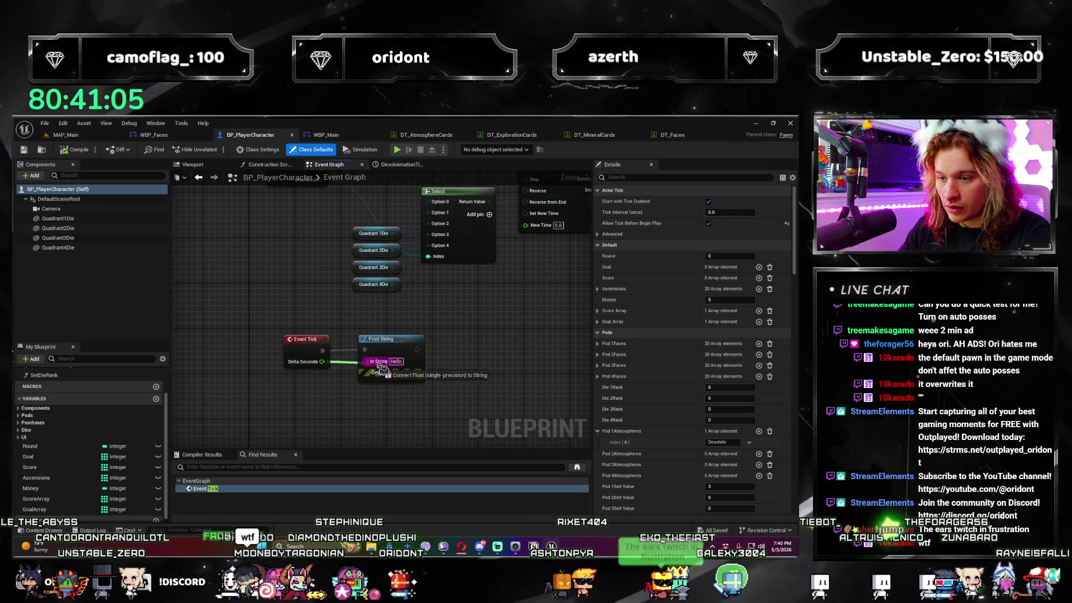
{"action": "left_click_drag", "start_coordinate": [382, 368], "coordinate": [379, 362]}
{"action": "left_click_drag", "start_coordinate": [322, 350], "coordinate": [364, 350]}
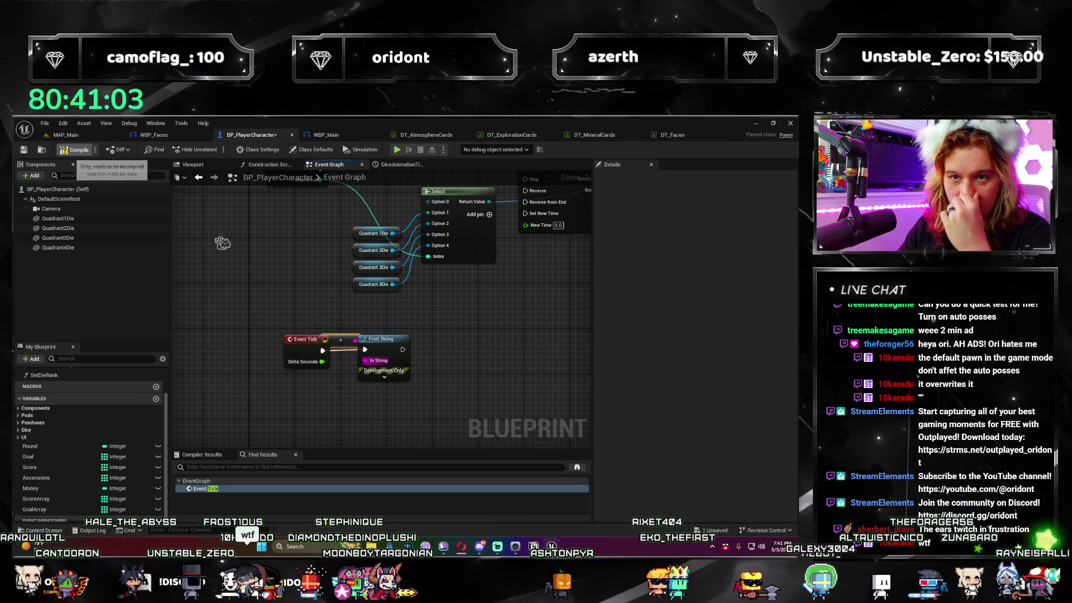
{"action": "key", "text": "ctrl+s"}
Add a Print String node saying Hello after Event BeginPlay and save the blueprint.
{"action": "left_click_drag", "start_coordinate": [260, 248], "coordinate": [307, 264]}
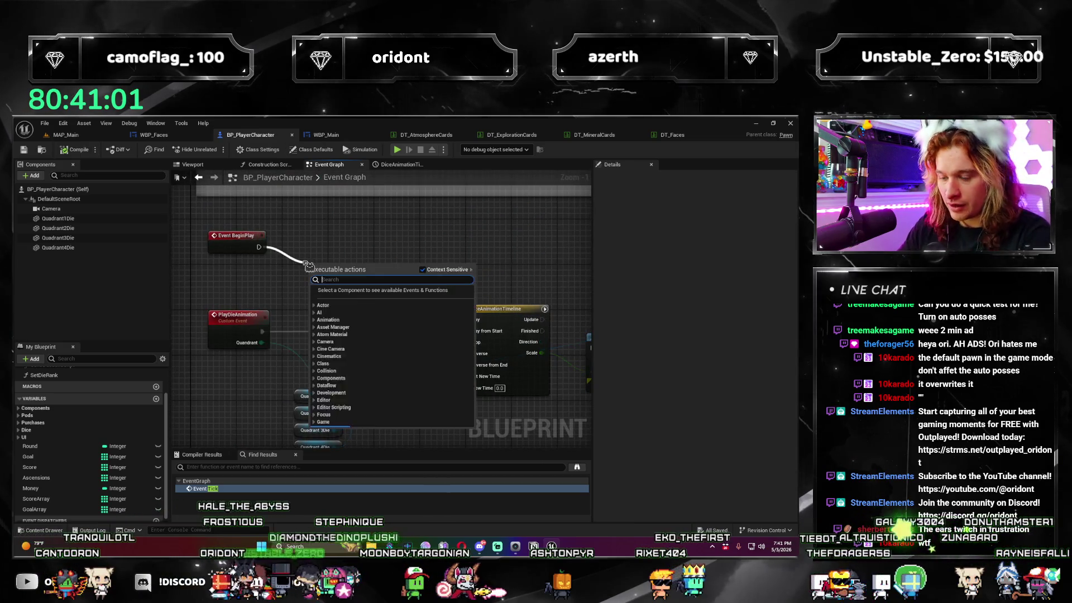
{"action": "type", "text": "print string"}
{"action": "key", "text": "Return"}
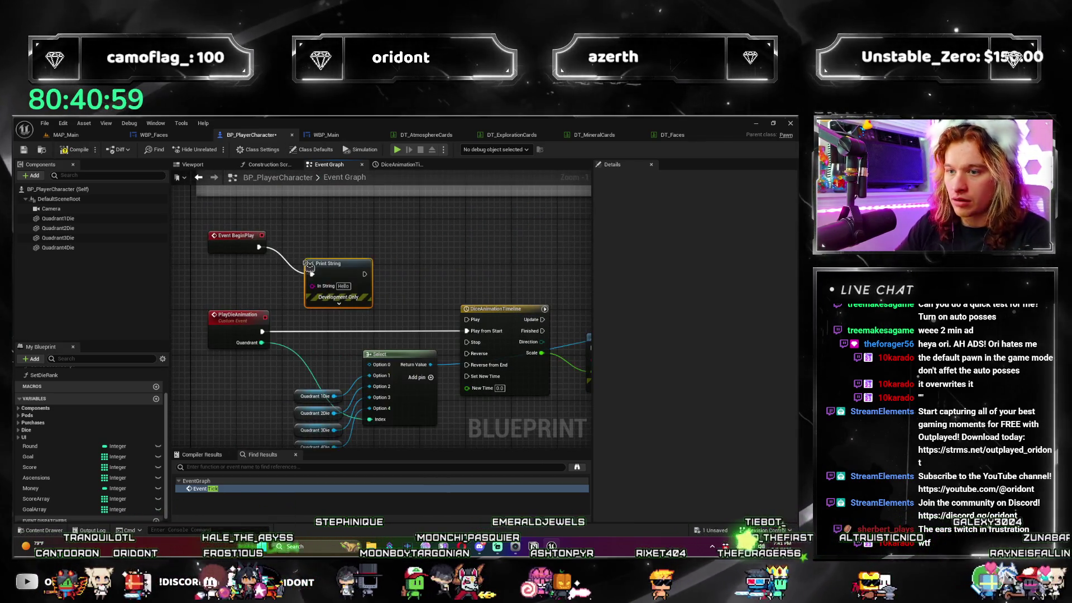
{"action": "key", "text": "ctrl+s"}
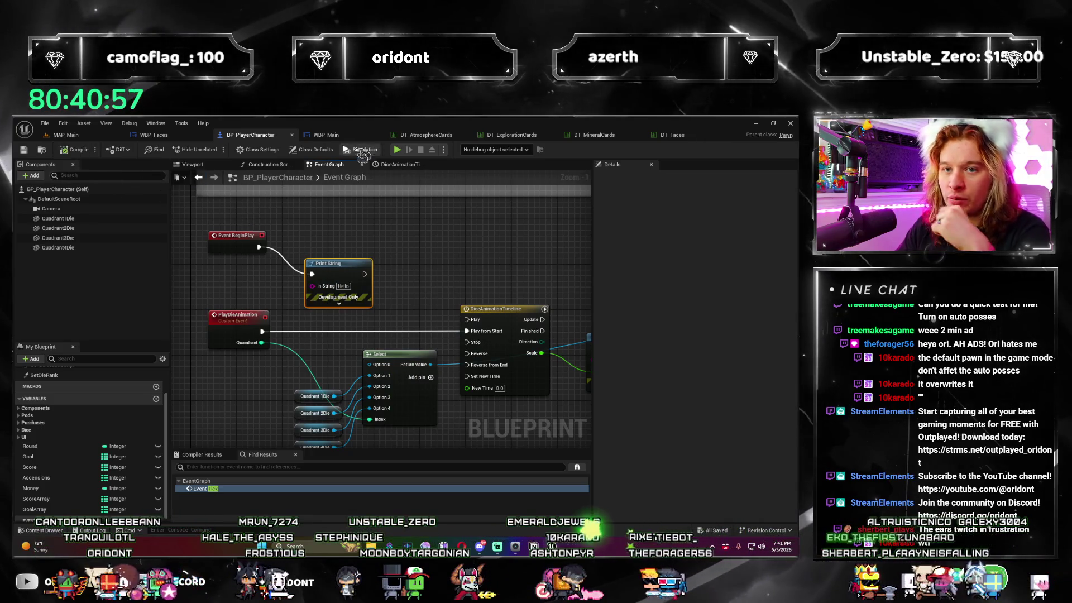
Preview the game, advance a round to roll the die, and exit.
{"action": "left_click", "coordinate": [397, 150]}
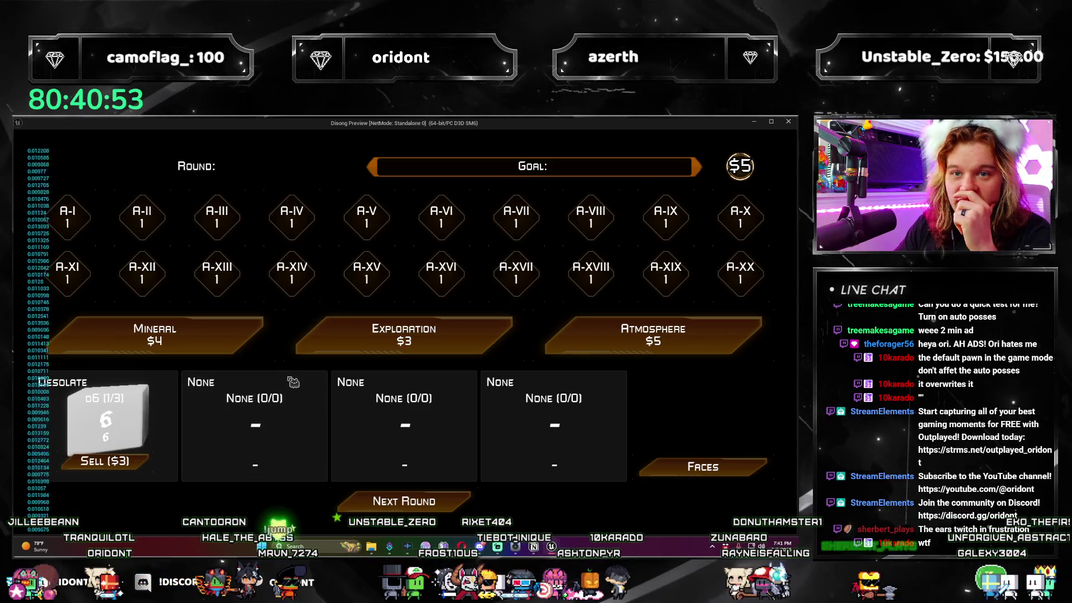
{"action": "left_click", "coordinate": [419, 509]}
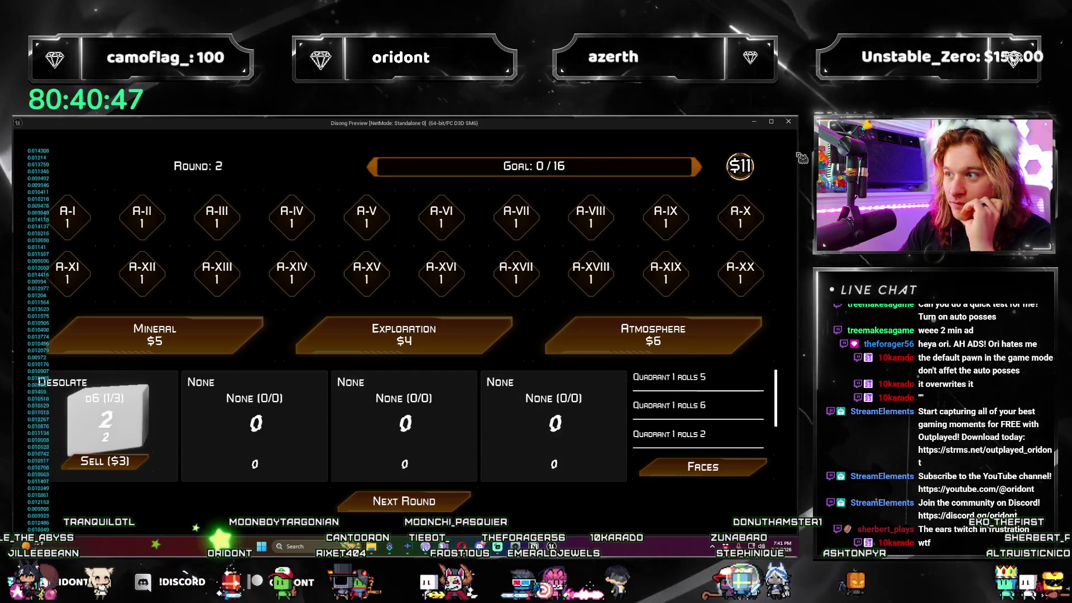
{"action": "key", "text": "Escape"}
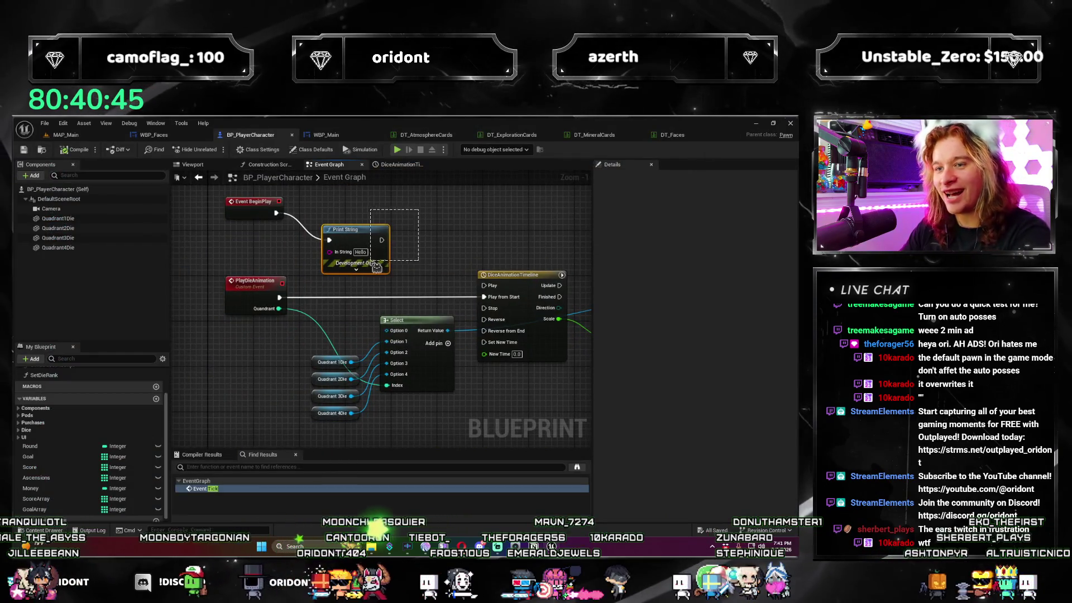
Delete the timeline's Print String and wire Scale into Set World Scale 3D's New Scale pins.
{"action": "left_click_drag", "start_coordinate": [382, 289], "coordinate": [220, 292]}
{"action": "scroll", "coordinate": [451, 314], "scroll_direction": "down", "scroll_amount": 1}
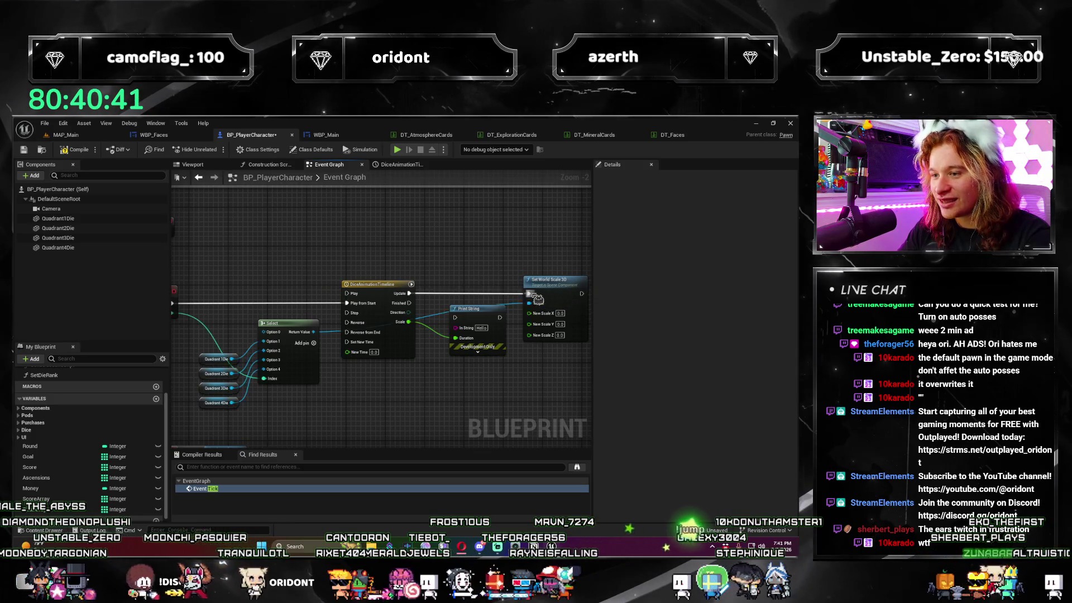
{"action": "left_click", "coordinate": [474, 308]}
{"action": "key", "text": "Delete"}
{"action": "mouse_move", "coordinate": [408, 322]}
{"action": "left_mouse_down"}
{"action": "mouse_move", "coordinate": [545, 317]}
{"action": "mouse_move", "coordinate": [530, 330]}
{"action": "mouse_move", "coordinate": [545, 344]}
{"action": "mouse_move", "coordinate": [529, 331]}
{"action": "left_mouse_up"}
{"action": "left_click_drag", "start_coordinate": [548, 287], "coordinate": [464, 287]}
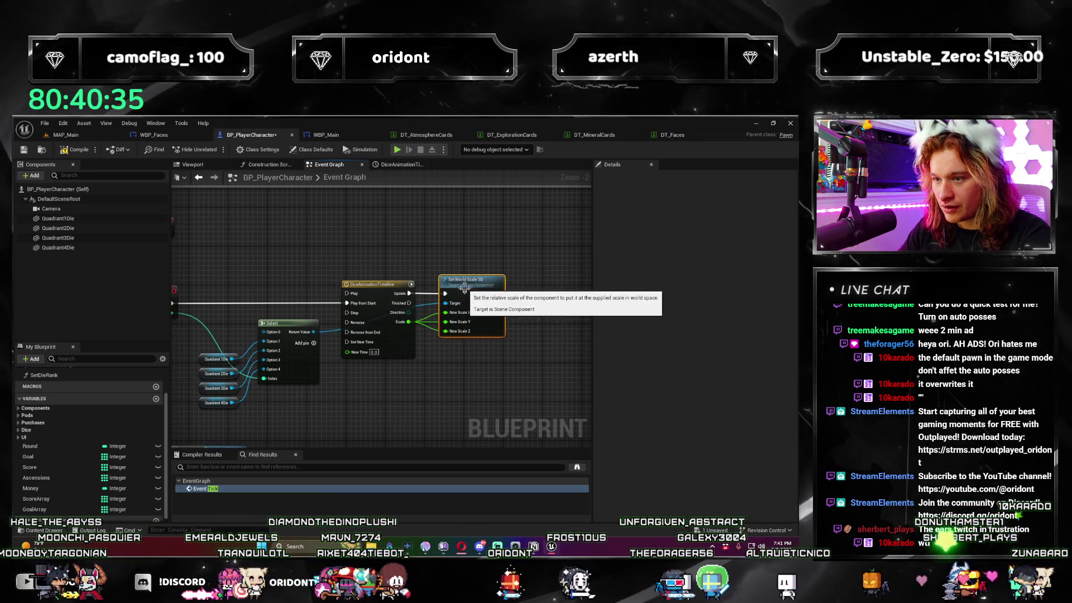
Play-test in the editor from MAP_Main, rolling two rounds, then stop.
{"action": "scroll", "coordinate": [469, 271], "scroll_direction": "down", "scroll_amount": 2}
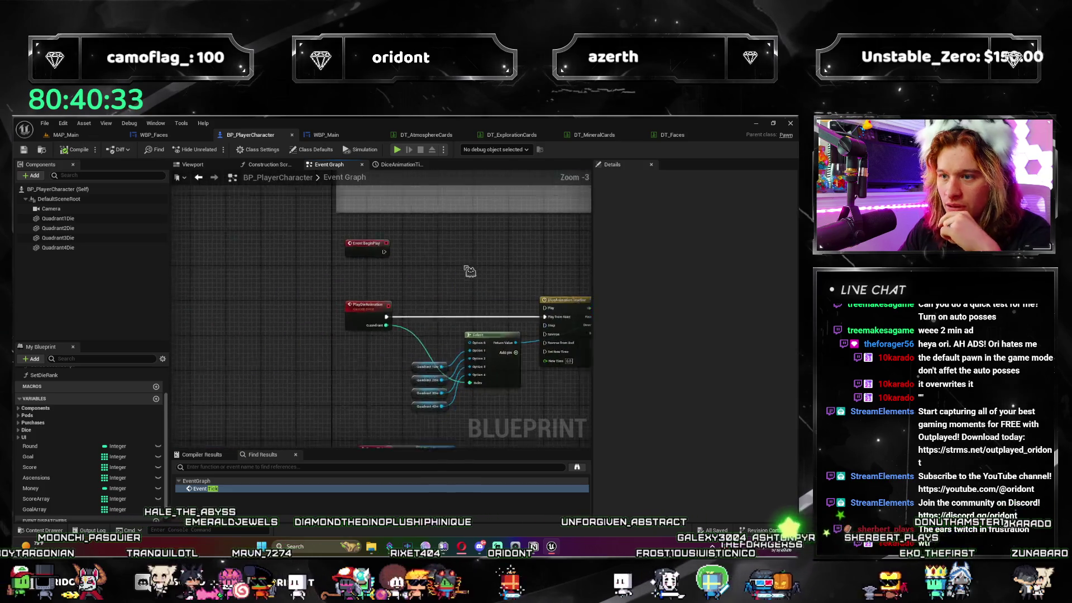
{"action": "key", "text": "ctrl+Tab"}
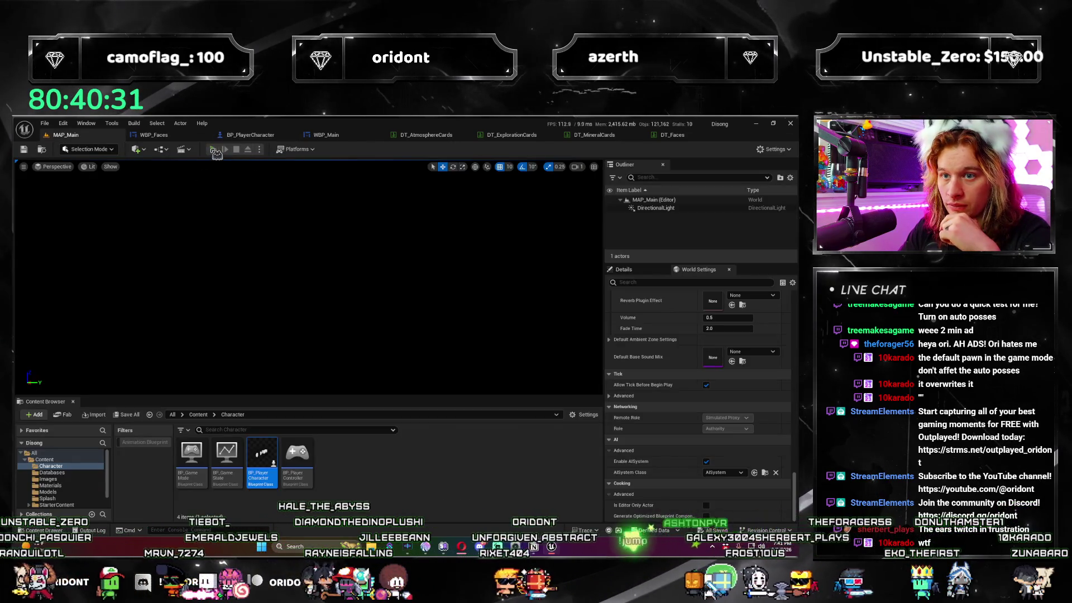
{"action": "left_click", "coordinate": [213, 149]}
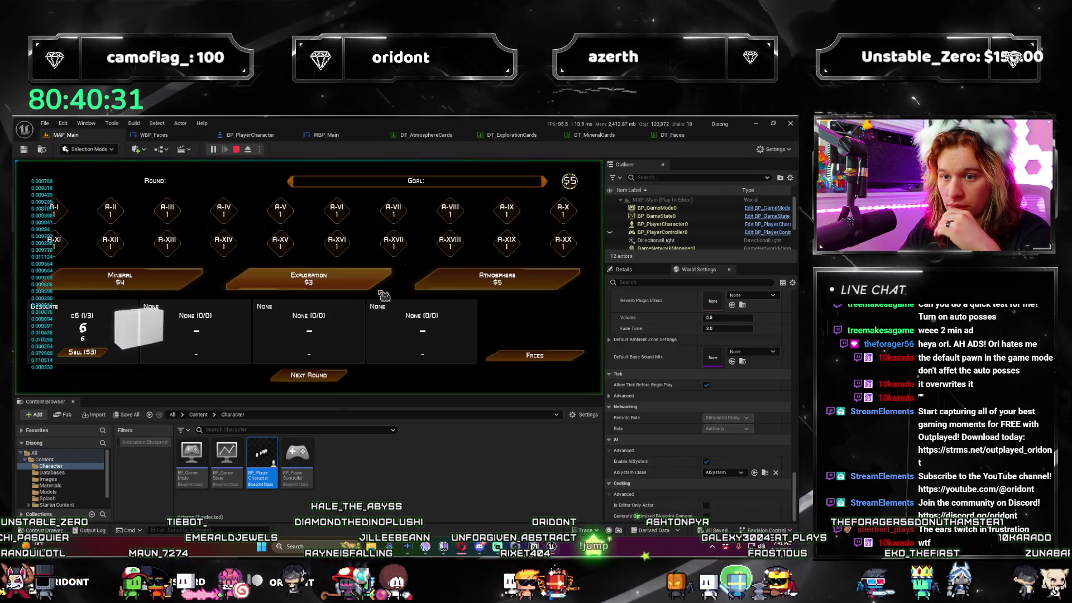
{"action": "left_click", "coordinate": [333, 377]}
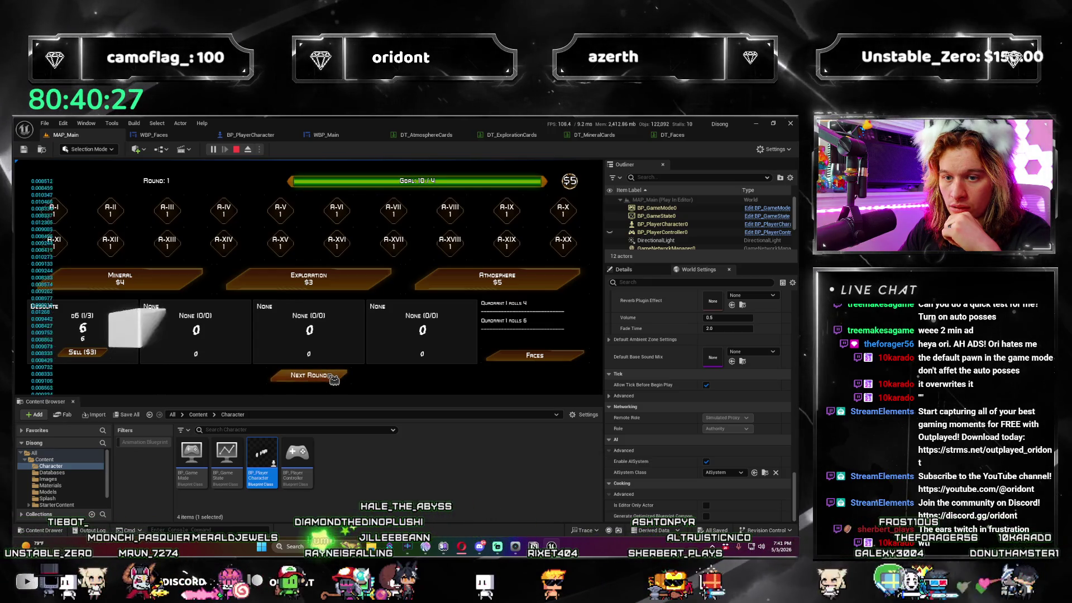
{"action": "left_click", "coordinate": [333, 377]}
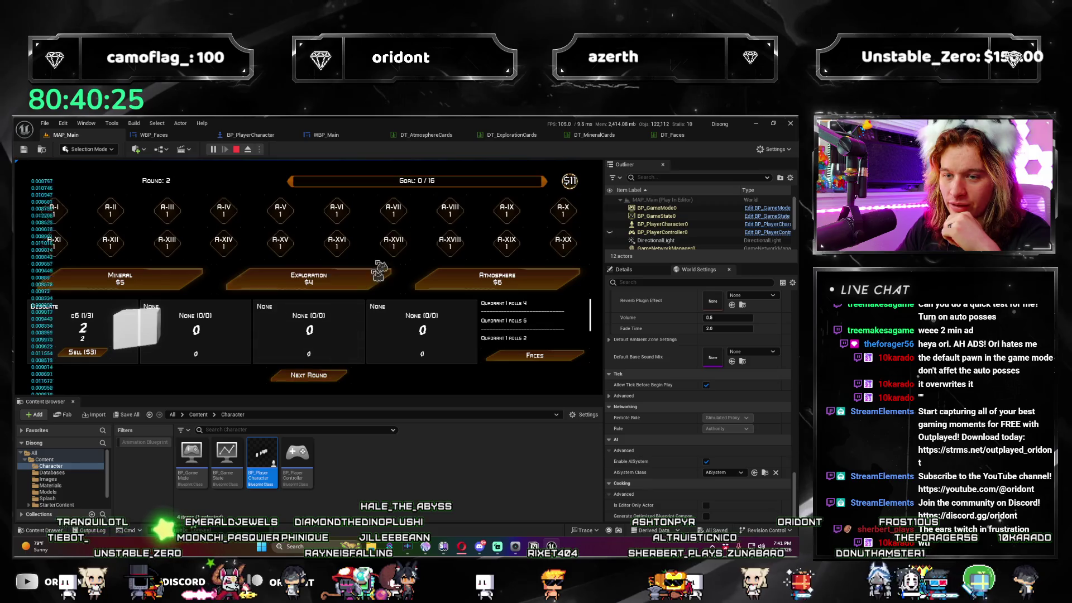
{"action": "left_click", "coordinate": [237, 149]}
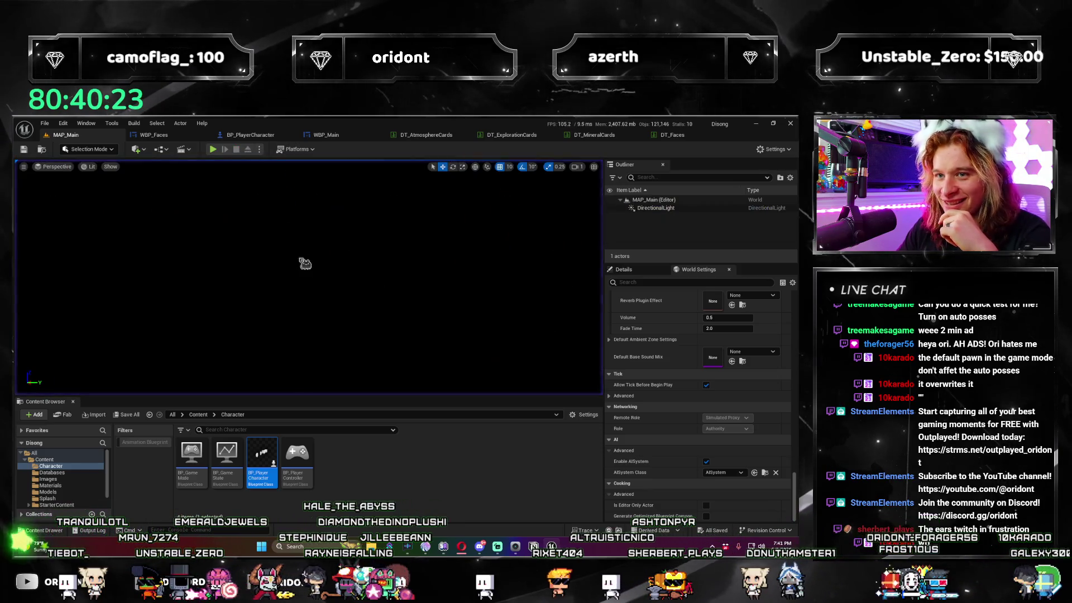
Move Set World Scale 3D below the timeline and wire the timeline's Update into it.
{"action": "key", "text": "ctrl+Tab"}
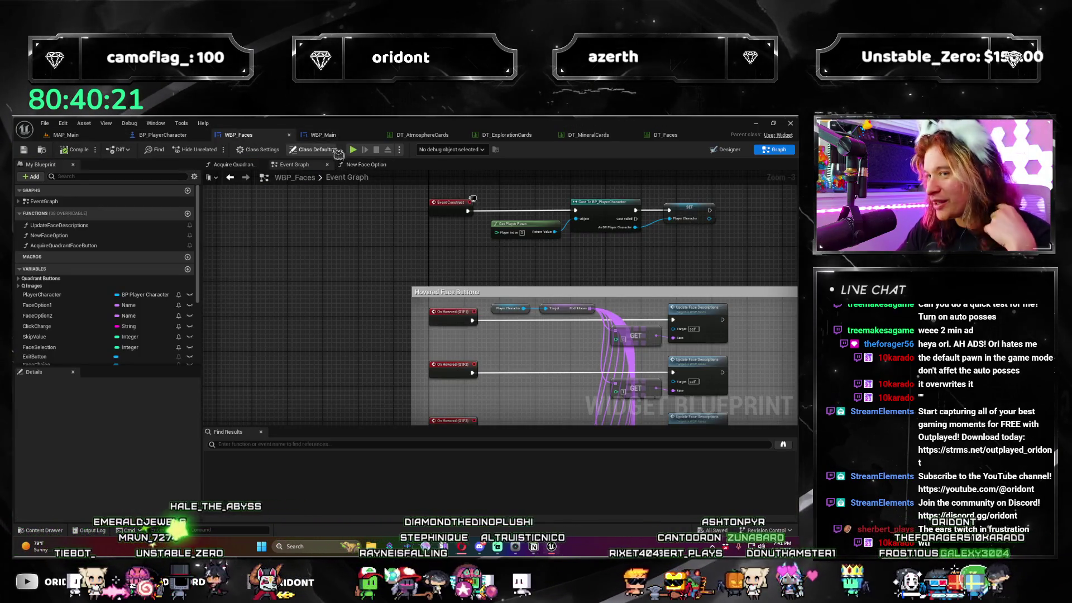
{"action": "left_click", "coordinate": [177, 135]}
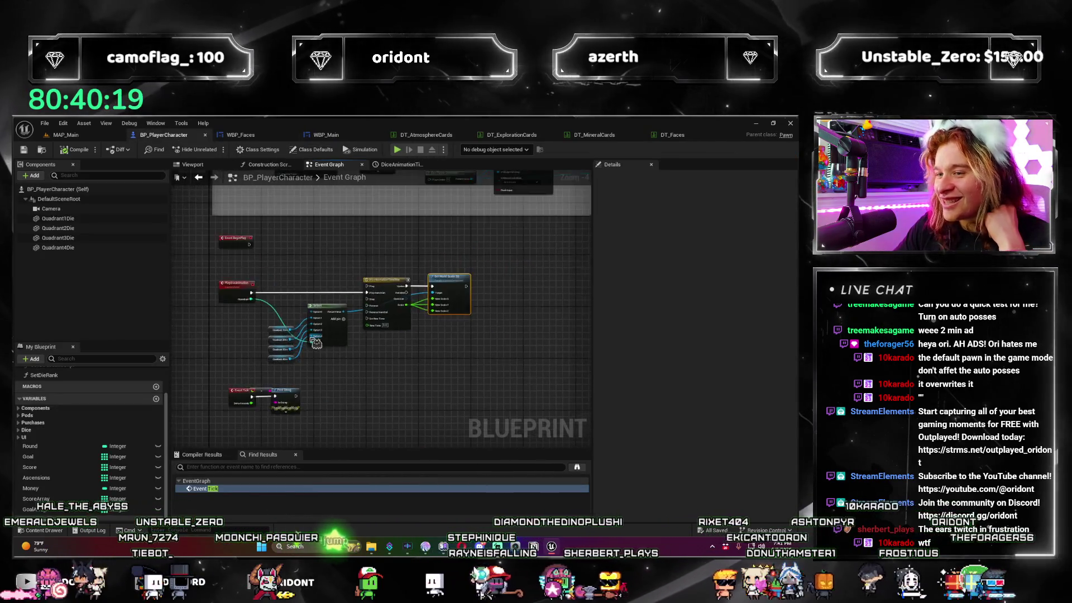
{"action": "left_click_drag", "start_coordinate": [366, 332], "coordinate": [268, 374]}
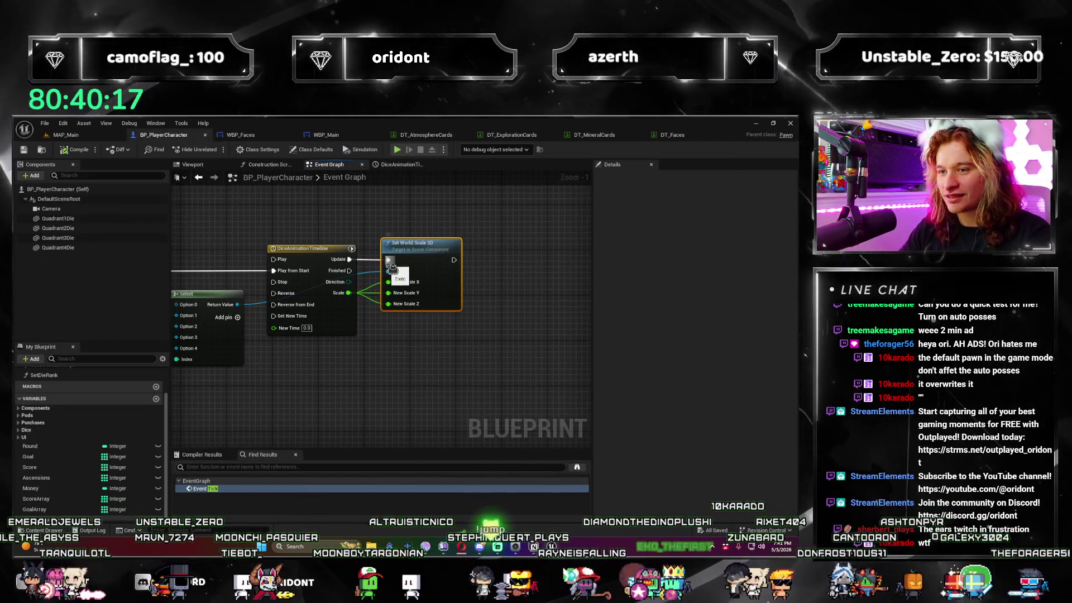
{"action": "left_click_drag", "start_coordinate": [424, 242], "coordinate": [458, 339]}
{"action": "left_click_drag", "start_coordinate": [381, 263], "coordinate": [427, 249]}
{"action": "left_click_drag", "start_coordinate": [350, 259], "coordinate": [435, 253]}
{"action": "scroll", "coordinate": [434, 250], "scroll_direction": "down", "scroll_amount": 5}
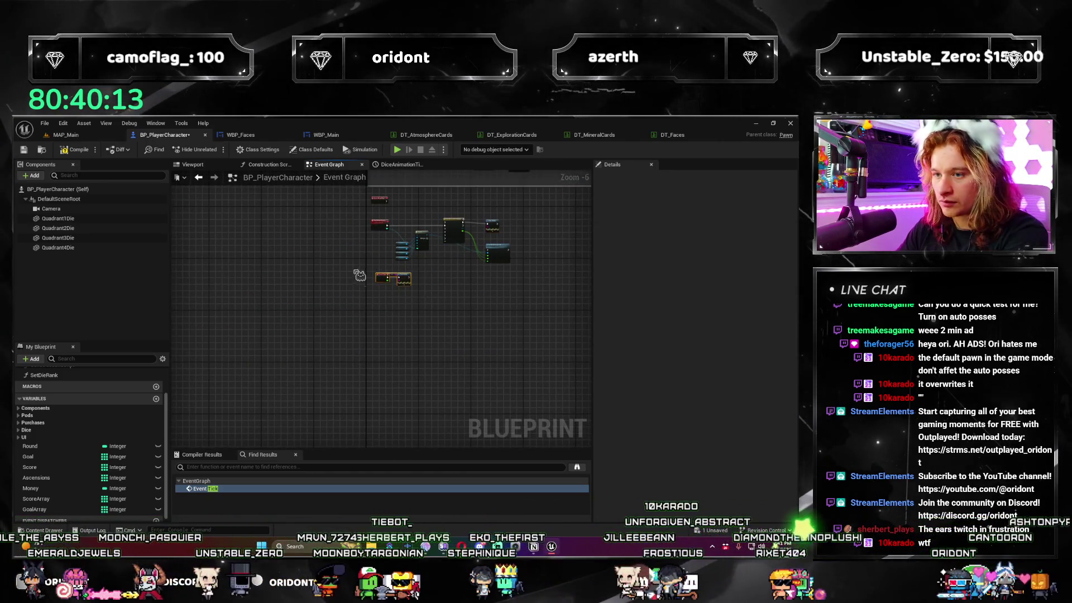
{"action": "scroll", "coordinate": [359, 276], "scroll_direction": "up", "scroll_amount": 5}
Save the blueprint, run another Play-in-Editor test, and frame the whole graph.
{"action": "left_click", "coordinate": [66, 134]}
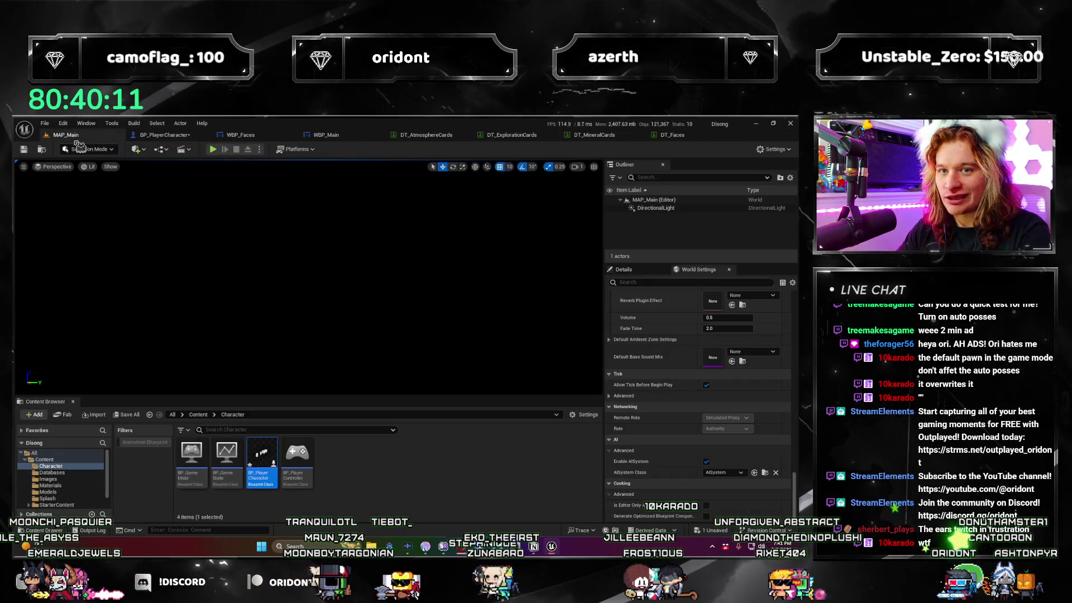
{"action": "left_click", "coordinate": [171, 136]}
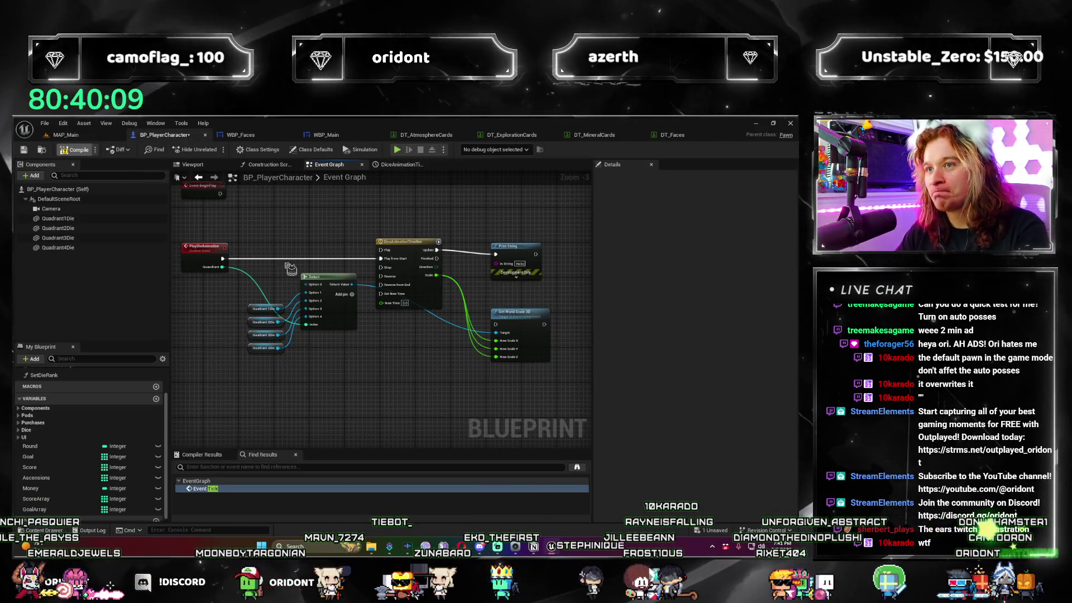
{"action": "key", "text": "ctrl+s"}
{"action": "key", "text": "ctrl+Tab"}
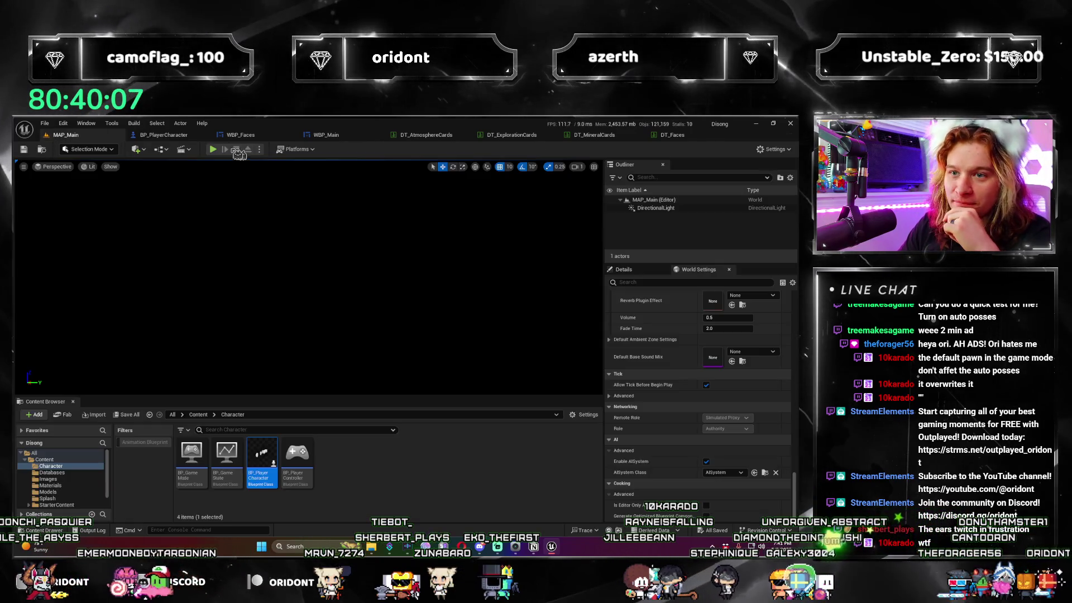
{"action": "key", "text": "alt+p"}
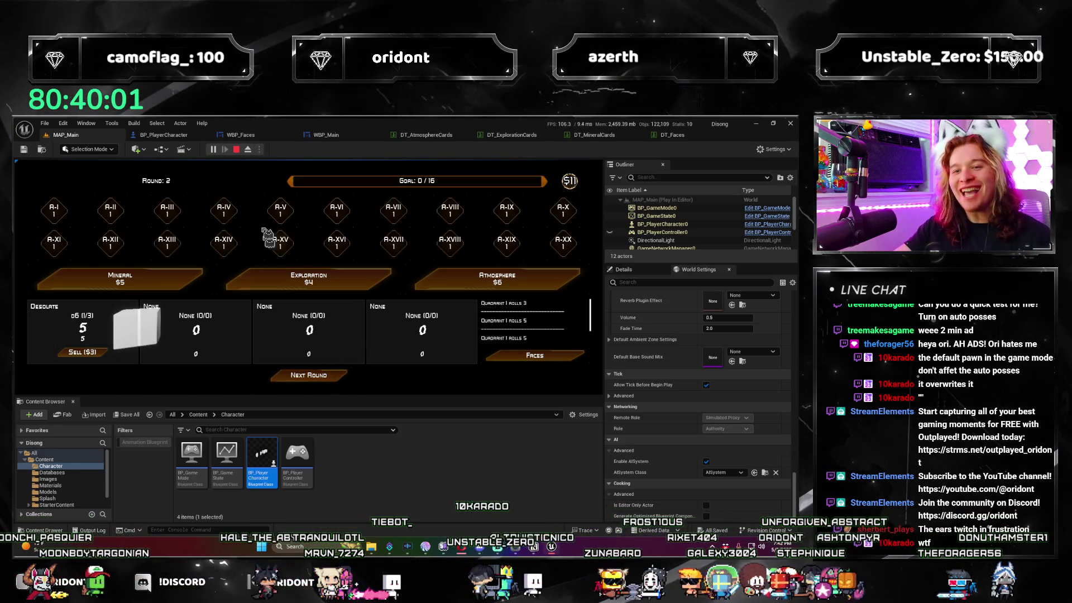
{"action": "left_click", "coordinate": [236, 149]}
{"action": "key", "text": "ctrl+Tab"}
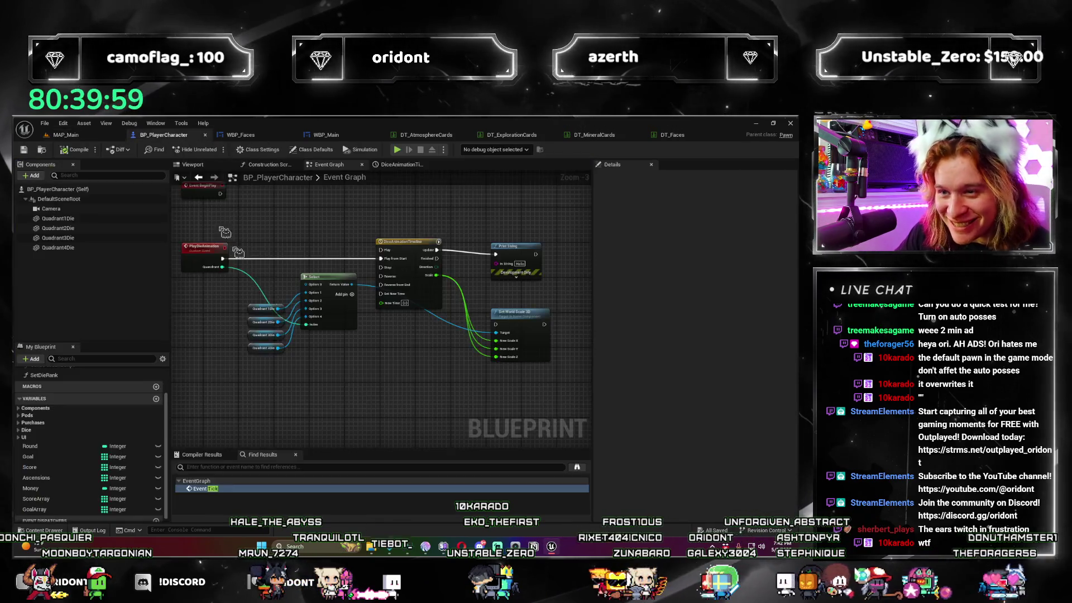
{"action": "key", "text": "Home"}
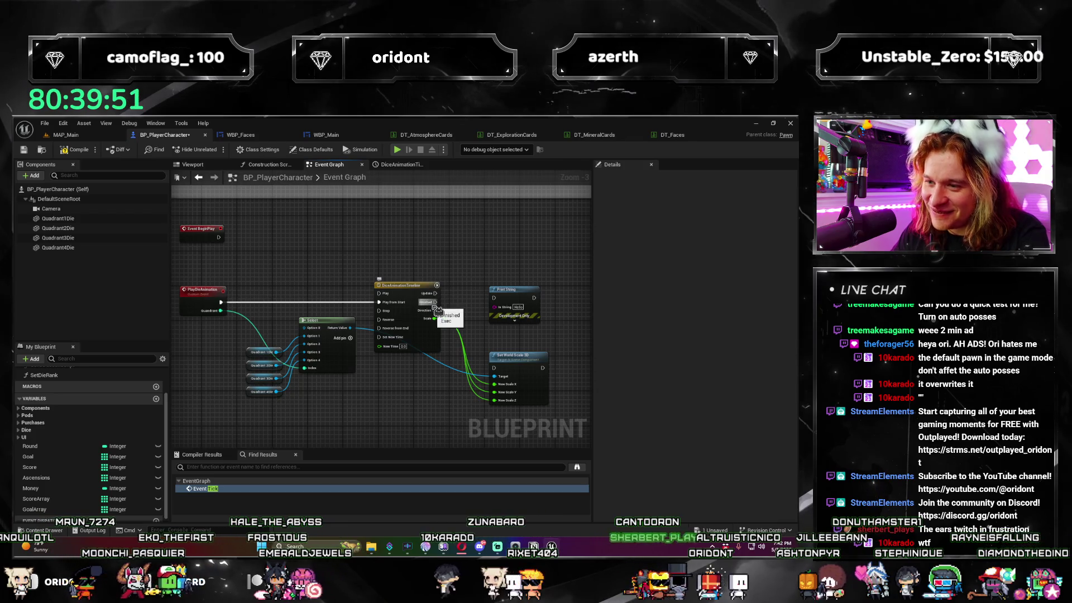
Add a Print String node off Event BeginPlay and save the character blueprint.
{"action": "left_click_drag", "start_coordinate": [218, 237], "coordinate": [286, 228]}
{"action": "type", "text": "print"}
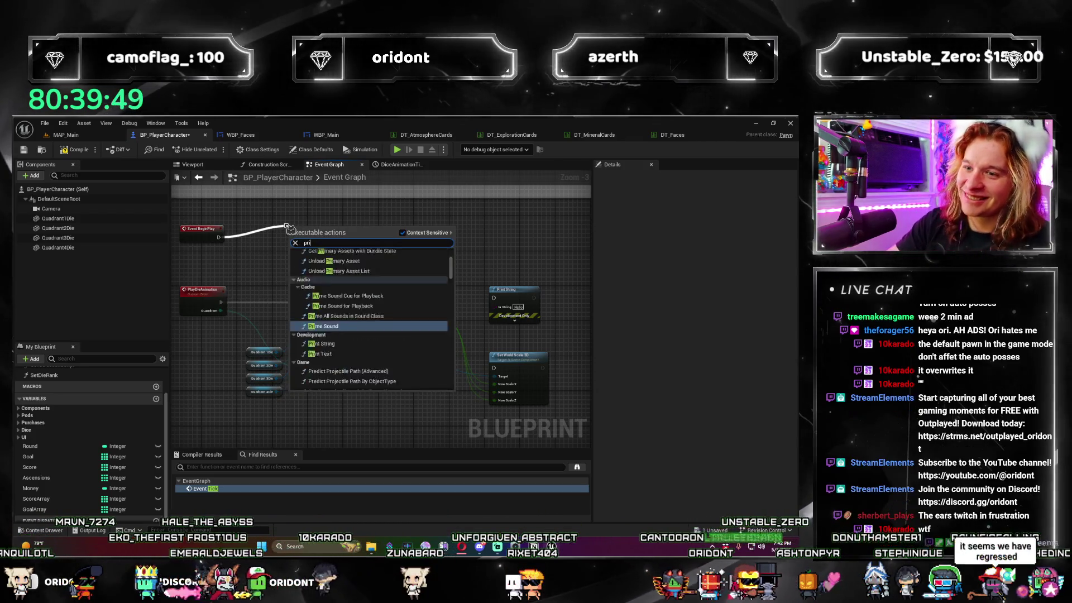
{"action": "key", "text": "Return"}
{"action": "key", "text": "ctrl+s"}
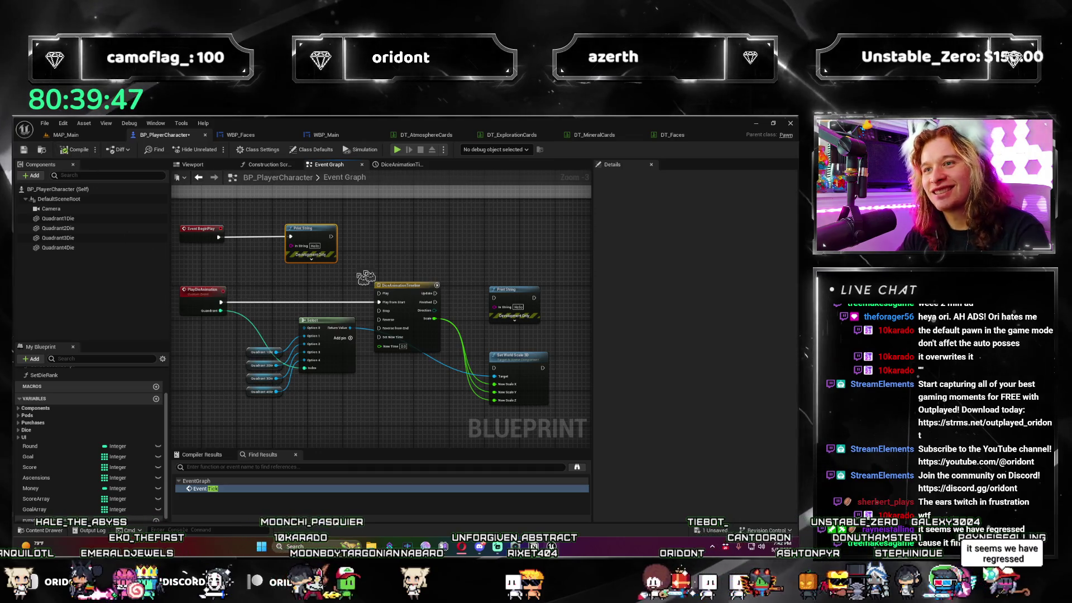
Play-test in the editor through one round, then stop.
{"action": "left_click", "coordinate": [86, 135]}
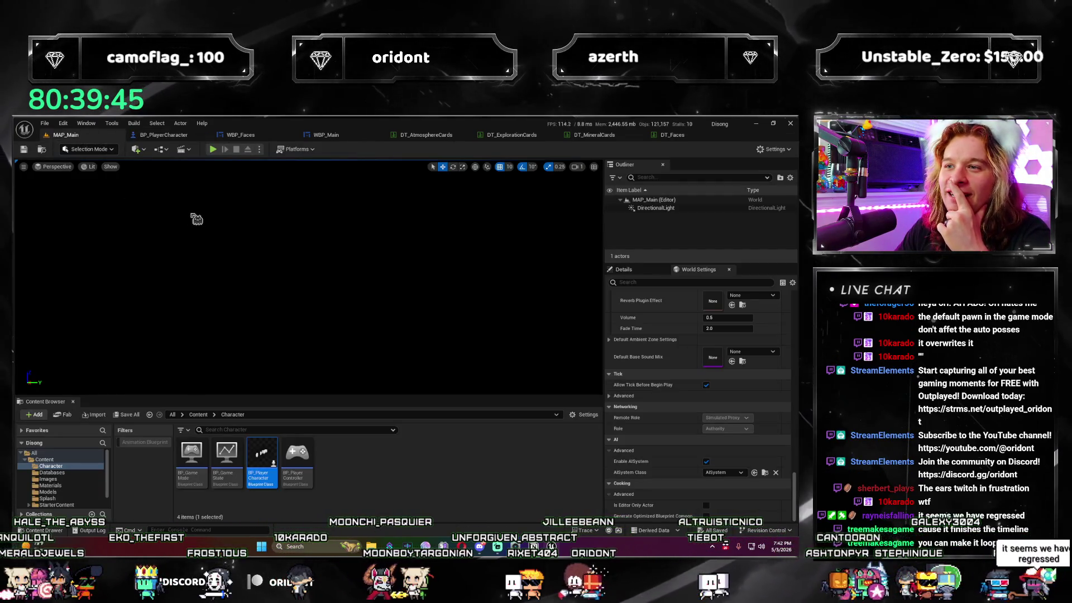
{"action": "left_click", "coordinate": [220, 152]}
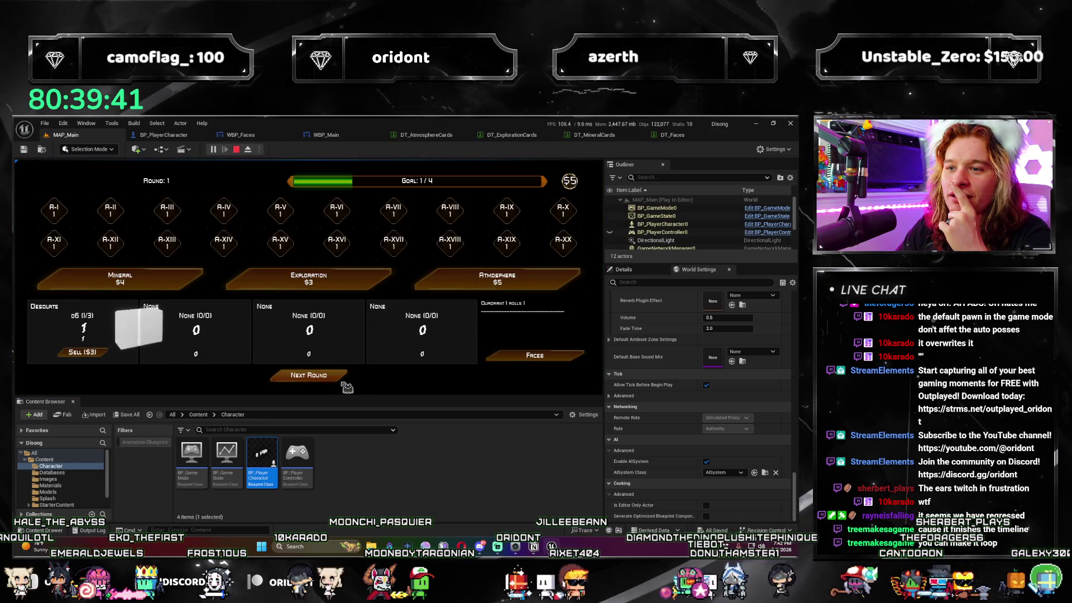
{"action": "left_click", "coordinate": [312, 375]}
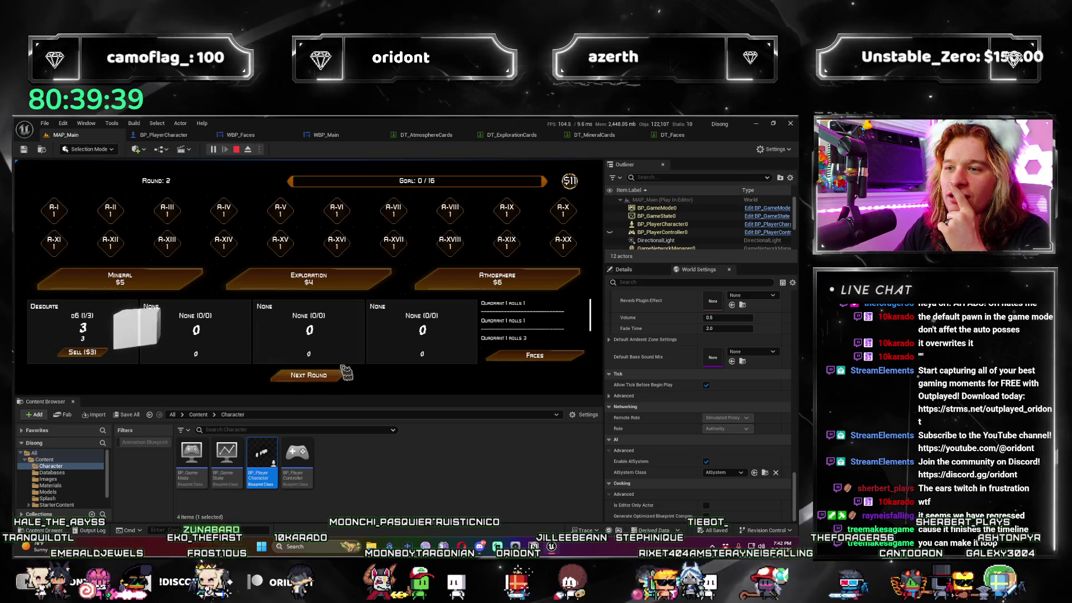
{"action": "left_click", "coordinate": [236, 149]}
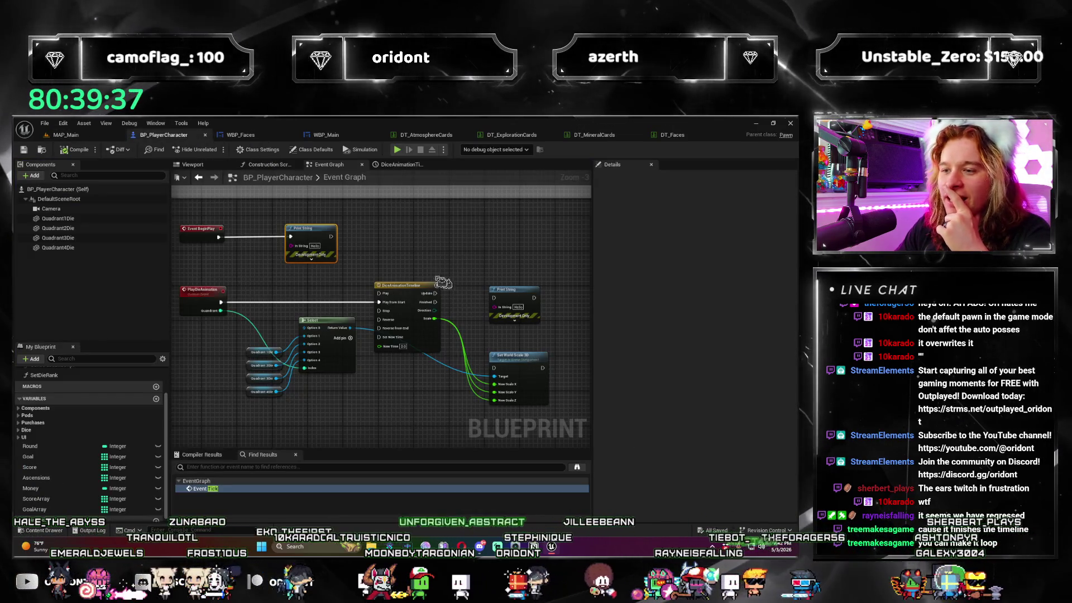
Connect DiceAnimationTimeline's Update to Print String, compile, and play-test a new round.
{"action": "mouse_move", "coordinate": [435, 293]}
{"action": "left_mouse_down"}
{"action": "mouse_move", "coordinate": [497, 305]}
{"action": "mouse_move", "coordinate": [492, 277]}
{"action": "left_mouse_up"}
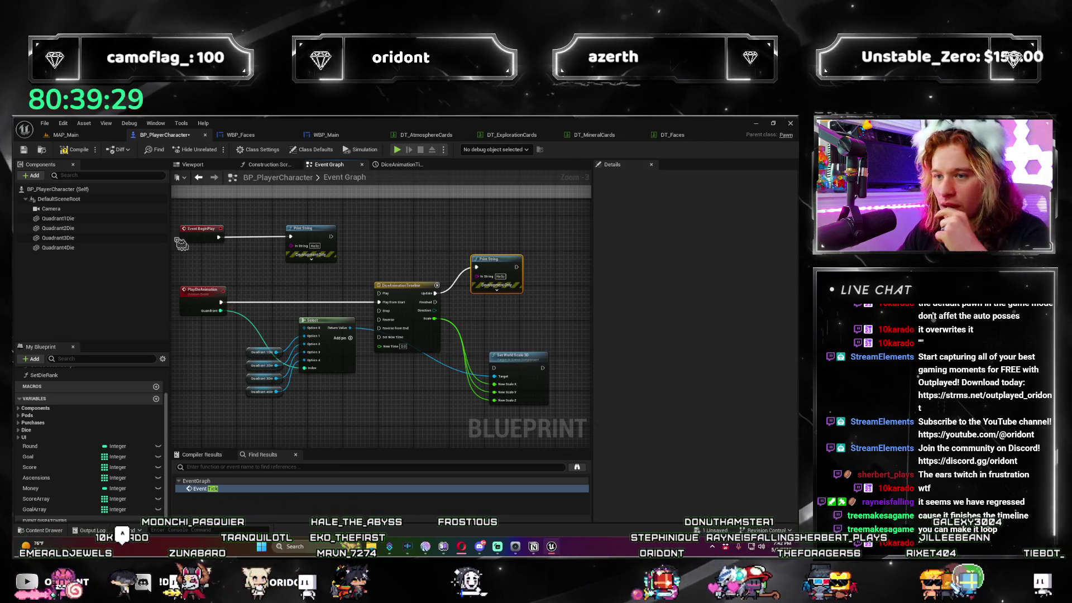
{"action": "left_click", "coordinate": [88, 157]}
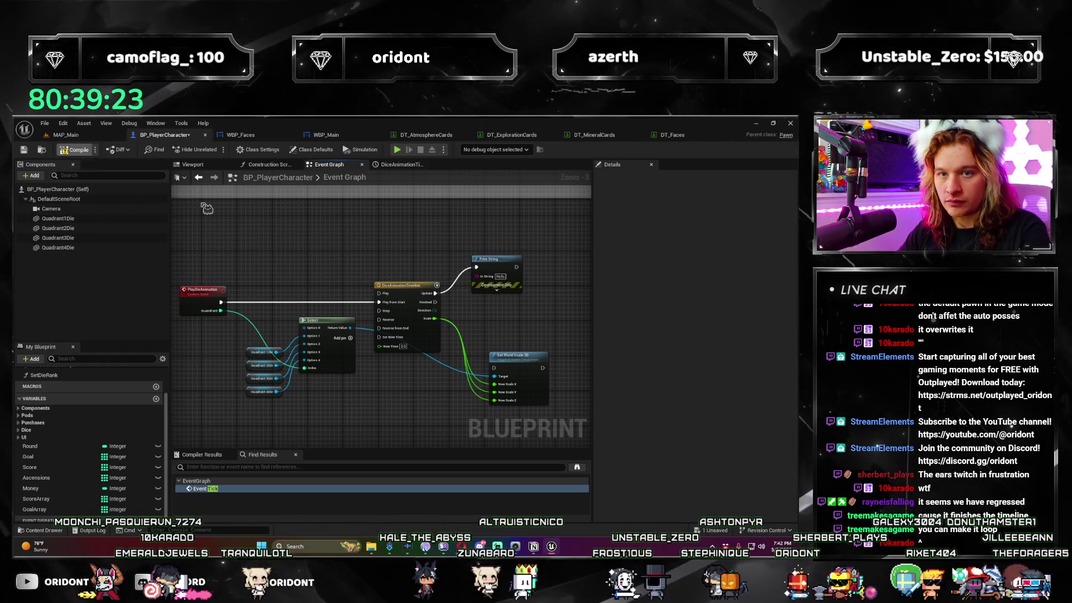
{"action": "left_click", "coordinate": [84, 136]}
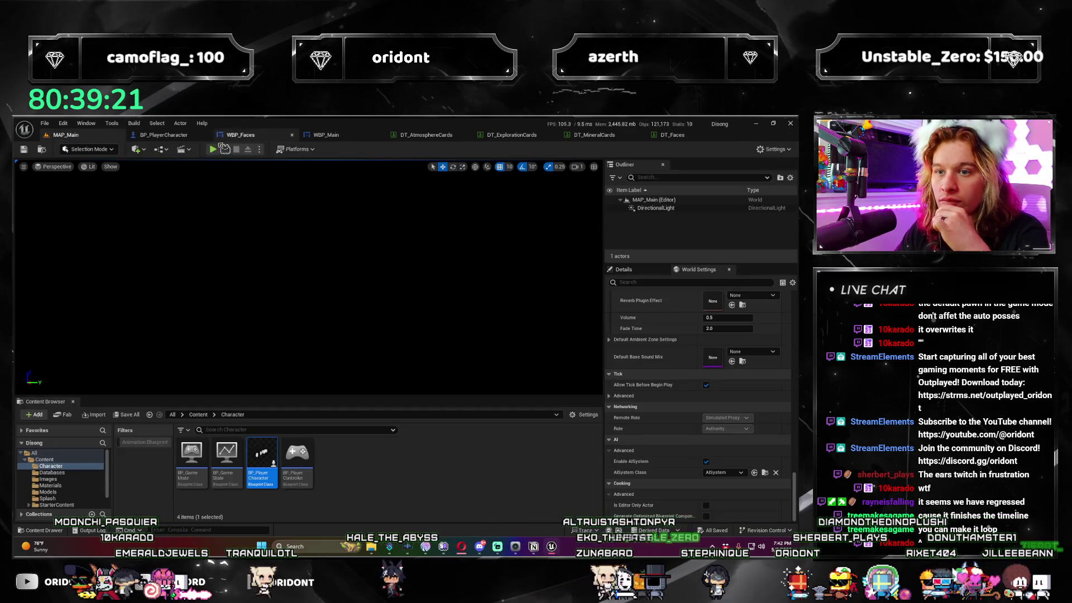
{"action": "left_click", "coordinate": [214, 150]}
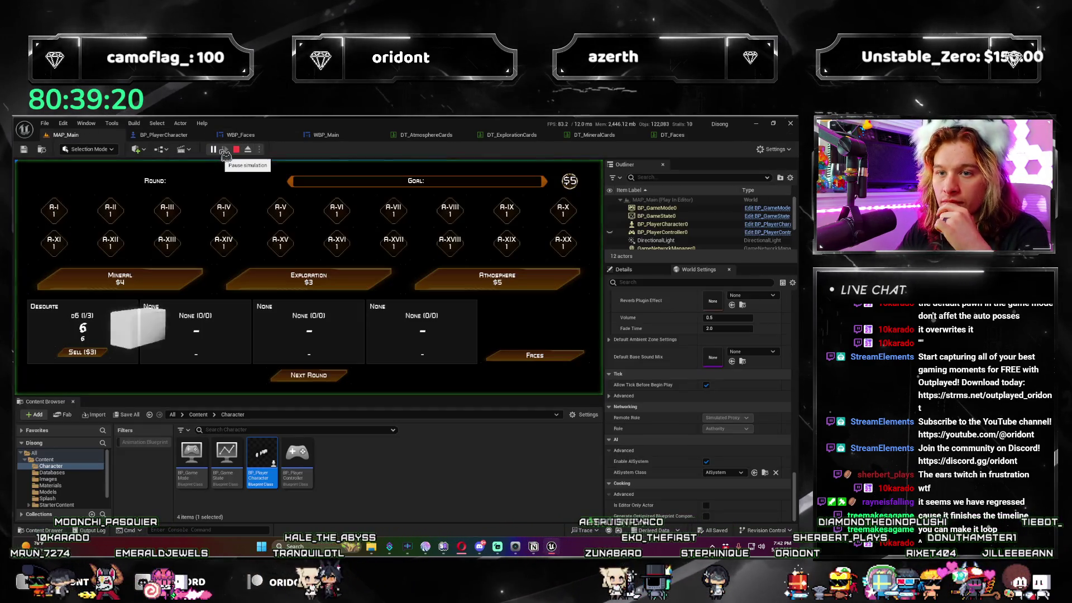
{"action": "left_click", "coordinate": [324, 378]}
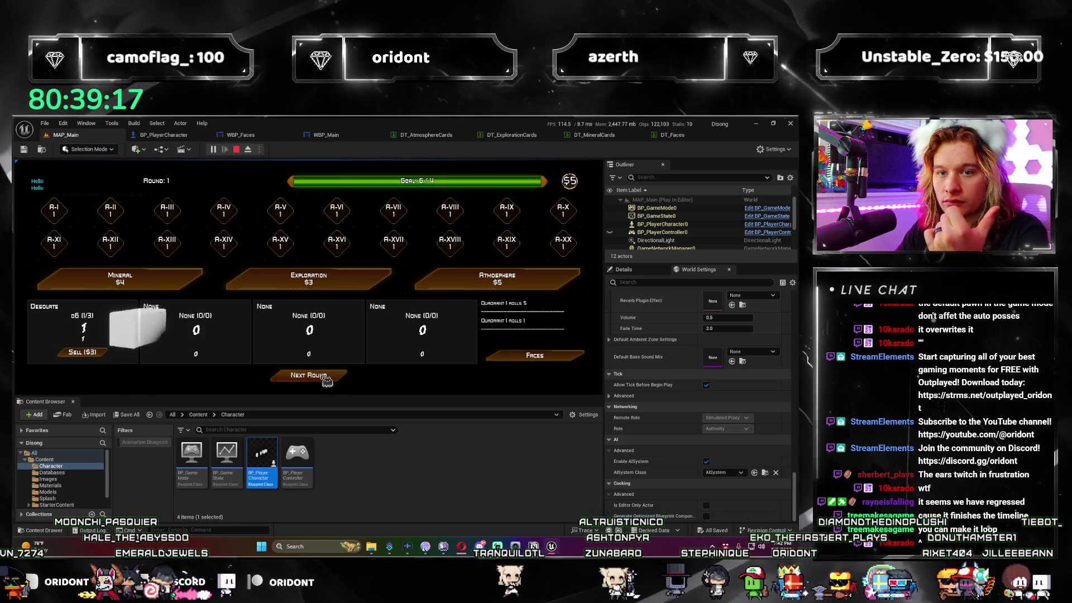
{"action": "left_click", "coordinate": [237, 149]}
{"action": "left_click", "coordinate": [186, 136]}
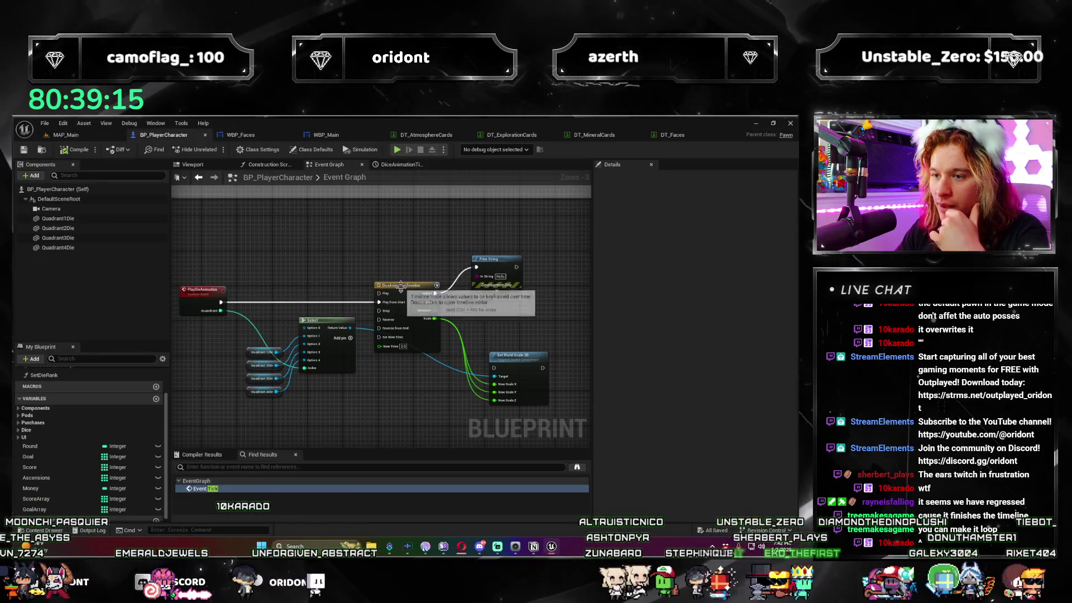
{"action": "double_click", "coordinate": [401, 285]}
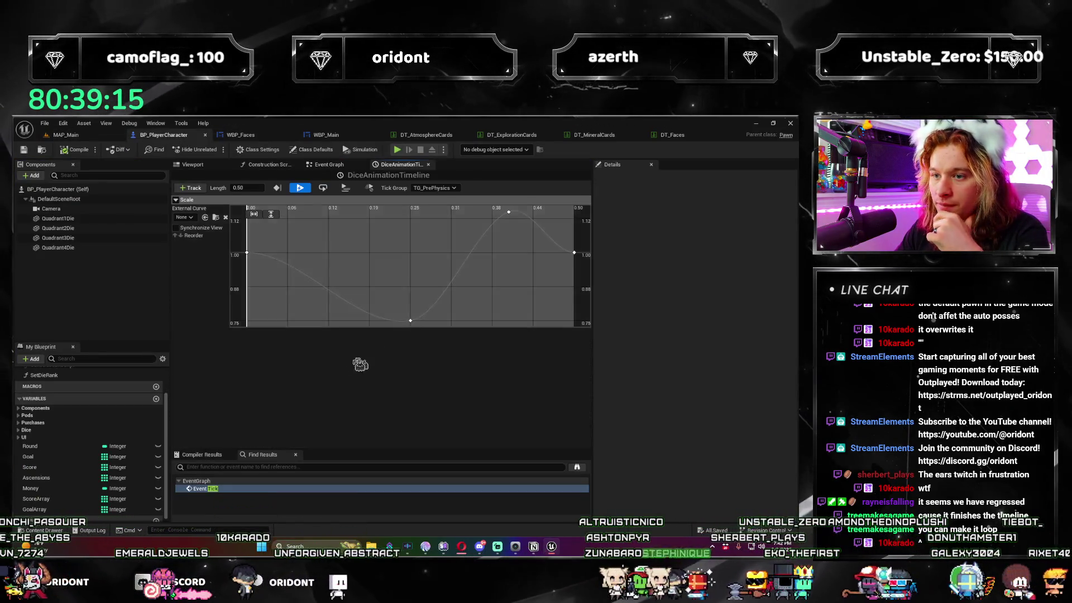
Turn on Loop for DiceAnimationTimeline, compile, and view the dice components in the Viewport.
{"action": "left_click", "coordinate": [324, 189]}
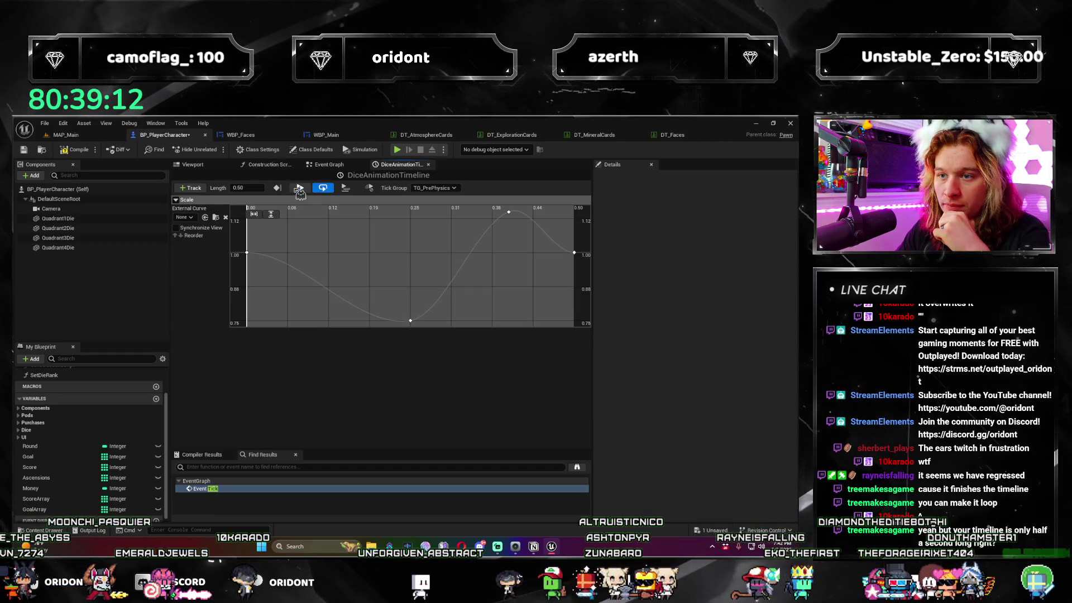
{"action": "left_click", "coordinate": [82, 154]}
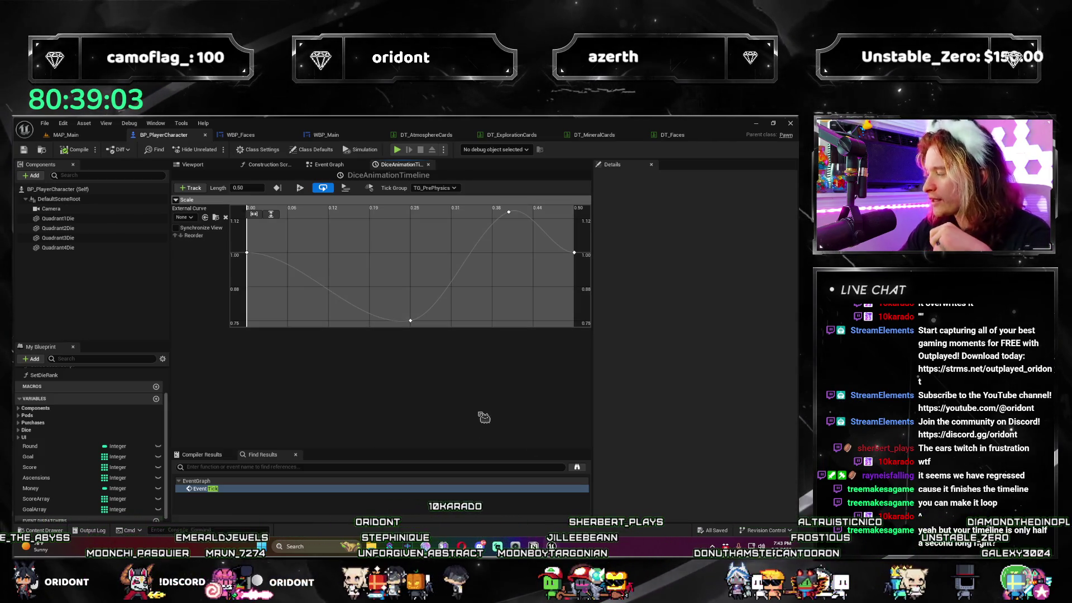
{"action": "left_click", "coordinate": [192, 165]}
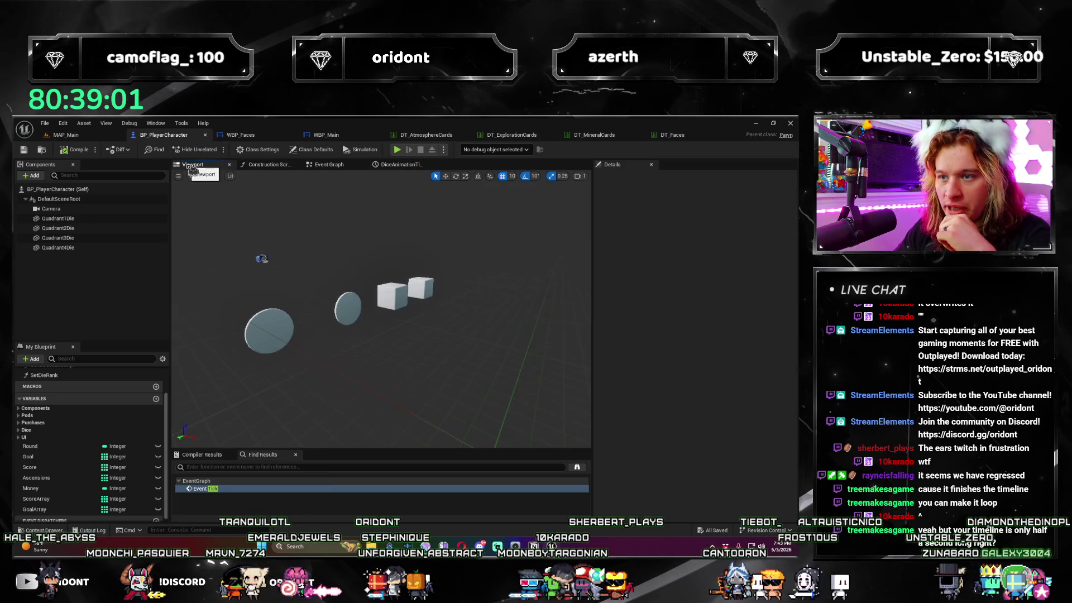
Run a Play-in-Editor test while watching the event graph, then stop it.
{"action": "left_click", "coordinate": [273, 164]}
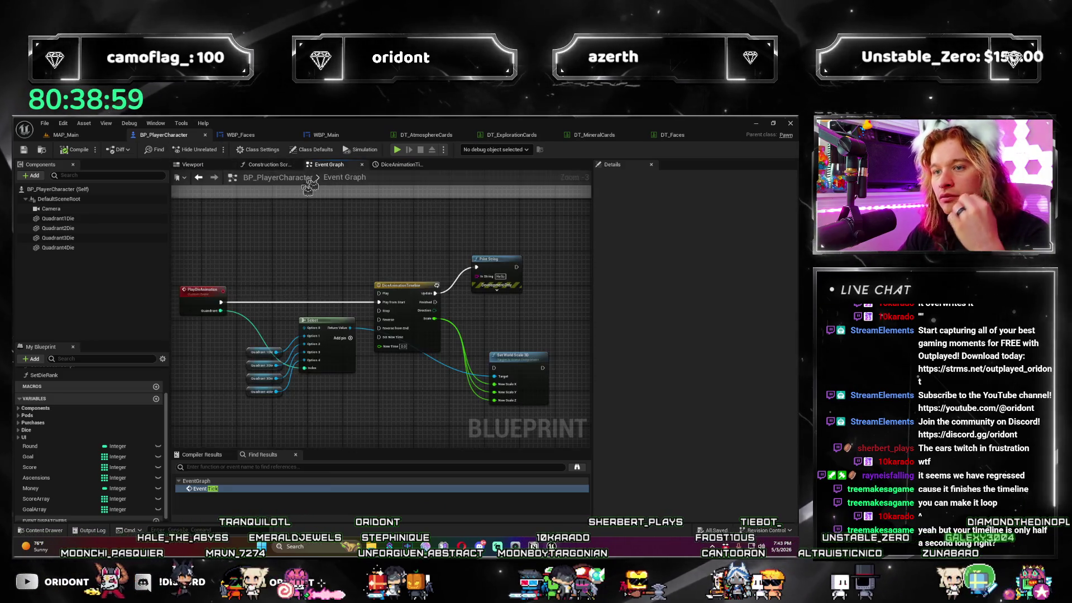
{"action": "left_click", "coordinate": [65, 134]}
{"action": "left_click", "coordinate": [212, 150]}
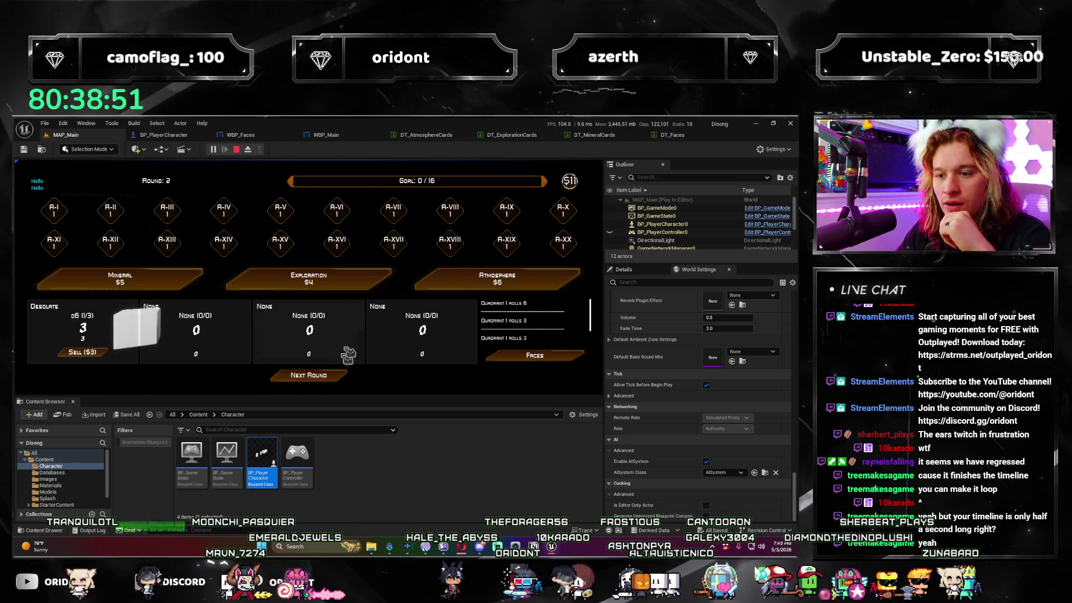
{"action": "left_click", "coordinate": [209, 135]}
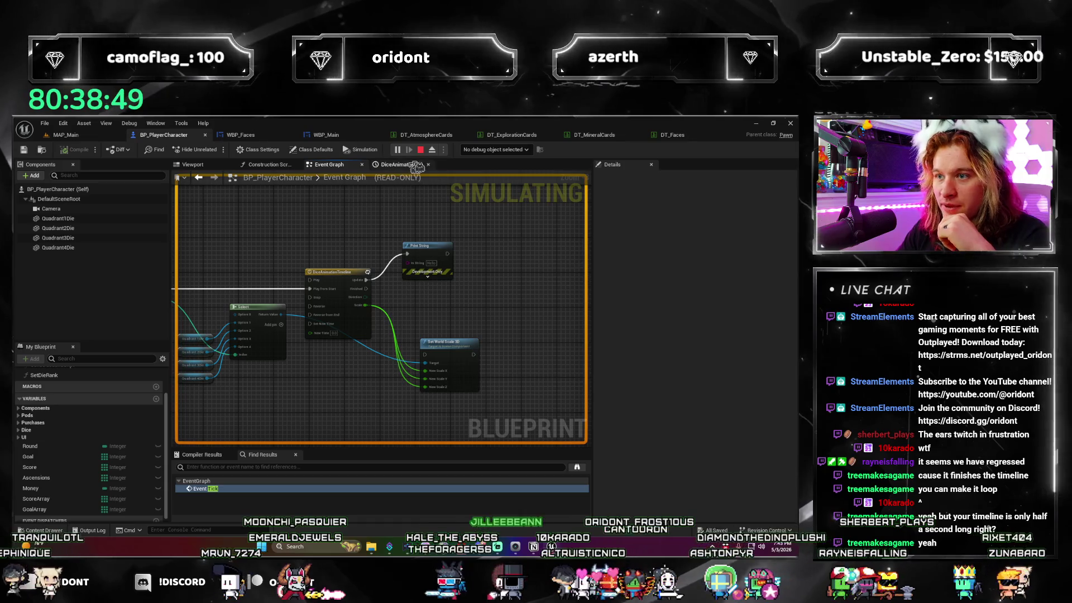
{"action": "left_click", "coordinate": [420, 150]}
Turn off Loop on DiceAnimationTimeline and return to the event graph.
{"action": "scroll", "coordinate": [390, 268], "scroll_direction": "up", "scroll_amount": 2}
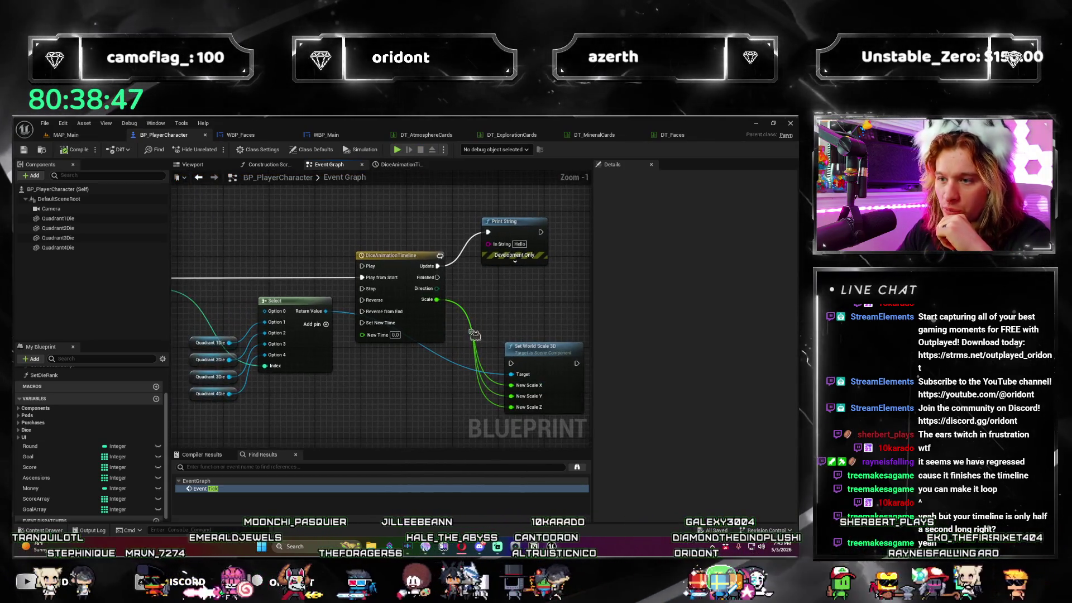
{"action": "double_click", "coordinate": [389, 268]}
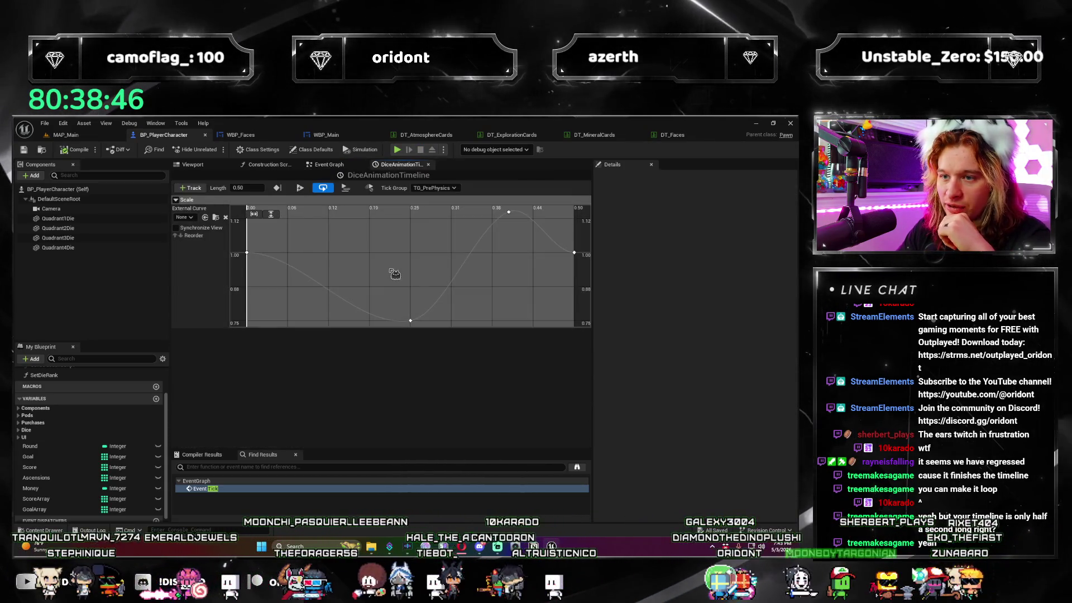
{"action": "left_click", "coordinate": [324, 189]}
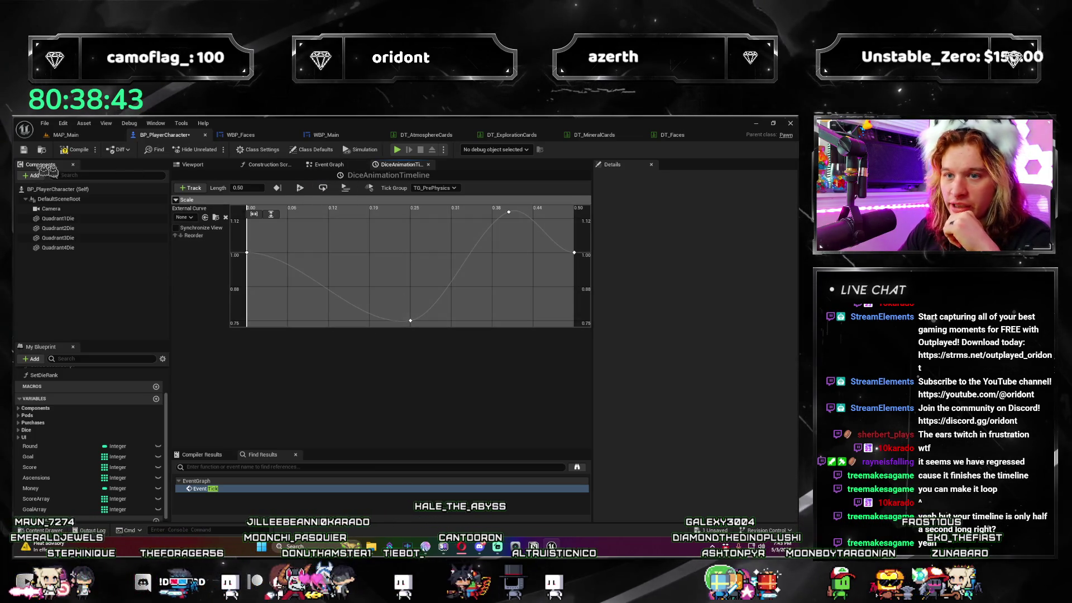
{"action": "left_click", "coordinate": [328, 165]}
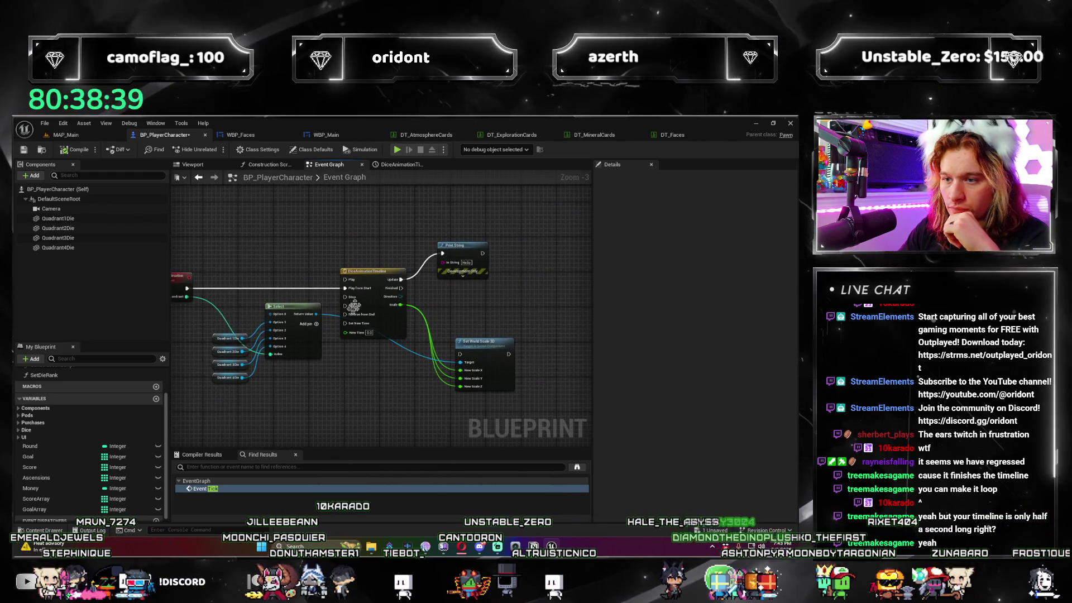
Select the Print String node, then preview the game, rolling the dice three times.
{"action": "scroll", "coordinate": [347, 369], "scroll_direction": "up", "scroll_amount": 3}
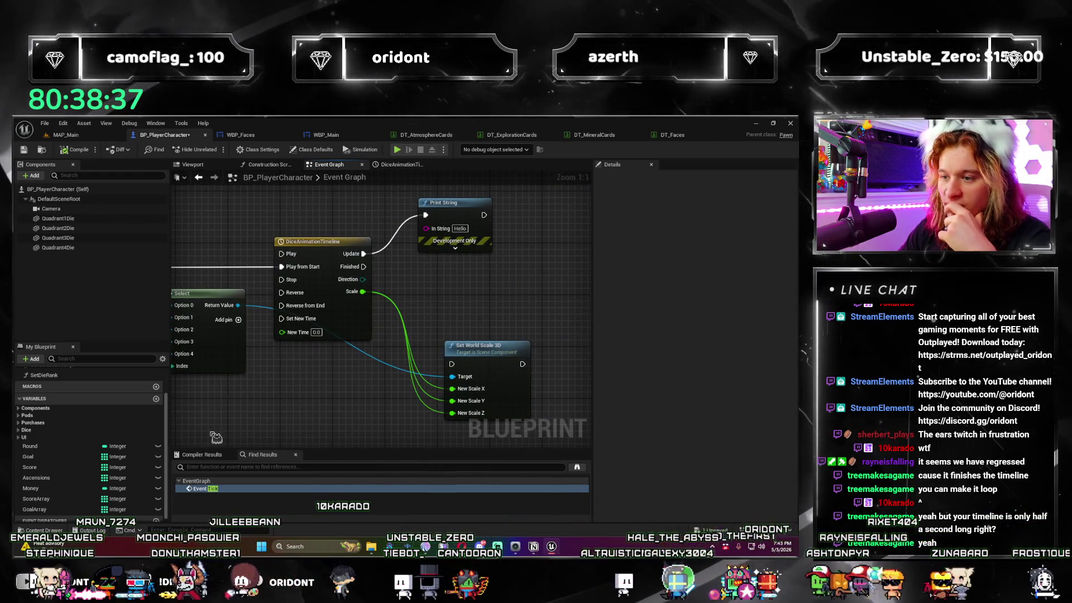
{"action": "left_click_drag", "start_coordinate": [344, 366], "coordinate": [416, 366]}
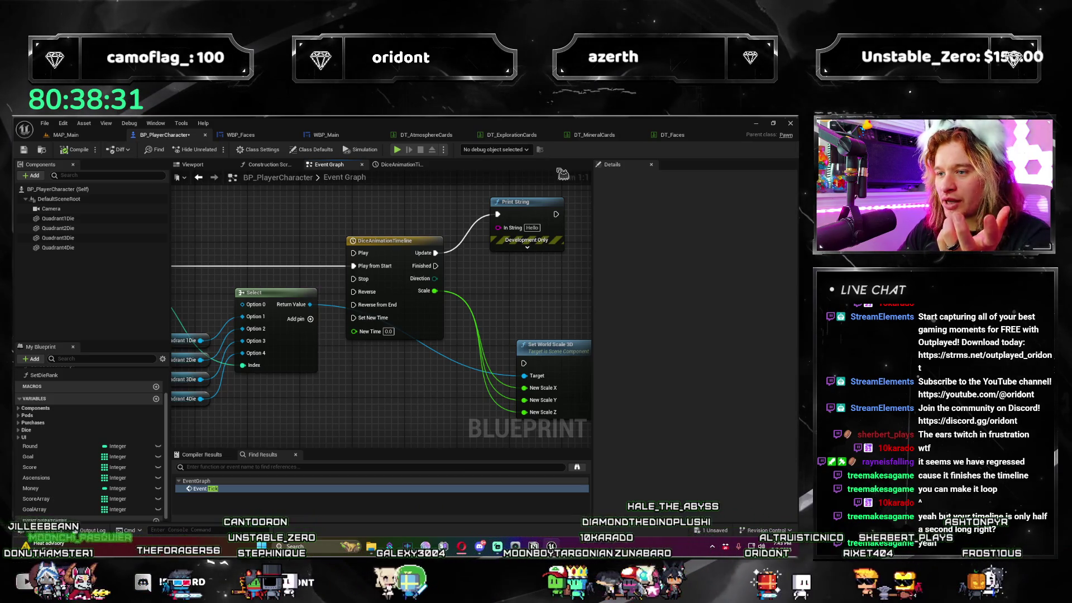
{"action": "left_click", "coordinate": [516, 202]}
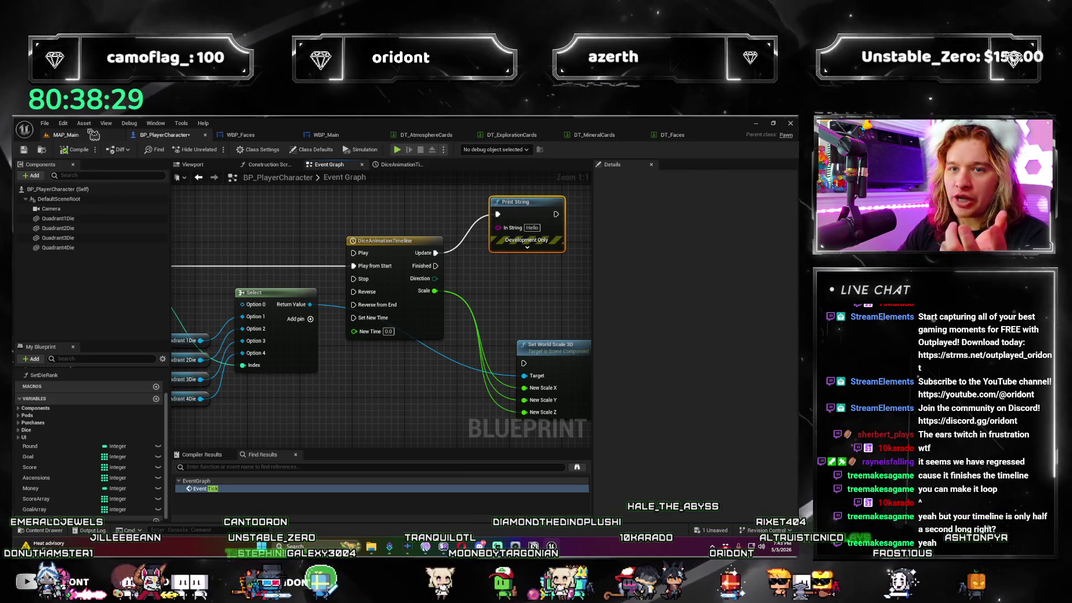
{"action": "left_click", "coordinate": [398, 151]}
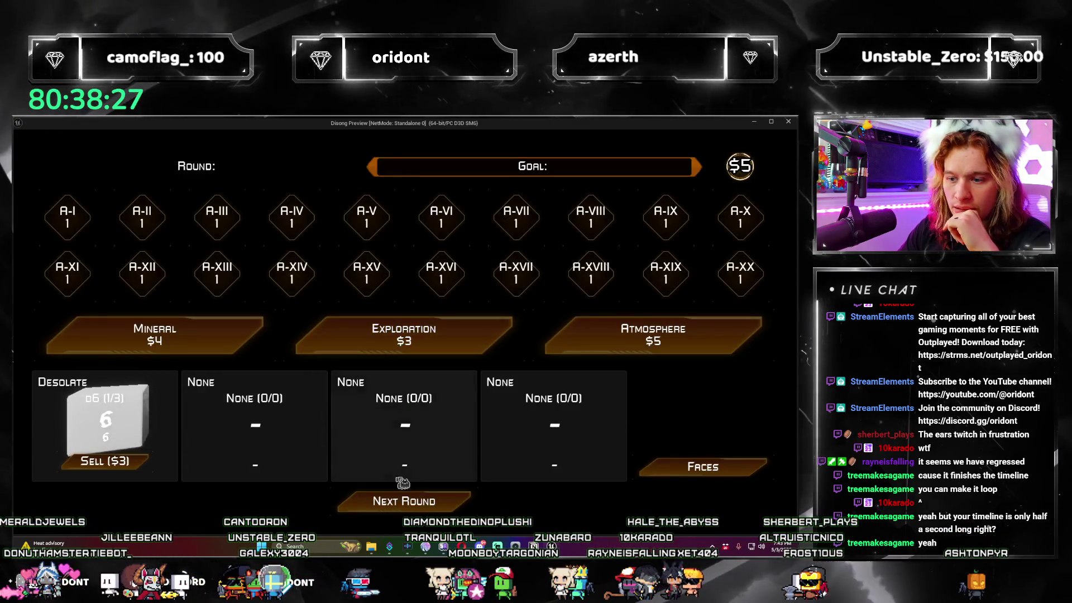
{"action": "left_click", "coordinate": [441, 501]}
{"action": "left_click", "coordinate": [443, 501]}
{"action": "left_click", "coordinate": [450, 498]}
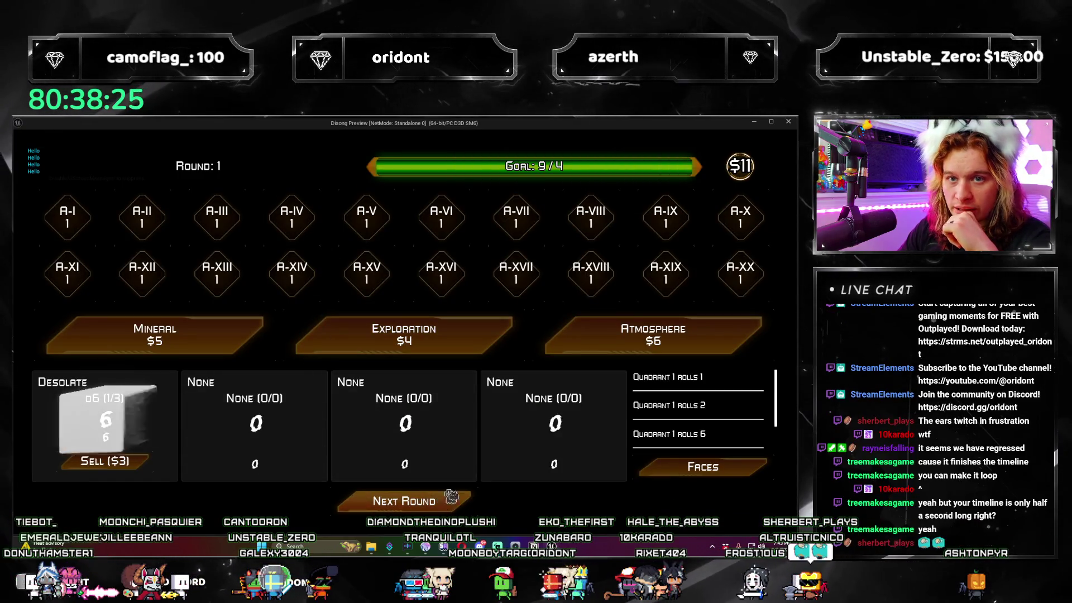
{"action": "left_click", "coordinate": [788, 123]}
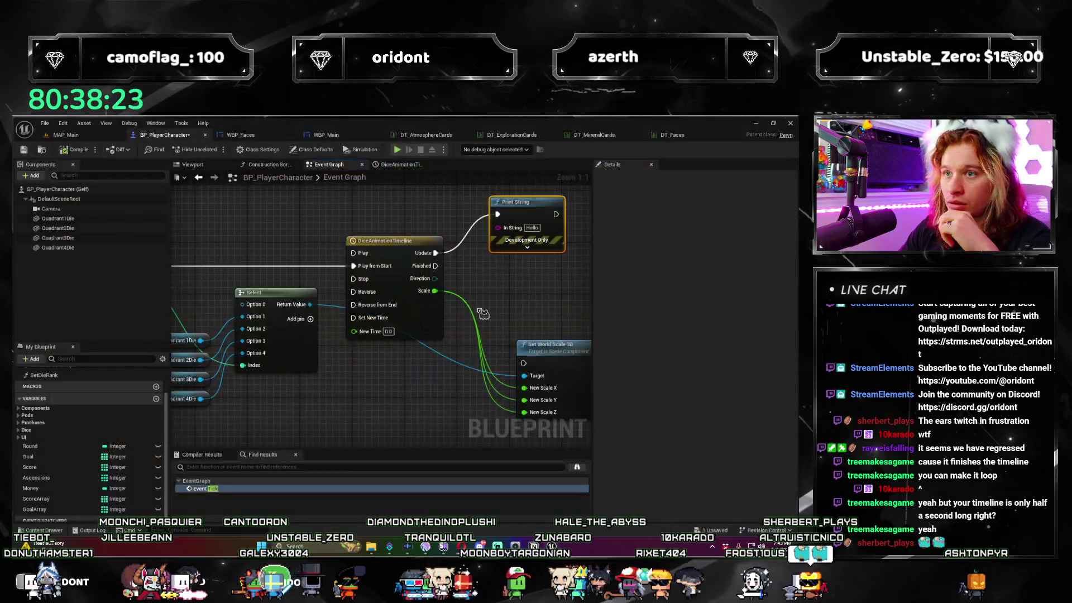
Add an Event BeginPlay node near the PlayDieAnimation event to start the timeline.
{"action": "mouse_move", "coordinate": [395, 433]}
{"action": "left_mouse_down"}
{"action": "mouse_move", "coordinate": [469, 410]}
{"action": "mouse_move", "coordinate": [483, 393]}
{"action": "left_mouse_up"}
{"action": "scroll", "coordinate": [487, 396], "scroll_direction": "down", "scroll_amount": 2}
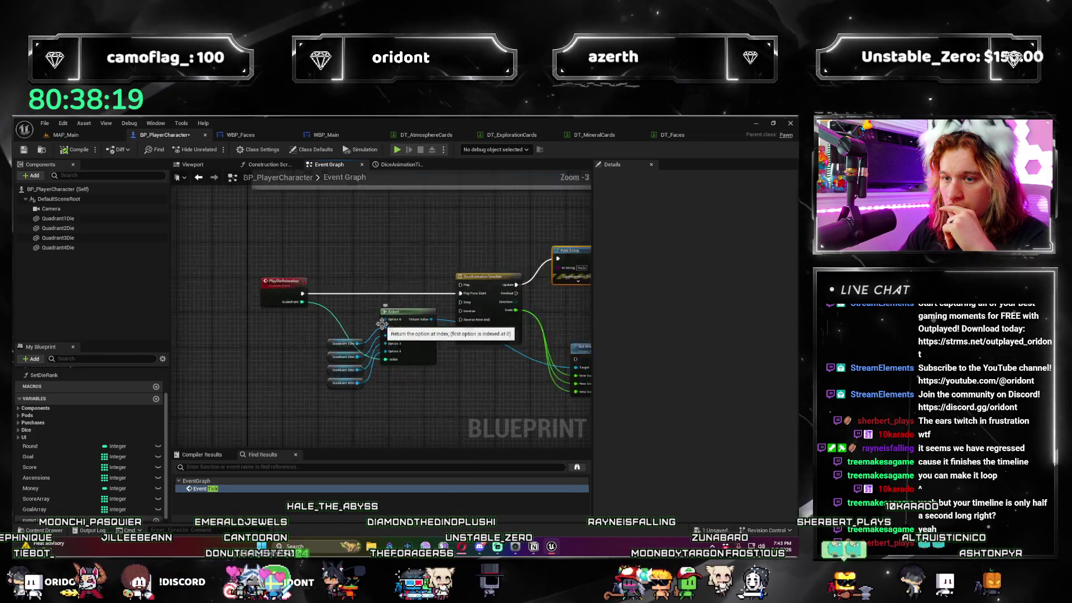
{"action": "scroll", "coordinate": [296, 299], "scroll_direction": "down", "scroll_amount": 2}
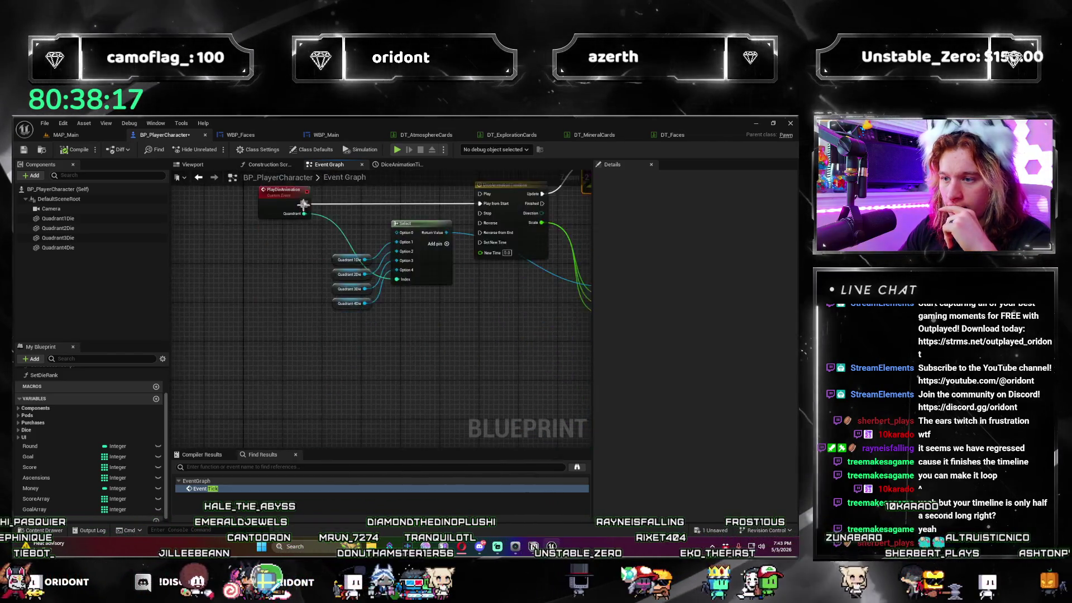
{"action": "right_click", "coordinate": [277, 337]}
{"action": "type", "text": "begin pla"}
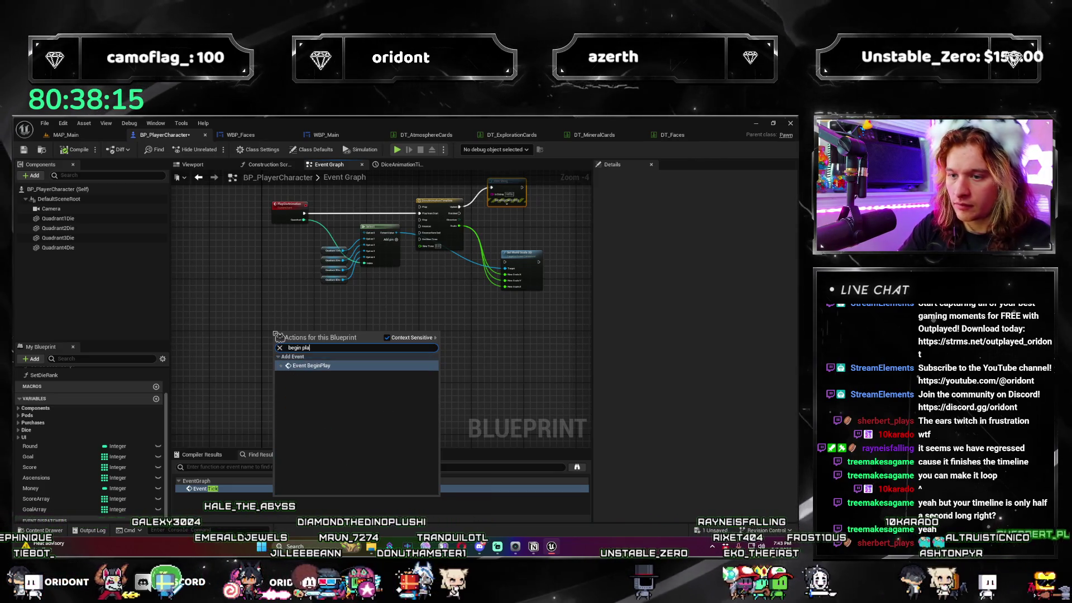
{"action": "key", "text": "Return"}
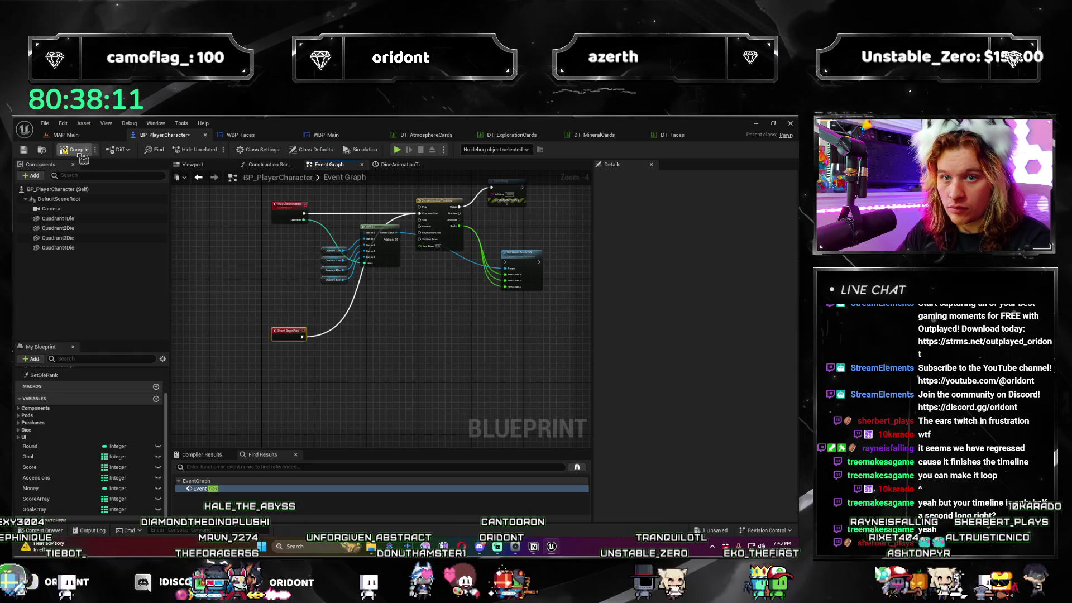
Test-play the game, exit with Escape, and pan to the menu comment group.
{"action": "left_click", "coordinate": [407, 153]}
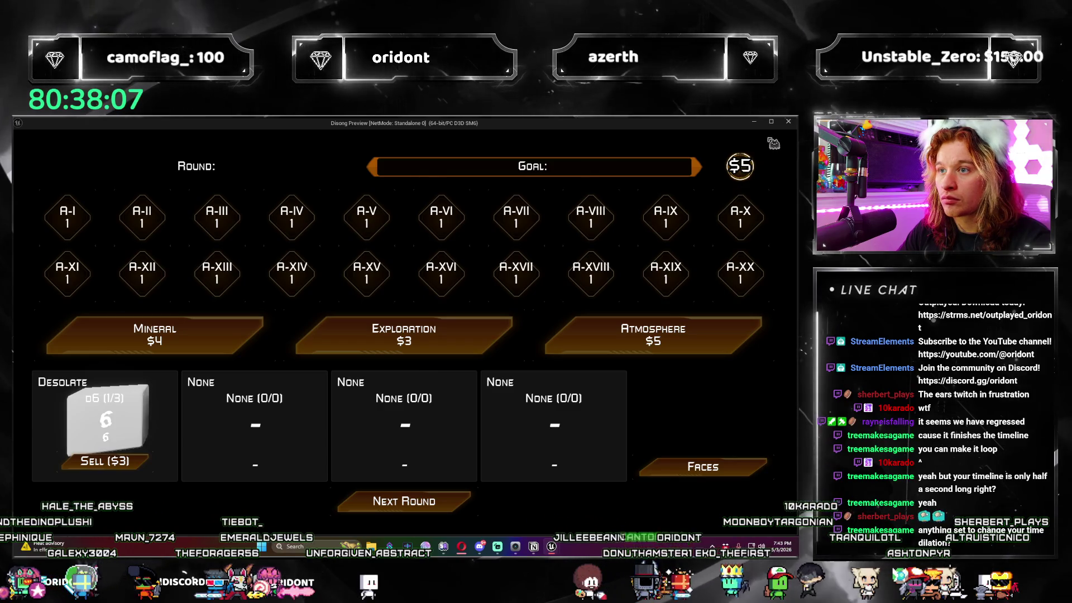
{"action": "key", "text": "Escape"}
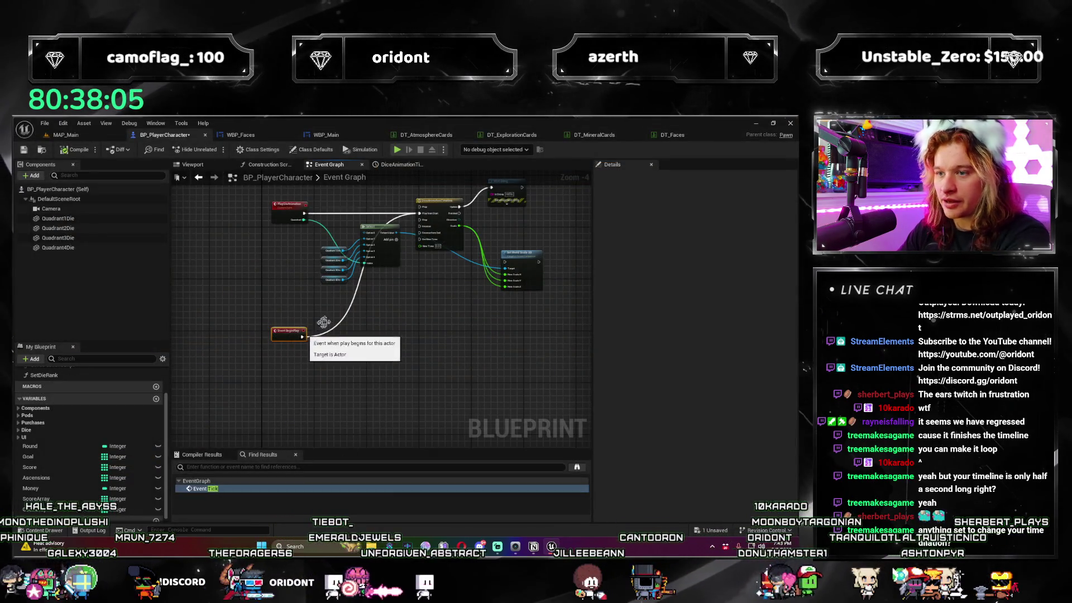
{"action": "left_click_drag", "start_coordinate": [324, 322], "coordinate": [331, 368]}
{"action": "left_click", "coordinate": [72, 189]}
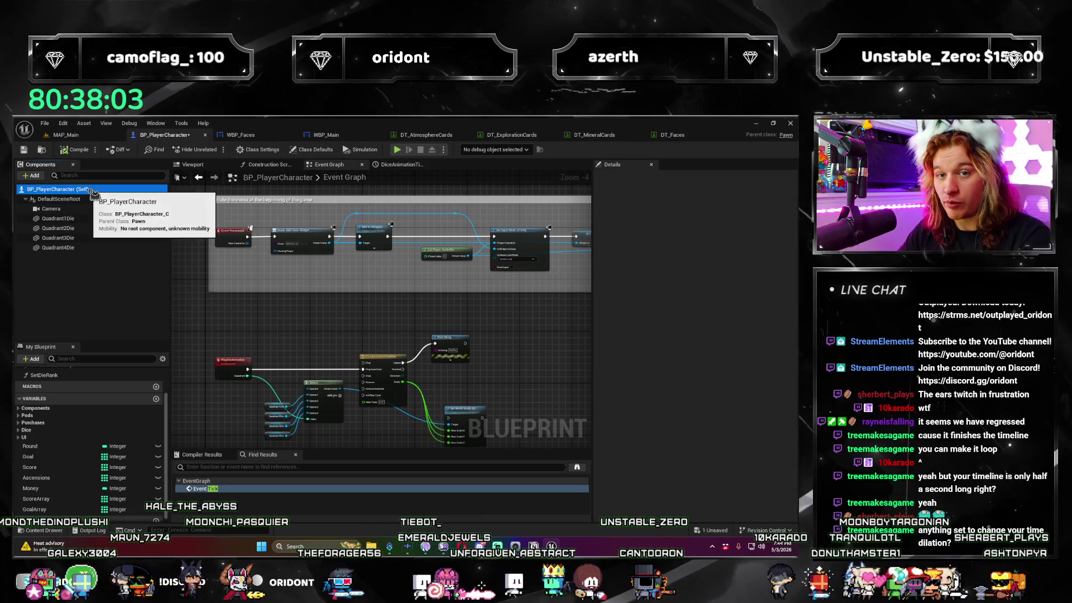
Filter the details for 'timetick' and add an Event Tick node to the graph.
{"action": "type", "text": "time"}
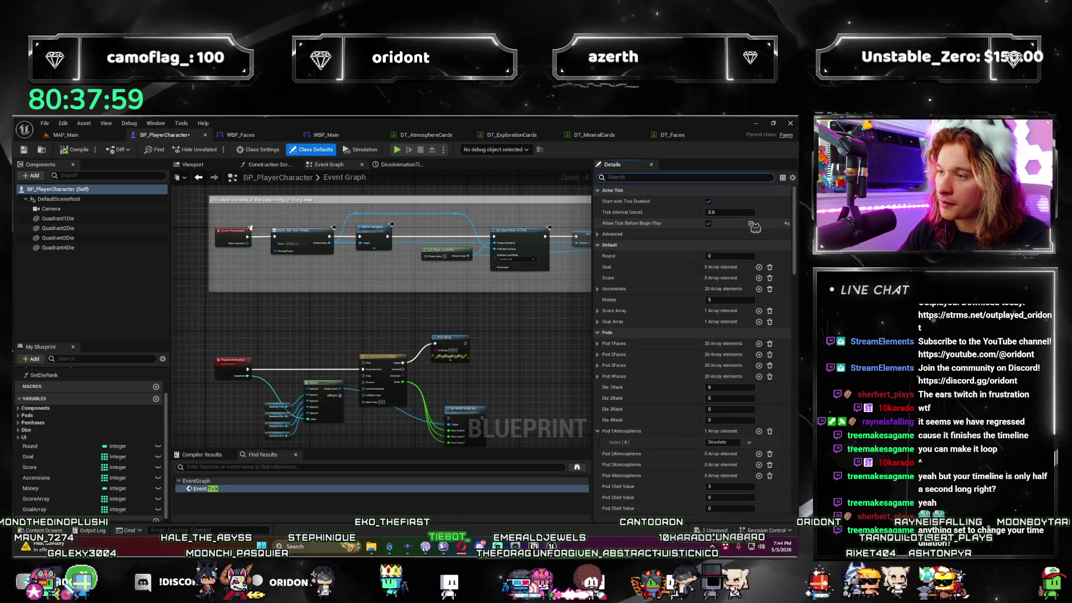
{"action": "type", "text": "tick"}
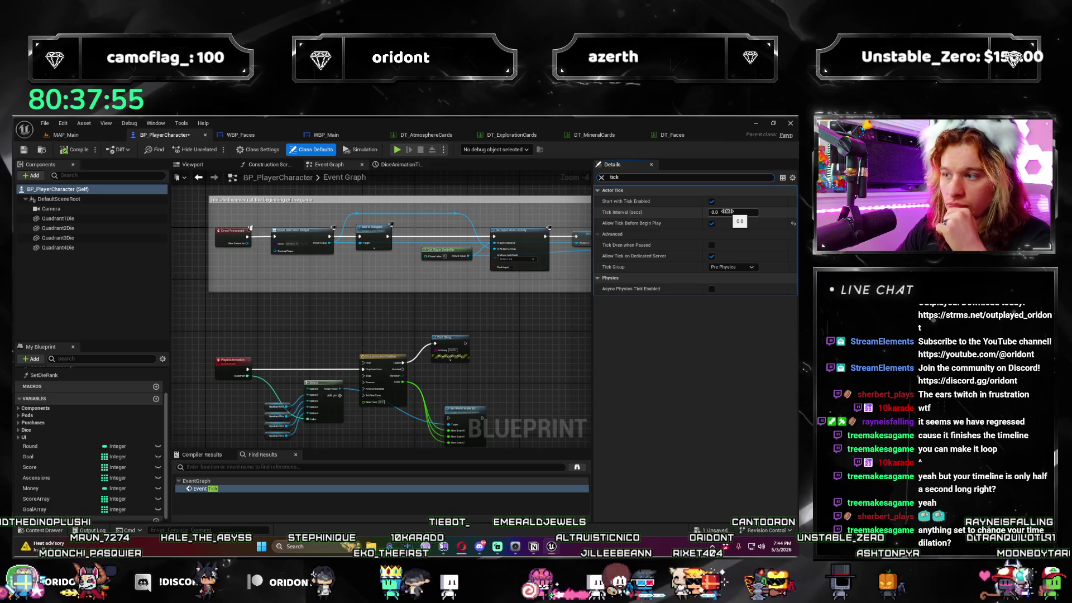
{"action": "left_click_drag", "start_coordinate": [279, 324], "coordinate": [304, 426]}
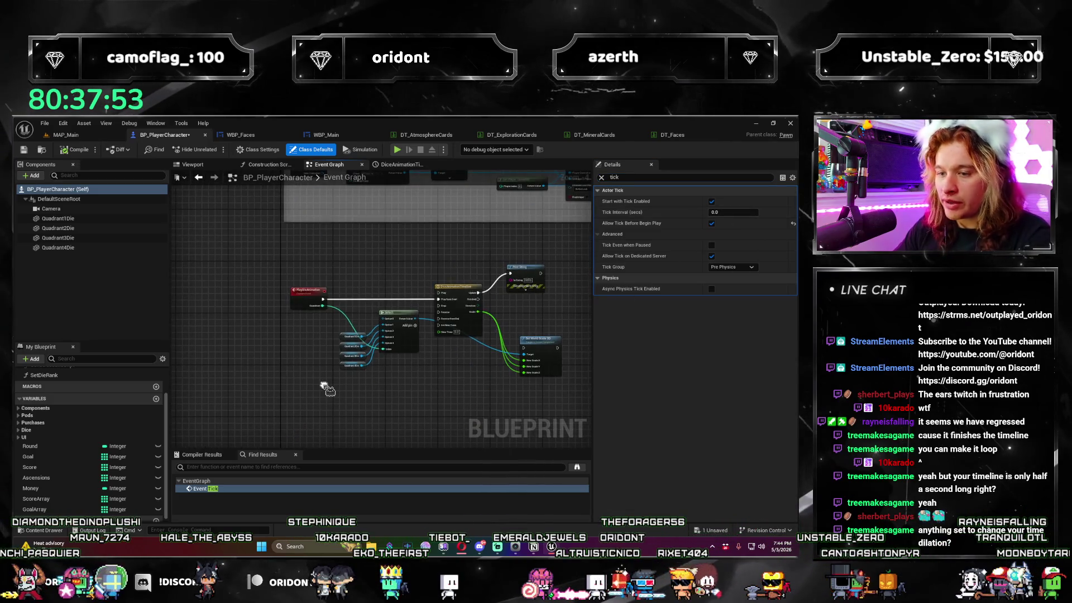
{"action": "right_click", "coordinate": [326, 389]}
{"action": "type", "text": "event tic"}
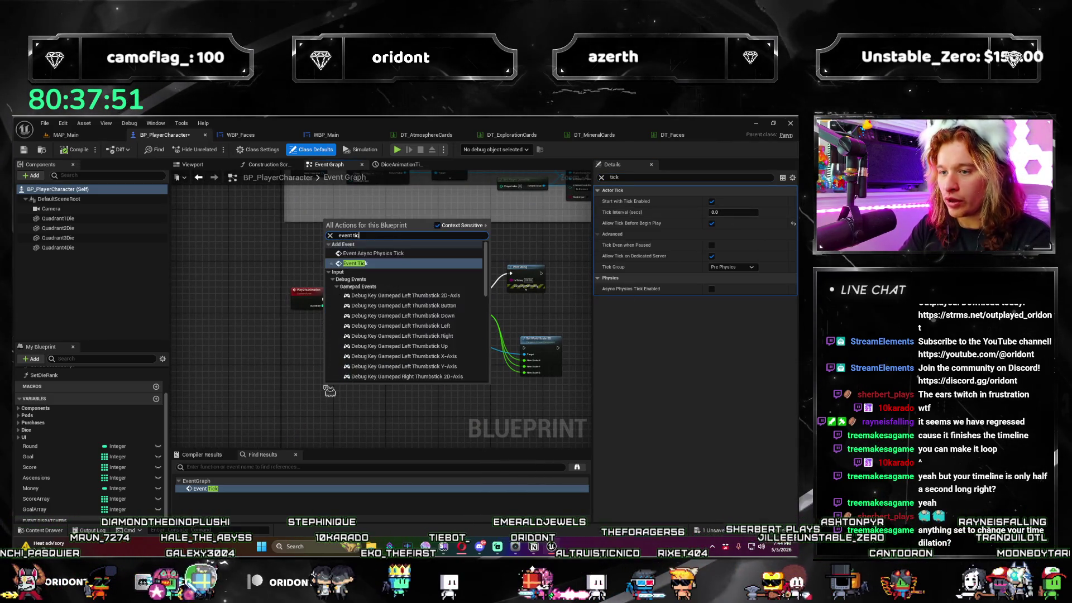
{"action": "key", "text": "Return"}
Feed Event Tick's Delta Seconds into a Print String node and compile.
{"action": "left_click_drag", "start_coordinate": [329, 391], "coordinate": [332, 287]}
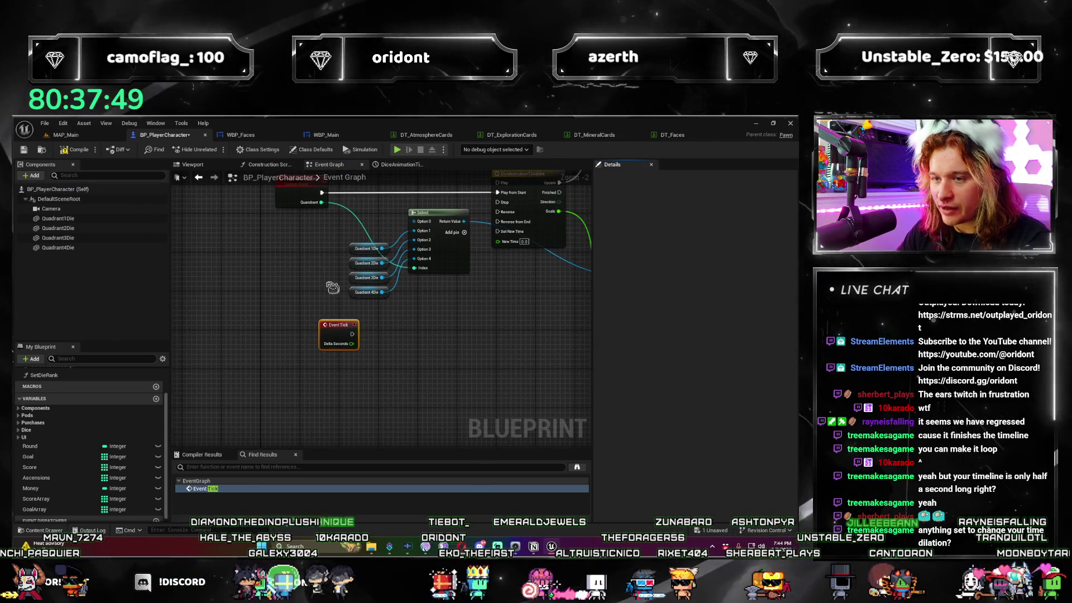
{"action": "mouse_move", "coordinate": [338, 324]}
{"action": "left_mouse_down"}
{"action": "mouse_move", "coordinate": [295, 368]}
{"action": "mouse_move", "coordinate": [333, 383]}
{"action": "left_mouse_up"}
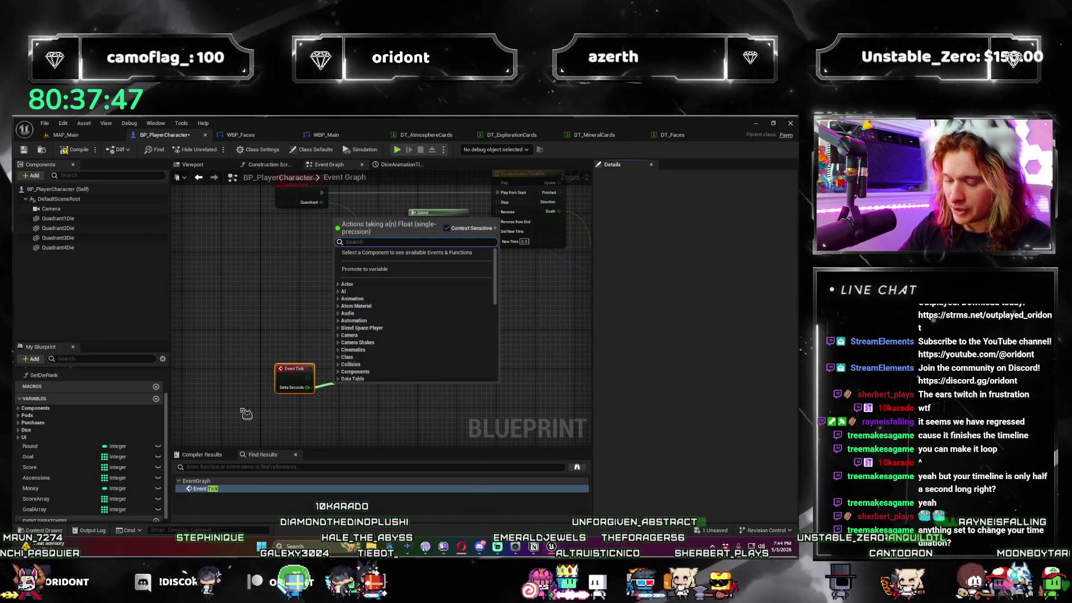
{"action": "type", "text": "print"}
{"action": "key", "text": "Escape"}
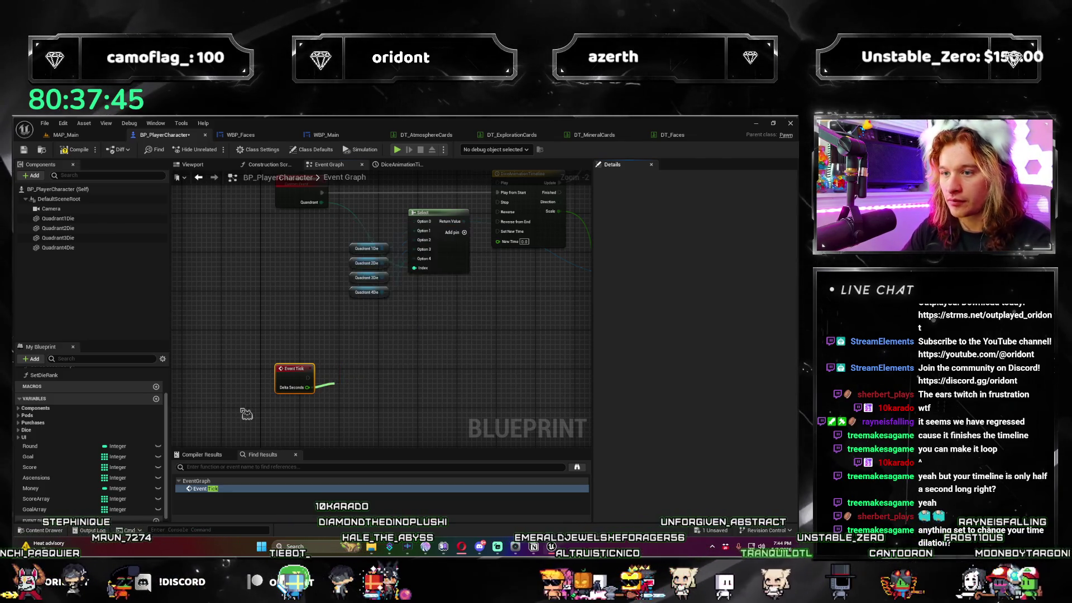
{"action": "mouse_move", "coordinate": [351, 384]}
{"action": "left_mouse_down"}
{"action": "mouse_move", "coordinate": [366, 355]}
{"action": "mouse_move", "coordinate": [367, 391]}
{"action": "mouse_move", "coordinate": [325, 393]}
{"action": "left_mouse_up"}
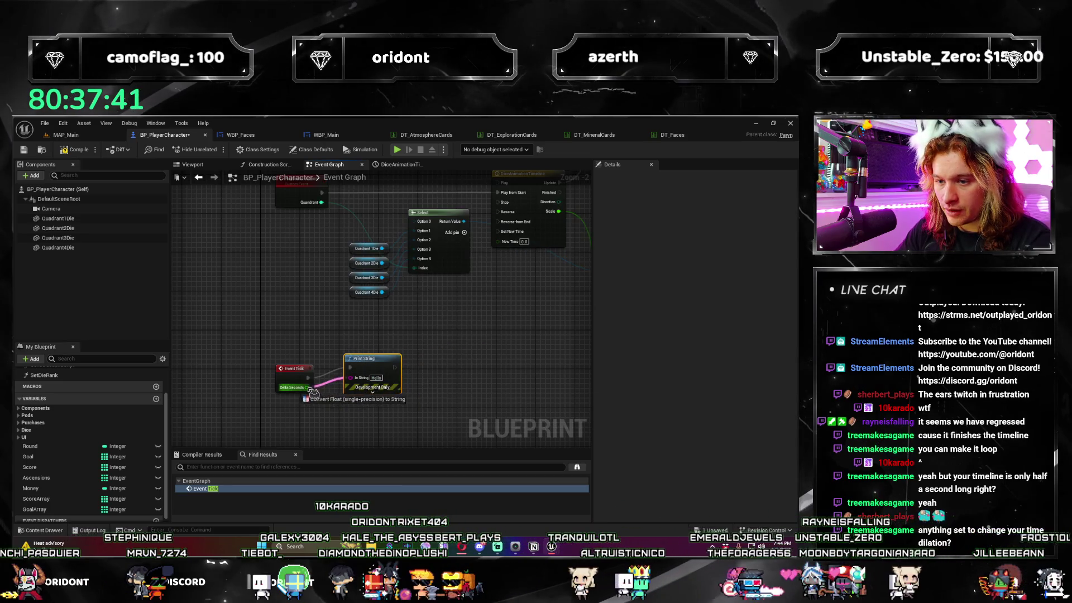
{"action": "left_click", "coordinate": [96, 150]}
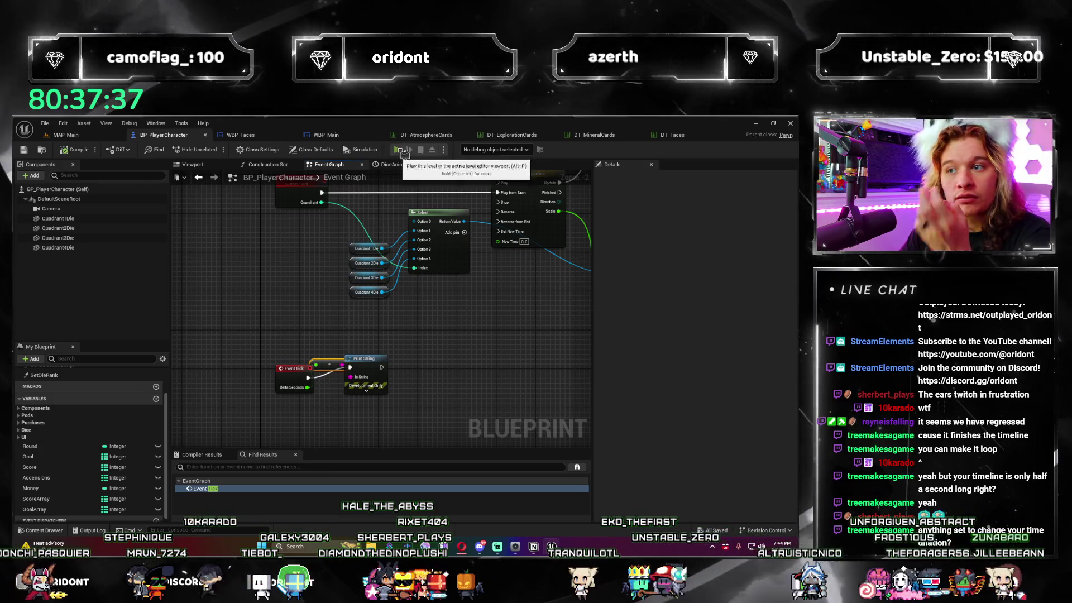
Run a quick test play, then select the DiceAnimationTimeline node.
{"action": "left_click", "coordinate": [395, 149]}
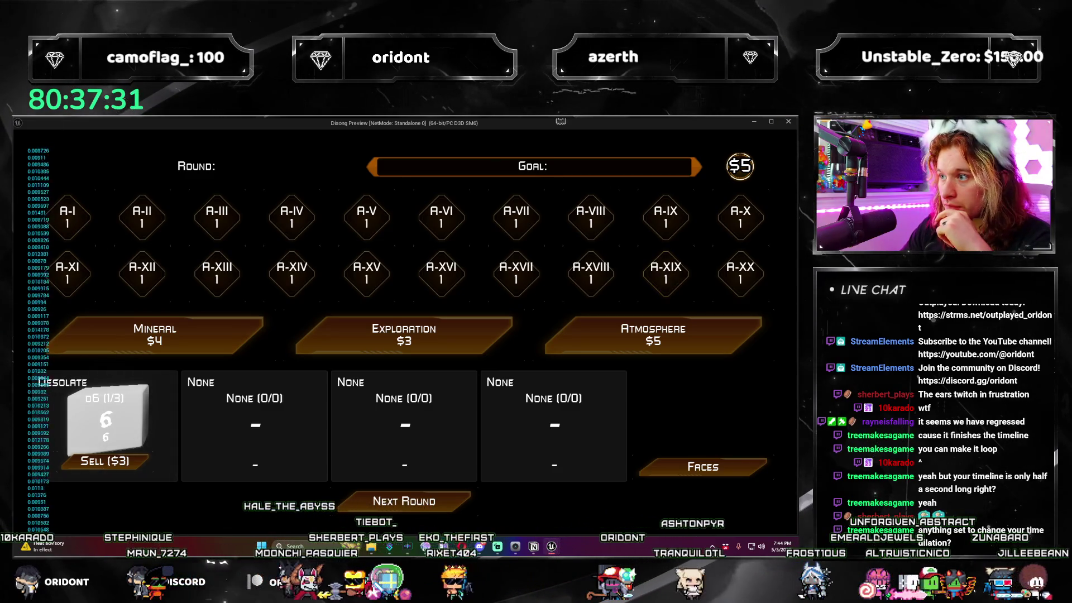
{"action": "left_click", "coordinate": [788, 123]}
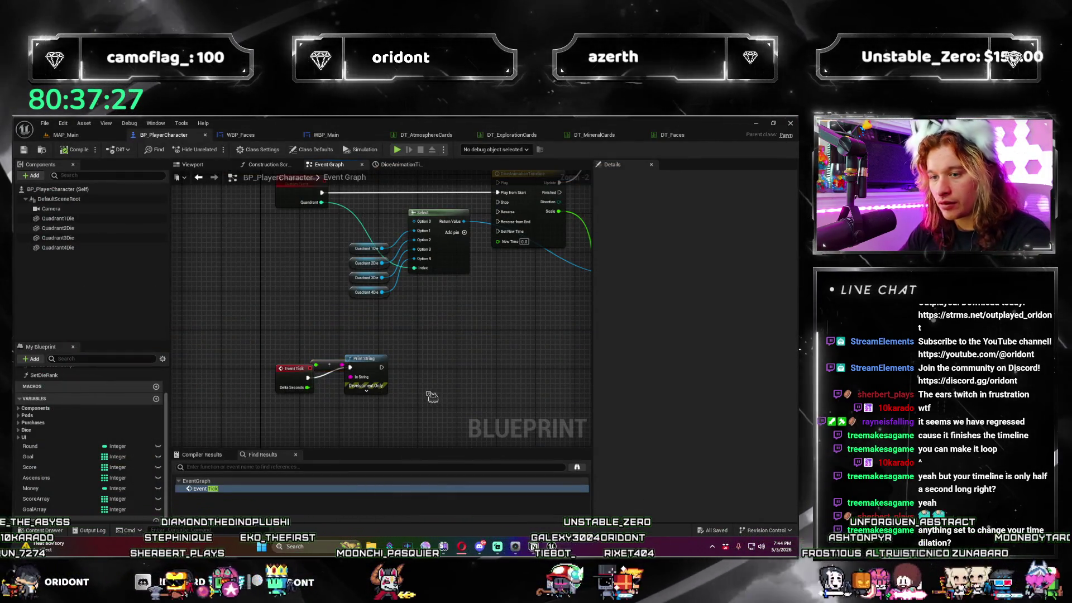
{"action": "scroll", "coordinate": [505, 324], "scroll_direction": "up", "scroll_amount": 2}
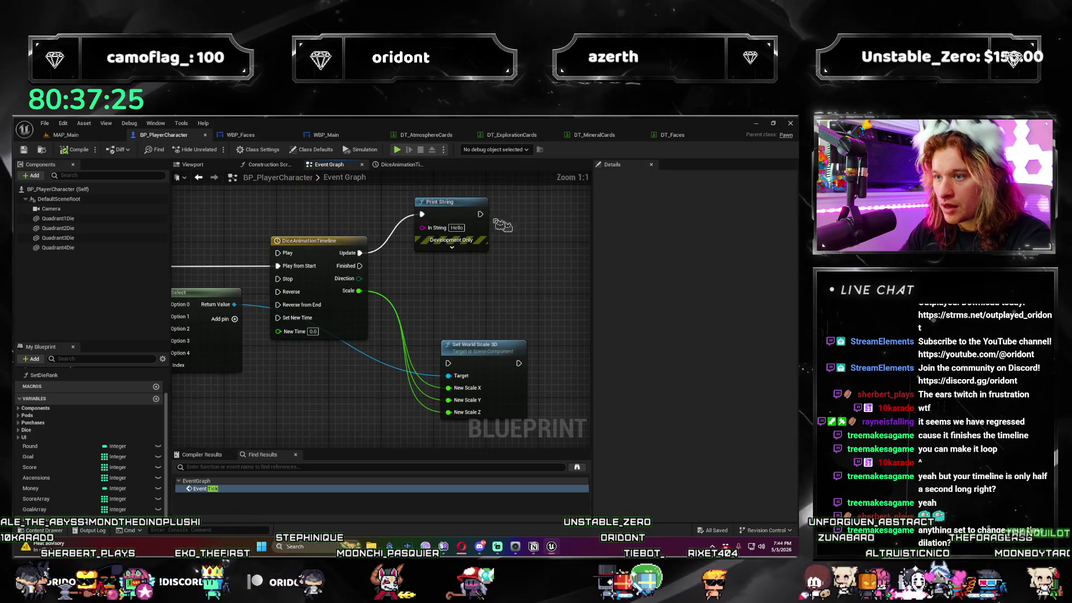
{"action": "left_click_drag", "start_coordinate": [423, 279], "coordinate": [540, 326]}
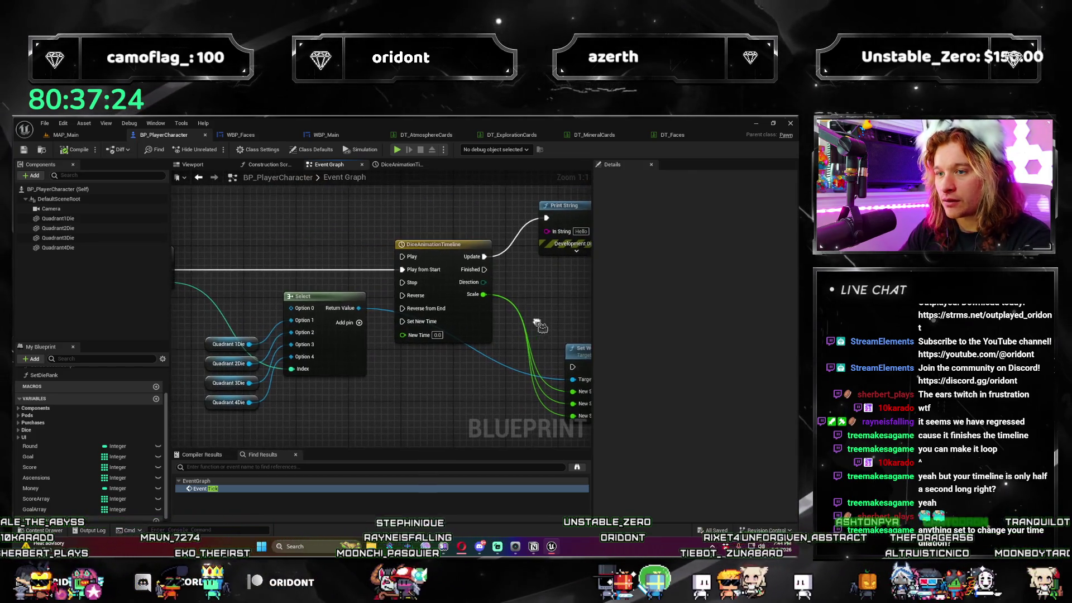
{"action": "left_click", "coordinate": [445, 260]}
Play a first round in the preview, close it, and expand Print String's advanced pins.
{"action": "left_click_drag", "start_coordinate": [440, 279], "coordinate": [508, 271]}
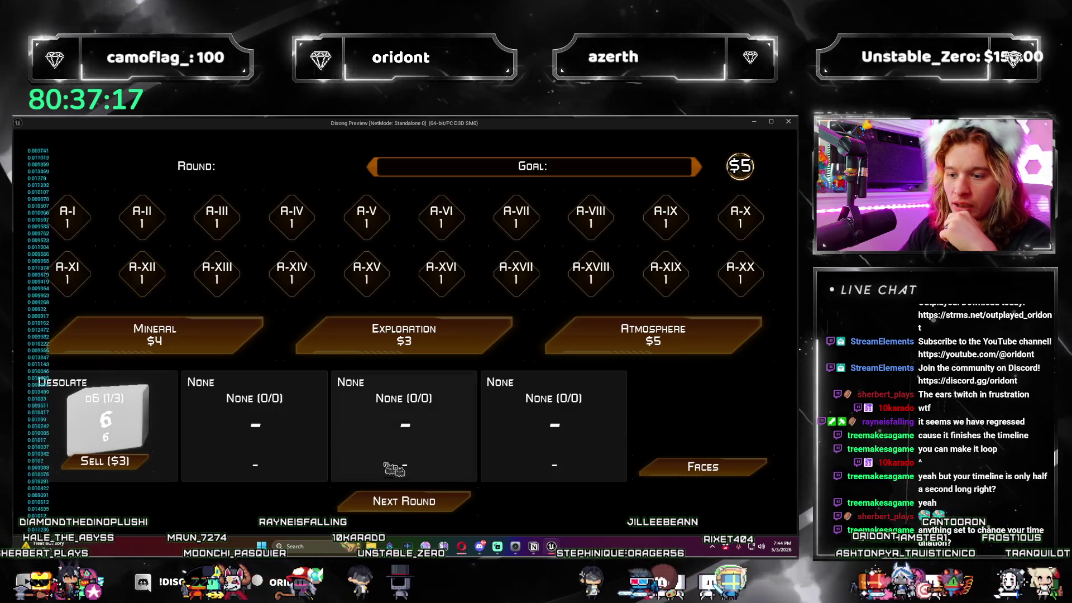
{"action": "left_click", "coordinate": [445, 506]}
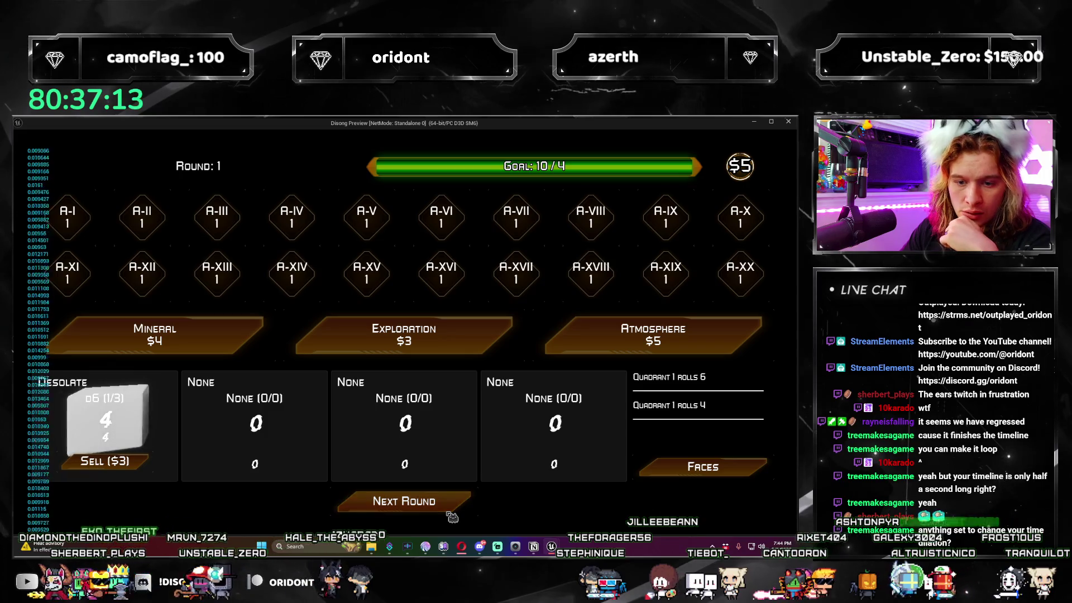
{"action": "left_click", "coordinate": [788, 122]}
{"action": "left_click", "coordinate": [419, 261]}
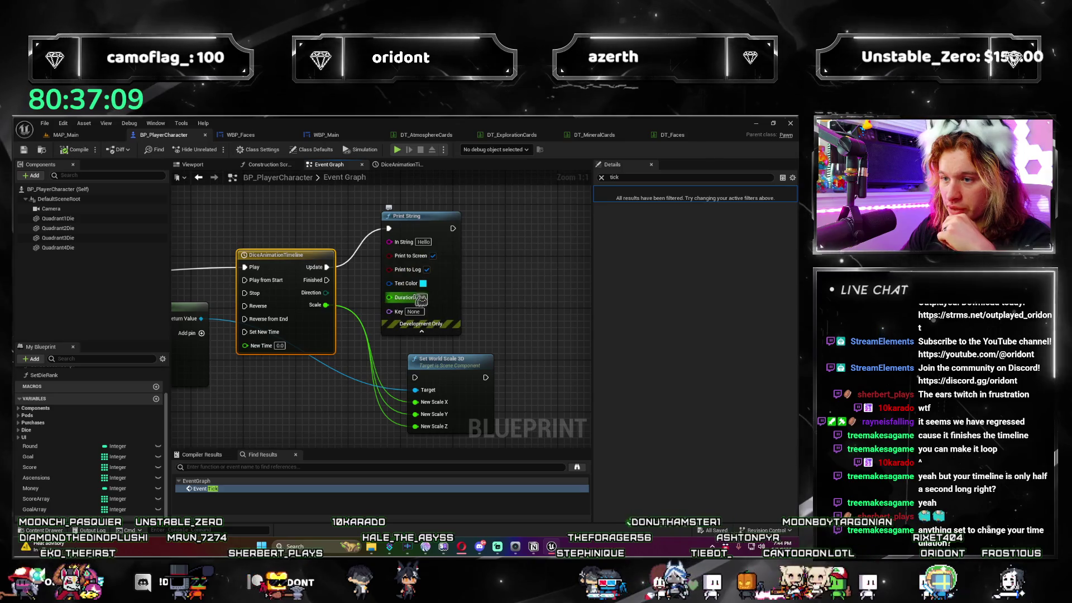
Set the Print String text colour to red.
{"action": "left_click", "coordinate": [423, 283]}
{"action": "left_click", "coordinate": [512, 350]}
{"action": "left_click", "coordinate": [572, 484]}
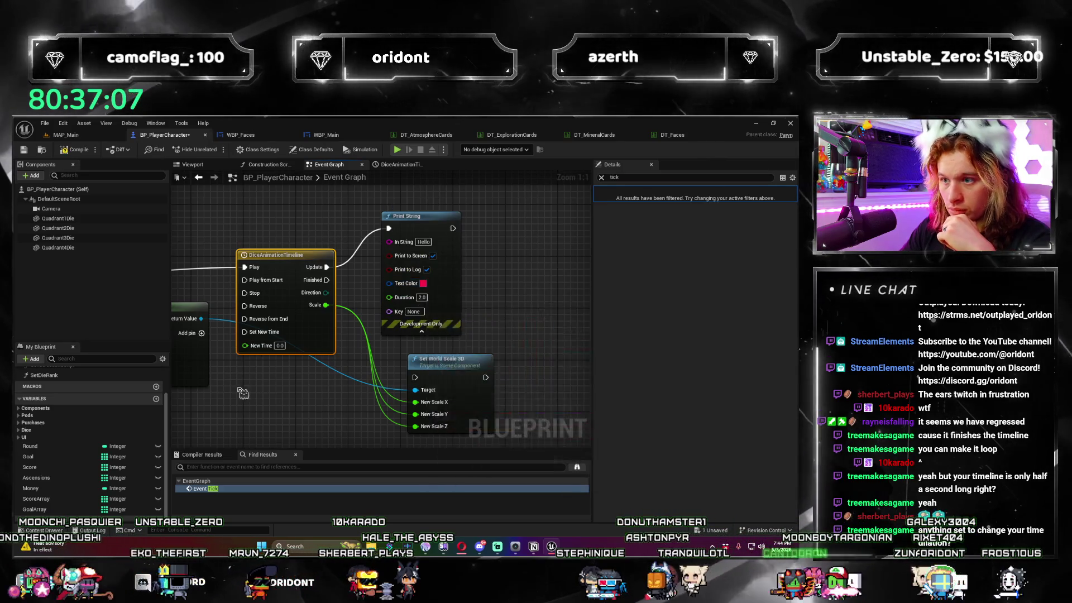
Test-play the game, roll the die and advance to round 2, then stop.
{"action": "left_click", "coordinate": [402, 151]}
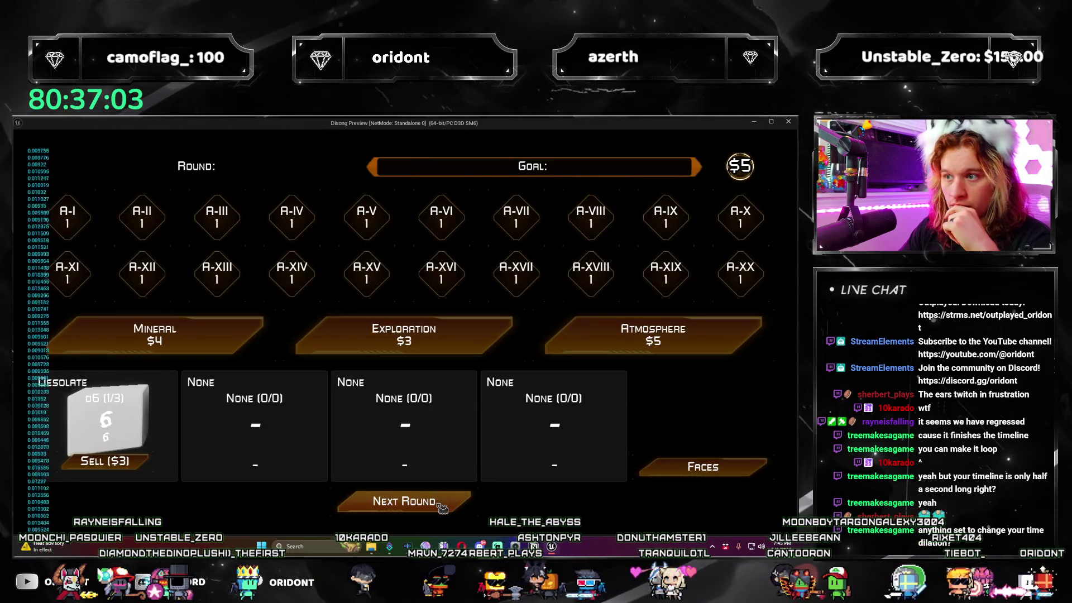
{"action": "left_click", "coordinate": [442, 505]}
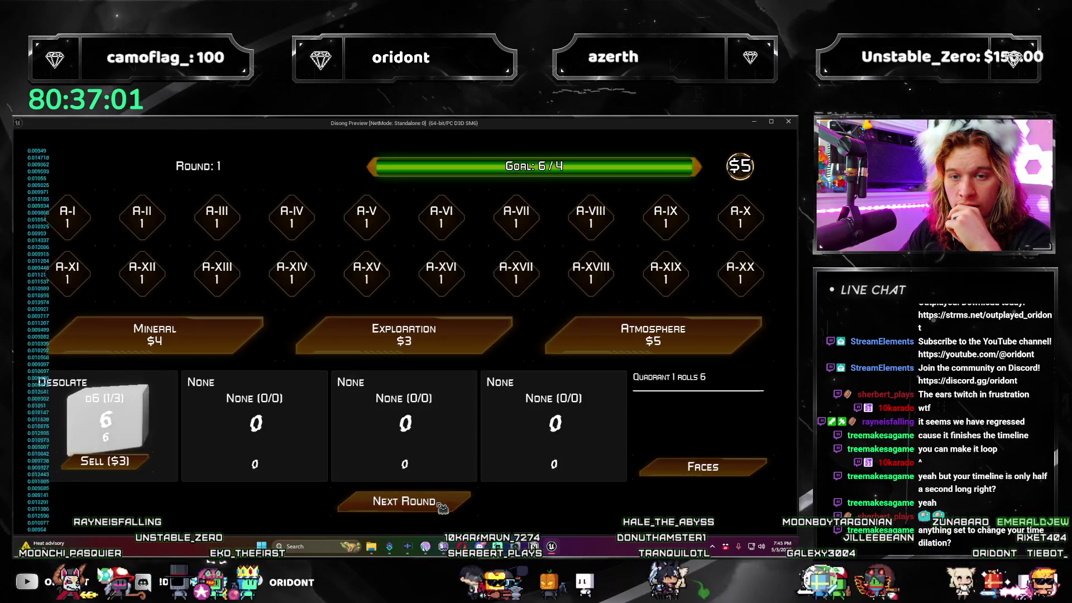
{"action": "left_click", "coordinate": [442, 506]}
{"action": "key", "text": "Escape"}
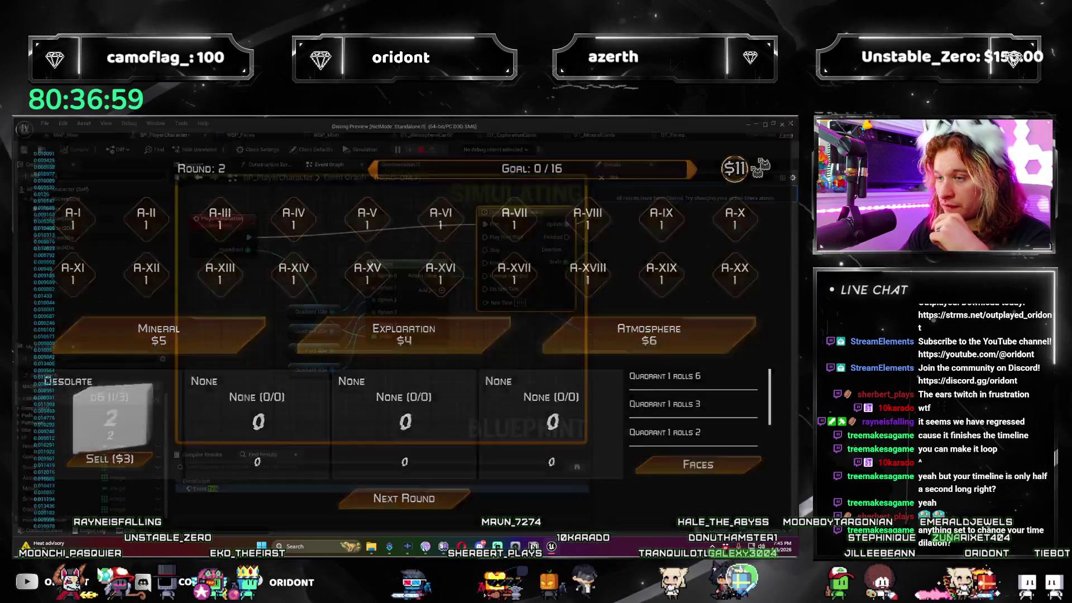
{"action": "scroll", "coordinate": [405, 344], "scroll_direction": "down", "scroll_amount": 4}
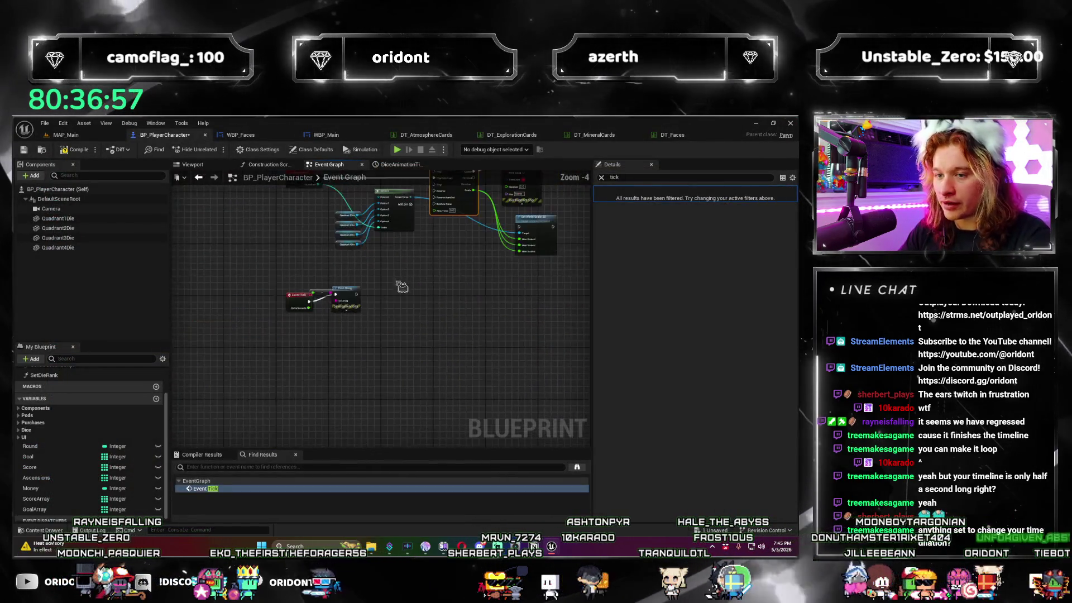
{"action": "scroll", "coordinate": [309, 364], "scroll_direction": "up", "scroll_amount": 3}
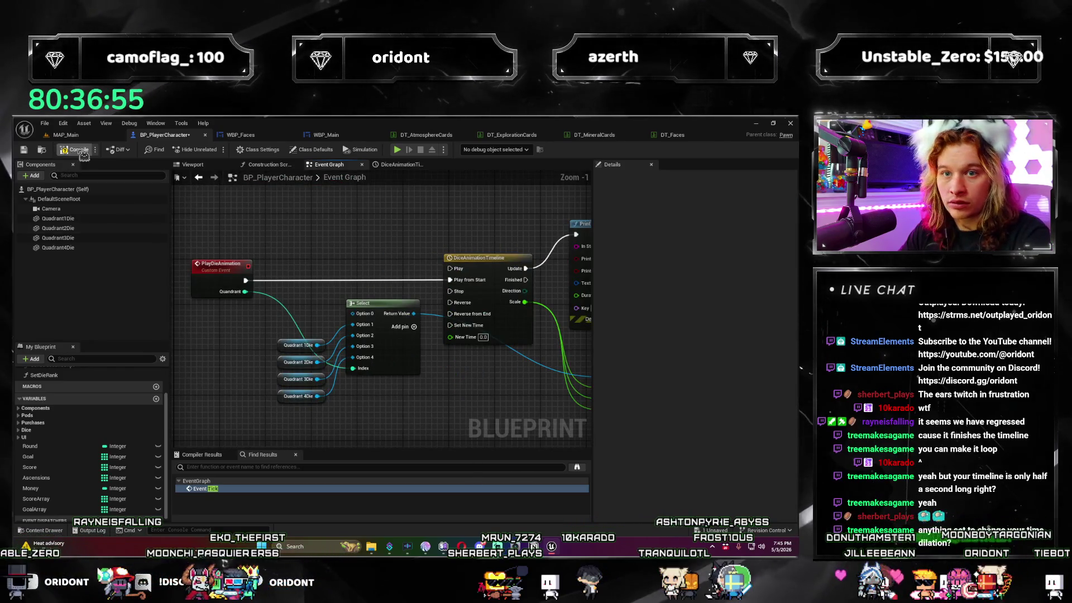
{"action": "scroll", "coordinate": [437, 242], "scroll_direction": "down", "scroll_amount": 2}
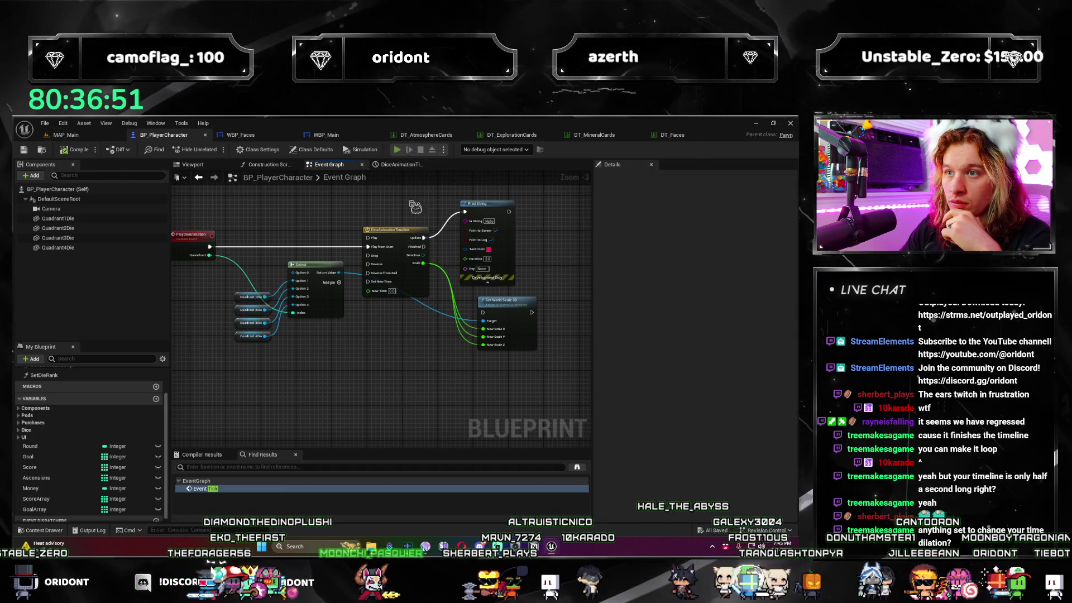
Run two more test plays past the first roll, then open DiceAnimationTimeline's Scale curve.
{"action": "key", "text": "alt+p"}
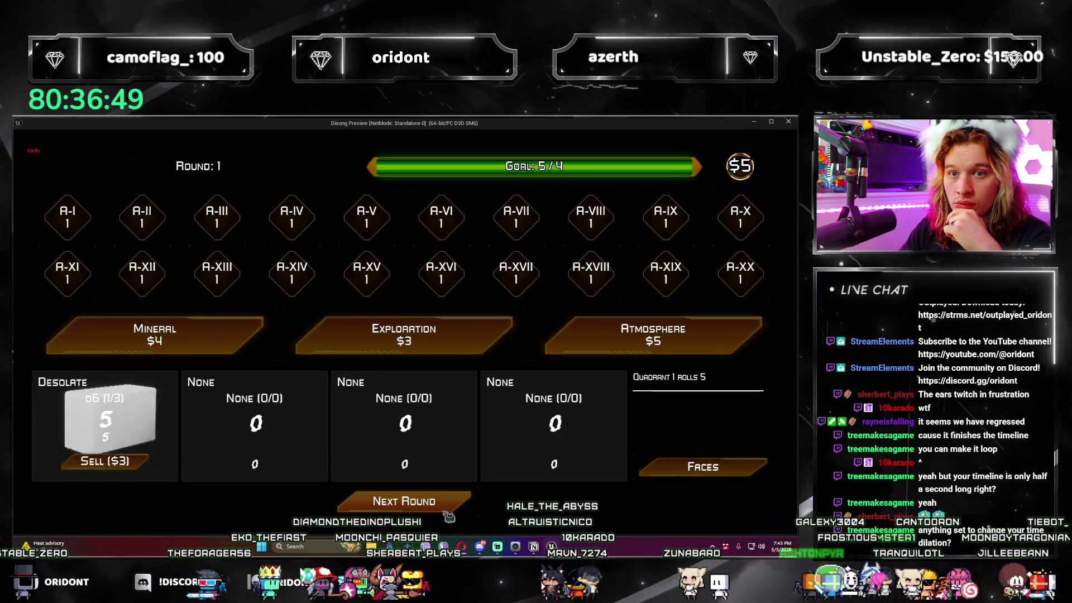
{"action": "left_click", "coordinate": [447, 513]}
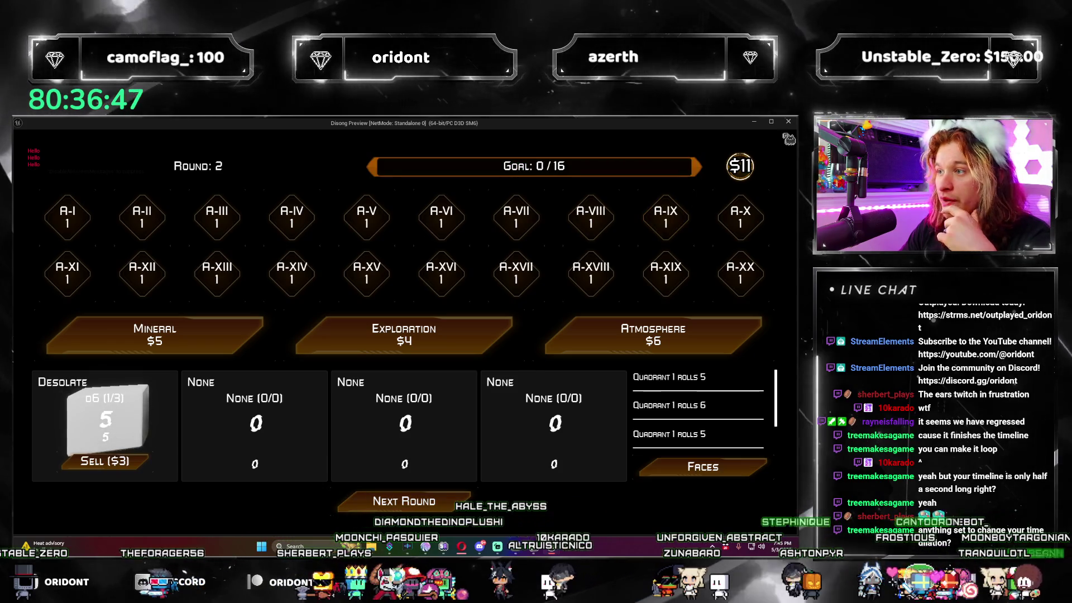
{"action": "key", "text": "Escape"}
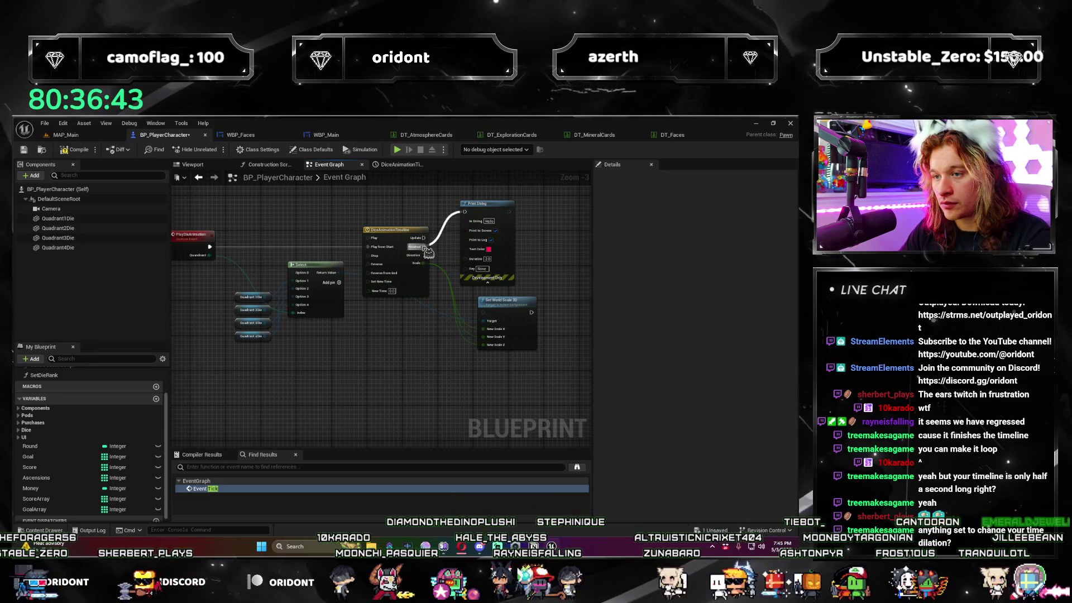
{"action": "left_click", "coordinate": [399, 151]}
{"action": "left_click", "coordinate": [441, 502]}
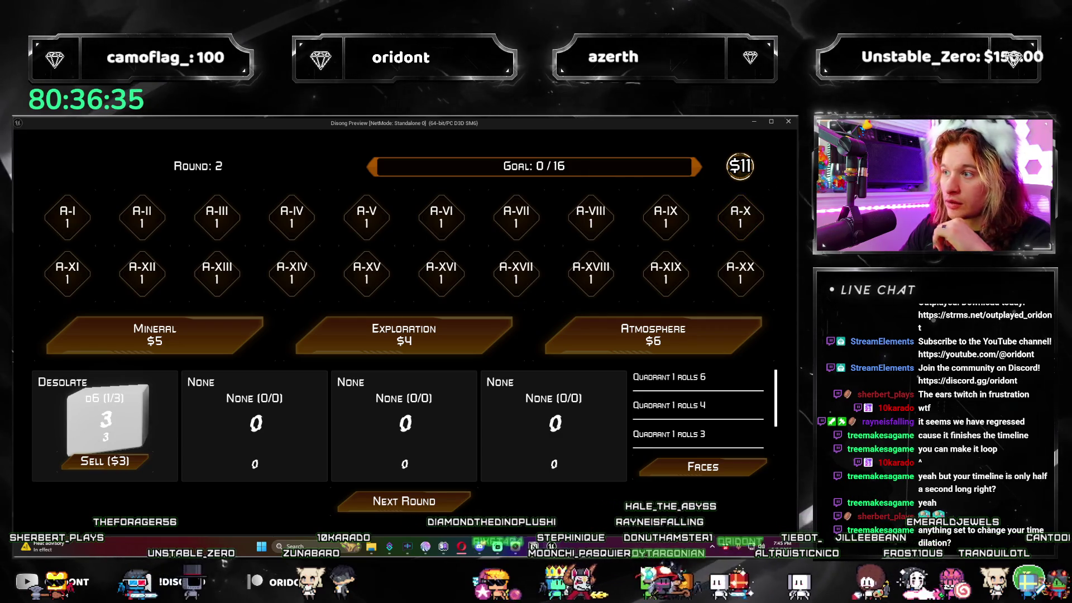
{"action": "left_click", "coordinate": [789, 121]}
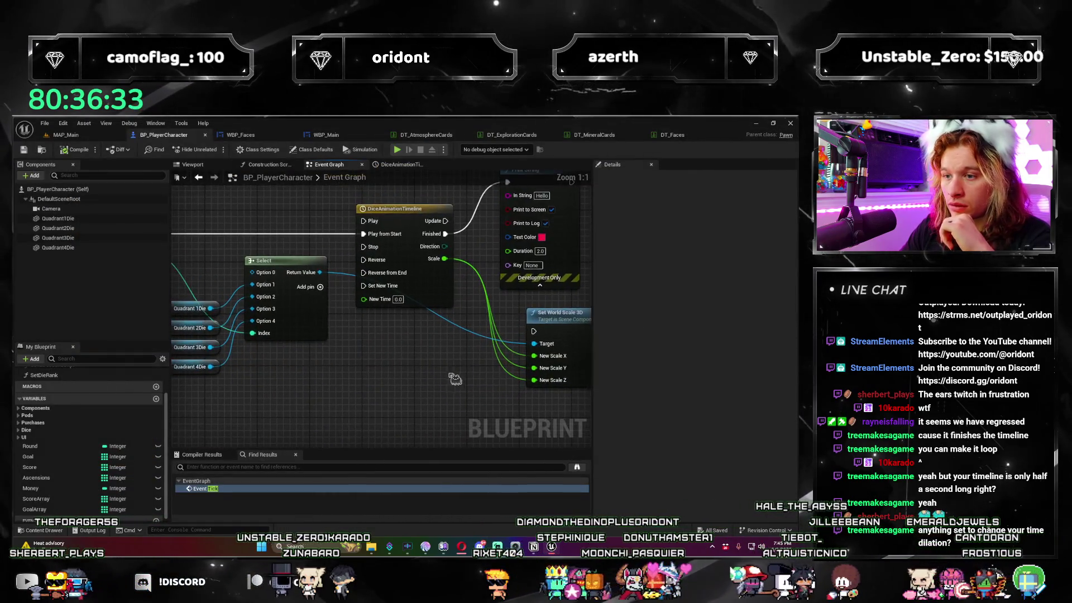
{"action": "double_click", "coordinate": [447, 245]}
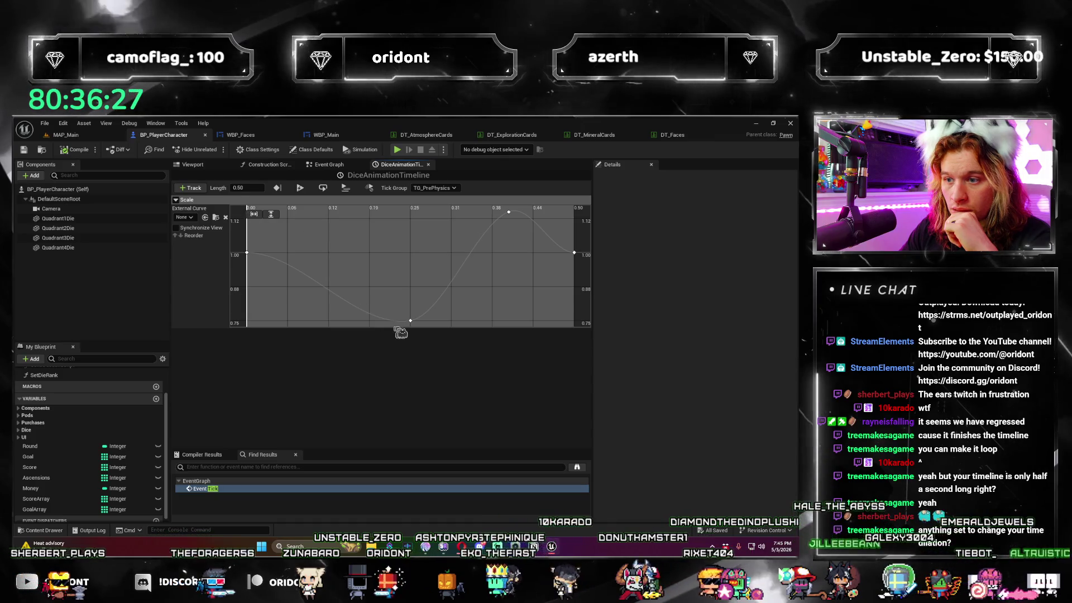
Make DiceAnimationTimeline replicated, compile the blueprint and run a Play-in-Editor test.
{"action": "mouse_move", "coordinate": [413, 328]}
{"action": "key", "text": "Tab"}
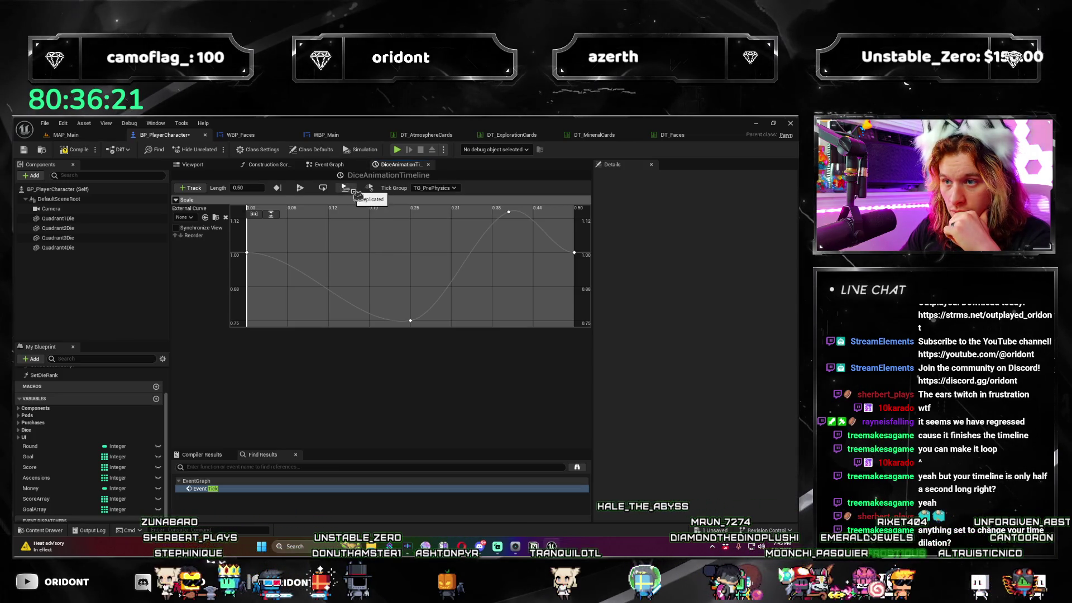
{"action": "left_click", "coordinate": [351, 189]}
{"action": "left_click", "coordinate": [78, 150]}
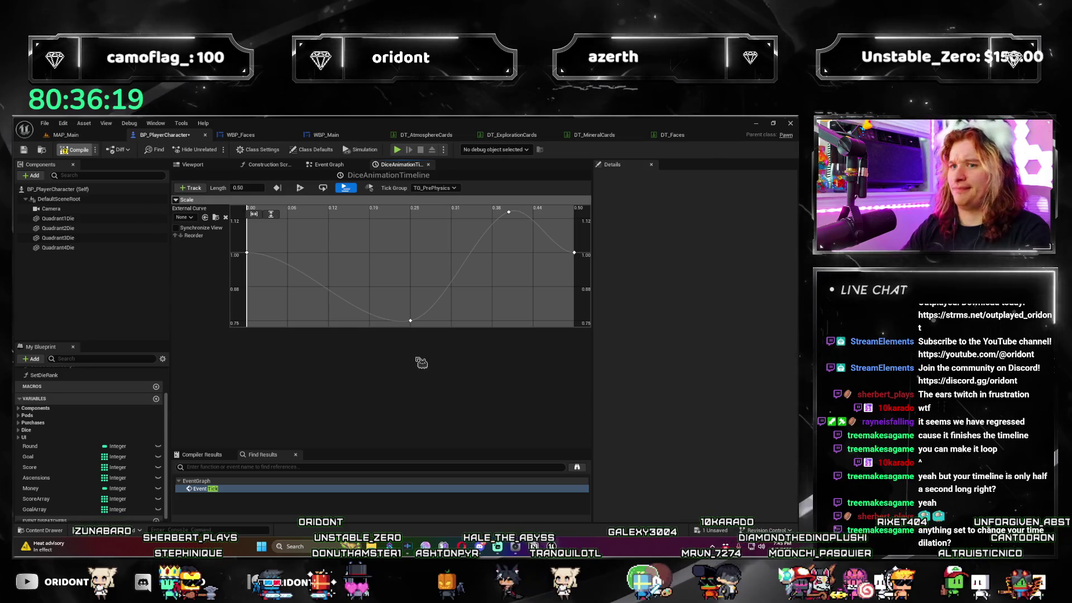
{"action": "left_click", "coordinate": [89, 139]}
{"action": "key", "text": "alt+p"}
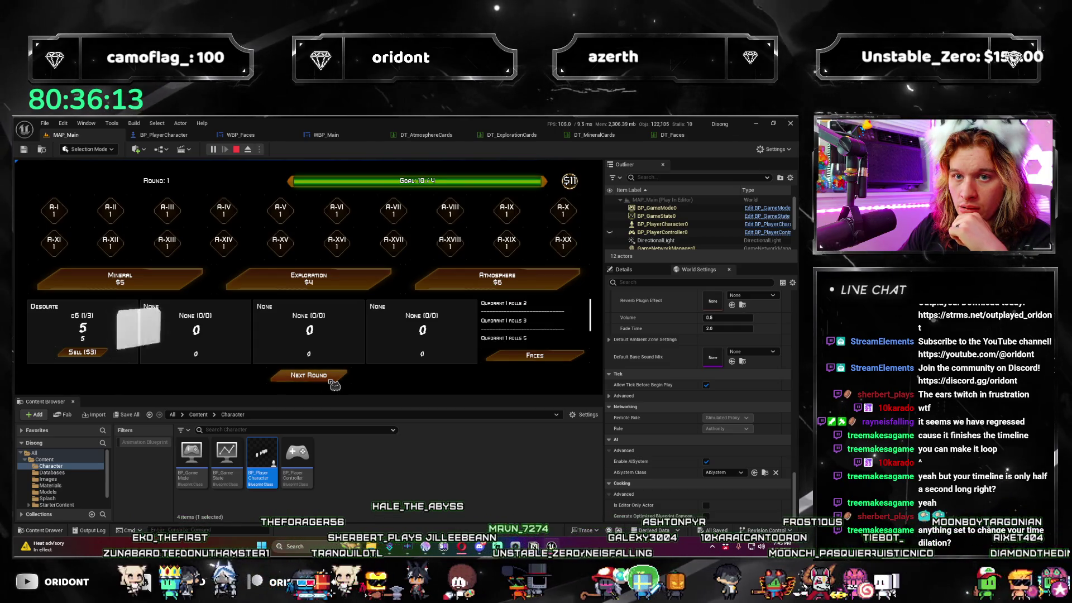
{"action": "key", "text": "Escape"}
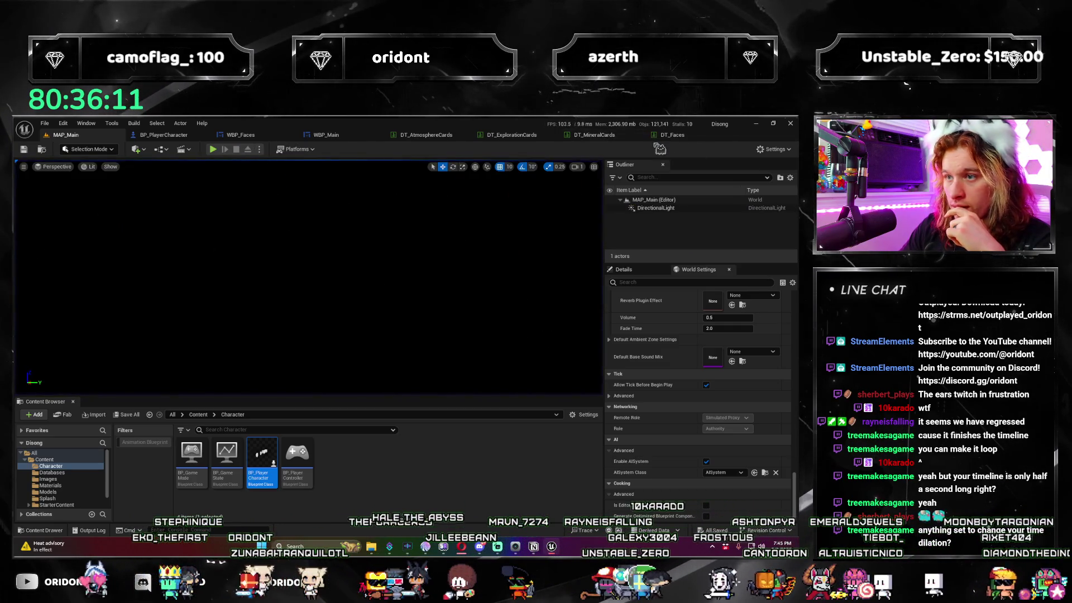
Wire the timeline's Update output into Print String and test the standalone game.
{"action": "left_click", "coordinate": [326, 134]}
{"action": "left_click", "coordinate": [164, 134]}
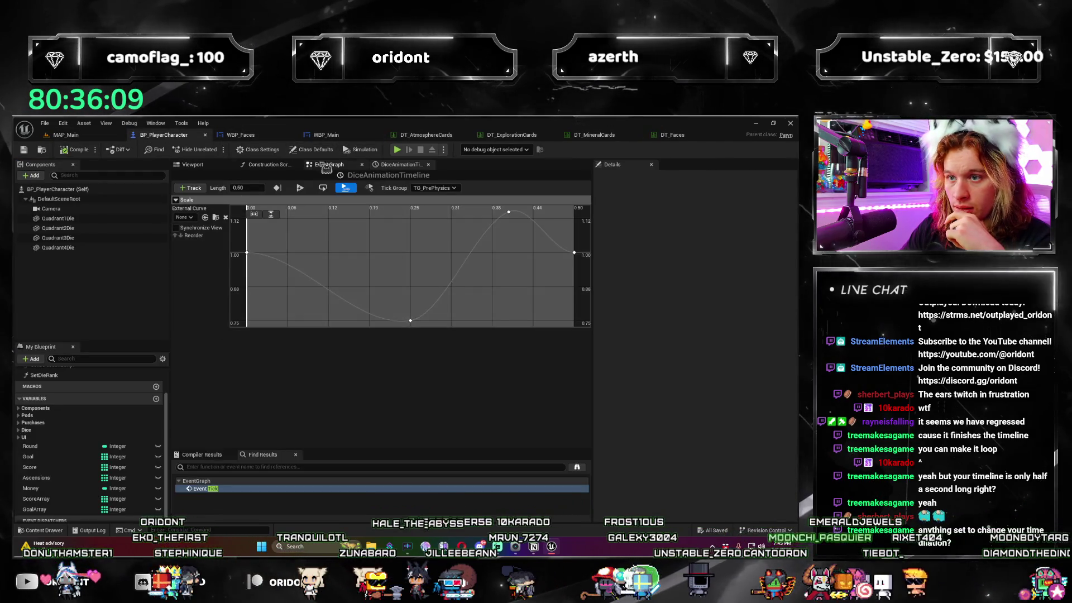
{"action": "left_click", "coordinate": [329, 164]}
{"action": "left_click_drag", "start_coordinate": [408, 311], "coordinate": [245, 295]}
{"action": "left_click_drag", "start_coordinate": [335, 291], "coordinate": [342, 312]}
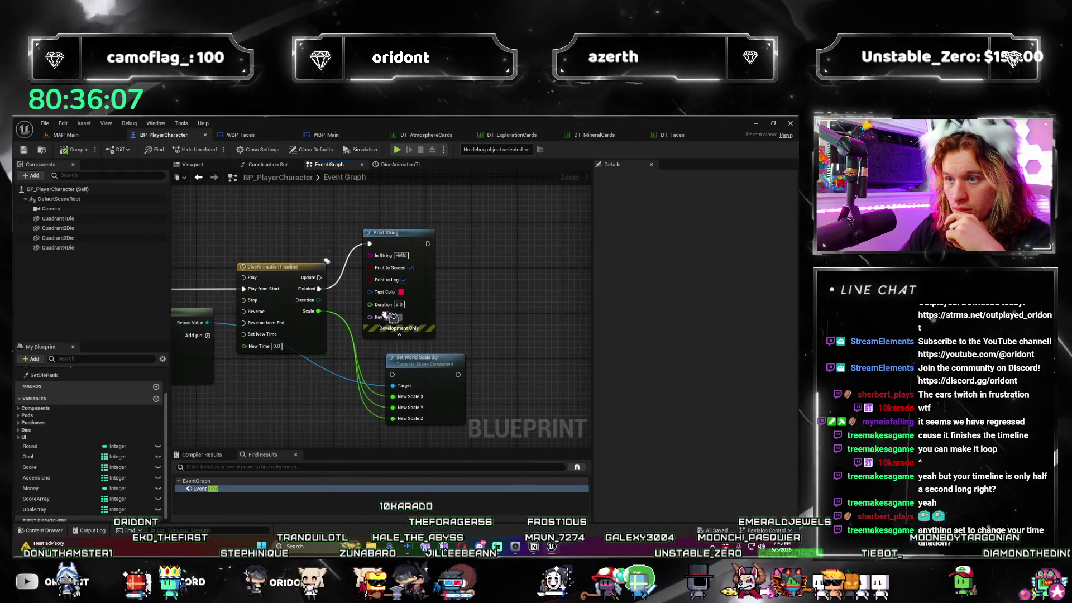
{"action": "left_click_drag", "start_coordinate": [319, 277], "coordinate": [382, 247]}
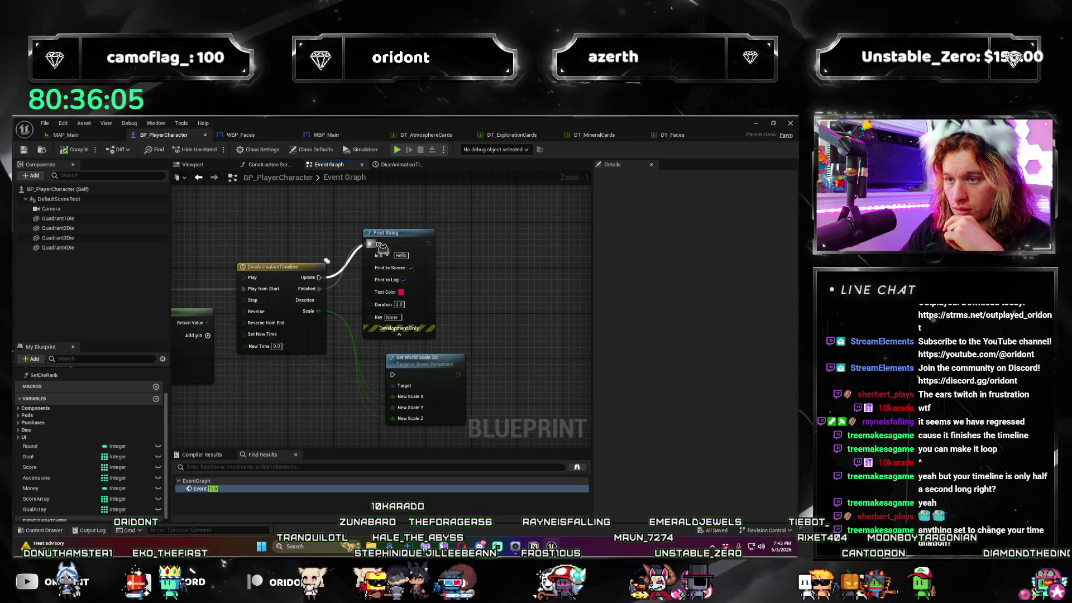
{"action": "scroll", "coordinate": [319, 287], "scroll_direction": "down", "scroll_amount": 2}
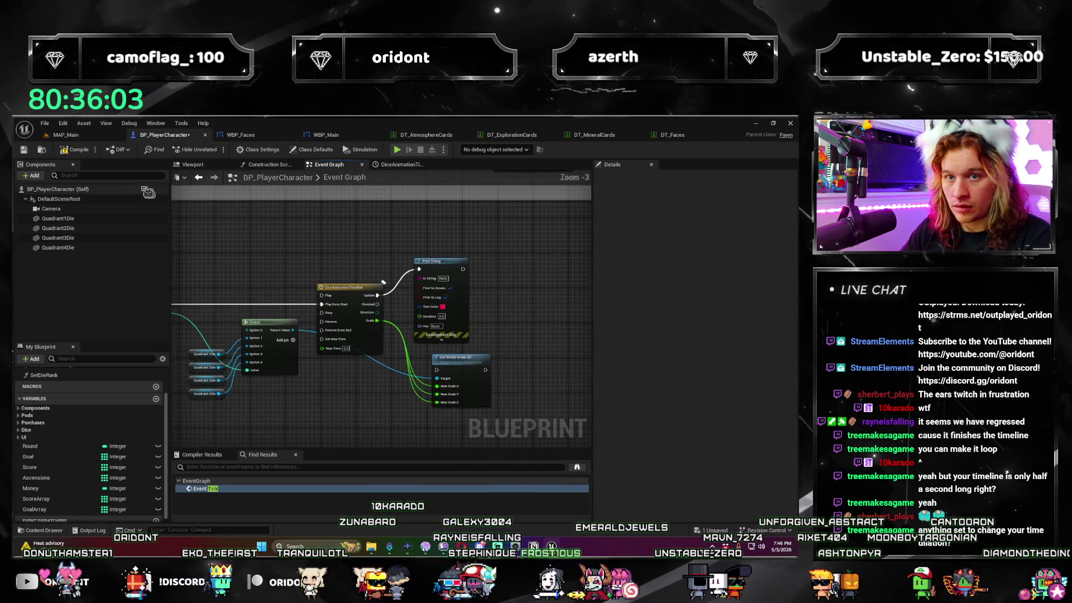
{"action": "left_click", "coordinate": [405, 155]}
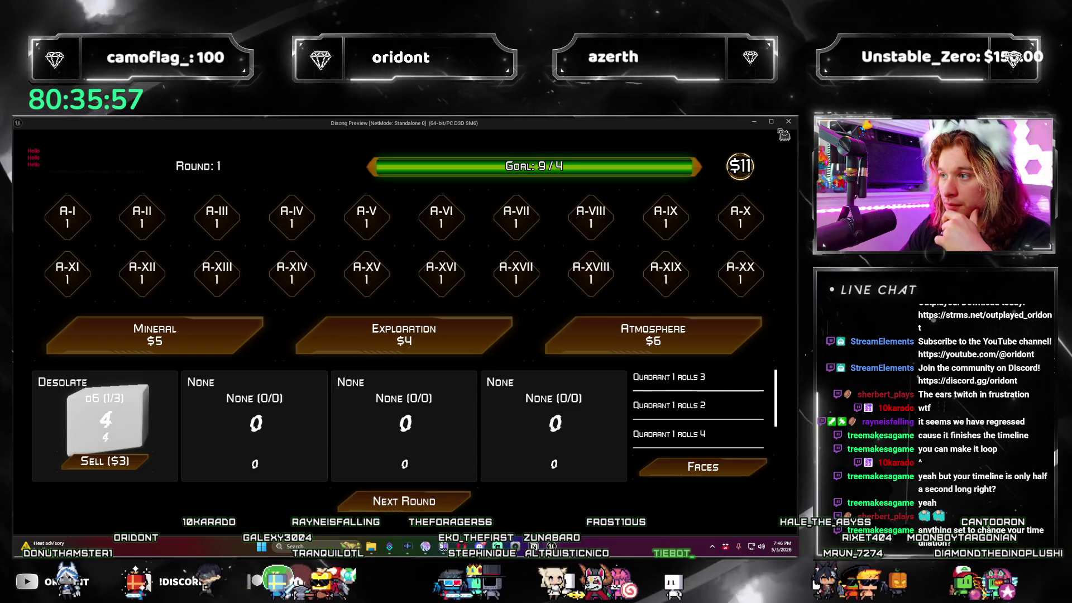
{"action": "key", "text": "Escape"}
{"action": "scroll", "coordinate": [418, 327], "scroll_direction": "up", "scroll_amount": 1}
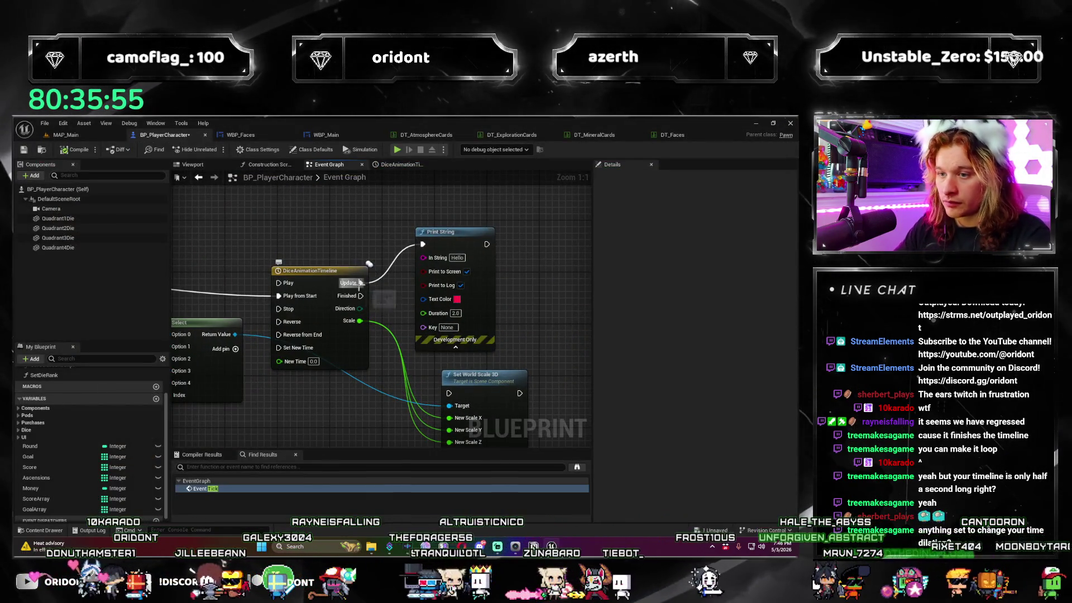
In the timeline, enable Synchronize View and Ignore Time Dilation, and turn off Use Last Keyframe.
{"action": "double_click", "coordinate": [306, 279]}
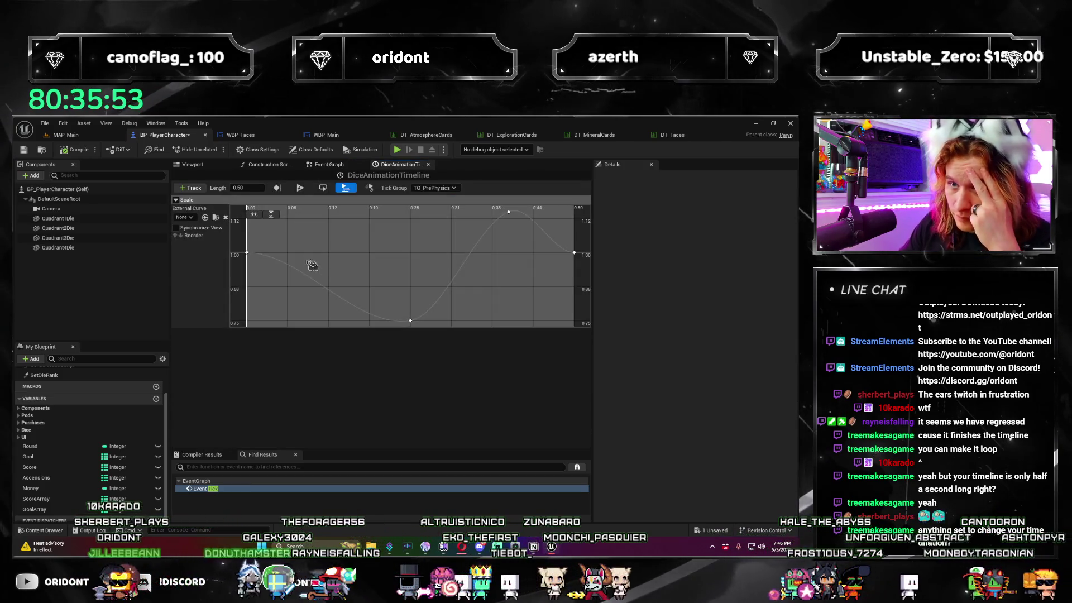
{"action": "left_click", "coordinate": [212, 228]}
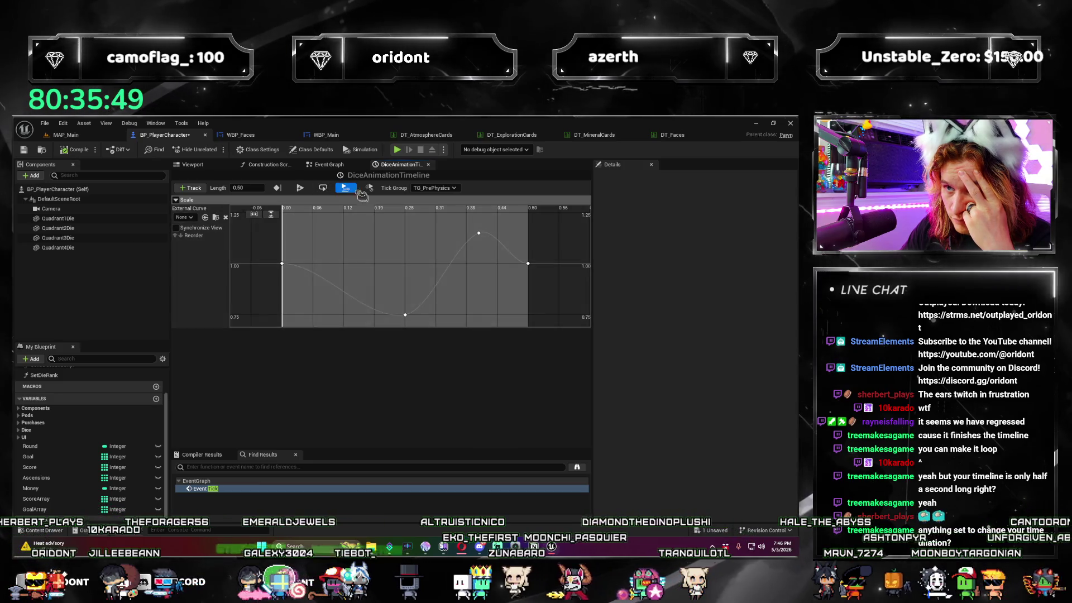
{"action": "left_click", "coordinate": [345, 188]}
{"action": "left_click", "coordinate": [368, 188]}
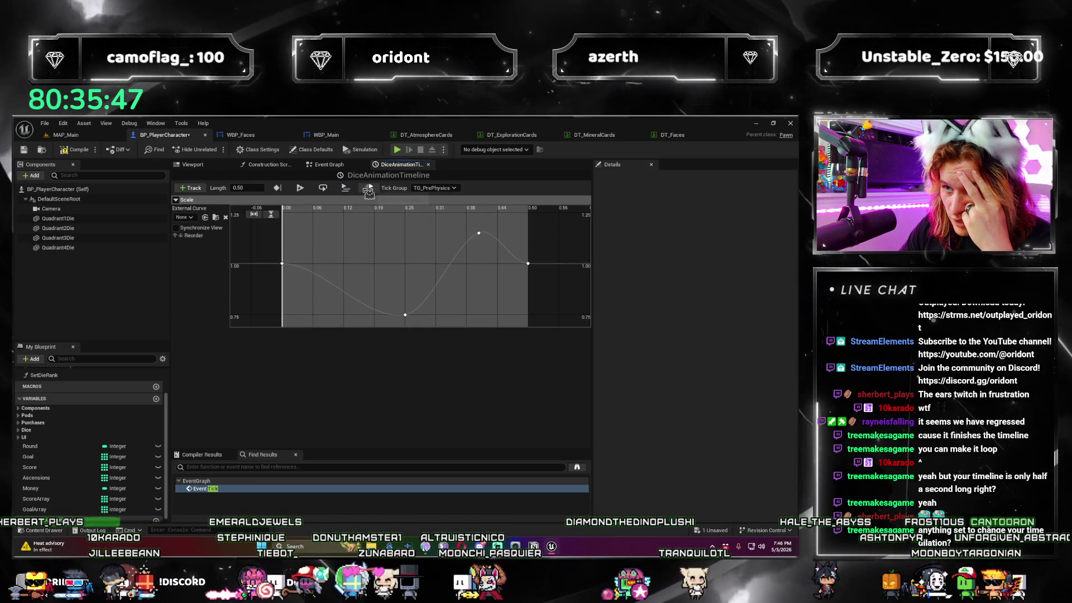
{"action": "key", "text": "f"}
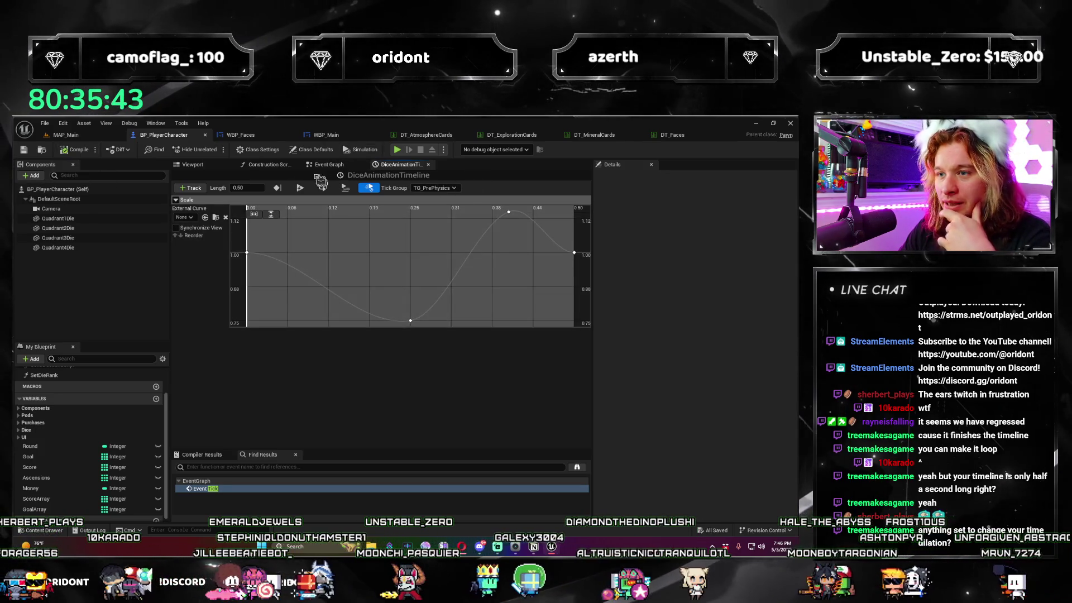
Play-test from MAP_Main up to round 2, then stop and return to the timeline.
{"action": "left_click", "coordinate": [66, 134]}
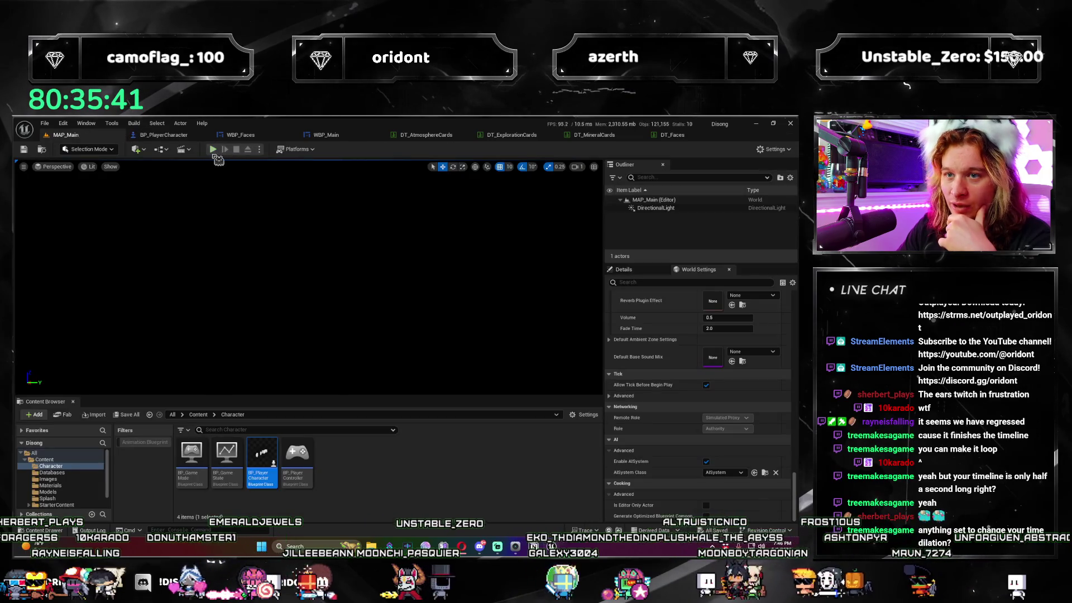
{"action": "left_click", "coordinate": [213, 150]}
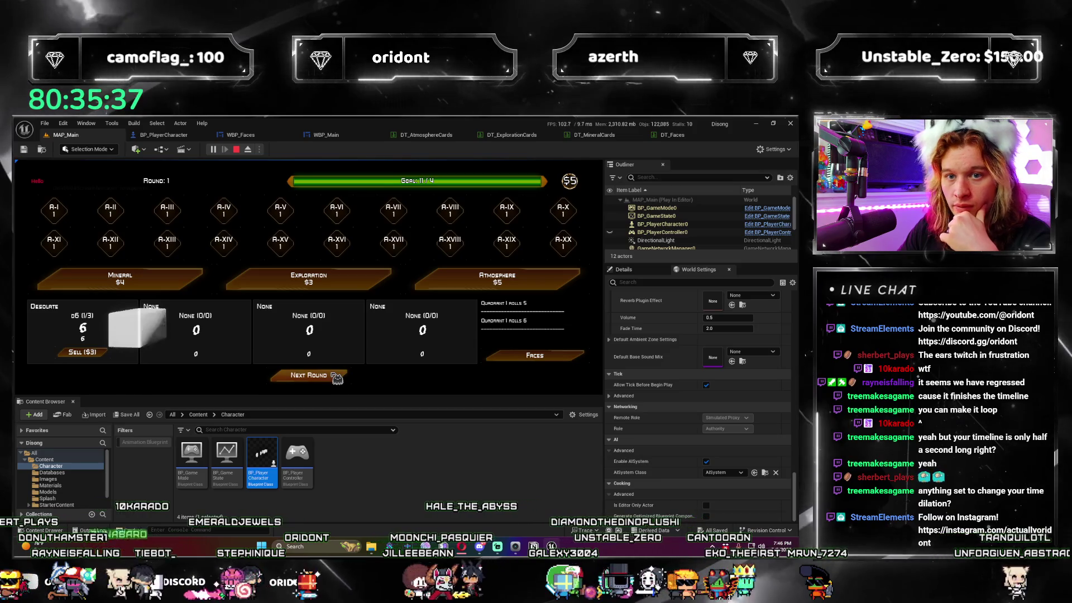
{"action": "left_click", "coordinate": [338, 377]}
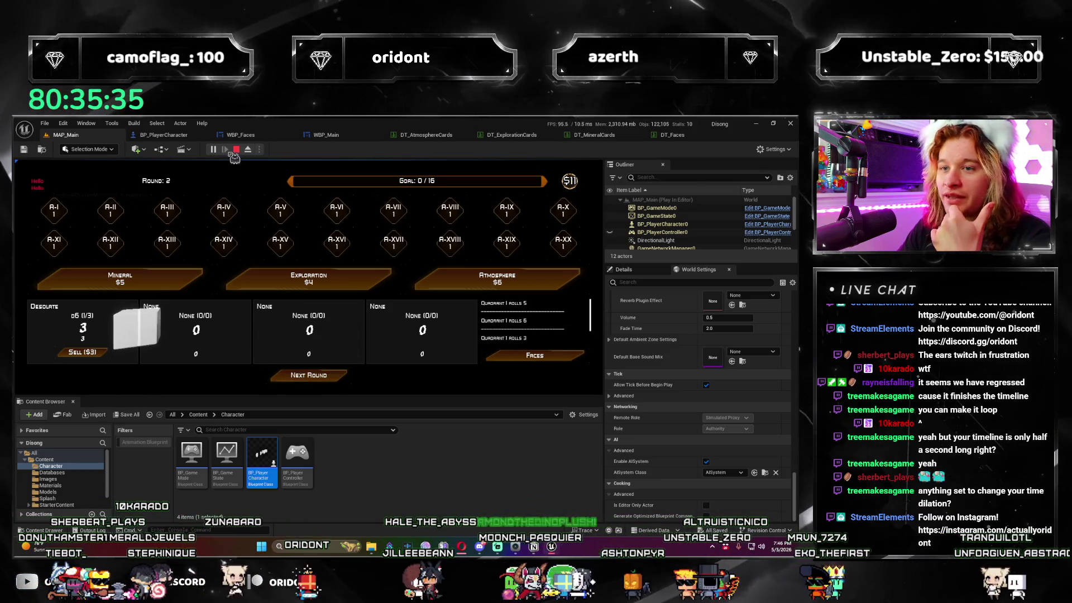
{"action": "key", "text": "Escape"}
{"action": "left_click", "coordinate": [179, 136]}
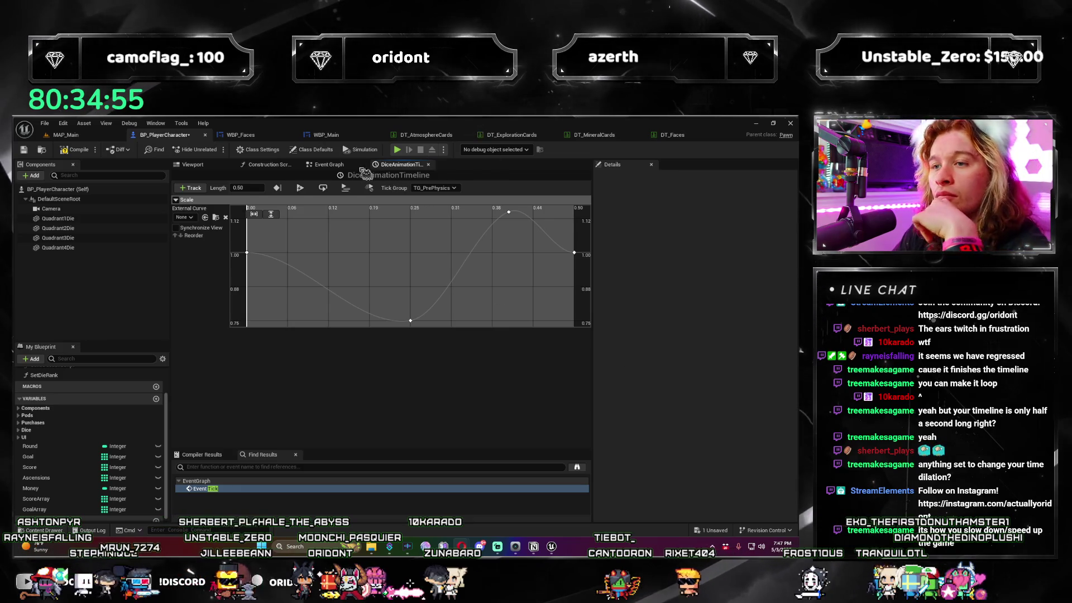
Set DiceAnimationTimeline's tick group to TG_DuringPhysics and test a dice roll.
{"action": "left_click", "coordinate": [326, 164]}
{"action": "scroll", "coordinate": [397, 340], "scroll_direction": "down", "scroll_amount": 2}
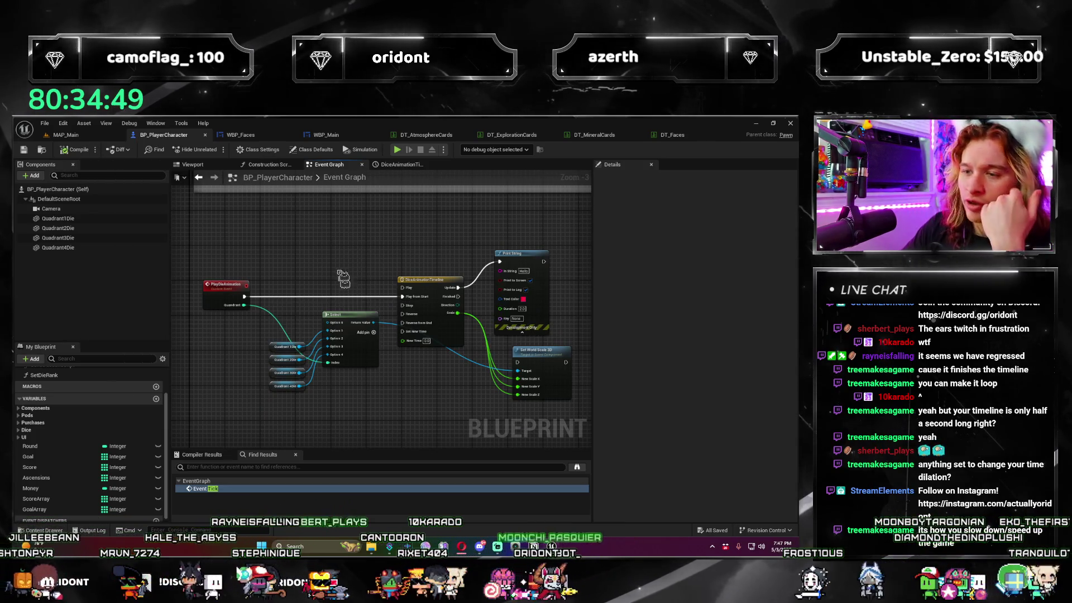
{"action": "scroll", "coordinate": [386, 324], "scroll_direction": "up", "scroll_amount": 2}
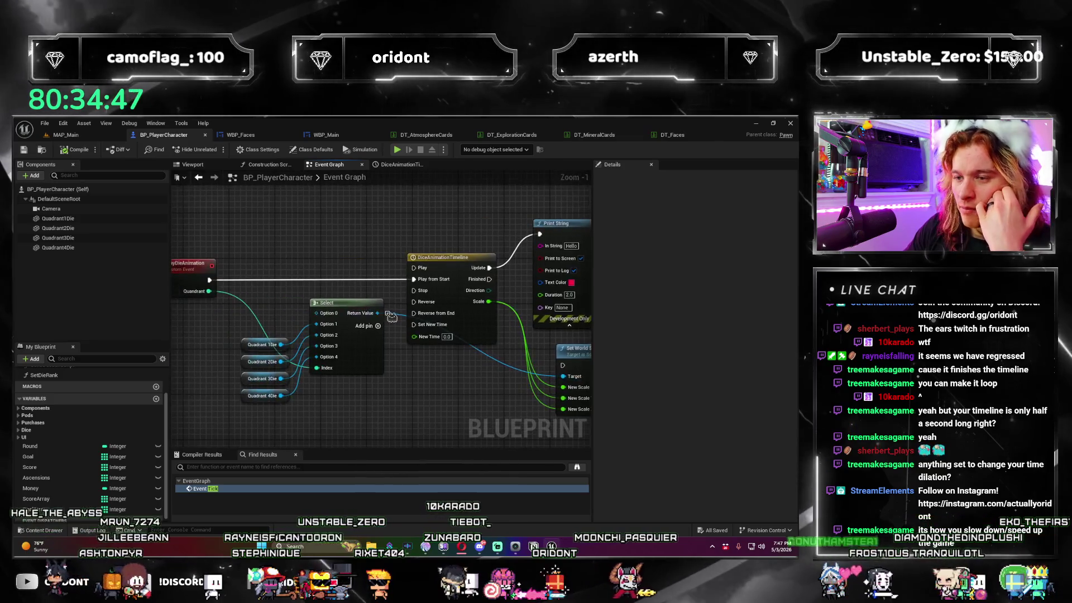
{"action": "double_click", "coordinate": [441, 257]}
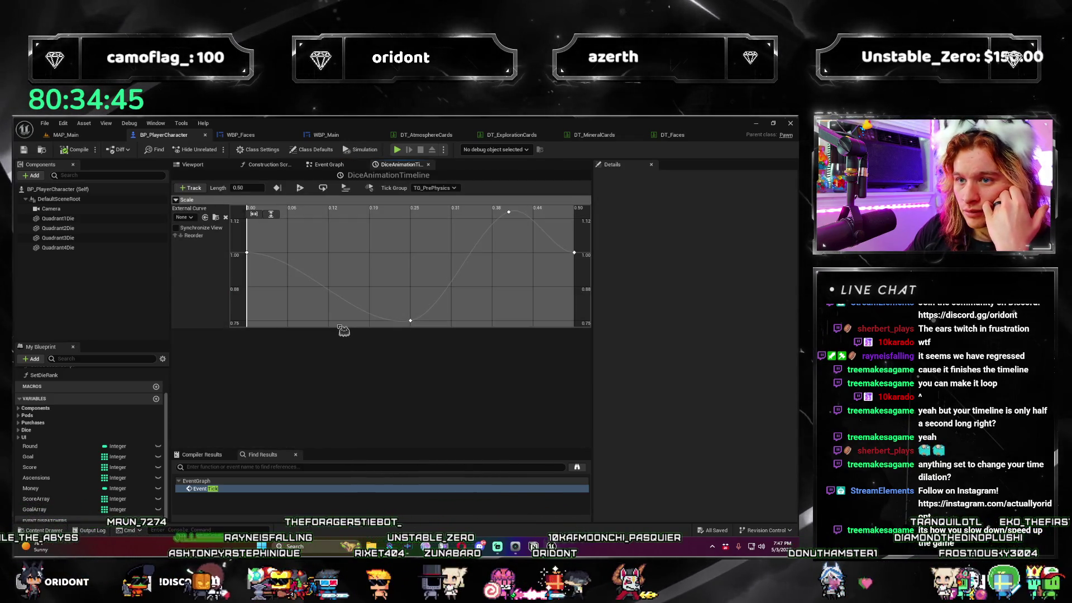
{"action": "scroll", "coordinate": [375, 280], "scroll_direction": "down", "scroll_amount": 2}
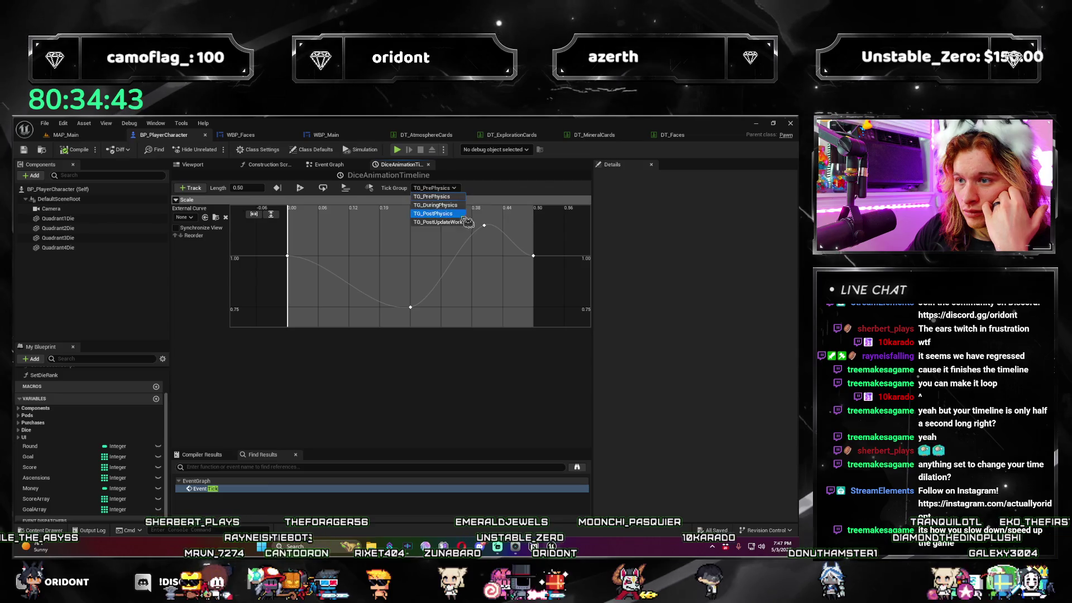
{"action": "left_click", "coordinate": [453, 206]}
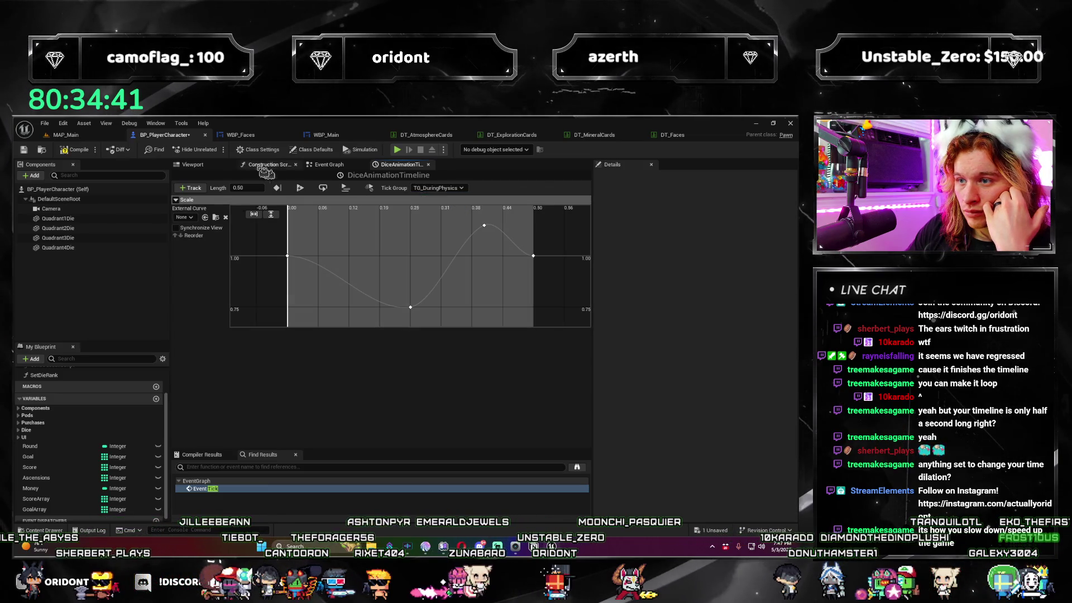
{"action": "left_click", "coordinate": [397, 149]}
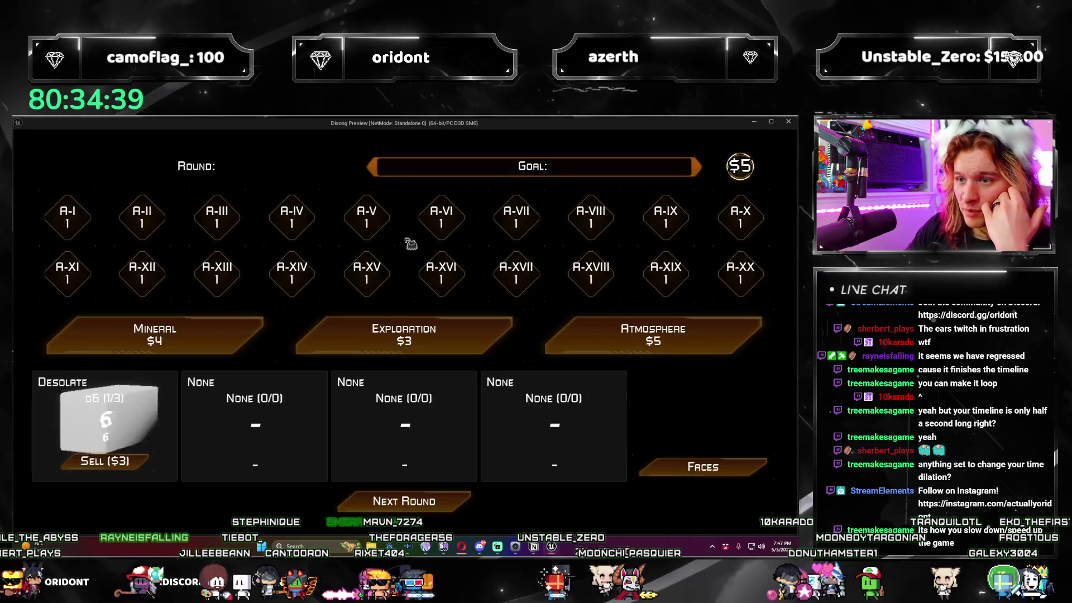
{"action": "left_click", "coordinate": [446, 506]}
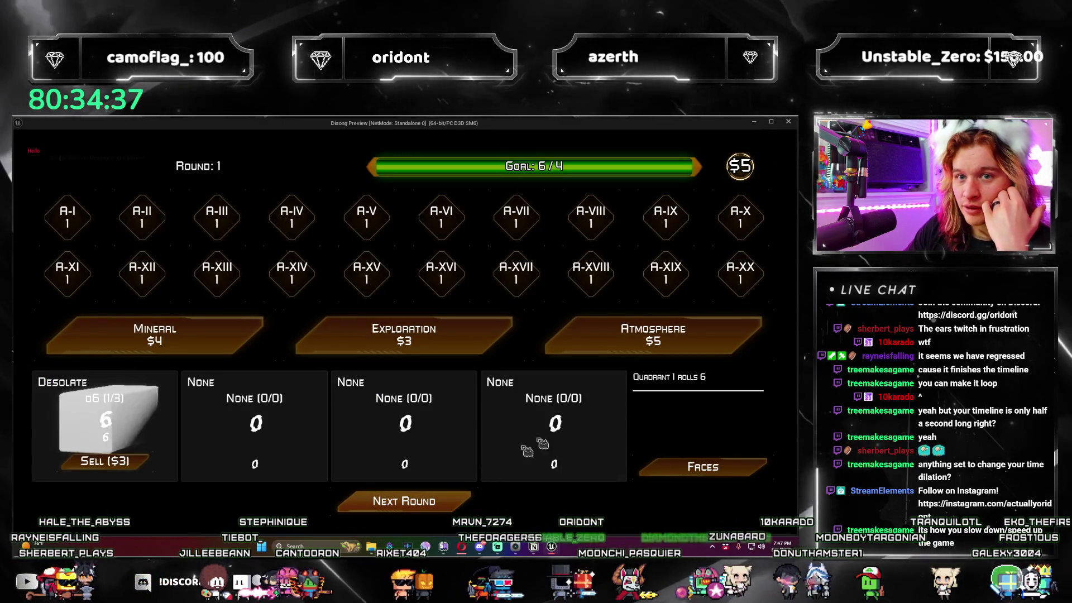
{"action": "left_click", "coordinate": [790, 122]}
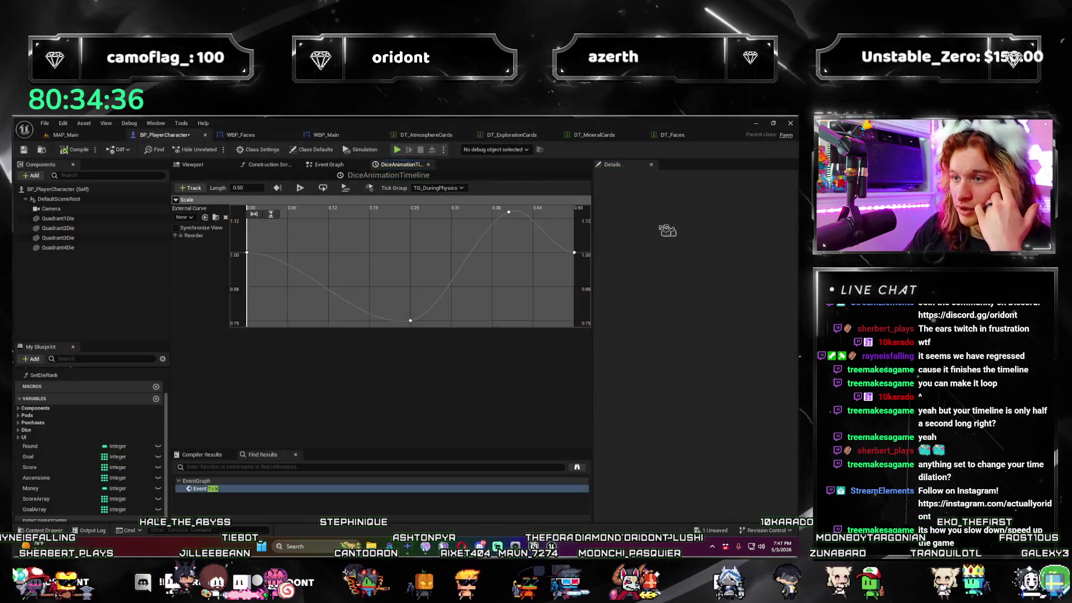
Change the tick group to TG_PrePhysics and re-enable Use Last Keyframe.
{"action": "left_click", "coordinate": [453, 197]}
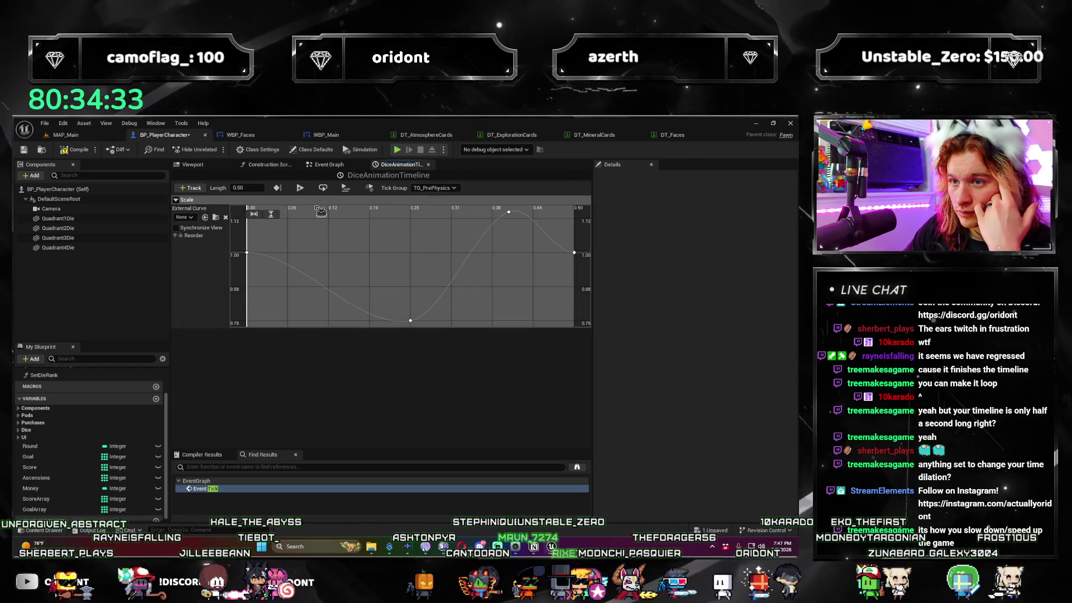
{"action": "left_click", "coordinate": [278, 188]}
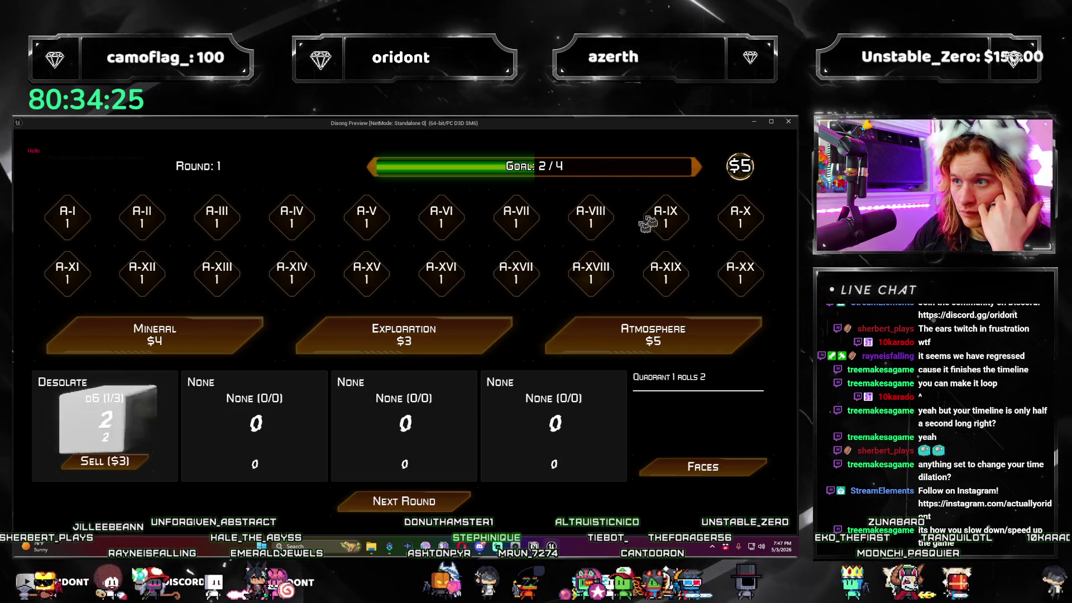
{"action": "left_click", "coordinate": [788, 123]}
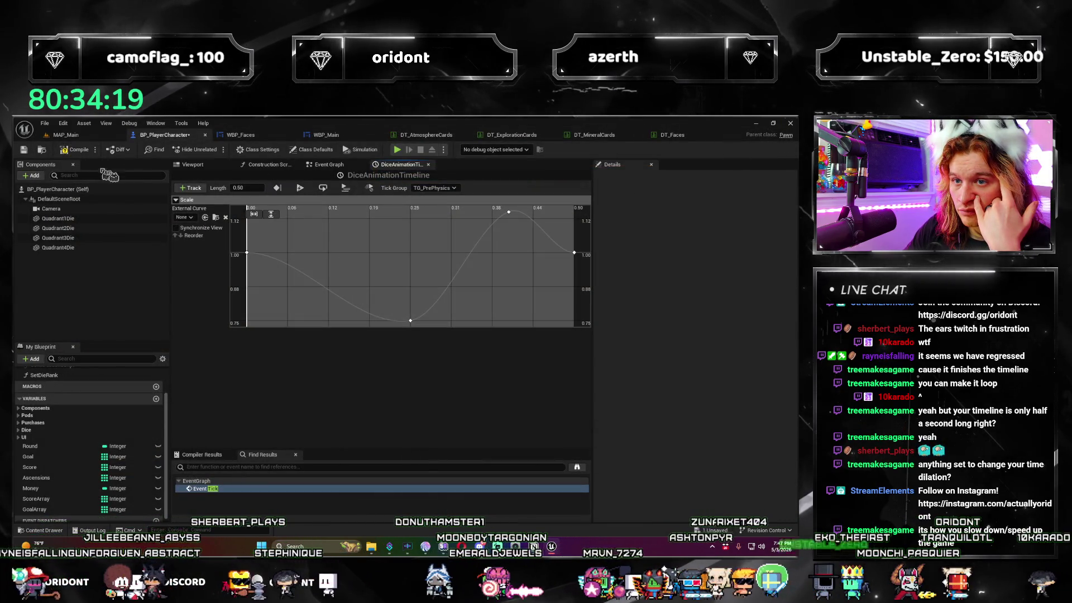
Collapse and re-expand the Scale track, fitting its values to the graph height.
{"action": "left_click", "coordinate": [177, 200]}
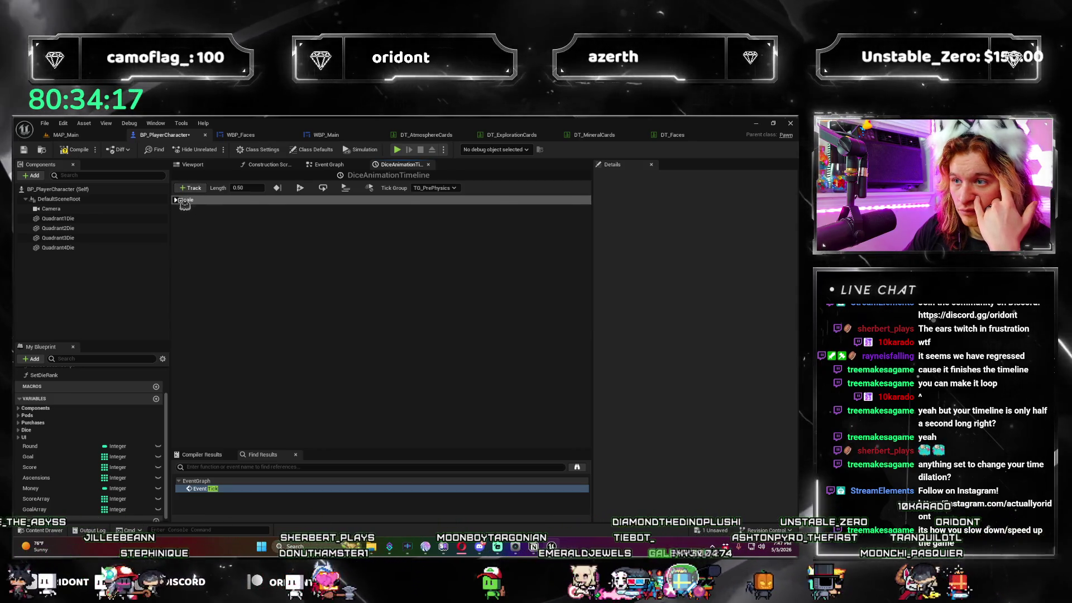
{"action": "left_click", "coordinate": [177, 200]}
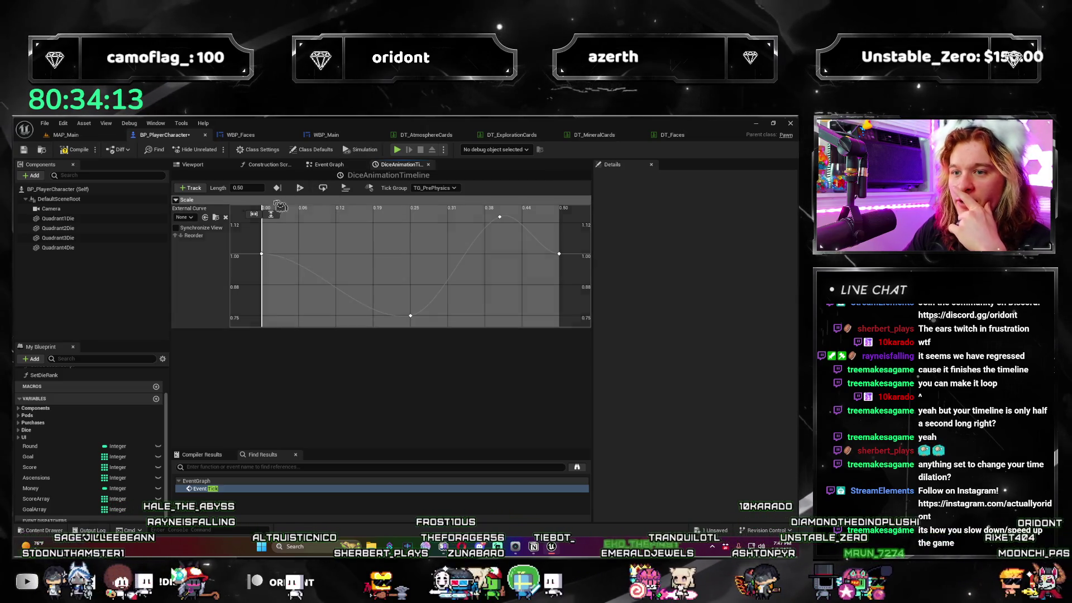
{"action": "left_click", "coordinate": [276, 217]}
Fit the 0.00–0.50 range, try FogBrightnessLUT as external curve, then reset it to None.
{"action": "left_click", "coordinate": [259, 216]}
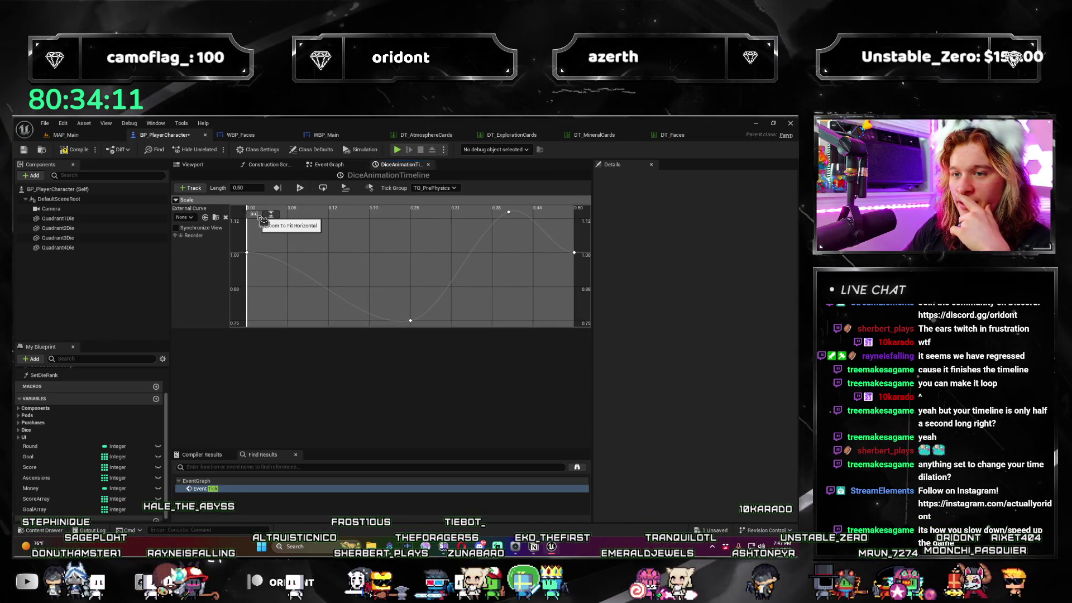
{"action": "left_click", "coordinate": [184, 216]}
{"action": "left_click", "coordinate": [219, 302]}
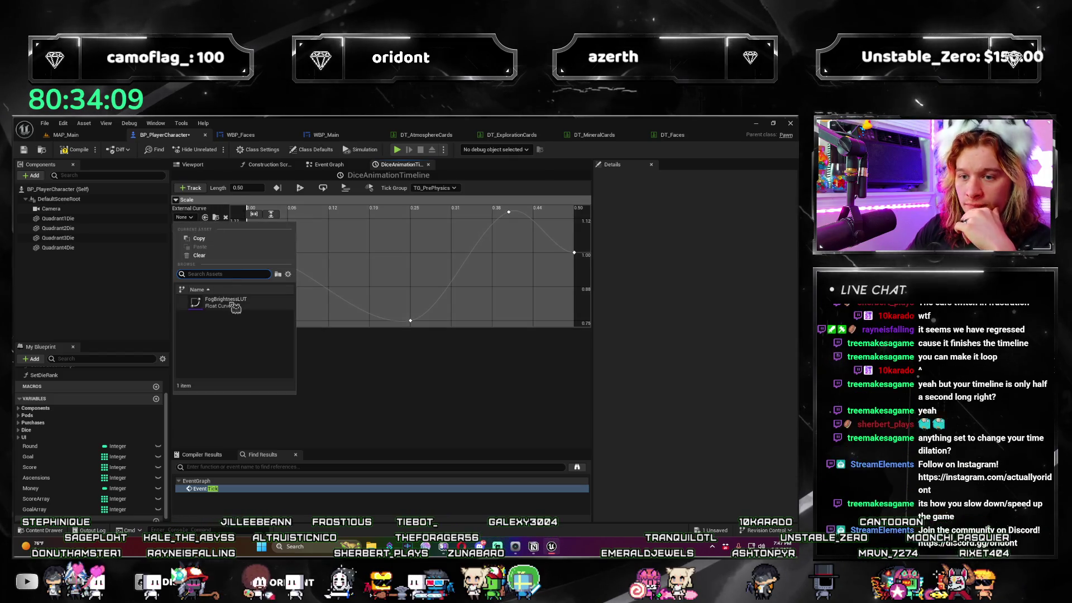
{"action": "key", "text": "ctrl+z"}
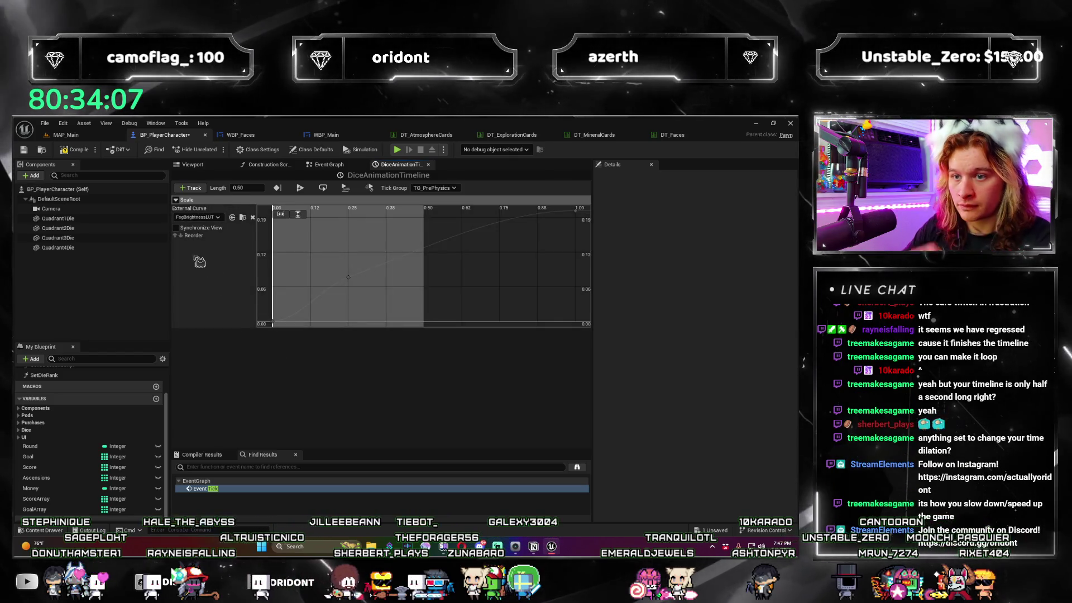
{"action": "left_click", "coordinate": [252, 217]}
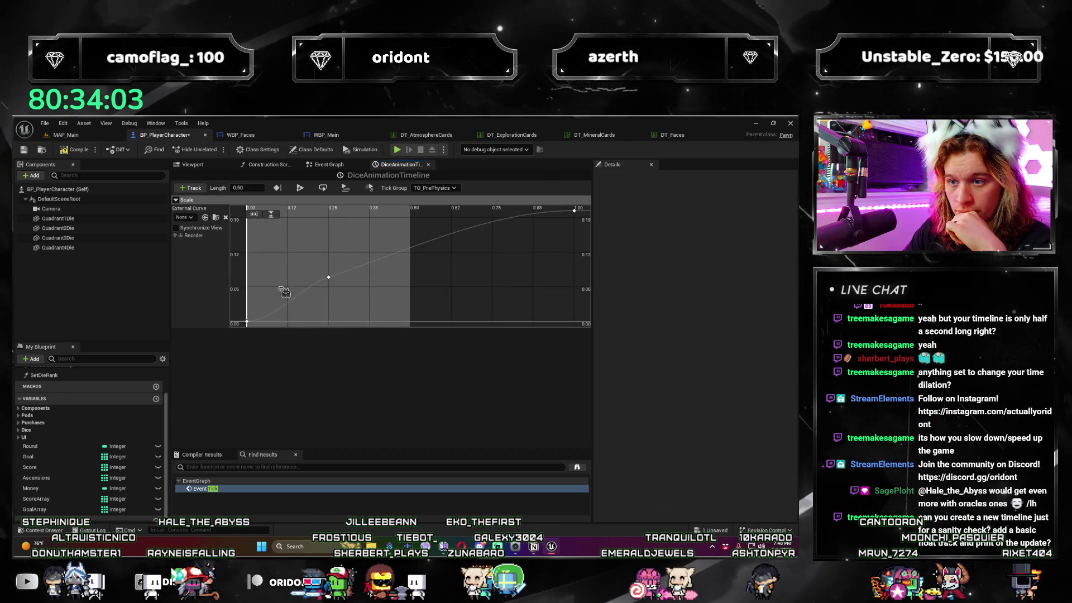
Undo two earlier graph edits and return to the Event Graph.
{"action": "scroll", "coordinate": [381, 304], "scroll_direction": "down", "scroll_amount": 2}
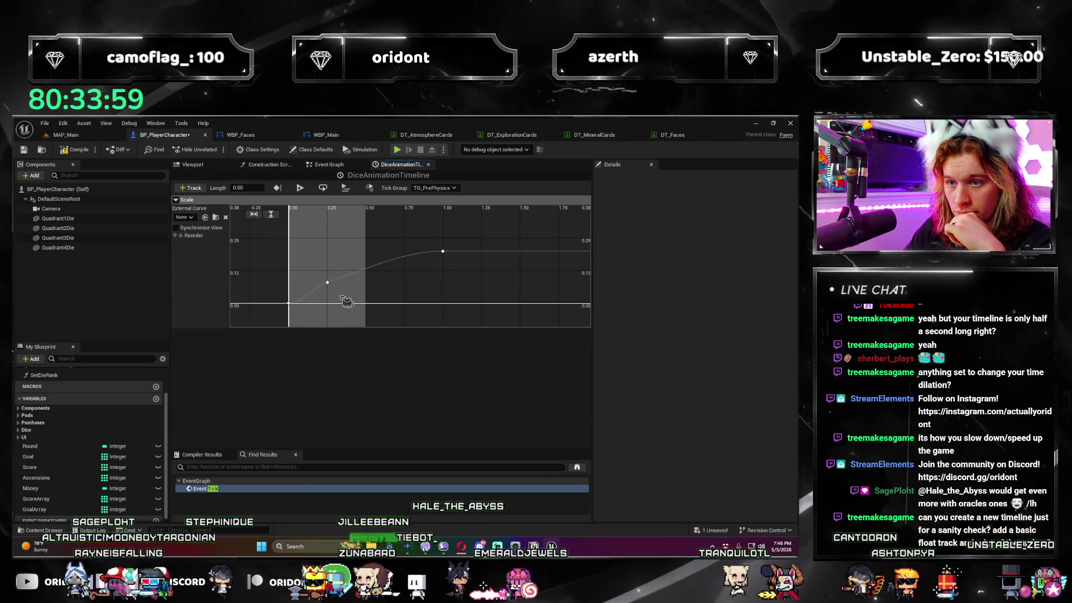
{"action": "scroll", "coordinate": [357, 296], "scroll_direction": "up", "scroll_amount": 2}
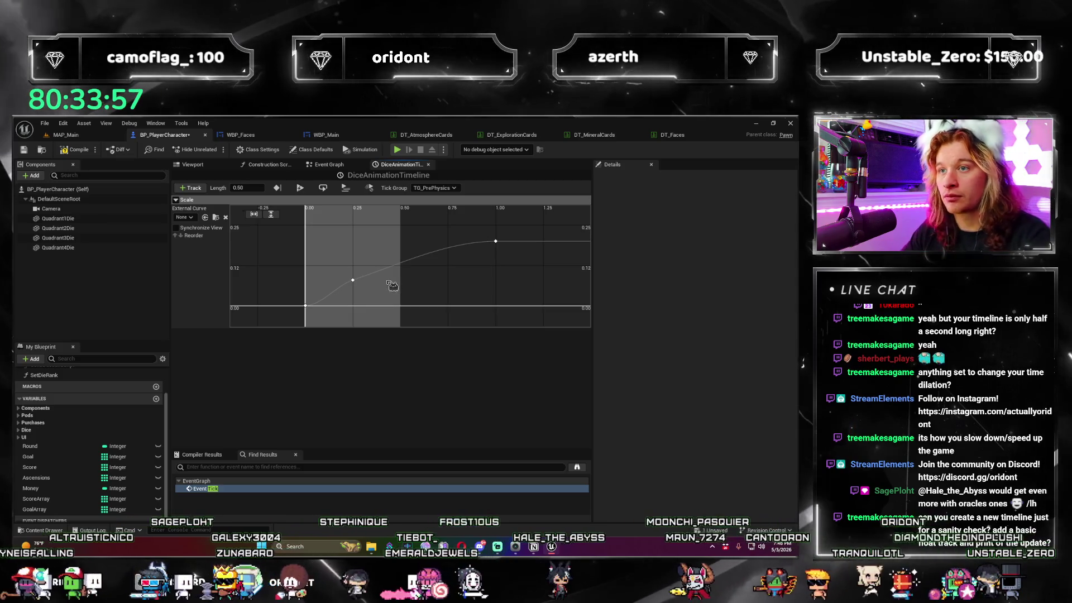
{"action": "key", "text": "ctrl+z"}
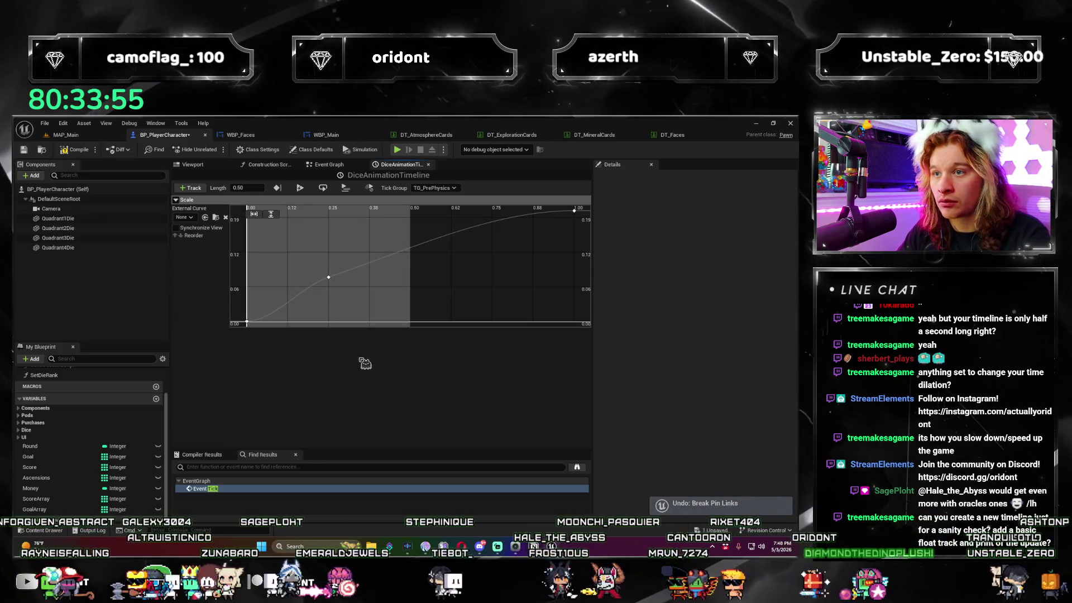
{"action": "key", "text": "ctrl+z"}
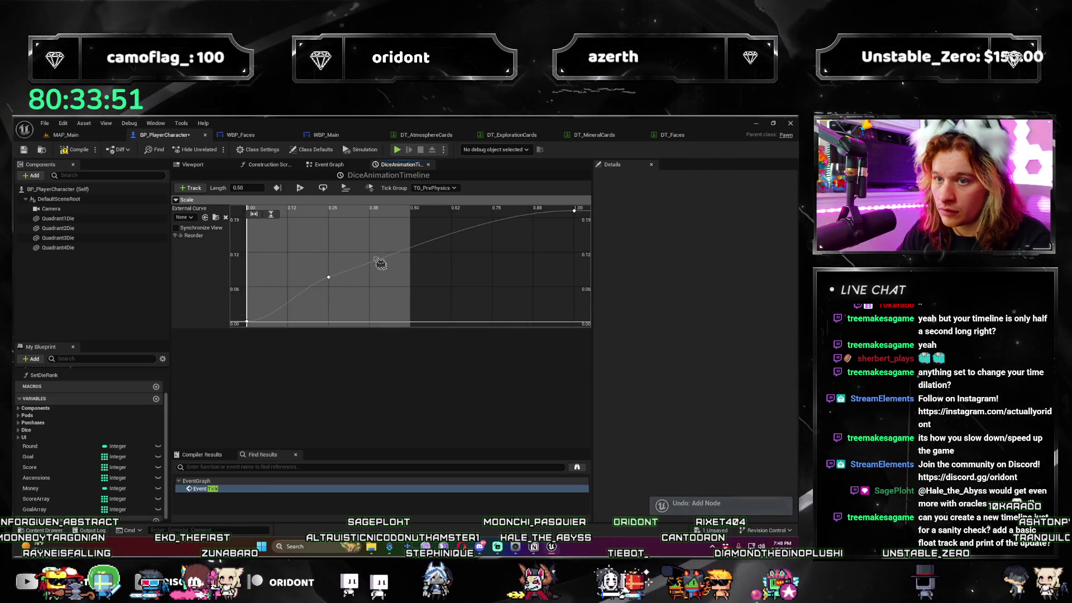
{"action": "left_click", "coordinate": [335, 165]}
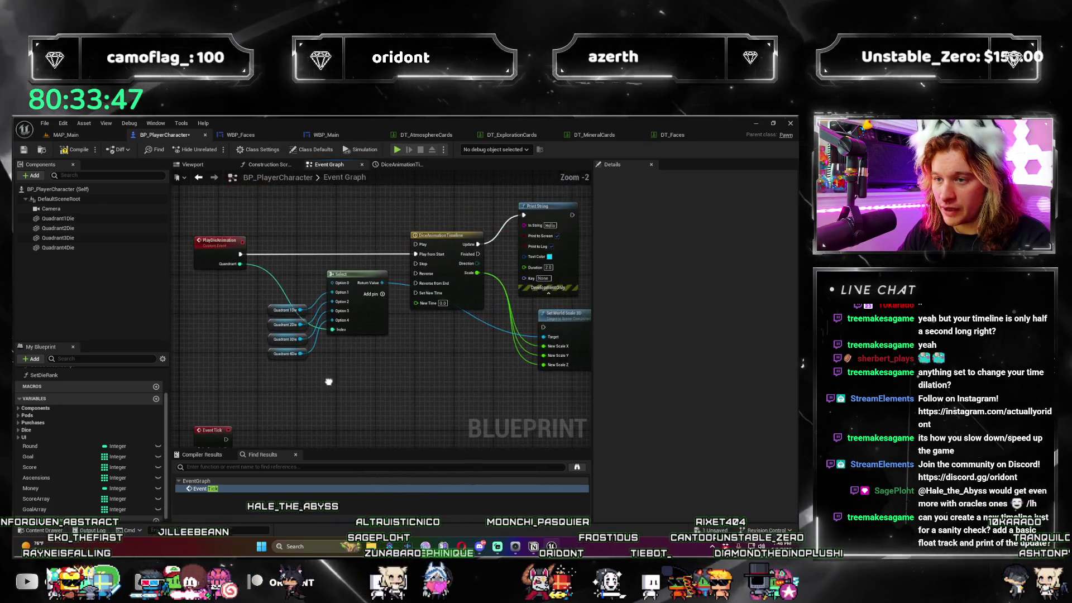
{"action": "scroll", "coordinate": [353, 322], "scroll_direction": "down", "scroll_amount": 4}
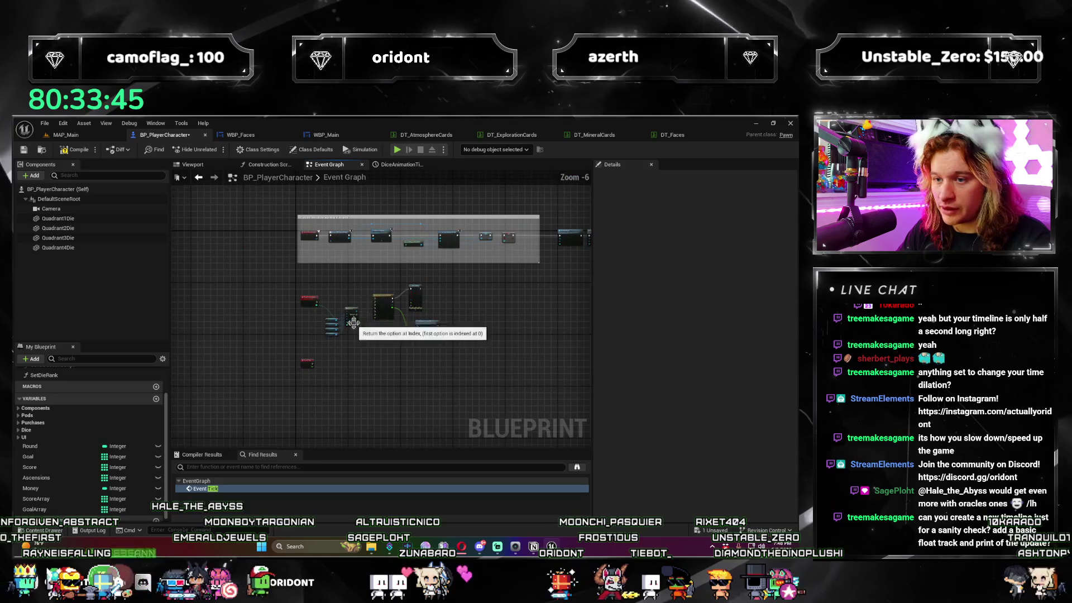
Add a Timeline off PlayDieAnimation, name it TestTimeline, reposition it and open it.
{"action": "scroll", "coordinate": [364, 323], "scroll_direction": "up", "scroll_amount": 5}
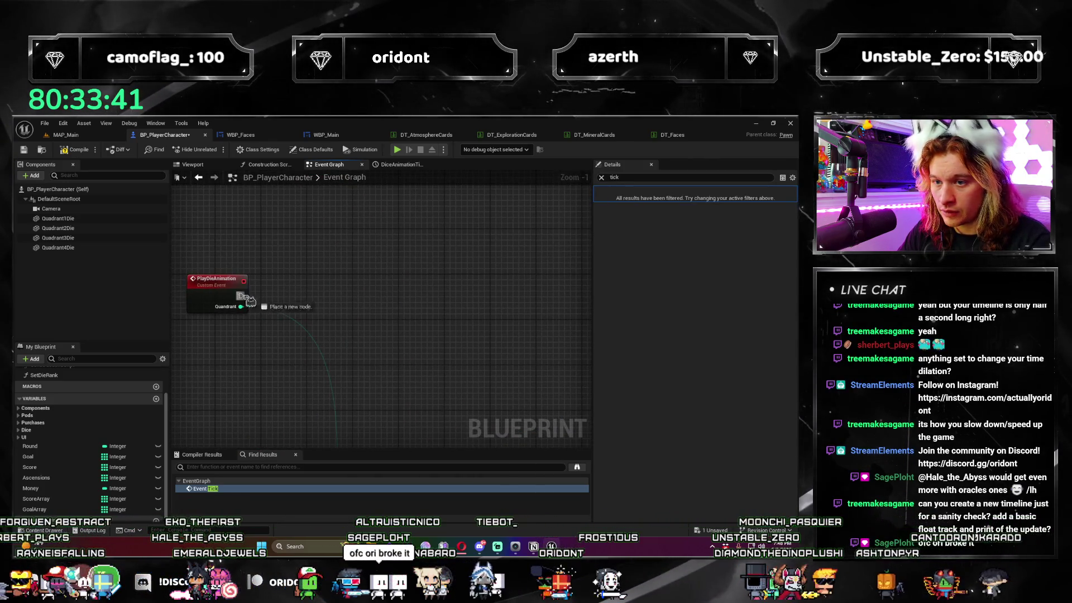
{"action": "left_click_drag", "start_coordinate": [422, 314], "coordinate": [423, 315]}
{"action": "type", "text": "timeline"}
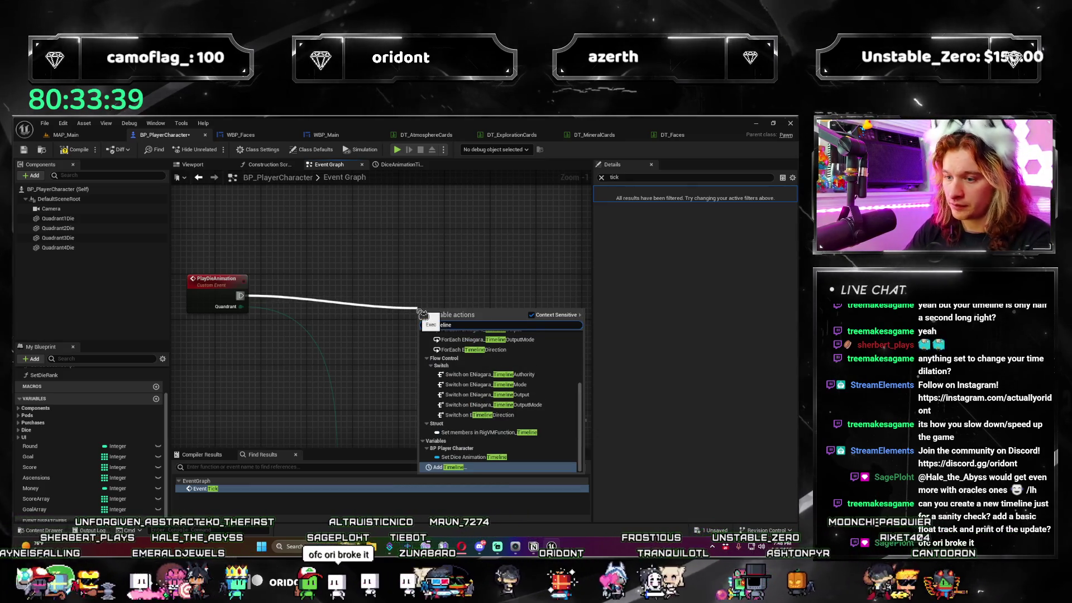
{"action": "key", "text": "Return"}
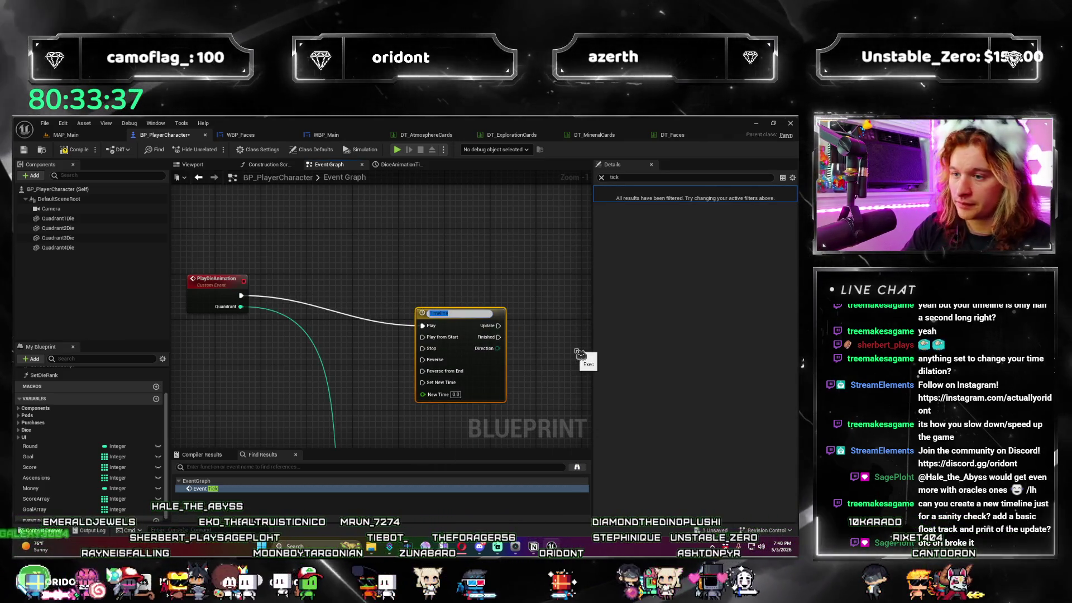
{"action": "type", "text": "TestTimeline"}
{"action": "key", "text": "Return"}
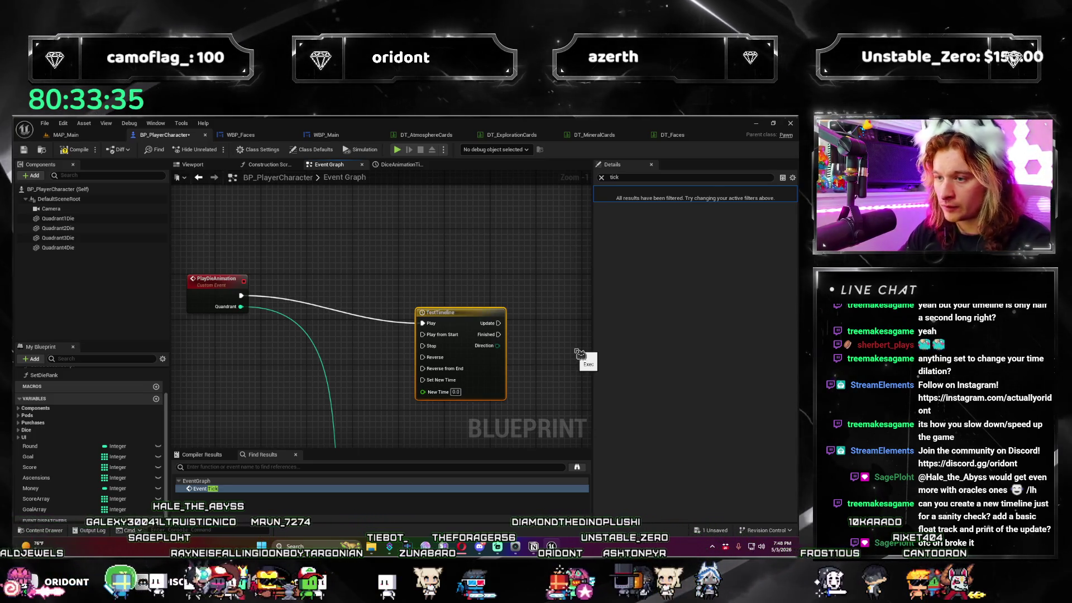
{"action": "mouse_move", "coordinate": [454, 342]}
{"action": "left_mouse_down"}
{"action": "mouse_move", "coordinate": [449, 309]}
{"action": "mouse_move", "coordinate": [430, 300]}
{"action": "mouse_move", "coordinate": [458, 286]}
{"action": "left_mouse_up"}
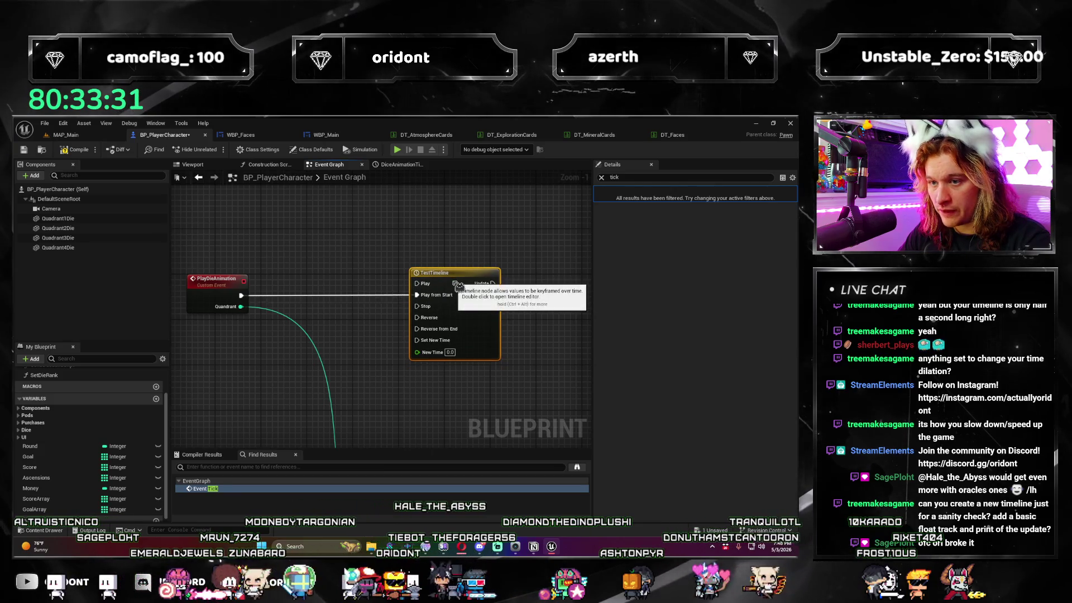
{"action": "double_click", "coordinate": [452, 281]}
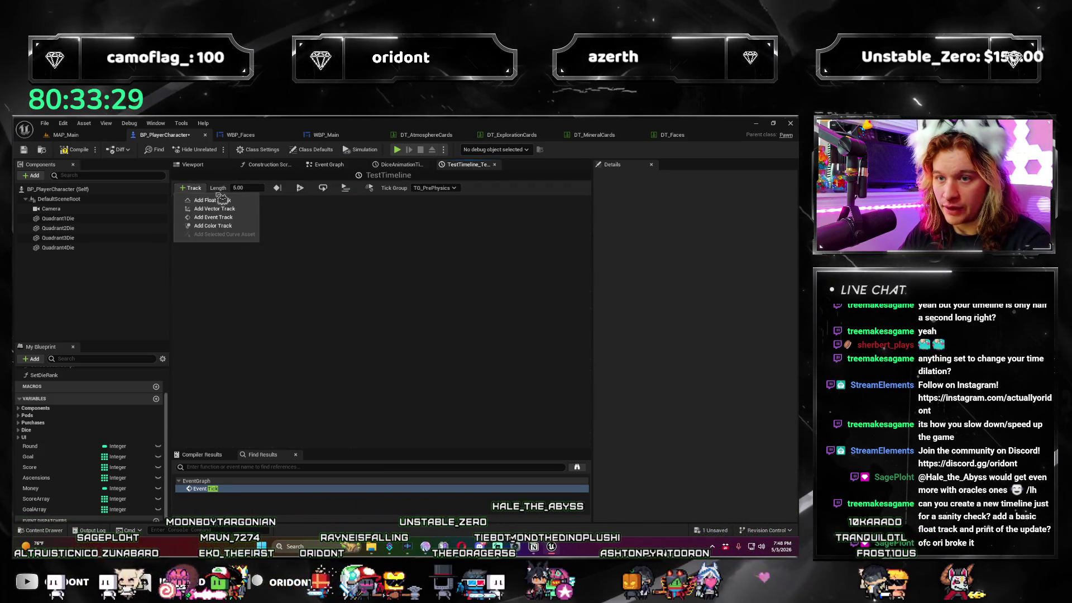
Add a float track Float5 with keys near 0.16 and 1.03 seconds.
{"action": "left_click", "coordinate": [212, 199]}
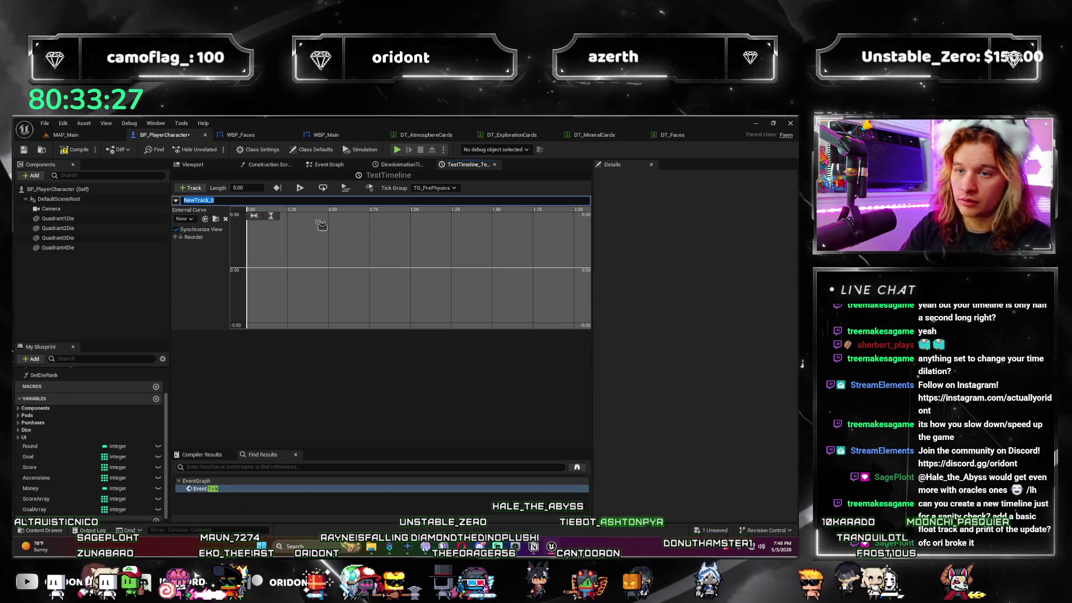
{"action": "type", "text": "Float"}
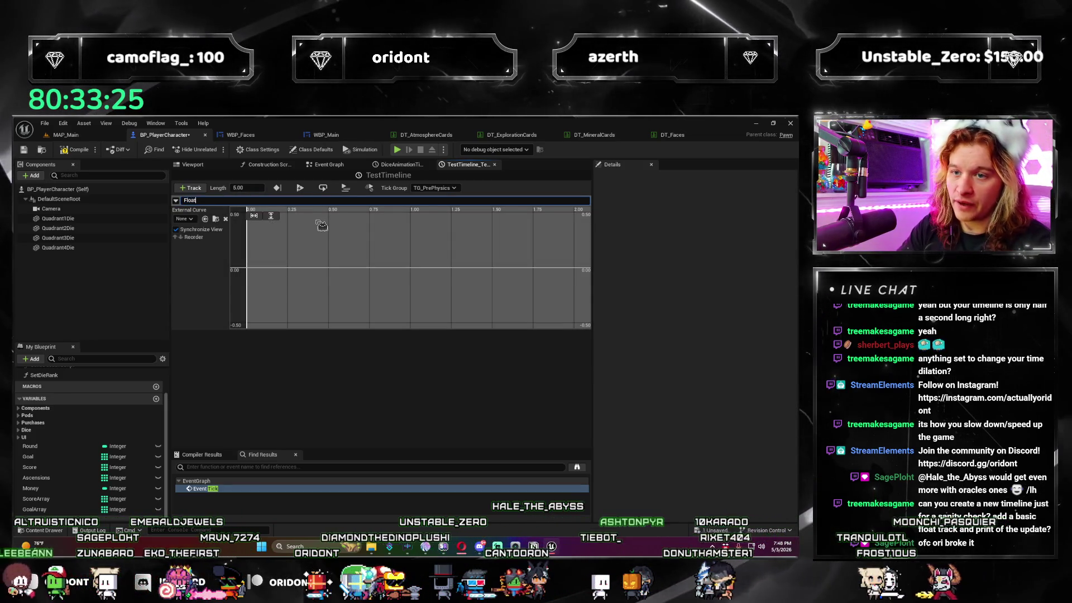
{"action": "type", "text": "5"}
{"action": "key", "text": "Return"}
{"action": "right_click", "coordinate": [273, 252]}
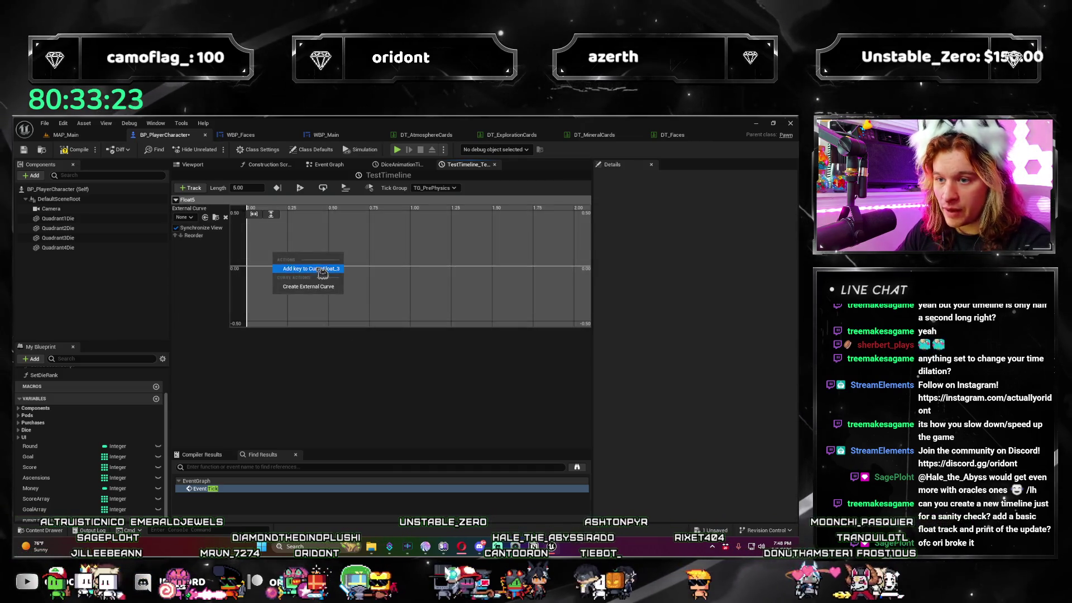
{"action": "left_click", "coordinate": [304, 271]}
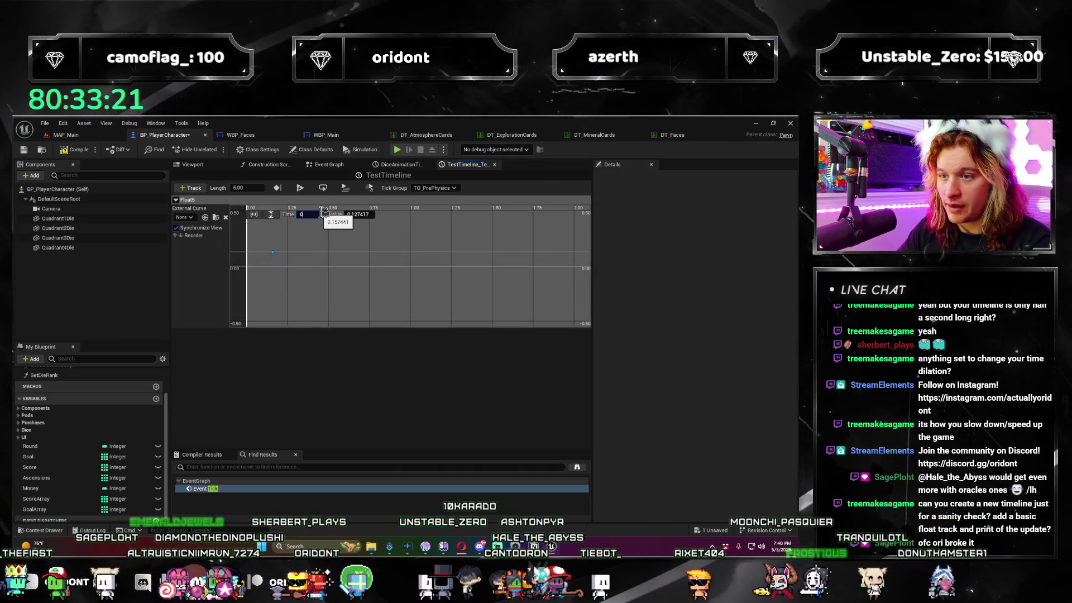
{"action": "right_click", "coordinate": [415, 249]}
{"action": "left_click", "coordinate": [447, 269]}
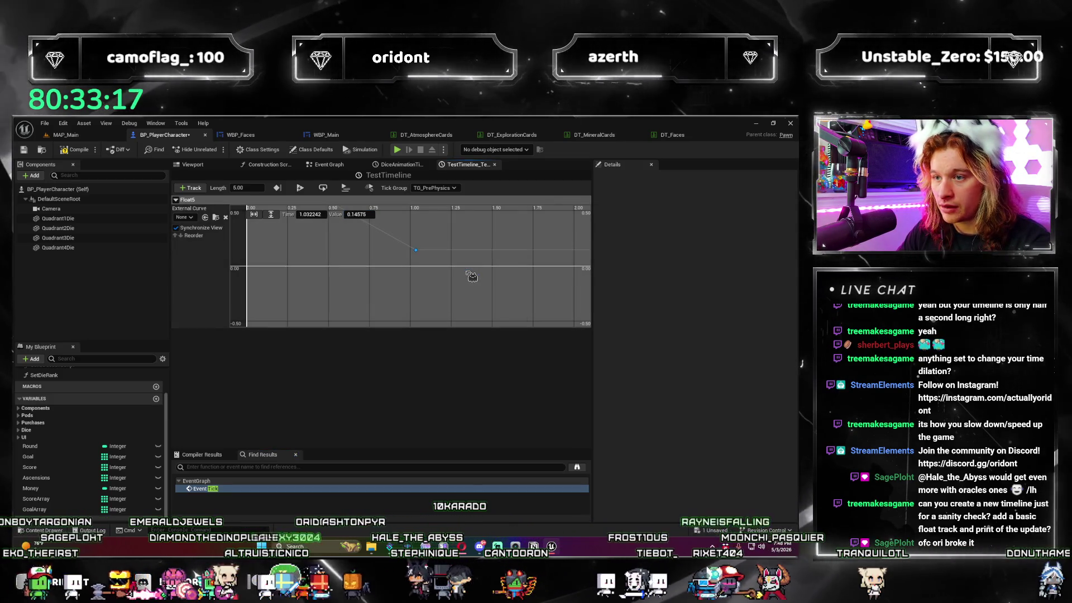
{"action": "scroll", "coordinate": [425, 279], "scroll_direction": "down", "scroll_amount": 5}
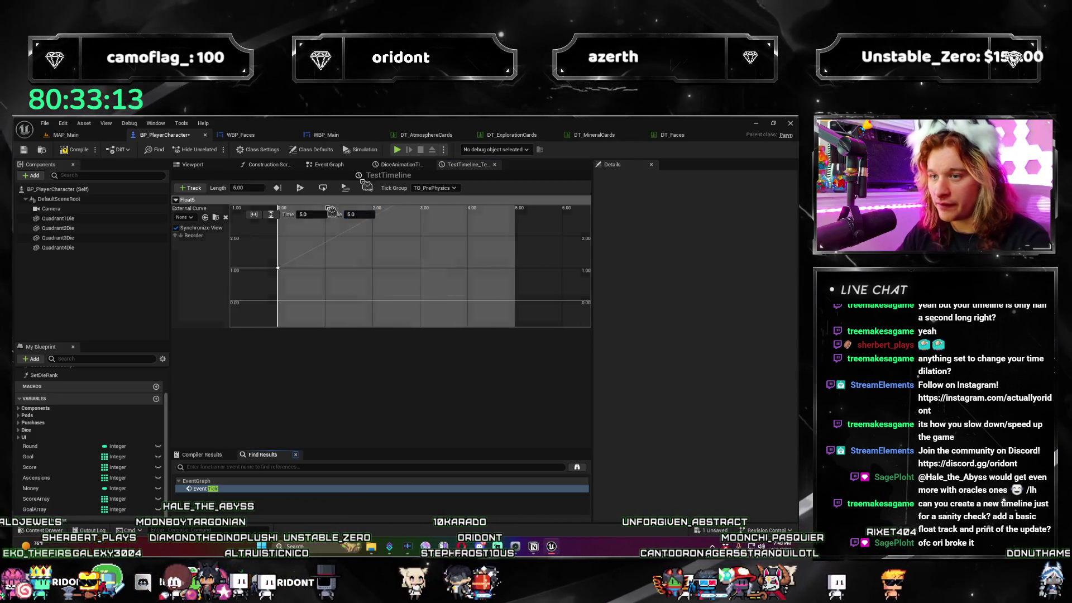
{"action": "scroll", "coordinate": [313, 261], "scroll_direction": "down", "scroll_amount": 2}
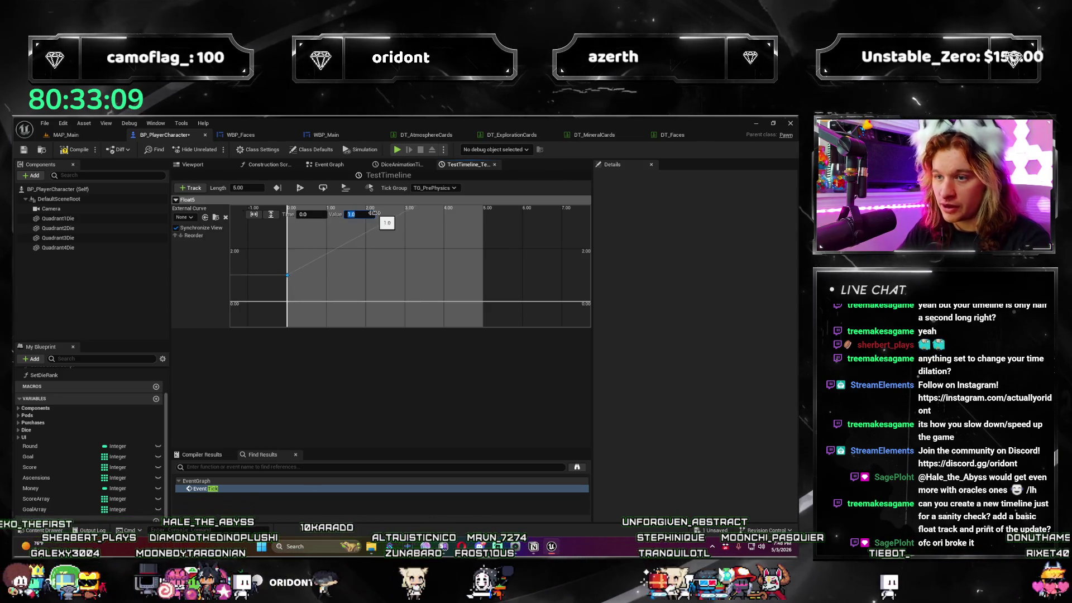
{"action": "mouse_move", "coordinate": [437, 230]}
{"action": "left_mouse_down"}
{"action": "mouse_move", "coordinate": [389, 276]}
{"action": "mouse_move", "coordinate": [423, 225]}
{"action": "left_mouse_up"}
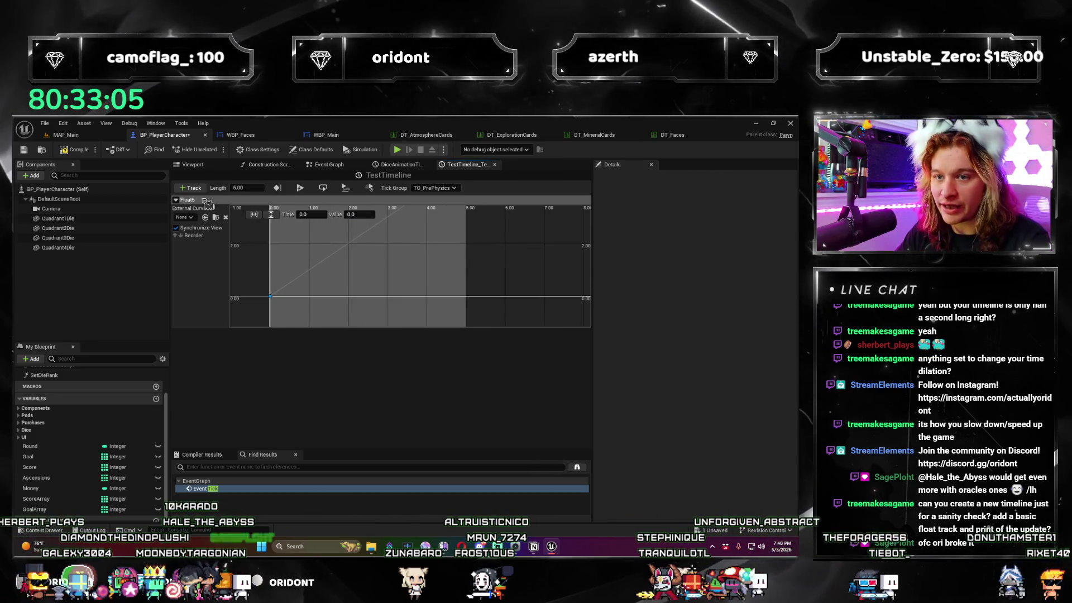
Rename the float track to Seconds and save BP_PlayerCharacter.
{"action": "double_click", "coordinate": [201, 200]}
{"action": "type", "text": "Seco"}
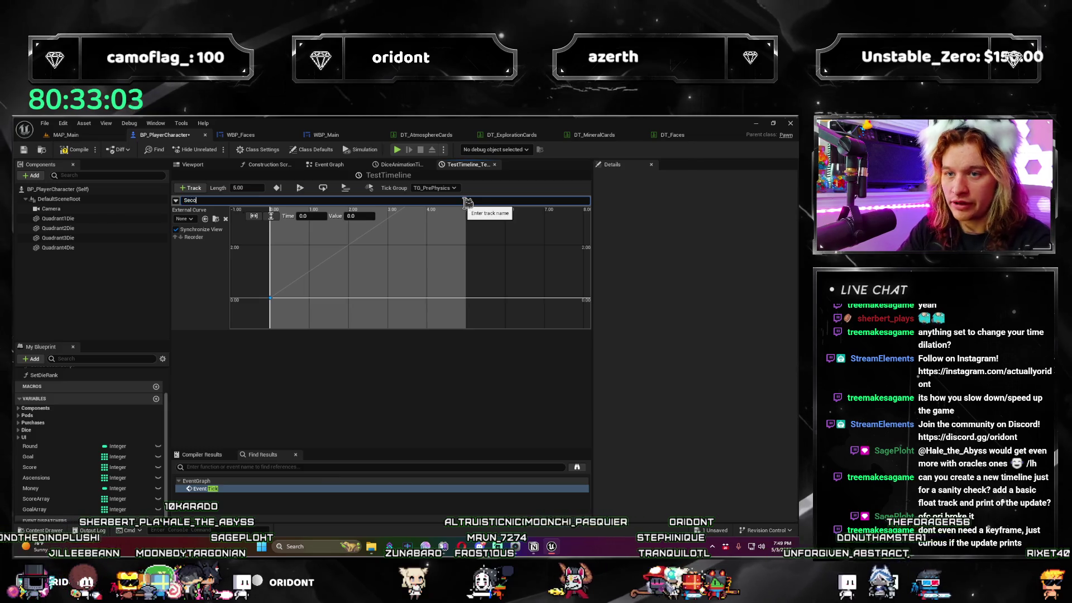
{"action": "type", "text": "nds"}
{"action": "key", "text": "Return"}
{"action": "key", "text": "ctrl+s"}
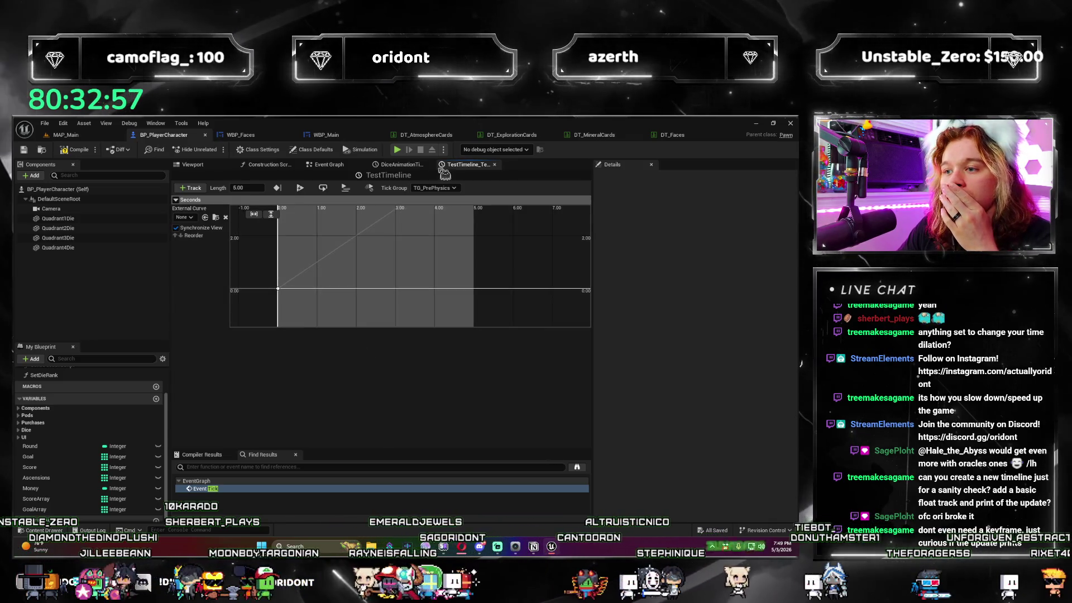
{"action": "left_click", "coordinate": [335, 165]}
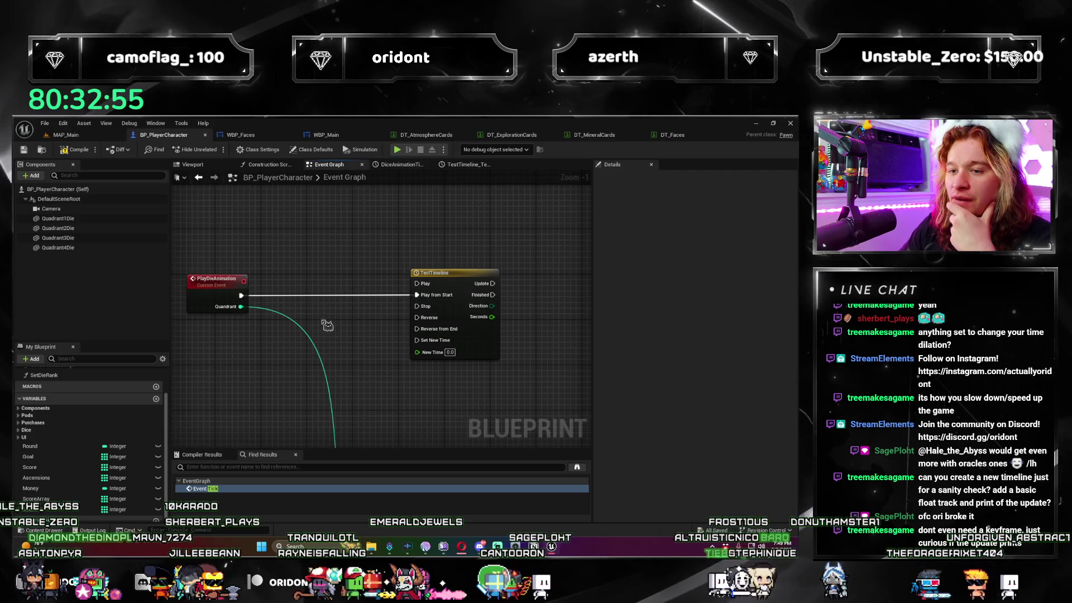
Add a Print String off TestTimeline's Update that prints the Seconds value.
{"action": "scroll", "coordinate": [416, 311], "scroll_direction": "up", "scroll_amount": 1}
{"action": "scroll", "coordinate": [416, 311], "scroll_direction": "down", "scroll_amount": 1}
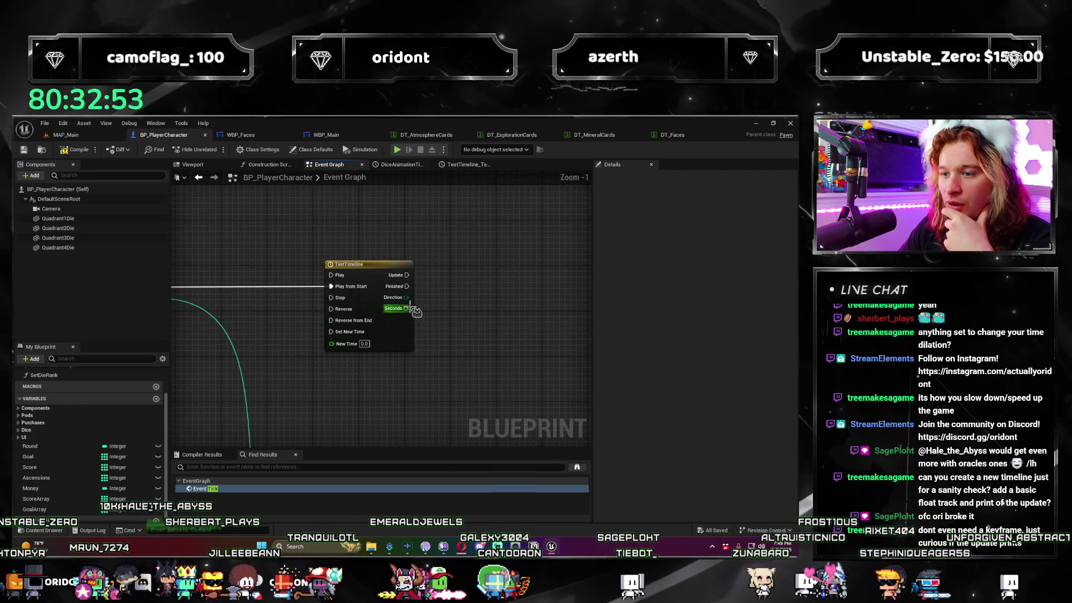
{"action": "left_click_drag", "start_coordinate": [500, 279], "coordinate": [501, 279]}
{"action": "type", "text": "print"}
{"action": "key", "text": "Return"}
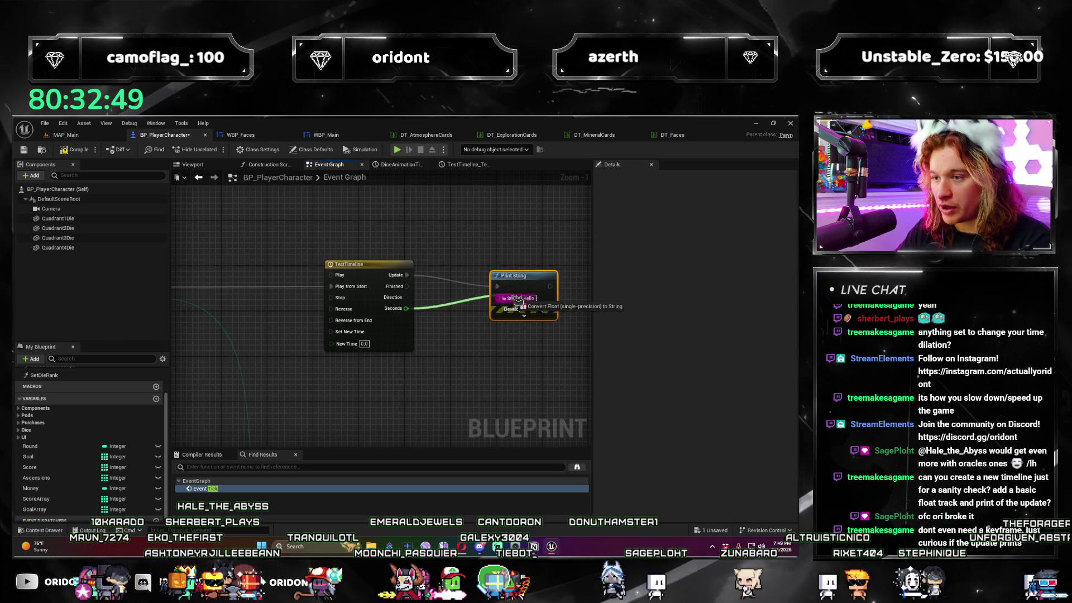
{"action": "left_click_drag", "start_coordinate": [518, 300], "coordinate": [518, 300]}
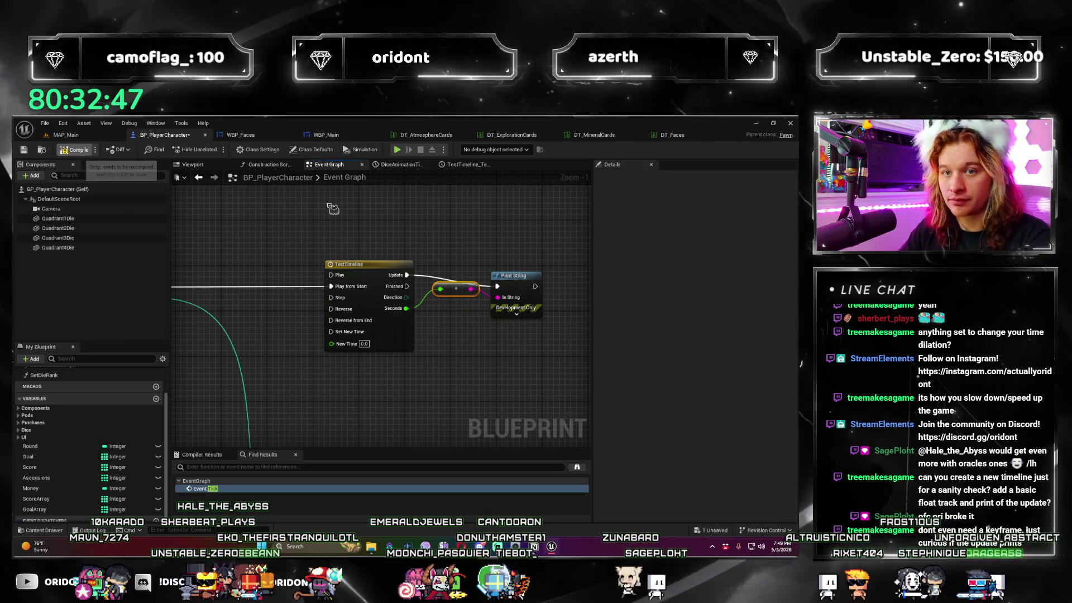
Test-play the game through one Next Round, then close the preview.
{"action": "key", "text": "alt+p"}
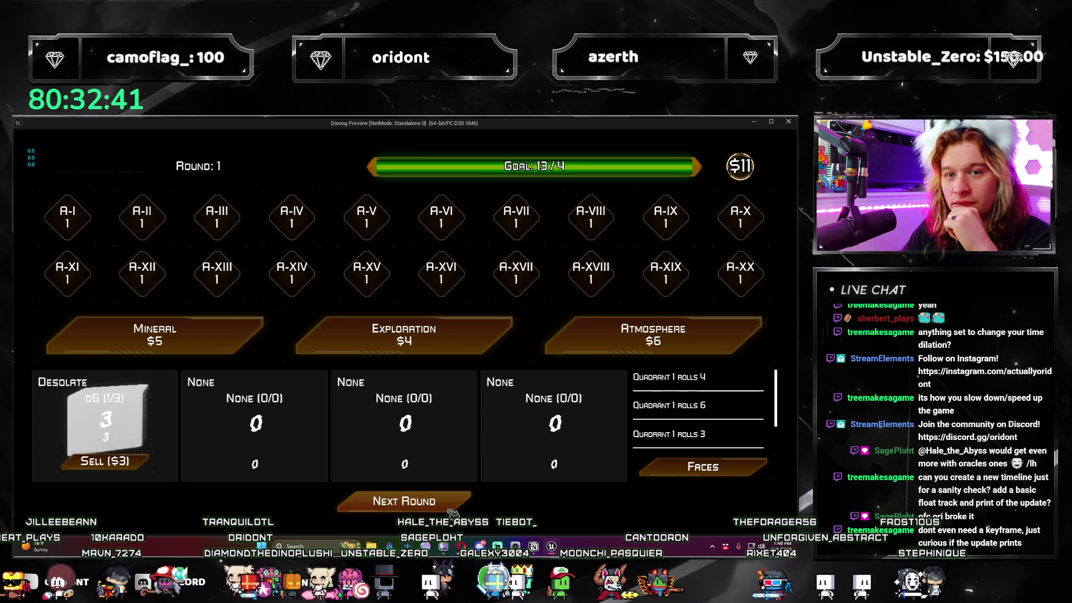
{"action": "left_click", "coordinate": [453, 508]}
{"action": "left_click", "coordinate": [790, 122]}
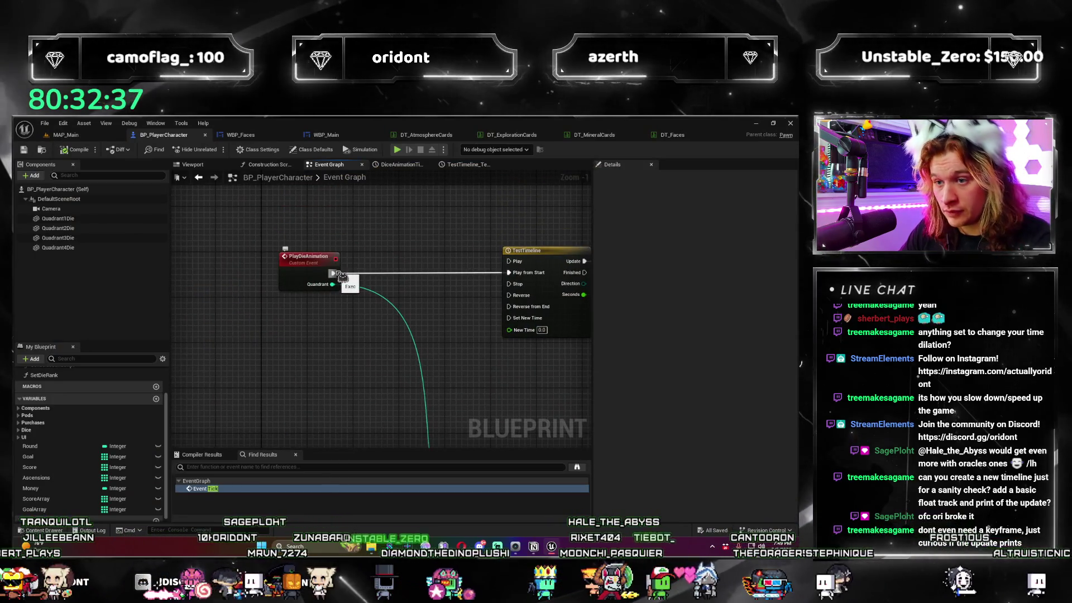
Move the Event Tick node lower left, near the timeline.
{"action": "scroll", "coordinate": [348, 268], "scroll_direction": "down", "scroll_amount": 7}
{"action": "left_click_drag", "start_coordinate": [345, 253], "coordinate": [291, 393]}
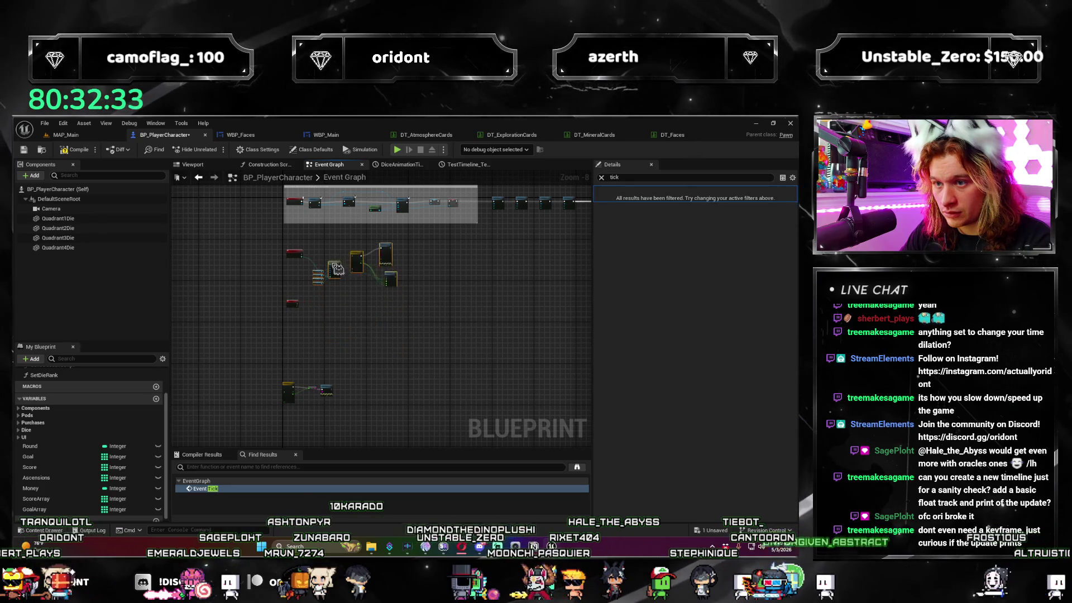
{"action": "scroll", "coordinate": [337, 269], "scroll_direction": "up", "scroll_amount": 6}
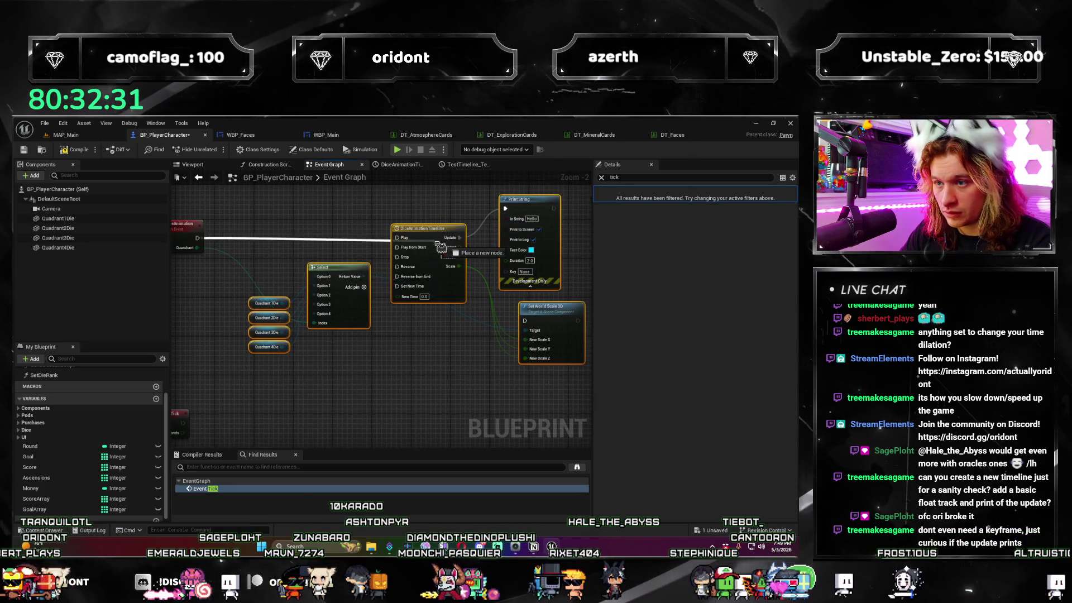
{"action": "mouse_move", "coordinate": [422, 238]}
{"action": "left_mouse_down"}
{"action": "mouse_move", "coordinate": [407, 349]}
{"action": "mouse_move", "coordinate": [391, 302]}
{"action": "mouse_move", "coordinate": [407, 272]}
{"action": "mouse_move", "coordinate": [392, 345]}
{"action": "left_mouse_up"}
{"action": "scroll", "coordinate": [407, 349], "scroll_direction": "down", "scroll_amount": 3}
{"action": "scroll", "coordinate": [402, 268], "scroll_direction": "up", "scroll_amount": 3}
Add an Event BeginPlay node that plays TestTimeline, and test-play the game.
{"action": "right_click", "coordinate": [268, 341]}
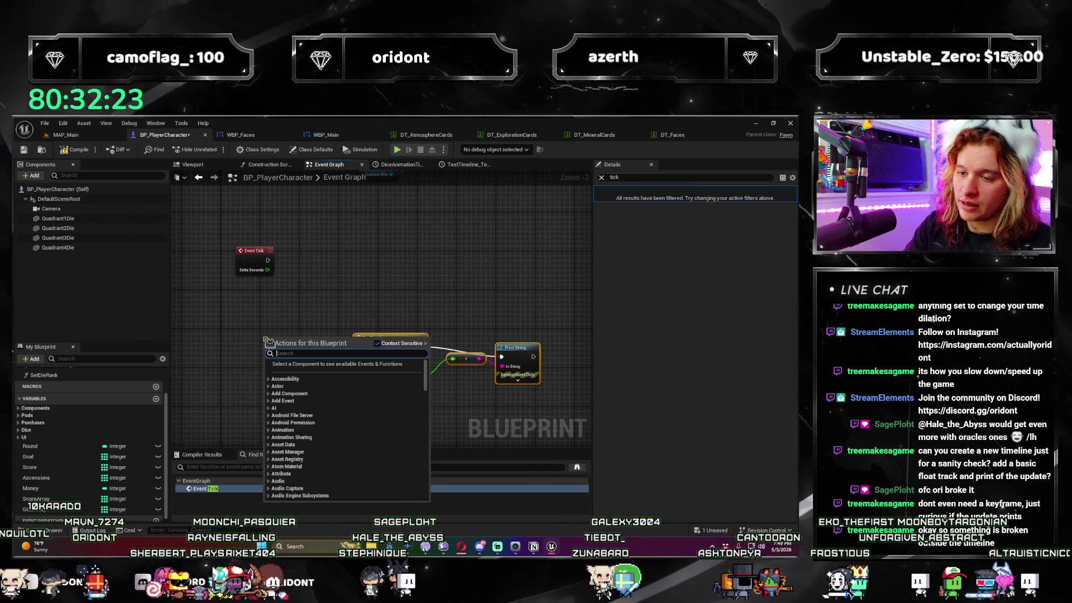
{"action": "type", "text": "event begin play"}
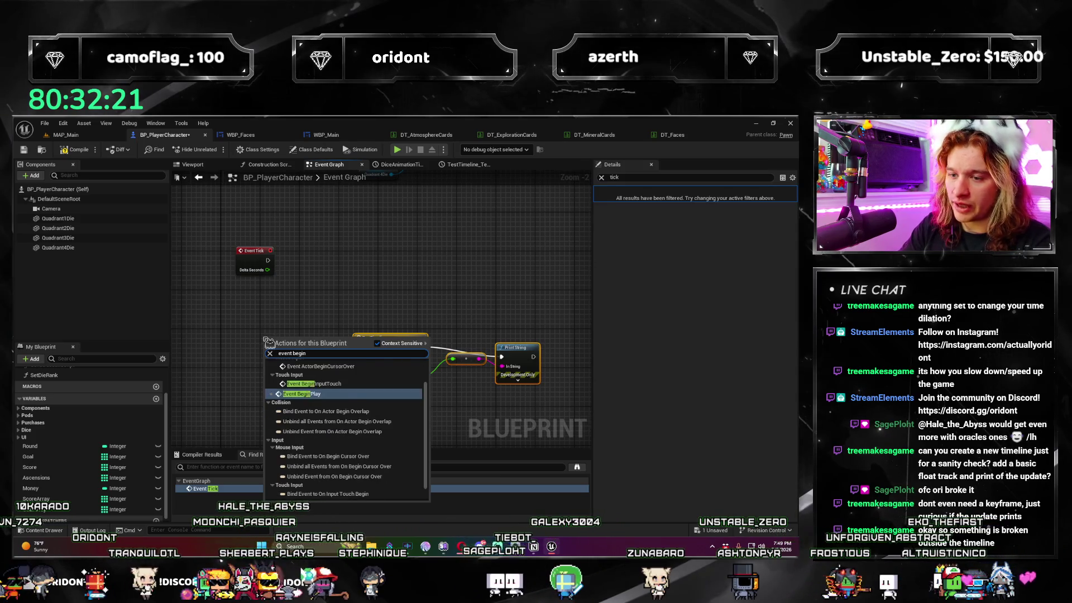
{"action": "key", "text": "Return"}
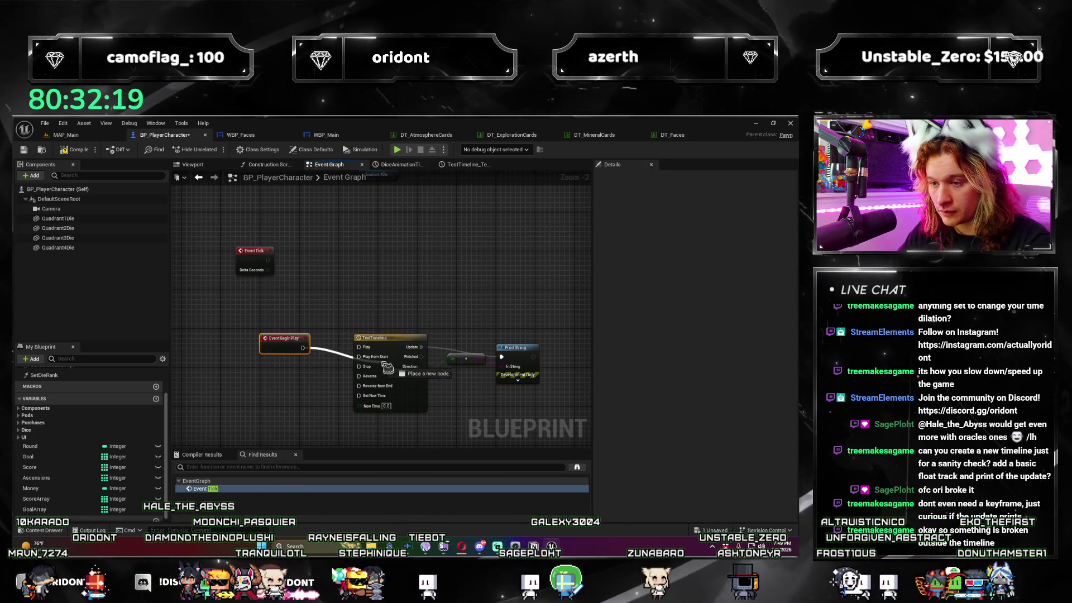
{"action": "left_click_drag", "start_coordinate": [386, 367], "coordinate": [421, 376]}
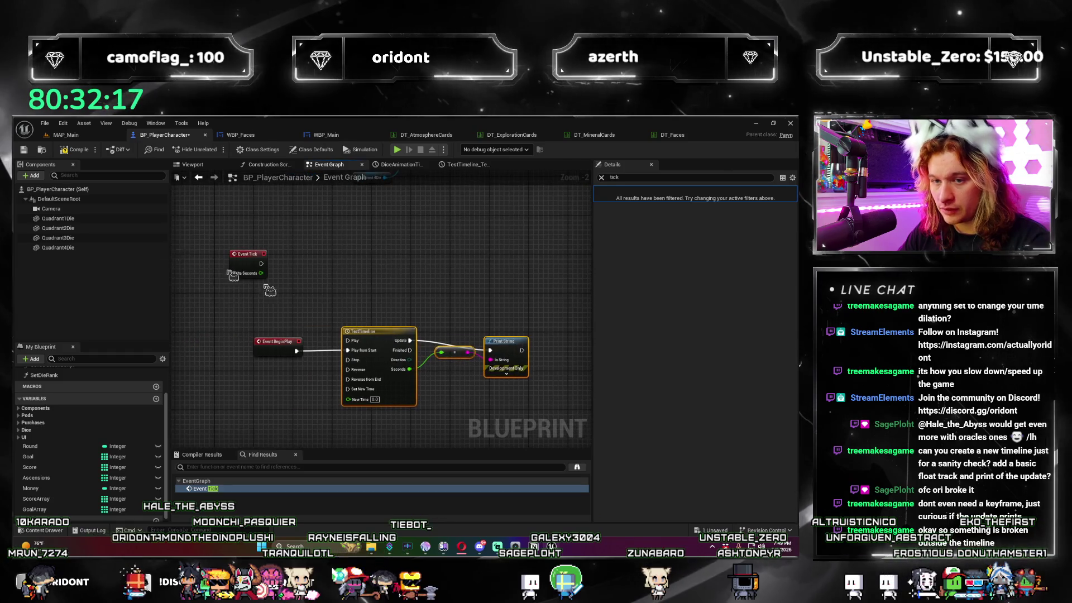
{"action": "left_click", "coordinate": [397, 150]}
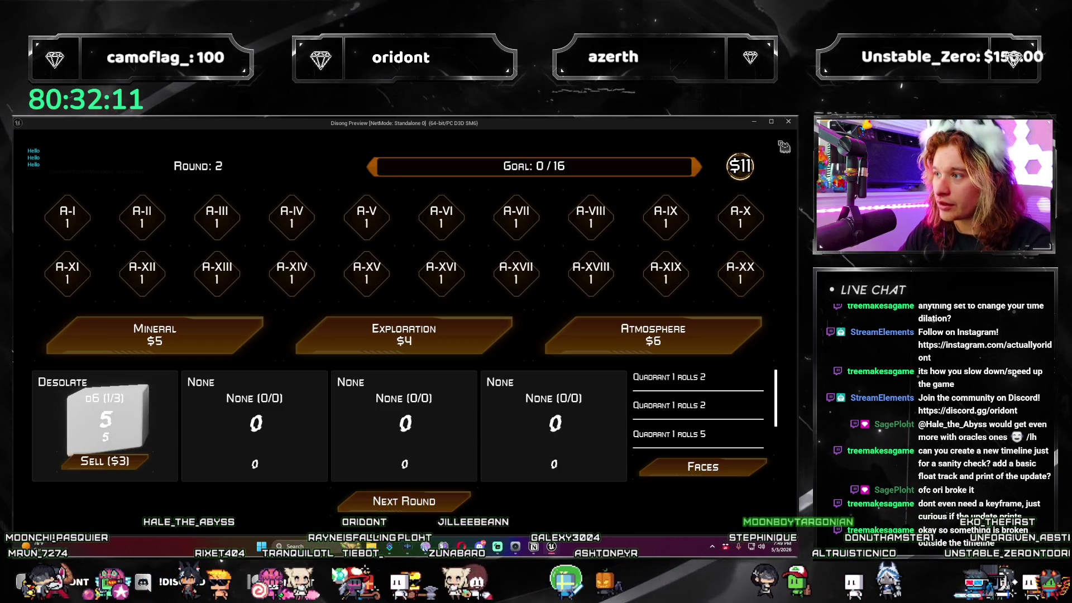
{"action": "left_click", "coordinate": [789, 122]}
{"action": "left_click_drag", "start_coordinate": [295, 350], "coordinate": [338, 211]}
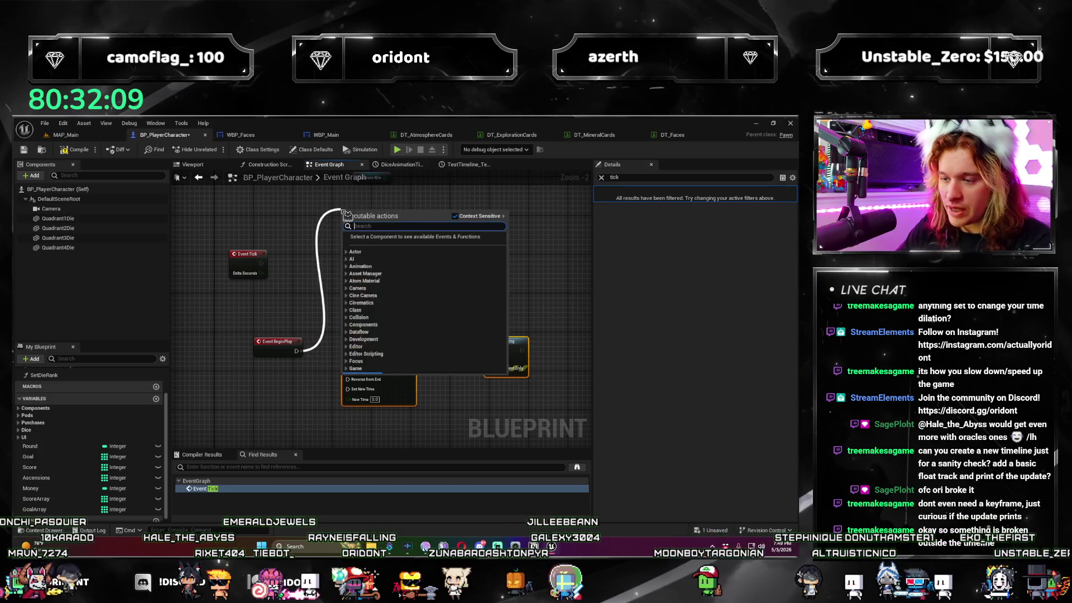
Add a Print String after BeginPlay and test-play the game.
{"action": "type", "text": "print"}
{"action": "key", "text": "Return"}
{"action": "left_click", "coordinate": [65, 134]}
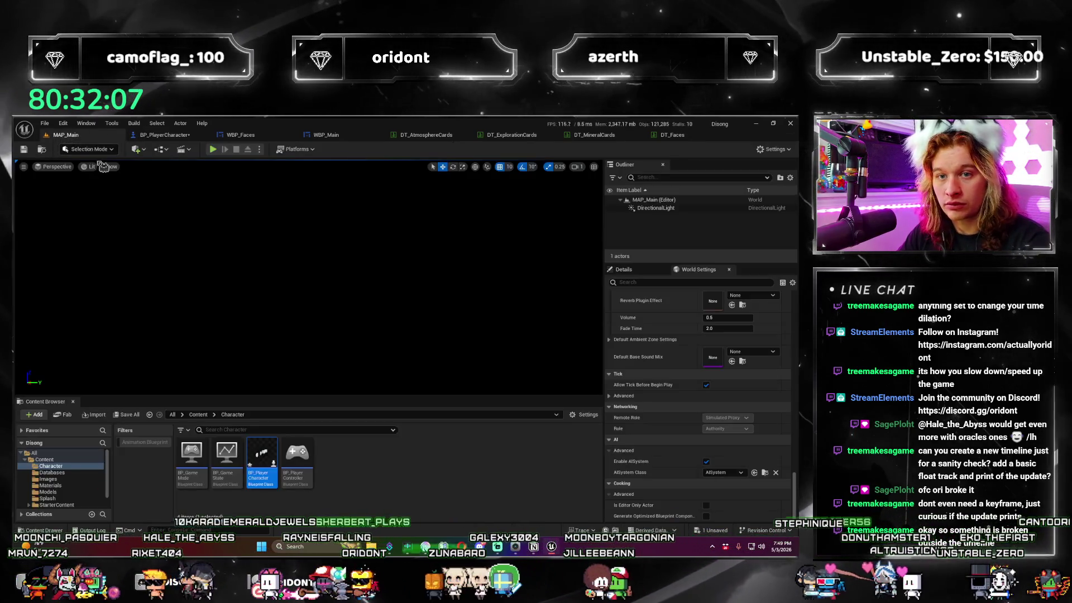
{"action": "left_click", "coordinate": [165, 134]}
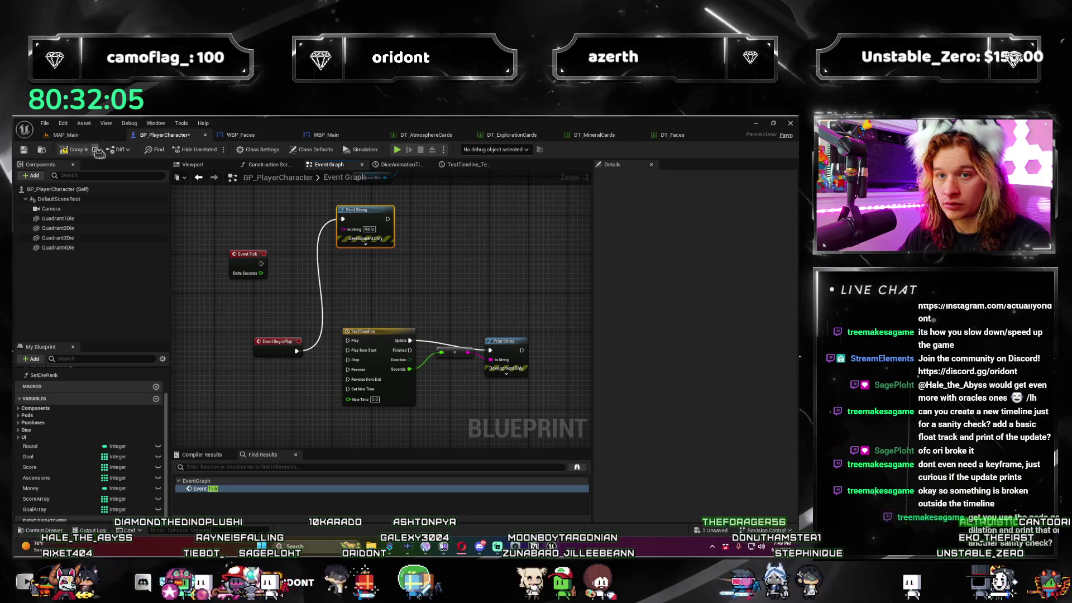
{"action": "left_click", "coordinate": [397, 150]}
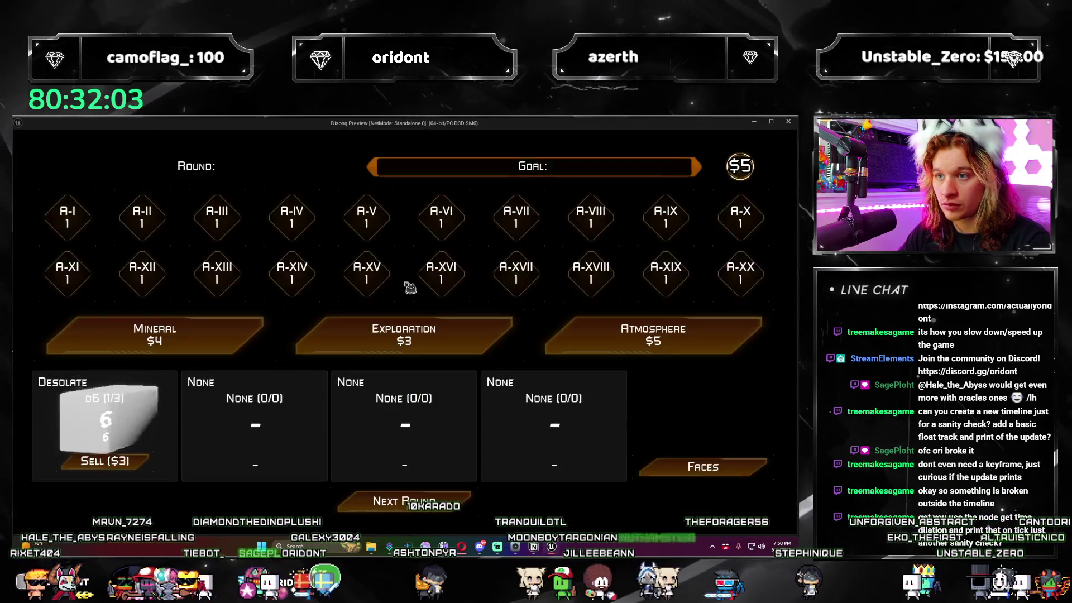
{"action": "left_click", "coordinate": [789, 123]}
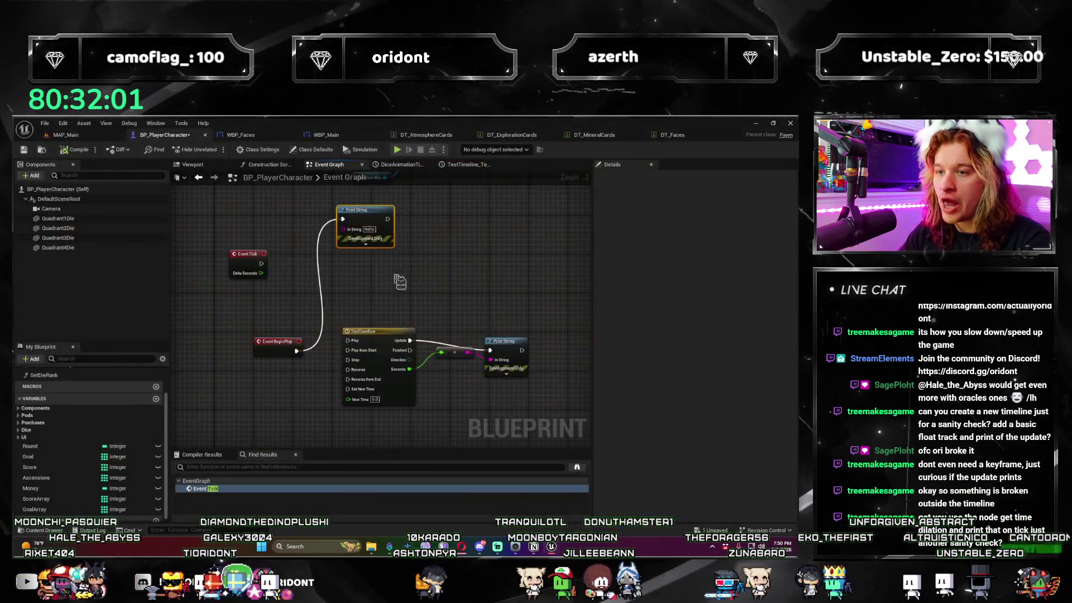
Wire the SET Faces UI node to TestTimeline's Play from Start and retest.
{"action": "scroll", "coordinate": [272, 382], "scroll_direction": "down", "scroll_amount": 5}
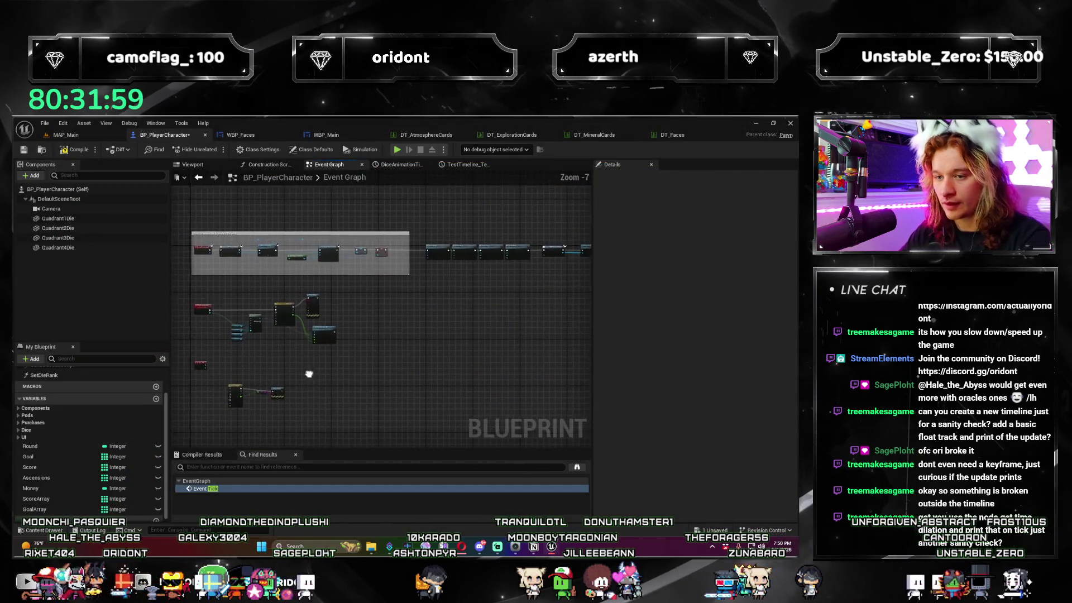
{"action": "left_click", "coordinate": [582, 311]}
{"action": "key", "text": "Home"}
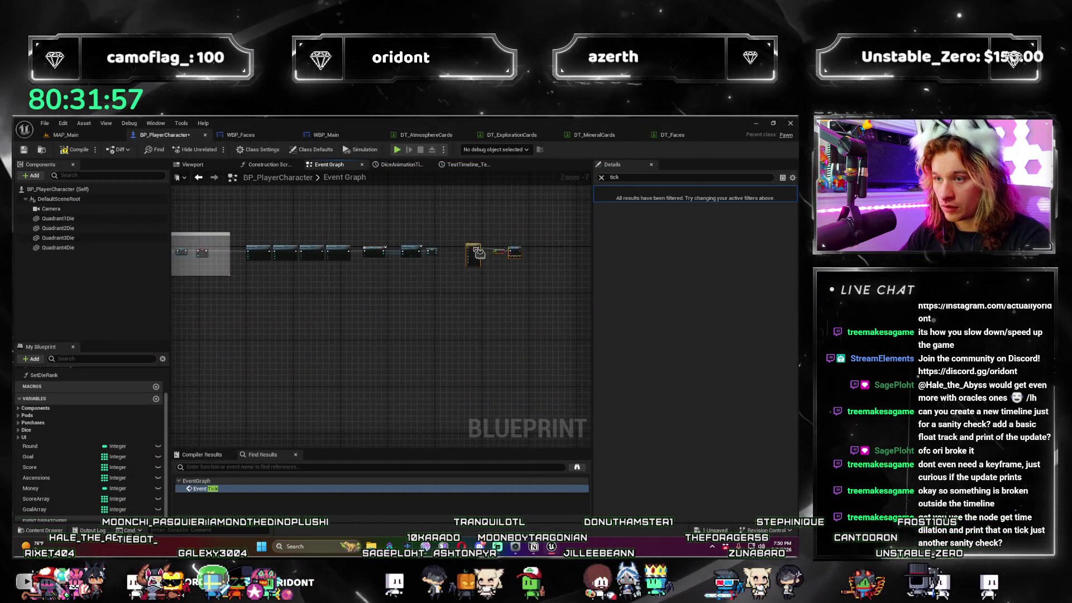
{"action": "left_click_drag", "start_coordinate": [295, 285], "coordinate": [352, 279]}
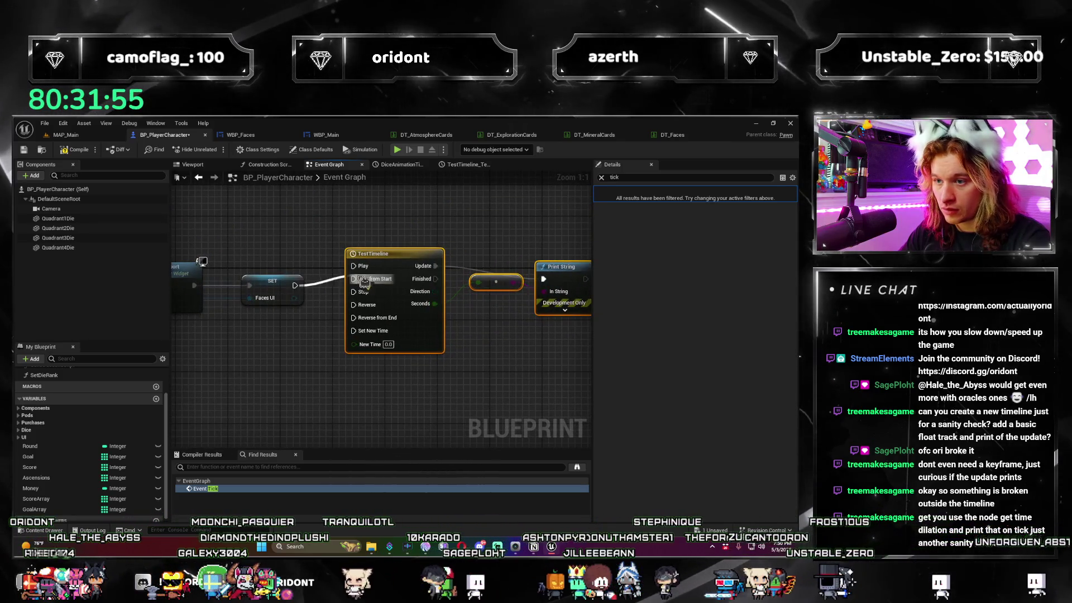
{"action": "left_click", "coordinate": [403, 151]}
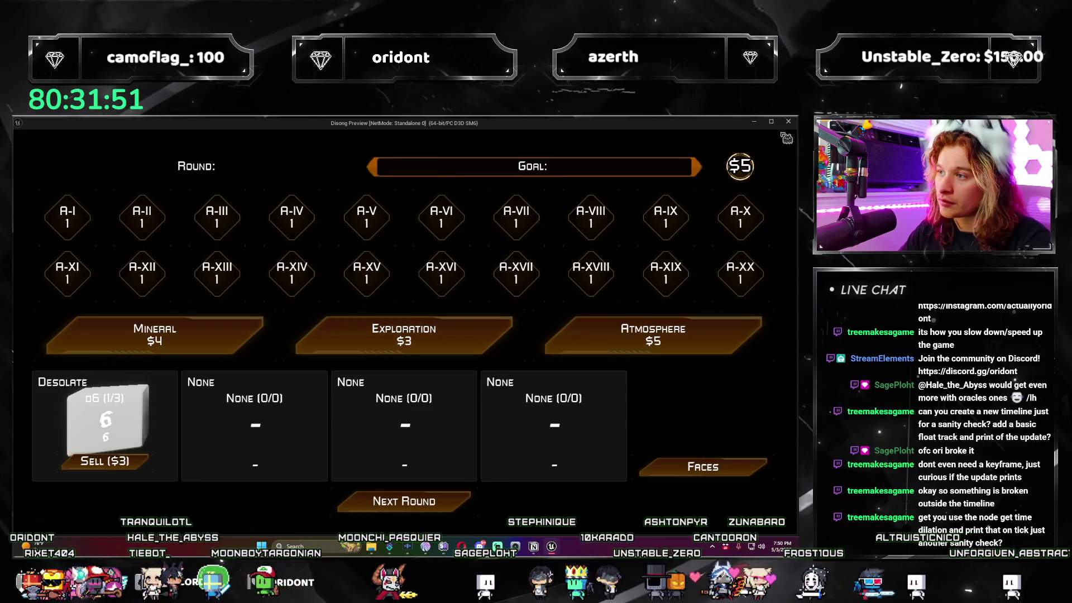
{"action": "left_click", "coordinate": [787, 124]}
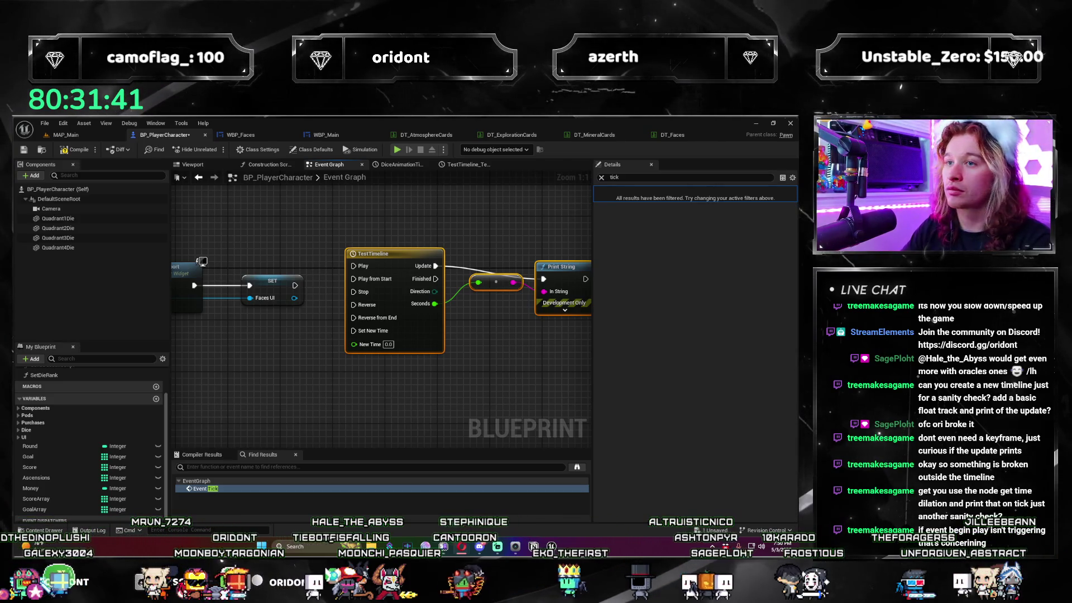
Move the test timeline nodes lower in the graph.
{"action": "scroll", "coordinate": [474, 413], "scroll_direction": "down", "scroll_amount": 9}
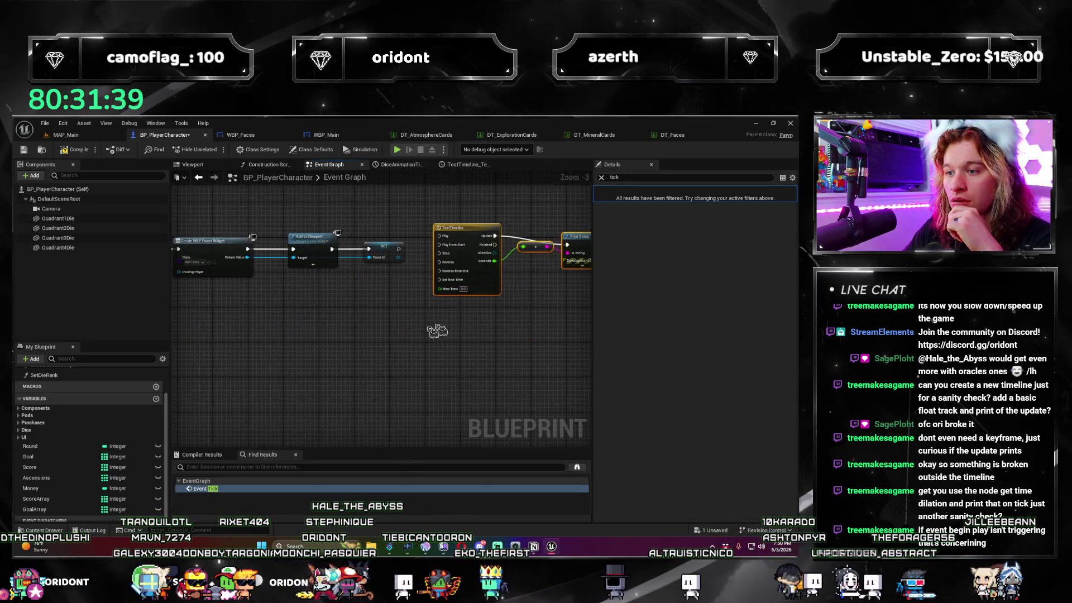
{"action": "mouse_move", "coordinate": [526, 254]}
{"action": "left_mouse_down"}
{"action": "mouse_move", "coordinate": [234, 357]}
{"action": "mouse_move", "coordinate": [190, 360]}
{"action": "mouse_move", "coordinate": [260, 360]}
{"action": "left_mouse_up"}
{"action": "scroll", "coordinate": [261, 360], "scroll_direction": "up", "scroll_amount": 4}
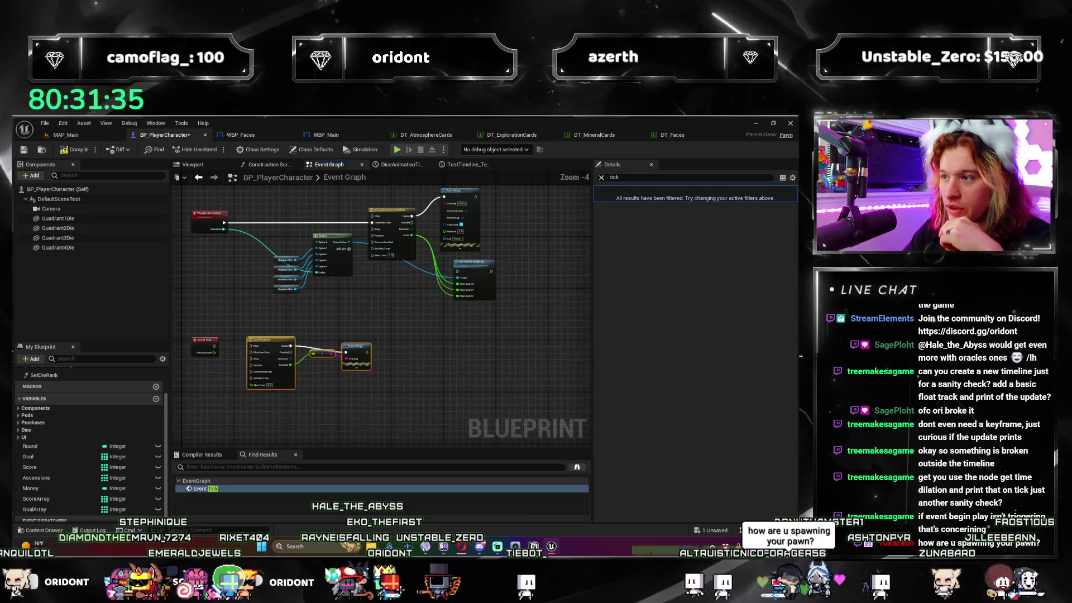
{"action": "left_click", "coordinate": [708, 177]}
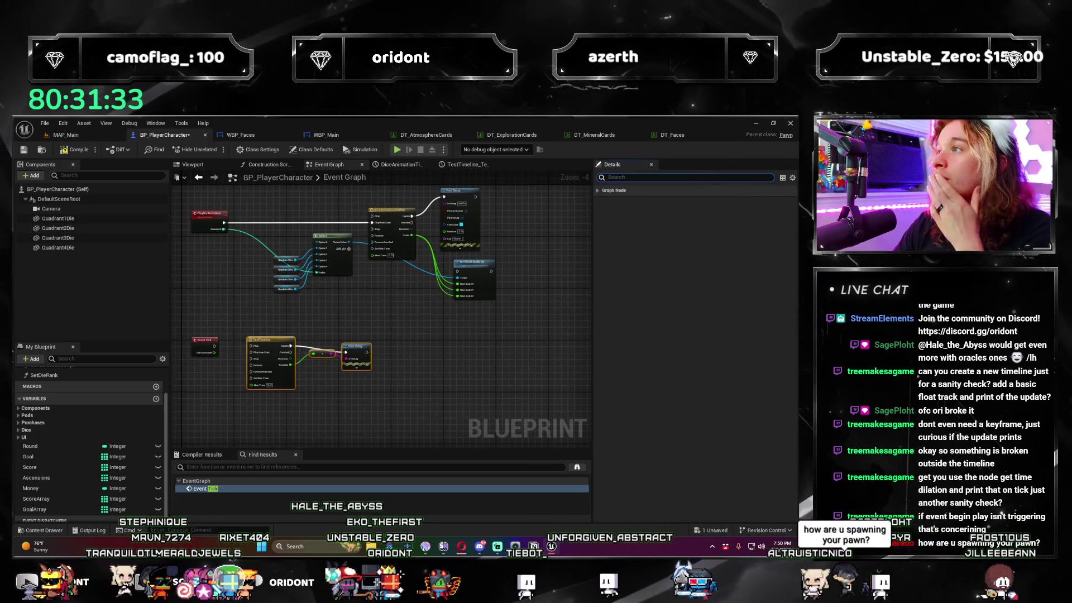
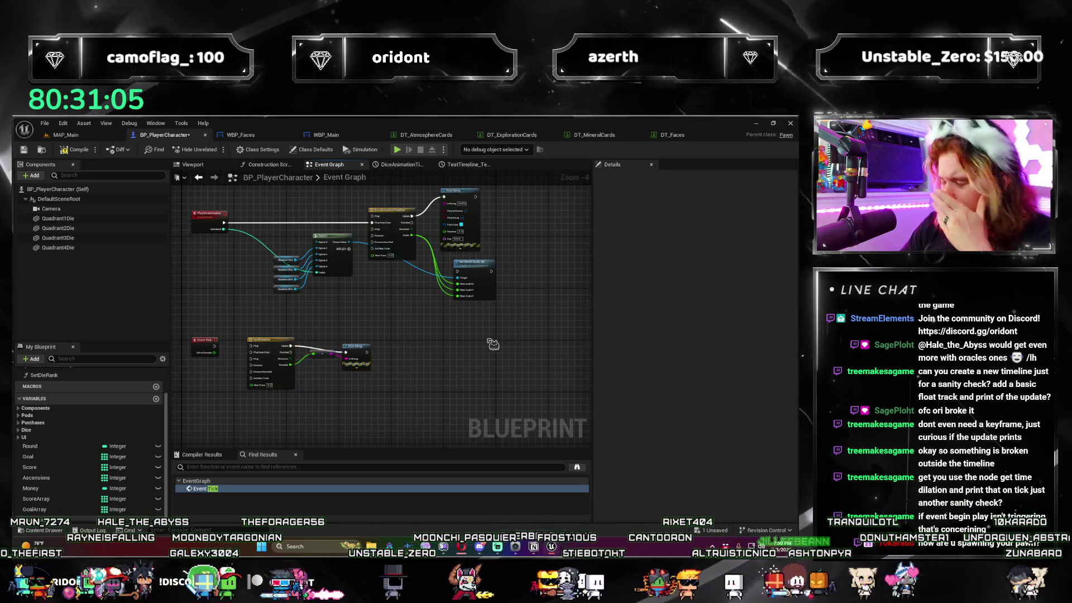
Clear the node selection and save the BP_PlayerCharacter blueprint.
{"action": "left_click", "coordinate": [408, 362]}
{"action": "scroll", "coordinate": [408, 362], "scroll_direction": "down", "scroll_amount": 3}
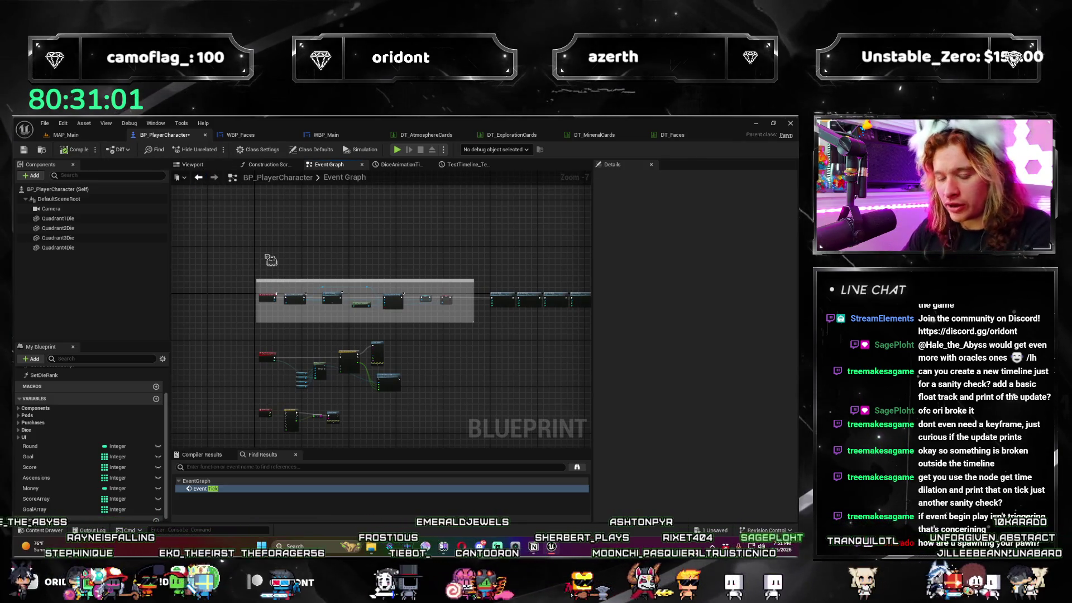
{"action": "key", "text": "ctrl+s"}
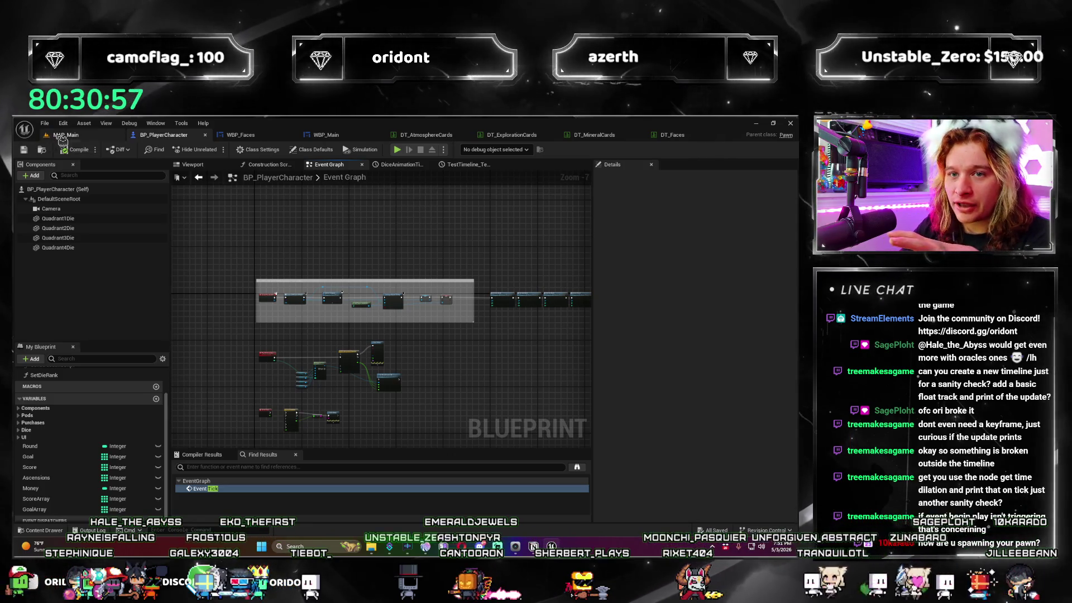
Add an Event BeginPlay node wired to TestTimeline's Play input.
{"action": "scroll", "coordinate": [245, 347], "scroll_direction": "up", "scroll_amount": 4}
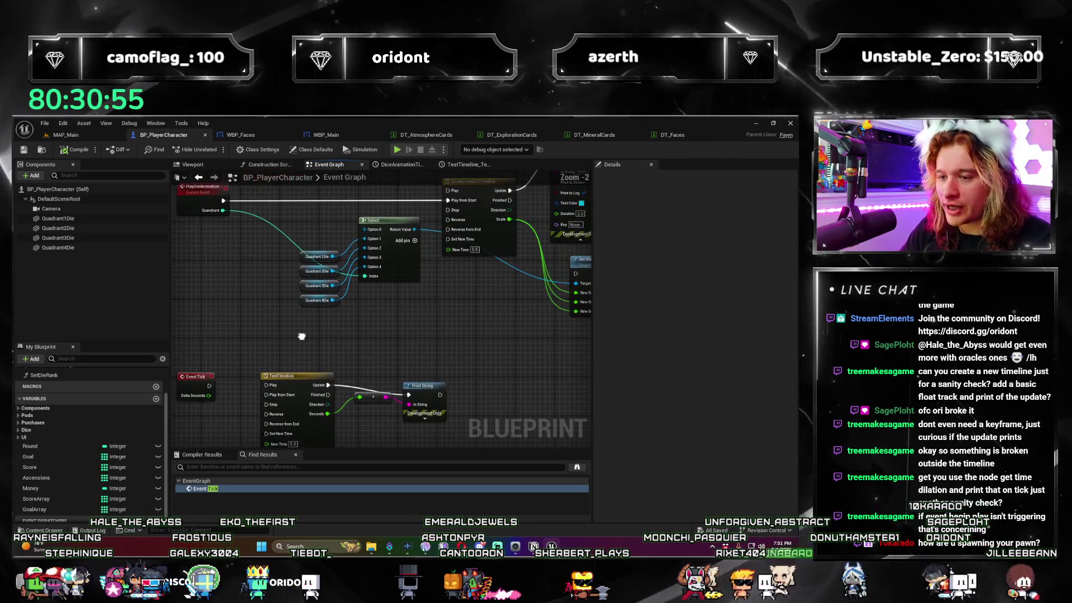
{"action": "scroll", "coordinate": [308, 341], "scroll_direction": "down", "scroll_amount": 1}
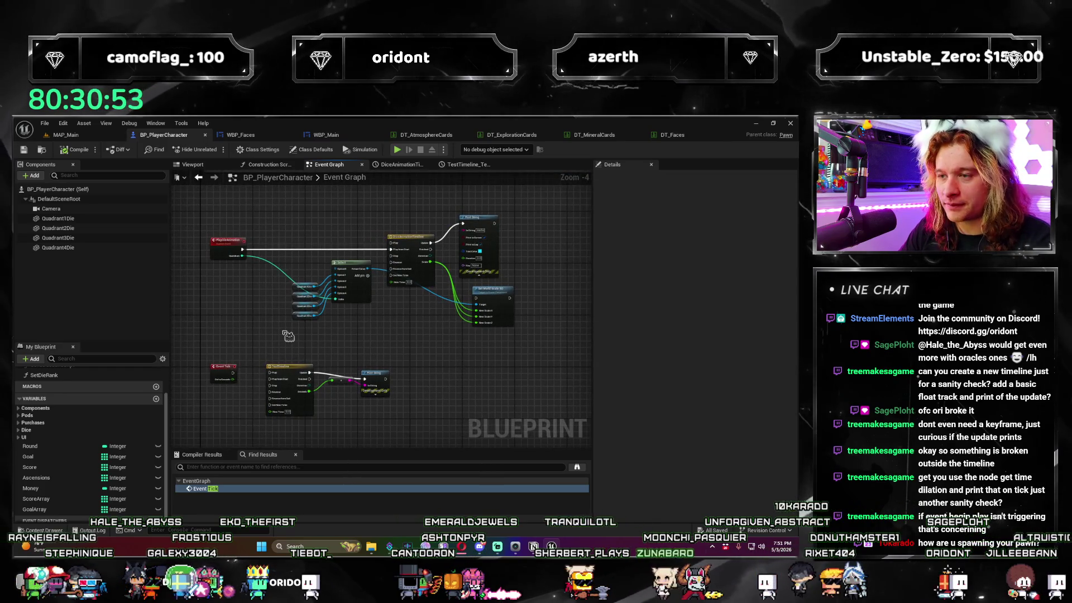
{"action": "scroll", "coordinate": [289, 326], "scroll_direction": "down", "scroll_amount": 2}
{"action": "scroll", "coordinate": [335, 346], "scroll_direction": "up", "scroll_amount": 3}
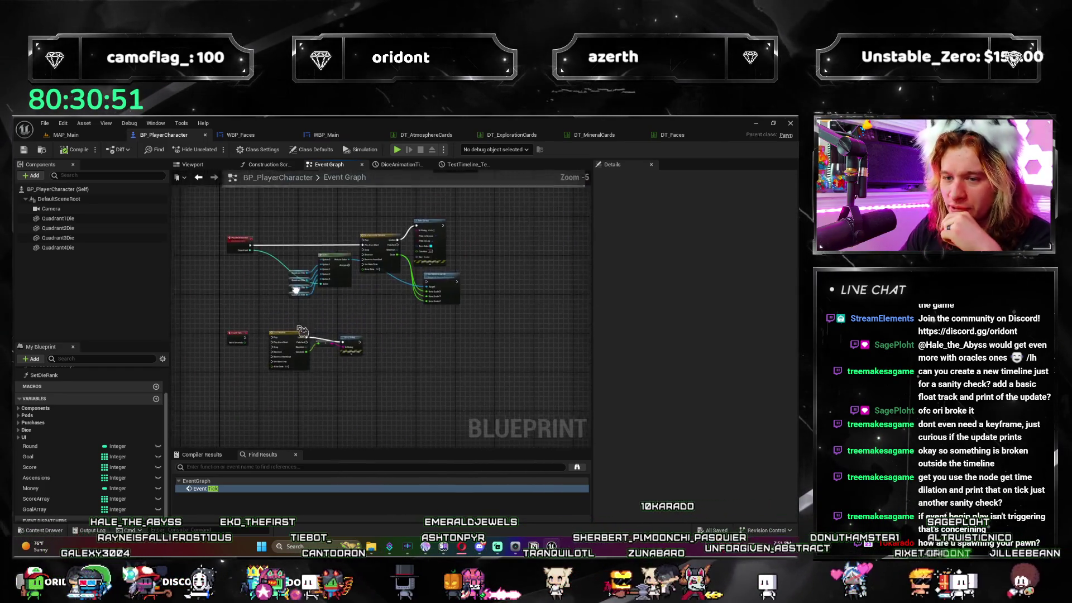
{"action": "mouse_move", "coordinate": [314, 339]}
{"action": "left_mouse_down"}
{"action": "mouse_move", "coordinate": [420, 366]}
{"action": "mouse_move", "coordinate": [295, 389]}
{"action": "left_mouse_up"}
{"action": "type", "text": "begin"}
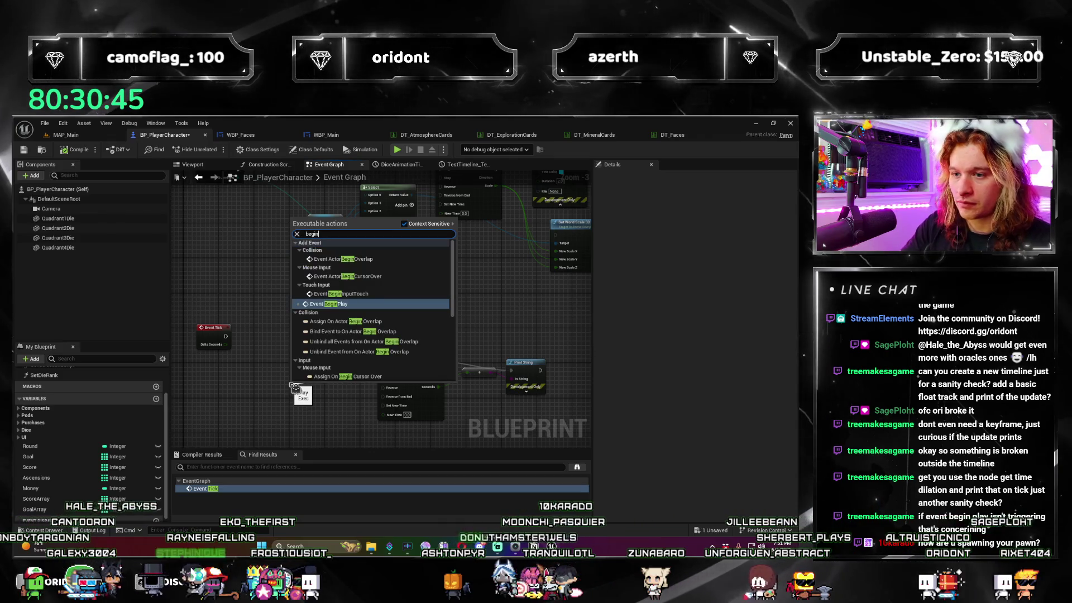
{"action": "key", "text": "Return"}
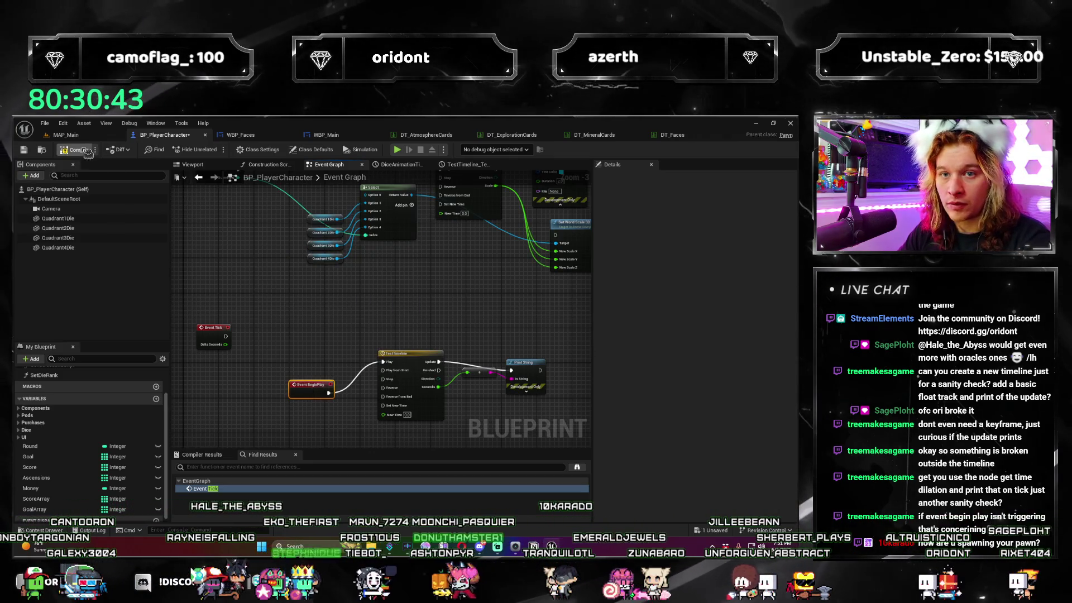
{"action": "left_click", "coordinate": [65, 135]}
Place a BP_PlayerCharacter in MAP_Main, play the level, advance a round, and stop.
{"action": "left_click_drag", "start_coordinate": [261, 442], "coordinate": [335, 275]}
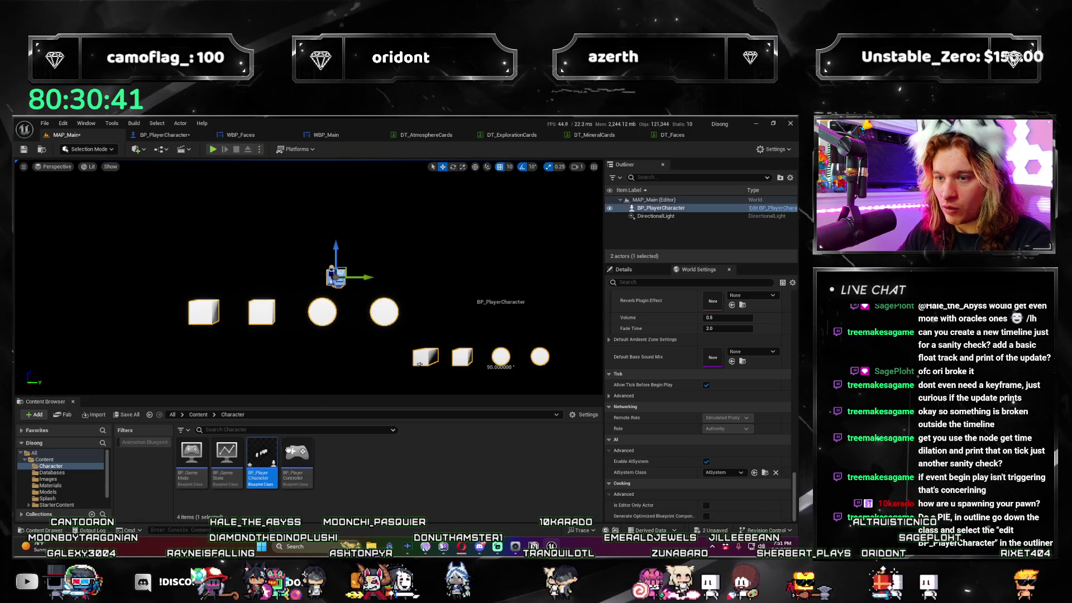
{"action": "left_click", "coordinate": [218, 151]}
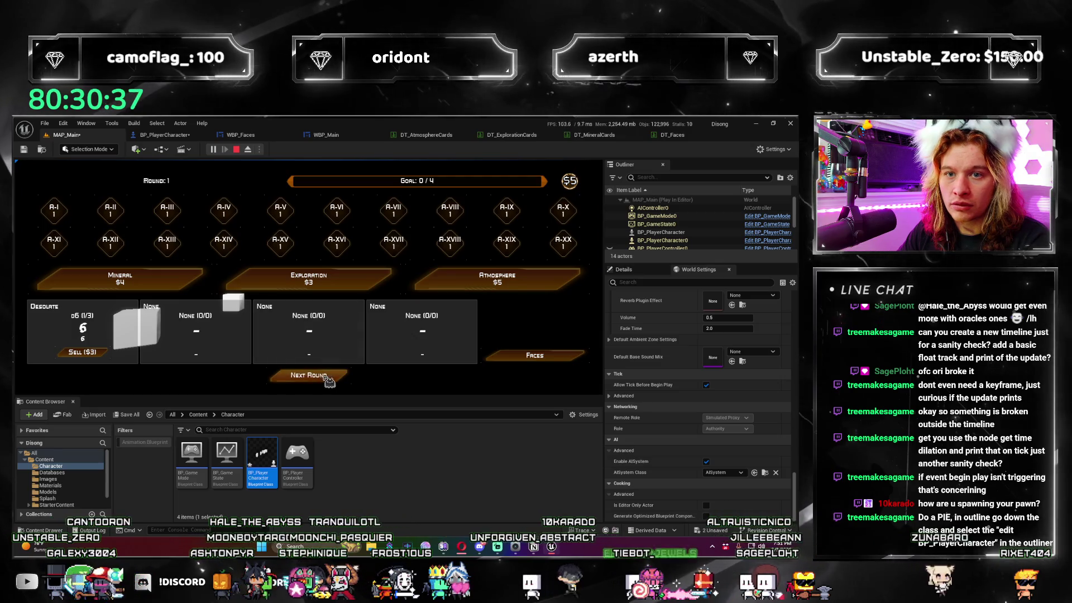
{"action": "left_click", "coordinate": [326, 377]}
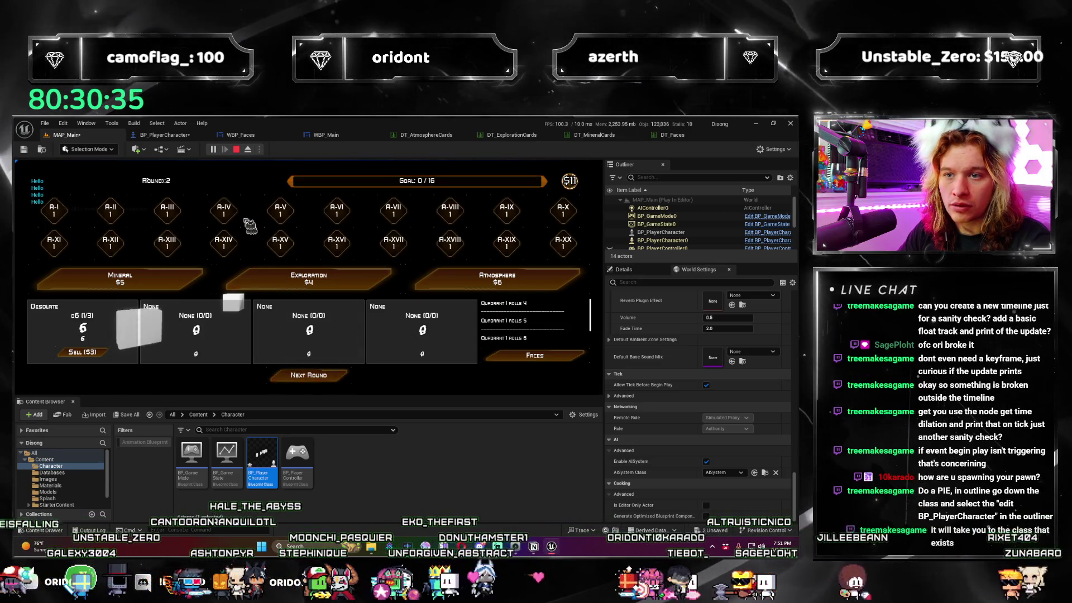
{"action": "left_click", "coordinate": [237, 150]}
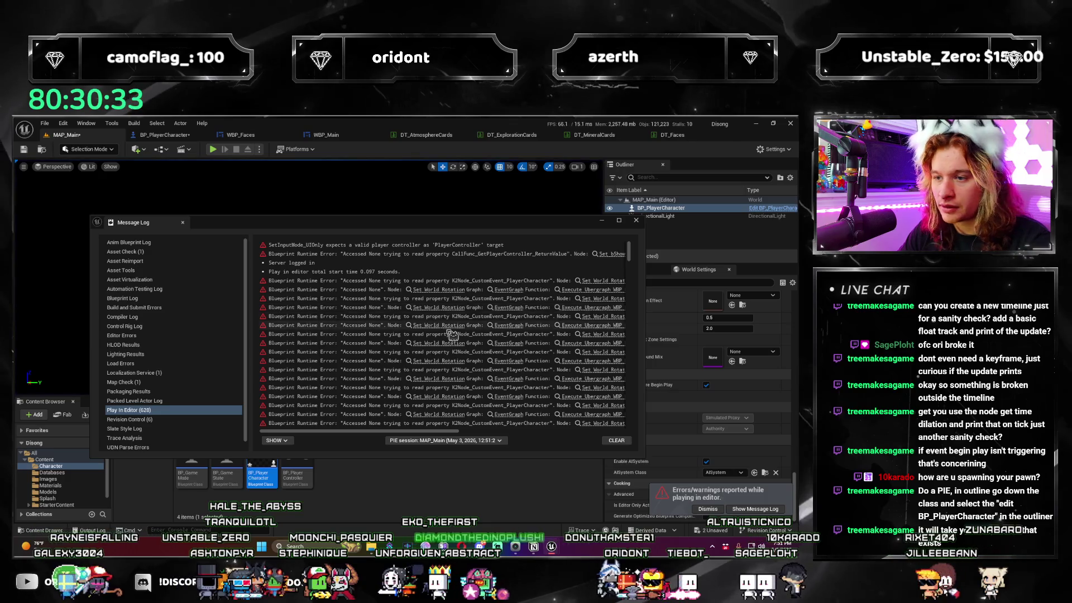
Close the Message Log and delete the BP_PlayerCharacter actor from the level.
{"action": "scroll", "coordinate": [452, 334], "scroll_direction": "down", "scroll_amount": 2}
{"action": "left_click", "coordinate": [634, 221]}
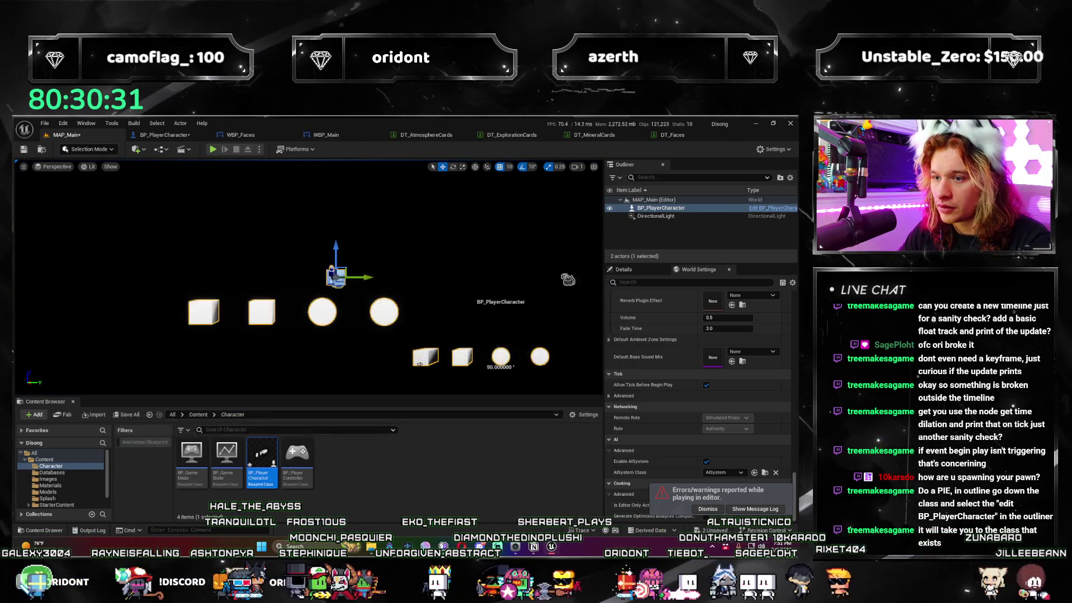
{"action": "key", "text": "Delete"}
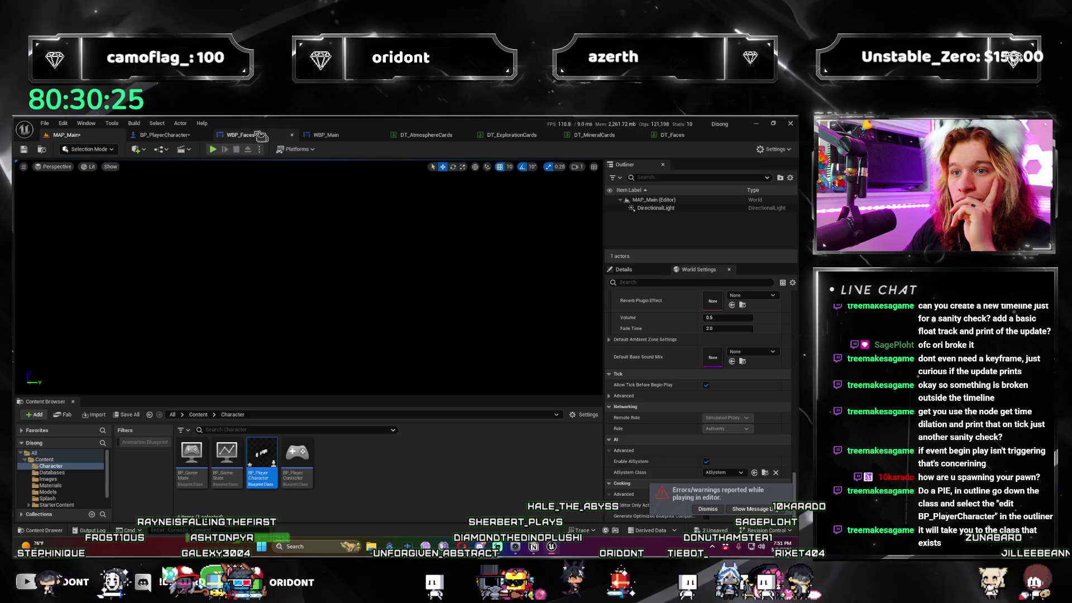
{"action": "left_click", "coordinate": [260, 150]}
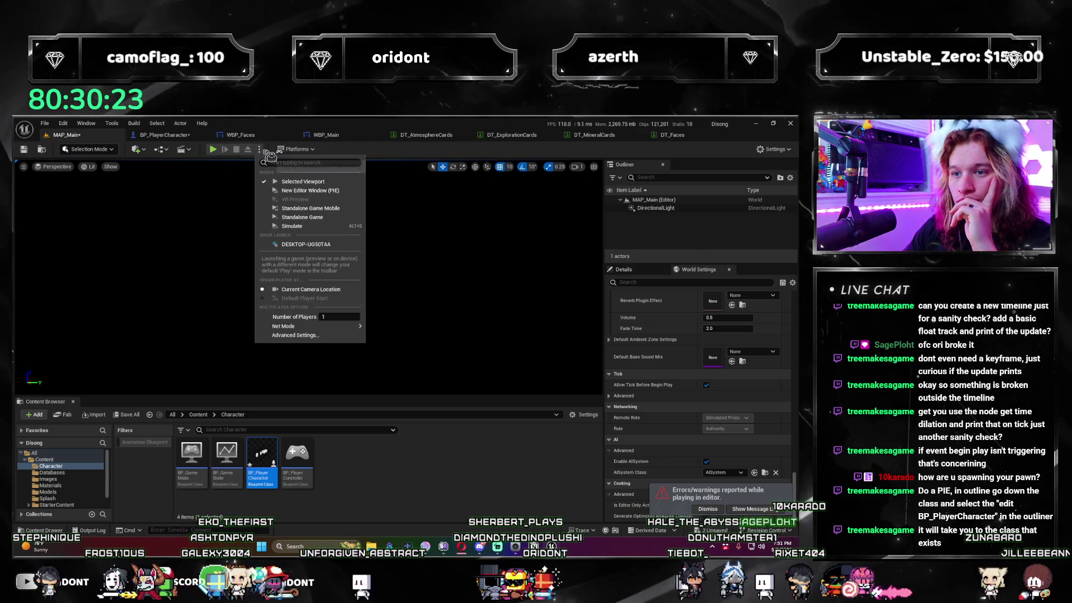
Play in a New Editor Window and open the spawned BP_PlayerCharacter0's blueprint for debugging.
{"action": "left_click", "coordinate": [329, 192]}
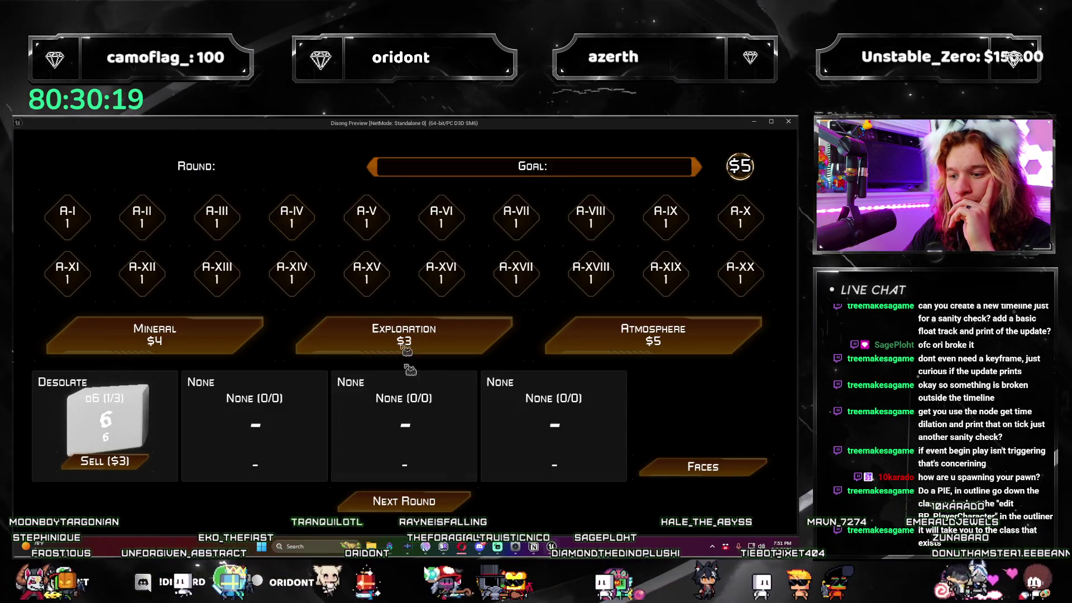
{"action": "key", "text": "alt+Tab"}
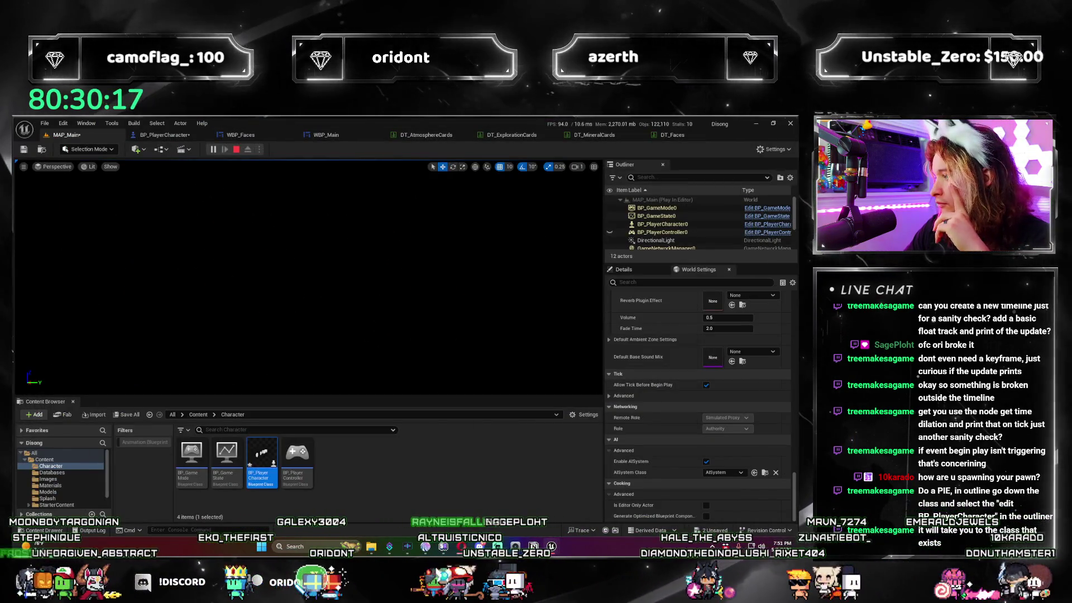
{"action": "left_click", "coordinate": [706, 232]}
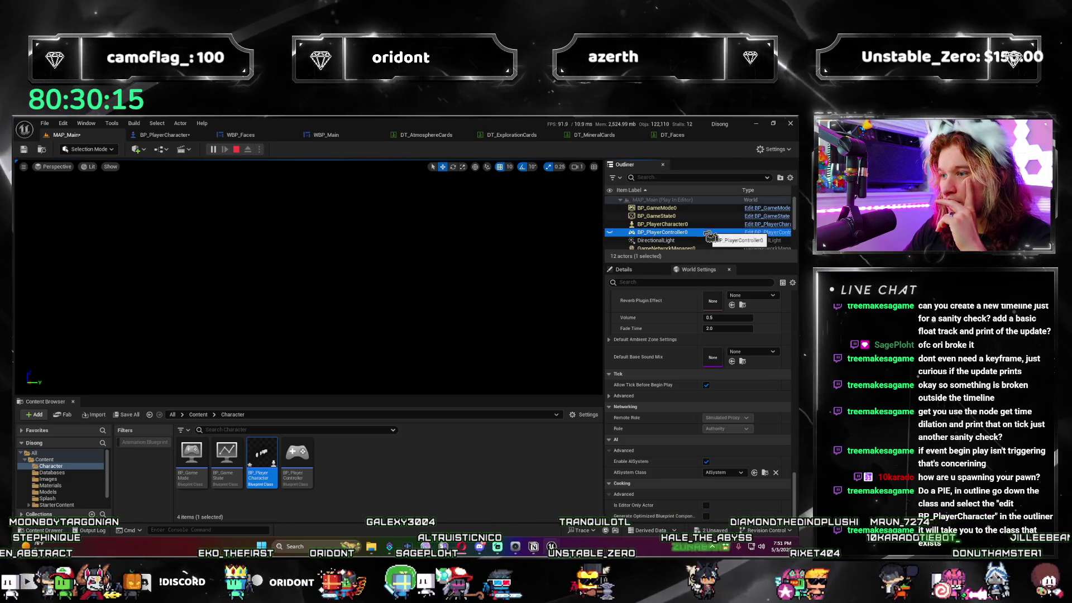
{"action": "left_click", "coordinate": [704, 225]}
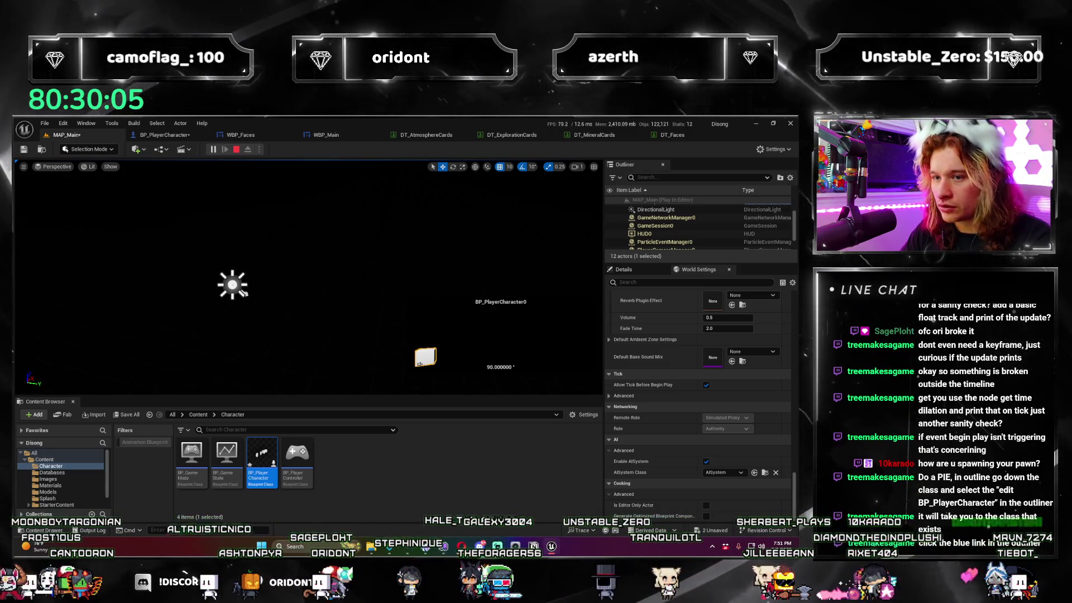
{"action": "left_click_drag", "start_coordinate": [465, 146], "coordinate": [463, 181]}
{"action": "left_click", "coordinate": [244, 292]}
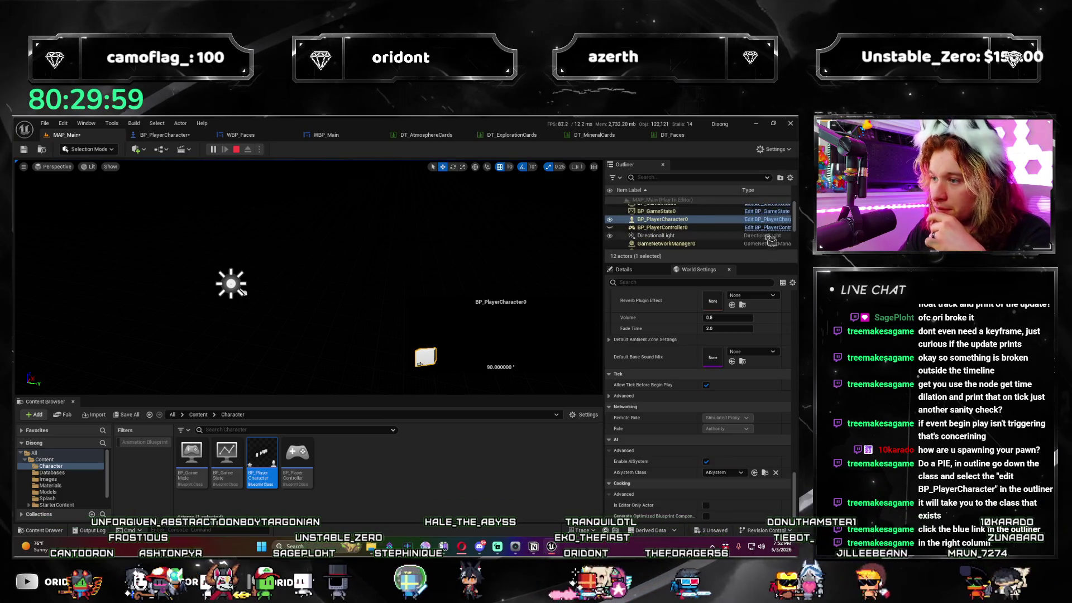
{"action": "left_click", "coordinate": [772, 222]}
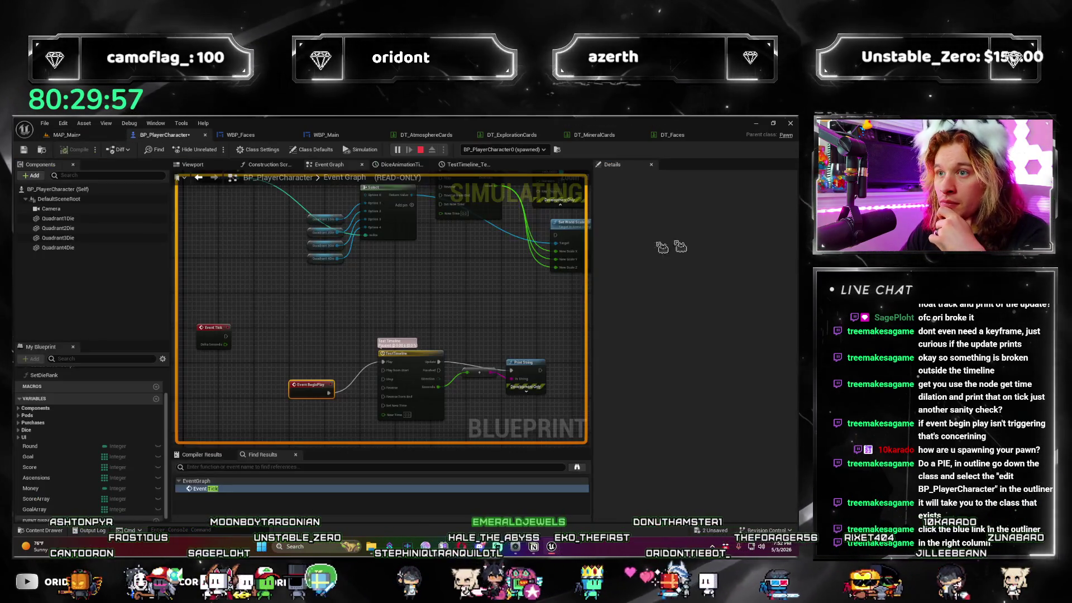
Pan the debug Event Graph, then roll the die twice in the game preview.
{"action": "scroll", "coordinate": [447, 318], "scroll_direction": "down", "scroll_amount": 3}
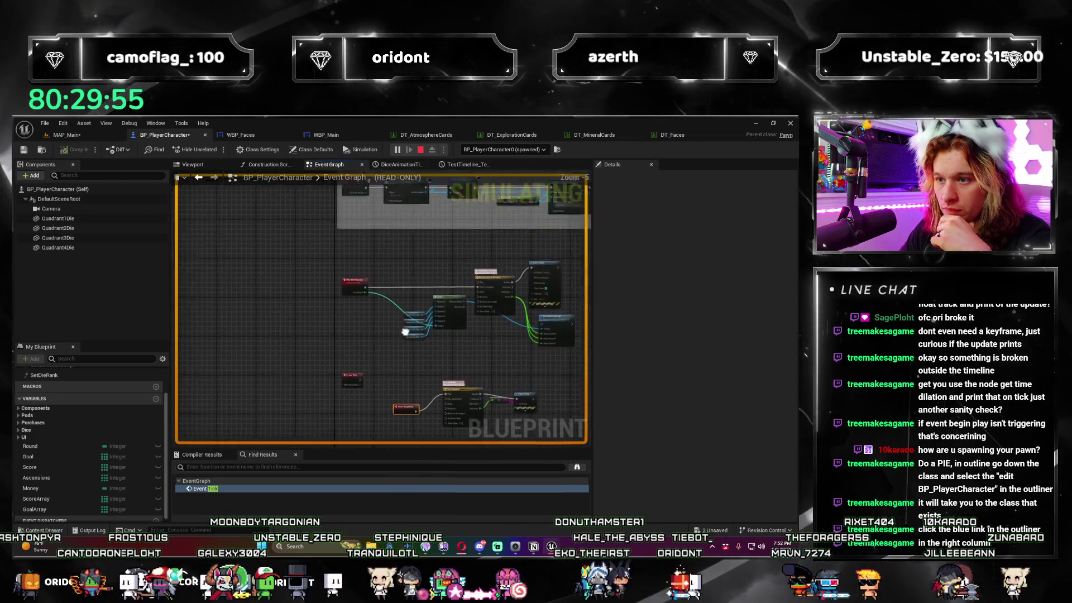
{"action": "scroll", "coordinate": [348, 369], "scroll_direction": "up", "scroll_amount": 3}
{"action": "left_click_drag", "start_coordinate": [347, 369], "coordinate": [455, 355]}
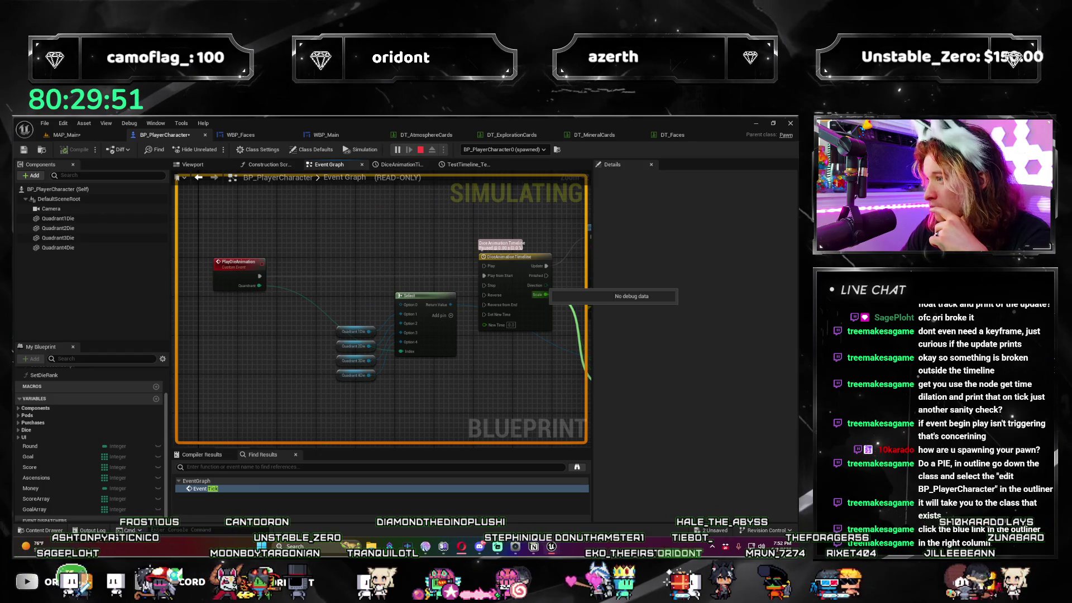
{"action": "key", "text": "alt+Tab"}
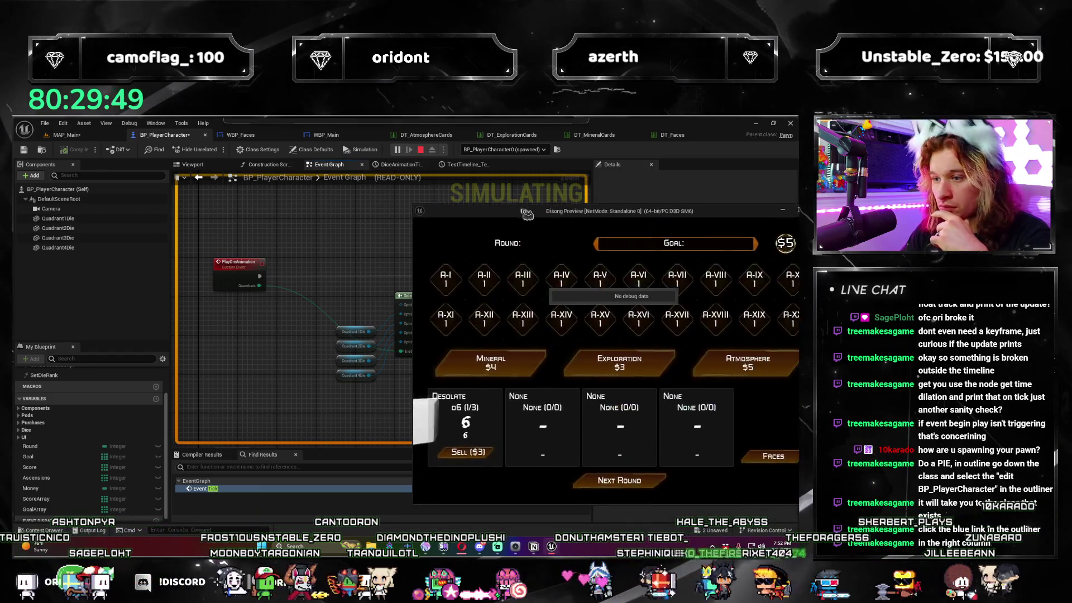
{"action": "left_click_drag", "start_coordinate": [538, 212], "coordinate": [541, 194]}
{"action": "left_click", "coordinate": [639, 467]}
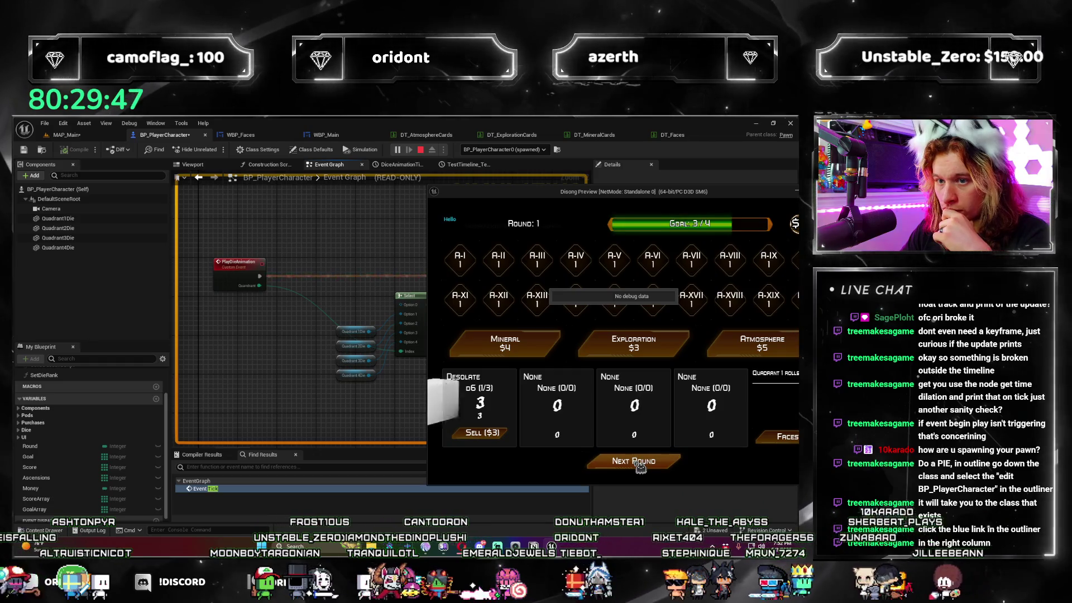
{"action": "left_click", "coordinate": [639, 464]}
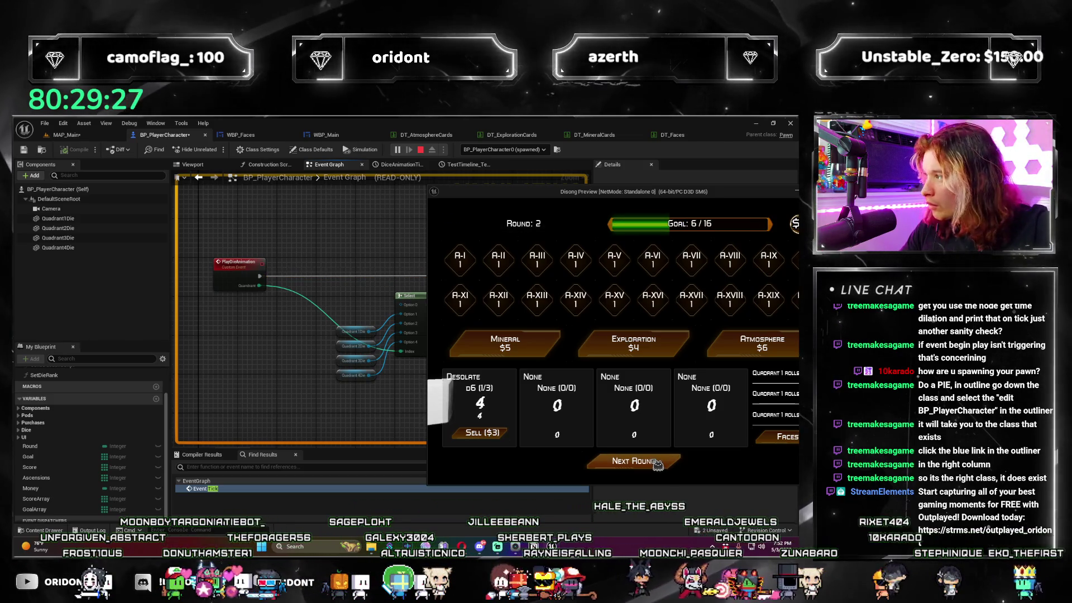
Continue to the next round, restart from round 1, roll three more times, and stop.
{"action": "left_click", "coordinate": [658, 464]}
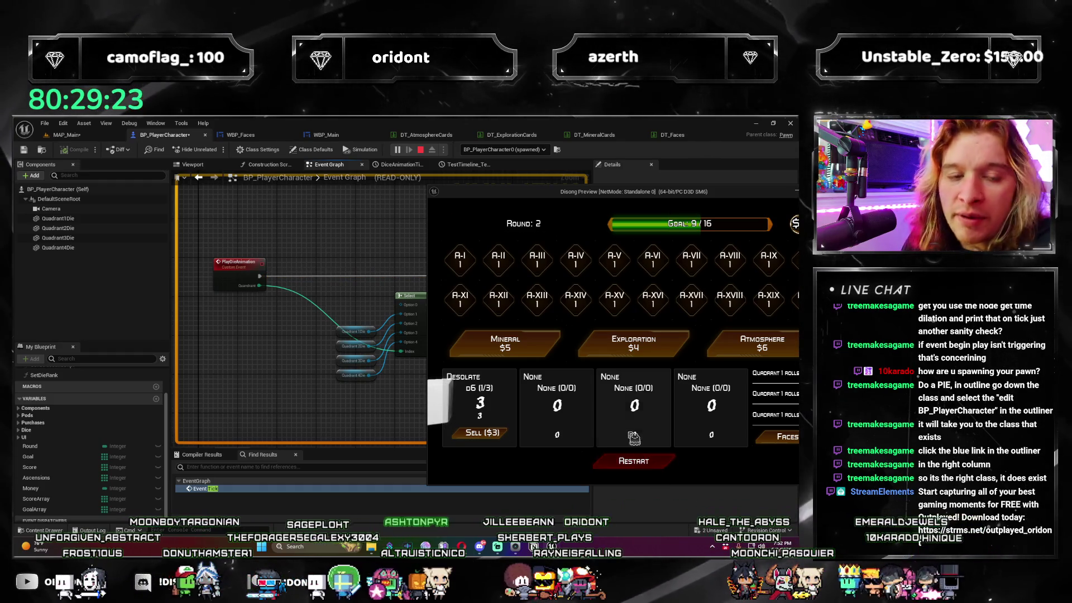
{"action": "left_click", "coordinate": [657, 472]}
{"action": "left_click", "coordinate": [657, 472]}
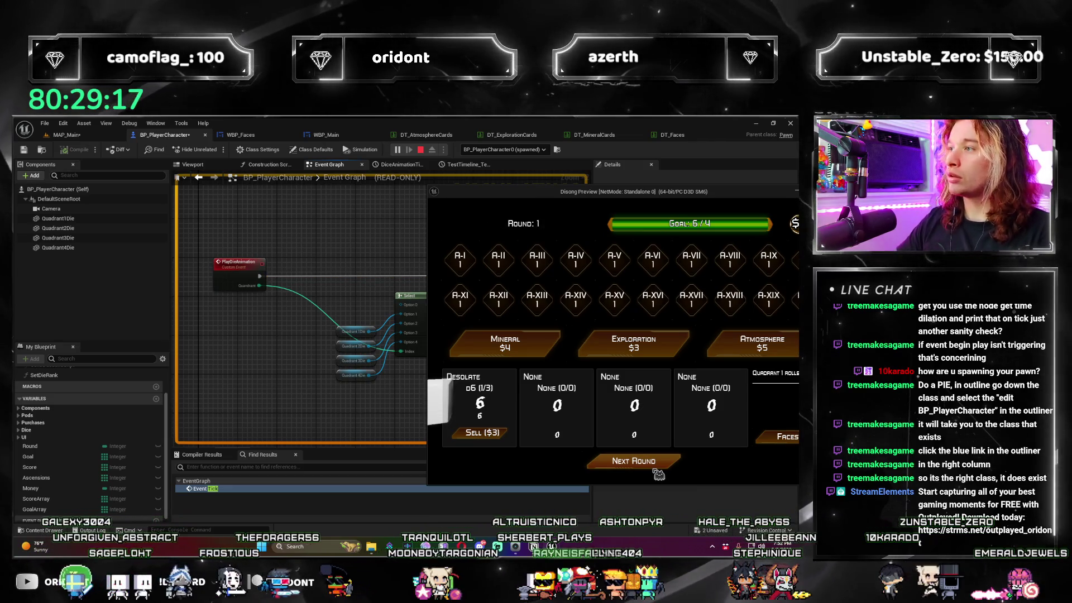
{"action": "left_click", "coordinate": [658, 472]}
{"action": "left_click", "coordinate": [658, 472]}
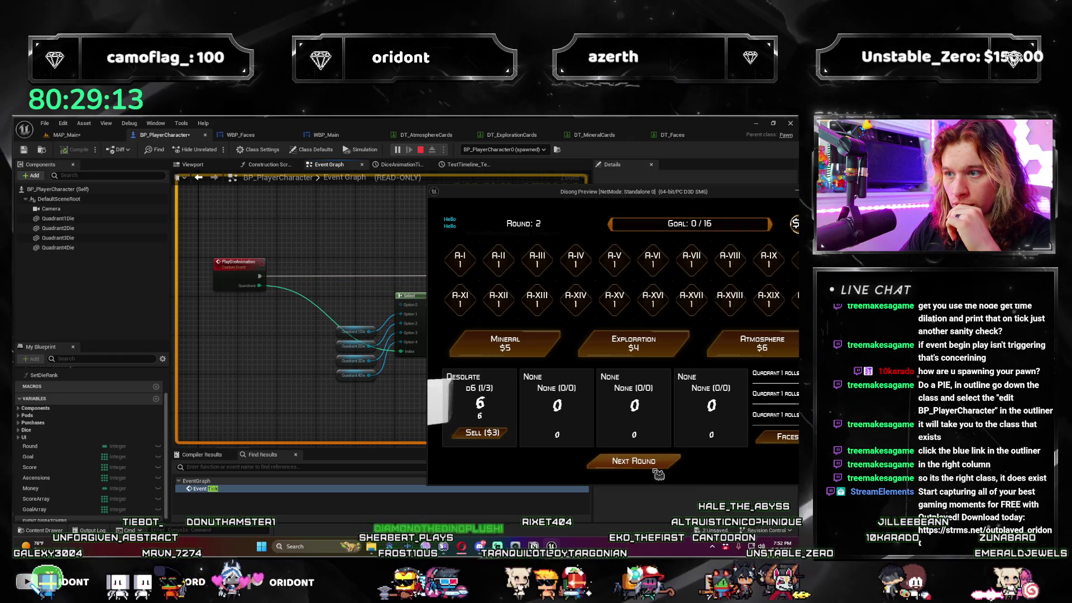
{"action": "key", "text": "Escape"}
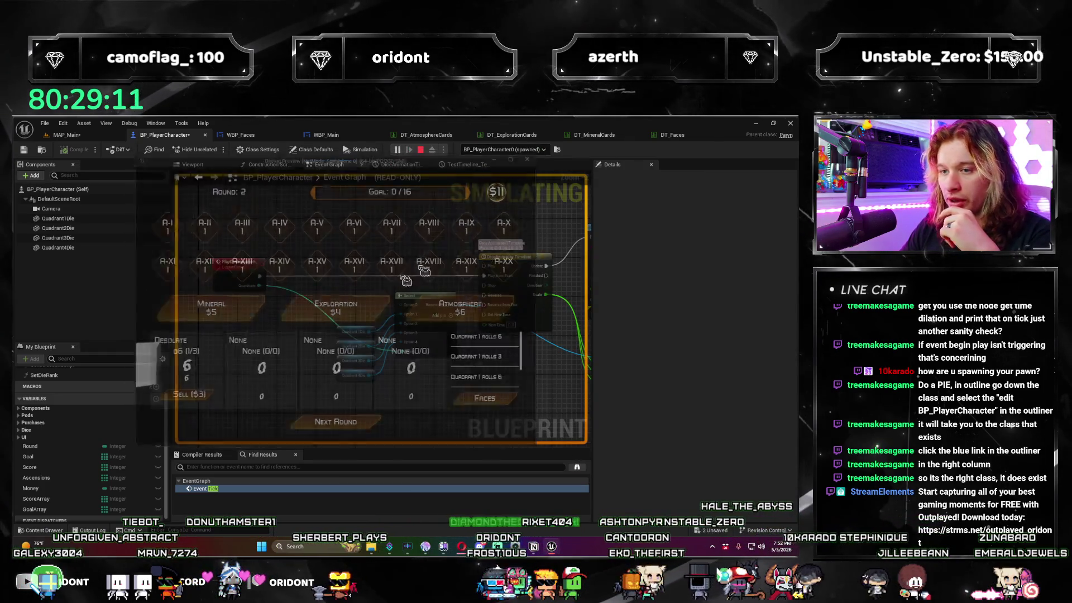
Inspect the Set Die Rank chain in the graph, then return to the MAP_Main level editor.
{"action": "mouse_move", "coordinate": [344, 409]}
{"action": "left_mouse_down"}
{"action": "mouse_move", "coordinate": [427, 352]}
{"action": "mouse_move", "coordinate": [359, 375]}
{"action": "mouse_move", "coordinate": [290, 359]}
{"action": "mouse_move", "coordinate": [366, 353]}
{"action": "mouse_move", "coordinate": [436, 307]}
{"action": "mouse_move", "coordinate": [442, 282]}
{"action": "left_mouse_up"}
{"action": "scroll", "coordinate": [297, 368], "scroll_direction": "down", "scroll_amount": 3}
{"action": "scroll", "coordinate": [298, 374], "scroll_direction": "up", "scroll_amount": 2}
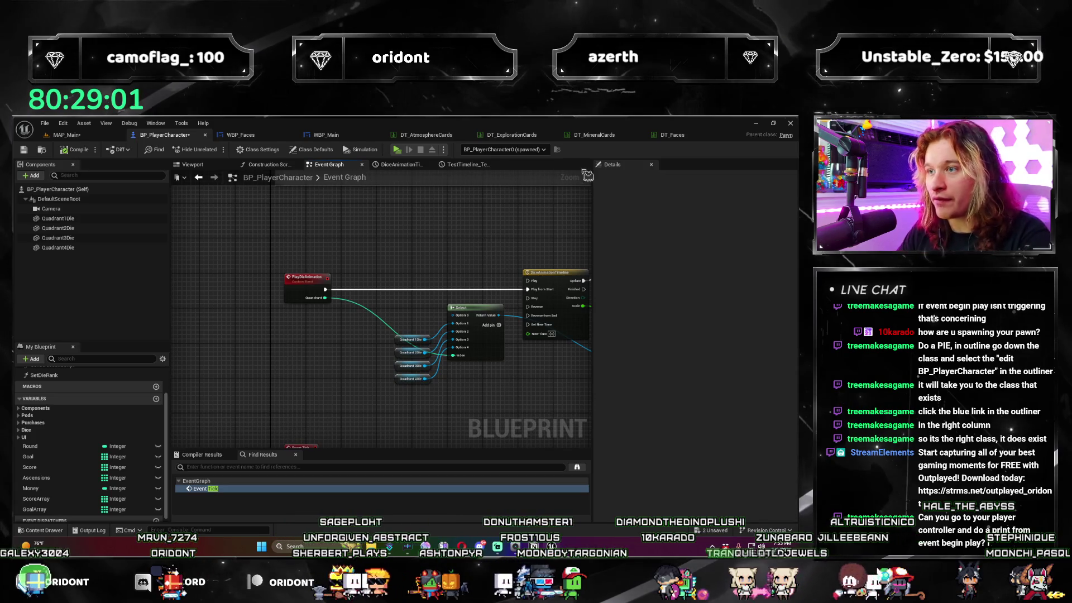
{"action": "left_click", "coordinate": [76, 136]}
{"action": "double_click", "coordinate": [296, 462]}
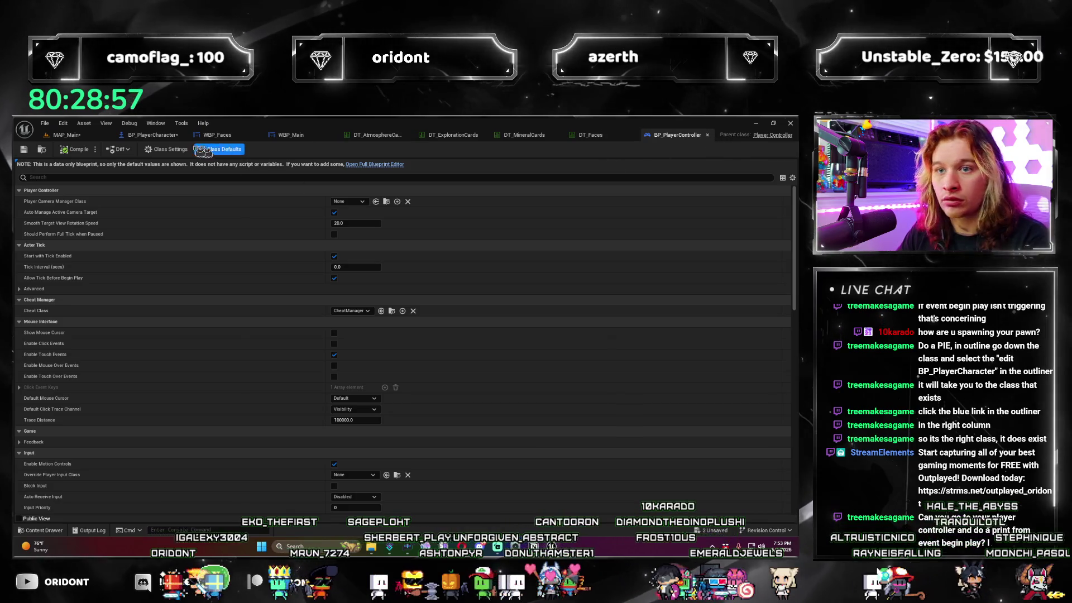
In BP_PlayerController's full editor, add Event BeginPlay feeding a Print String 'Play has begun'.
{"action": "left_click", "coordinate": [166, 149]}
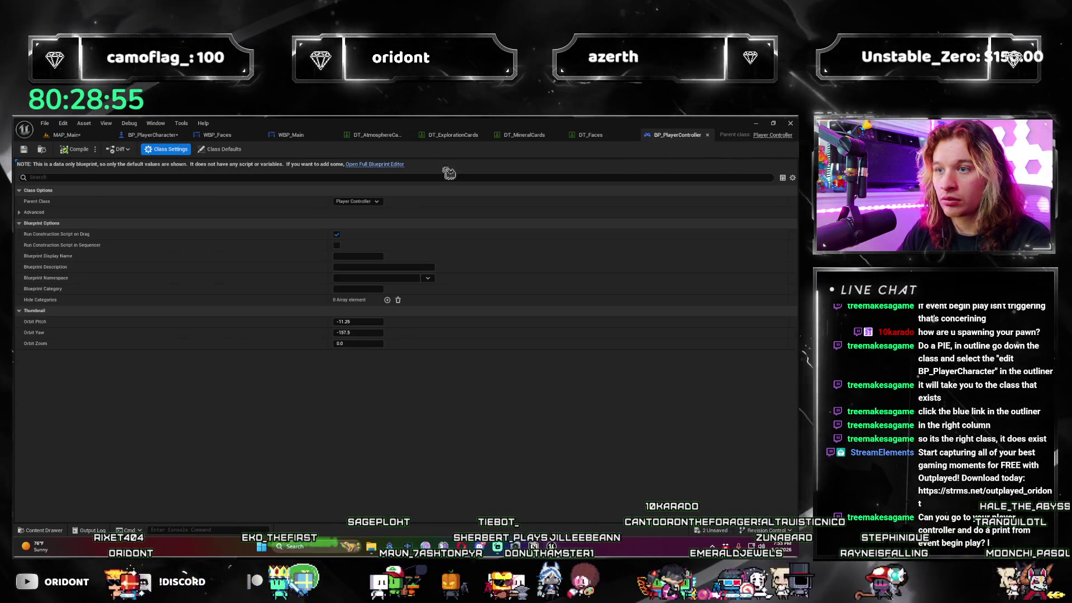
{"action": "left_click", "coordinate": [376, 165]}
{"action": "right_click", "coordinate": [294, 307]}
{"action": "type", "text": "begin pla"}
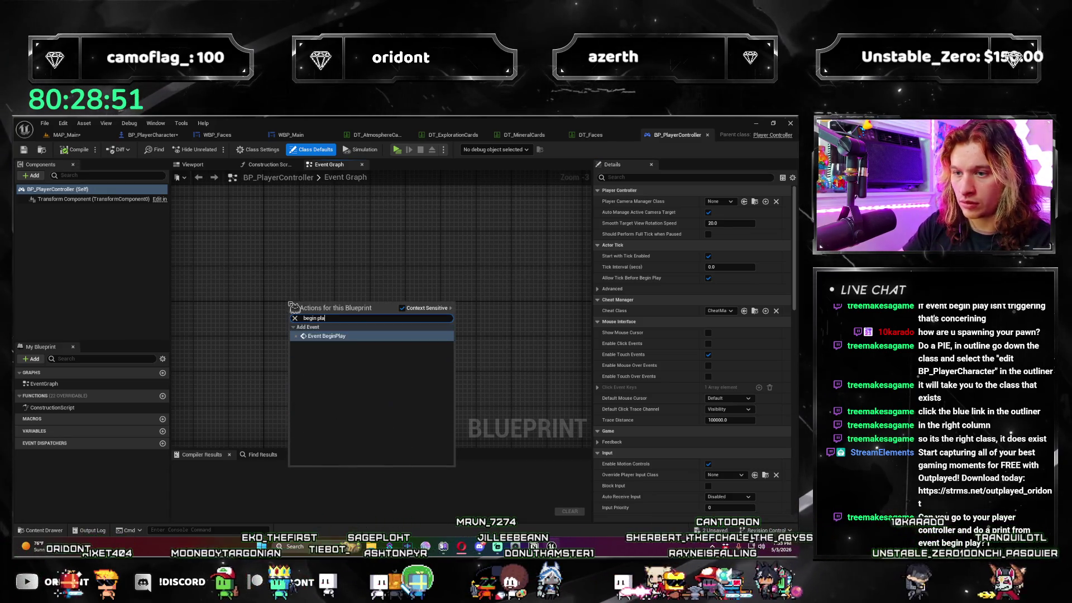
{"action": "key", "text": "Return"}
{"action": "left_click_drag", "start_coordinate": [325, 314], "coordinate": [384, 313]}
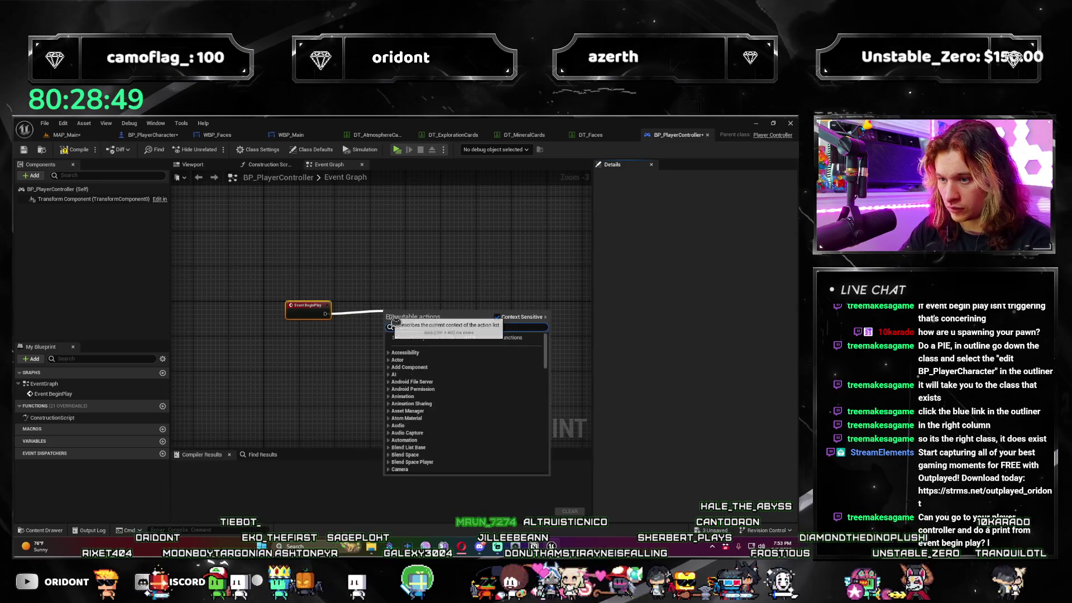
{"action": "type", "text": "print"}
{"action": "left_click", "coordinate": [406, 341]}
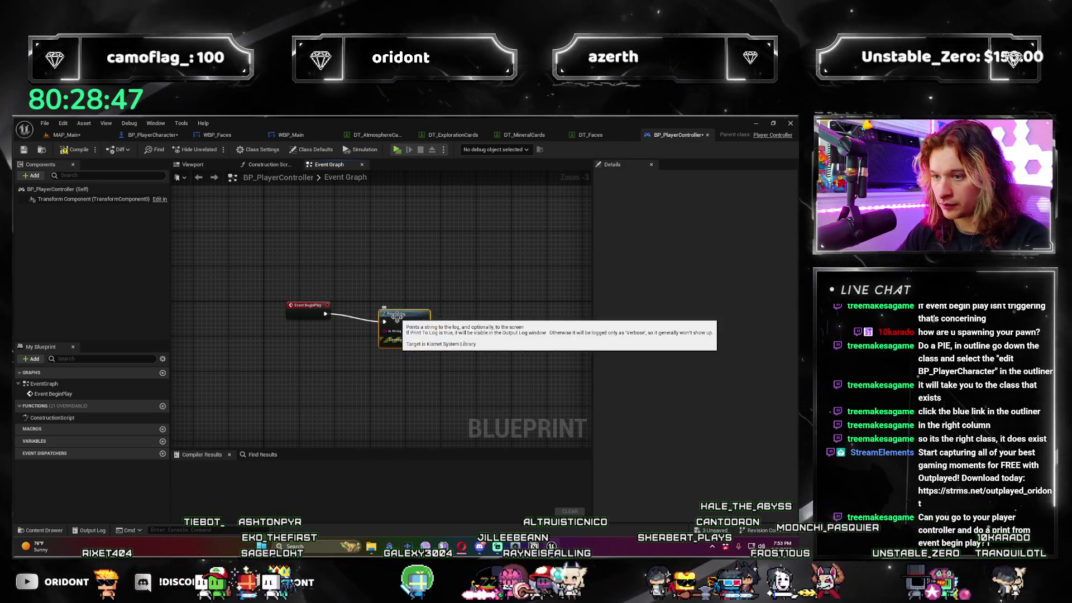
{"action": "left_click", "coordinate": [413, 331]}
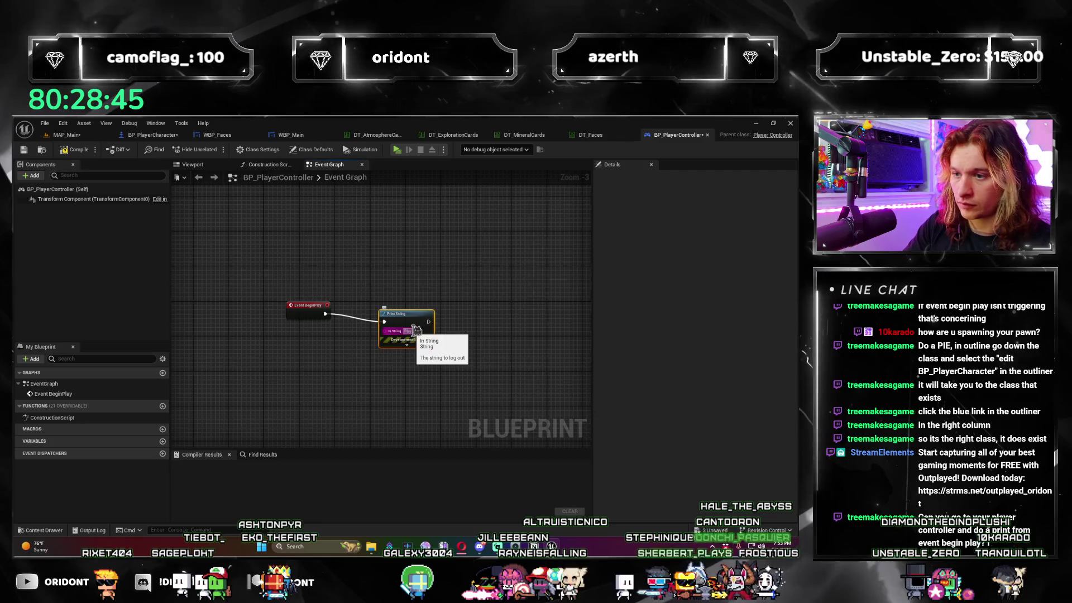
{"action": "key", "text": "Return"}
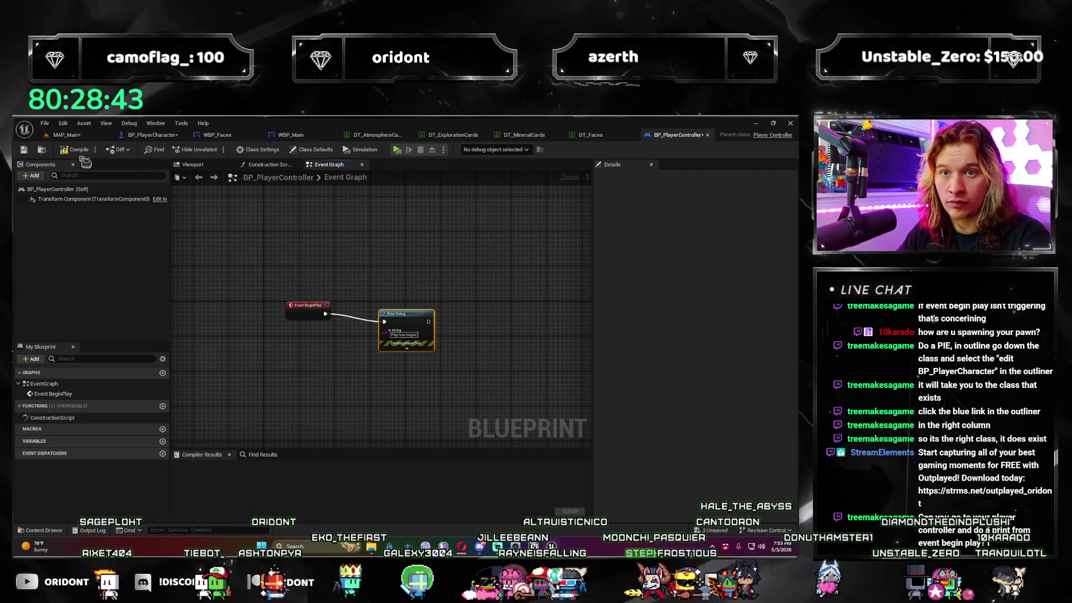
Play the game twice to test the print, then delete both test nodes and compile.
{"action": "left_click", "coordinate": [399, 151]}
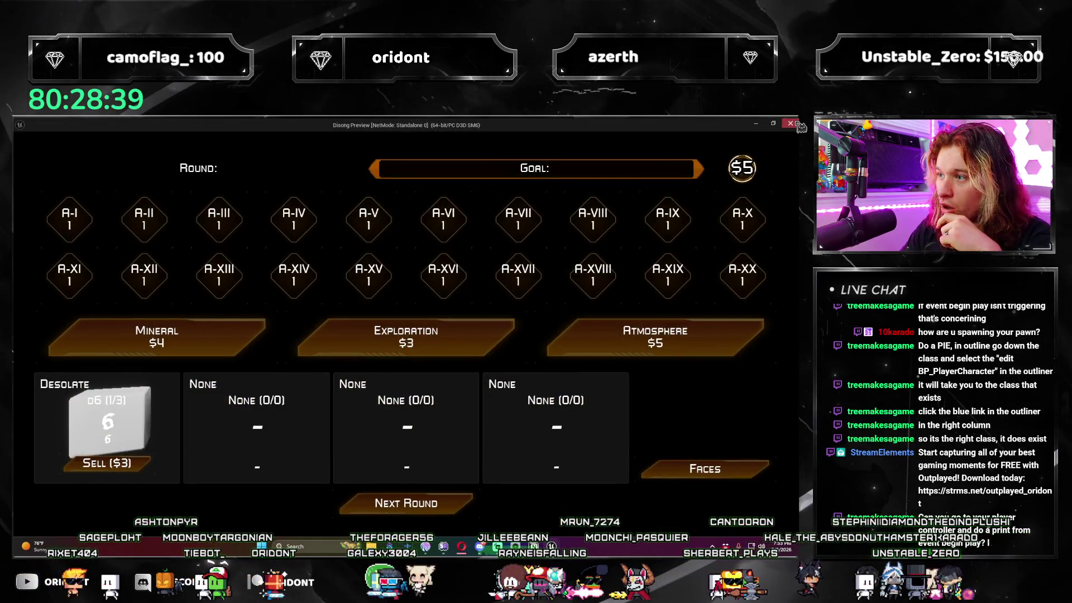
{"action": "left_click", "coordinate": [796, 124]}
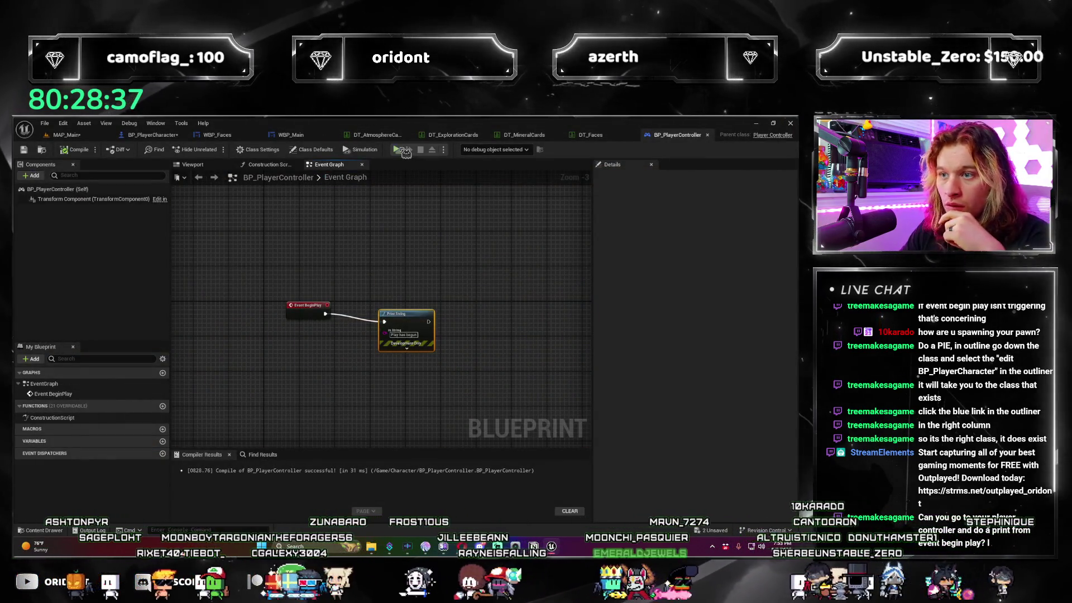
{"action": "key", "text": "alt+p"}
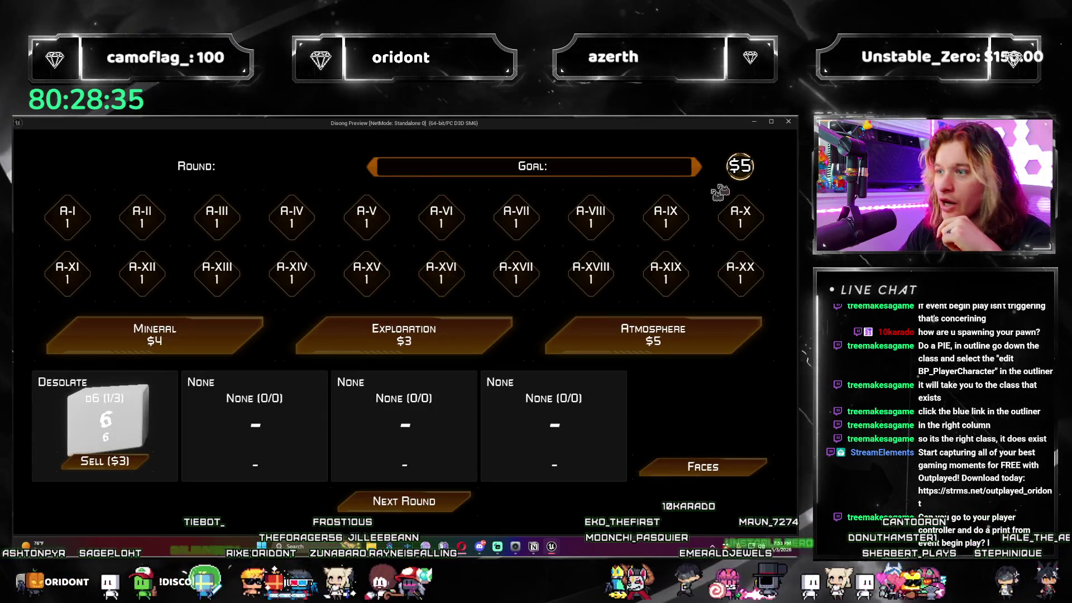
{"action": "left_click", "coordinate": [789, 123]}
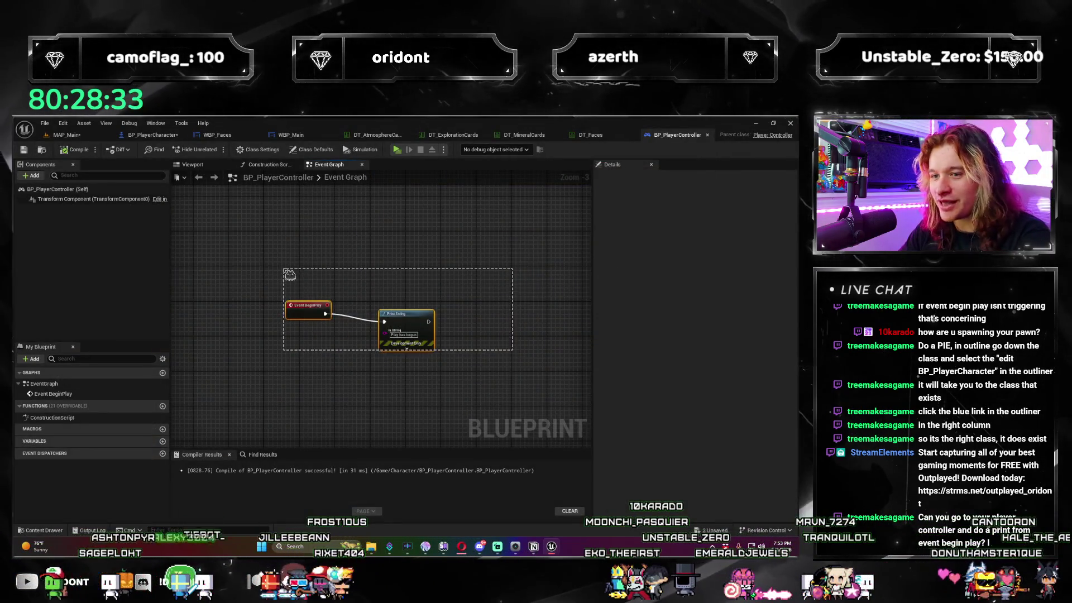
{"action": "key", "text": "Delete"}
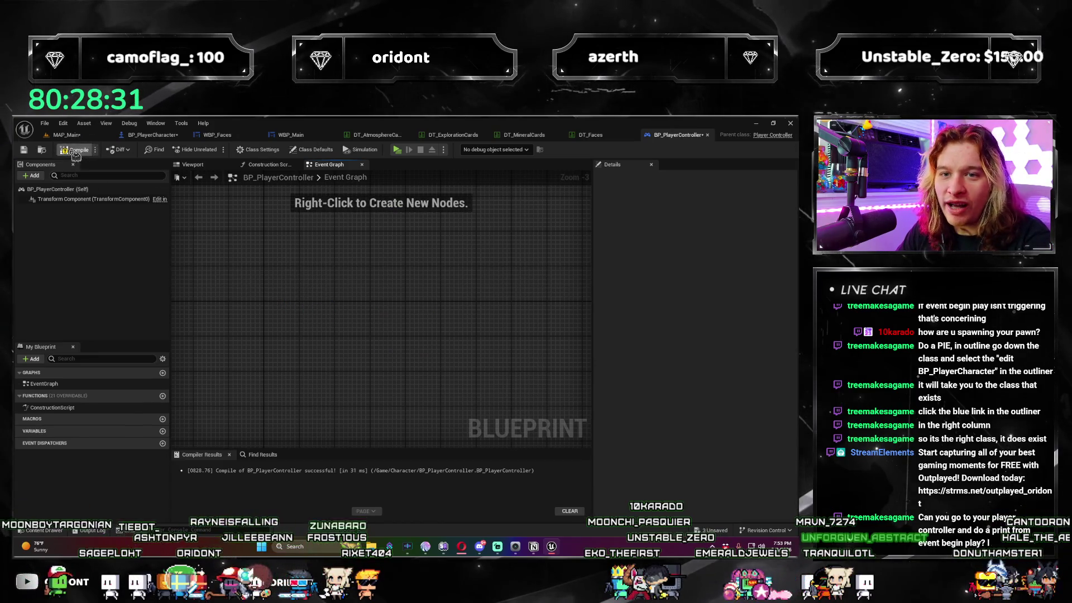
{"action": "left_click", "coordinate": [63, 189]}
Save BP_PlayerController and return to the MAP_Main level editor.
{"action": "key", "text": "ctrl+shift+s"}
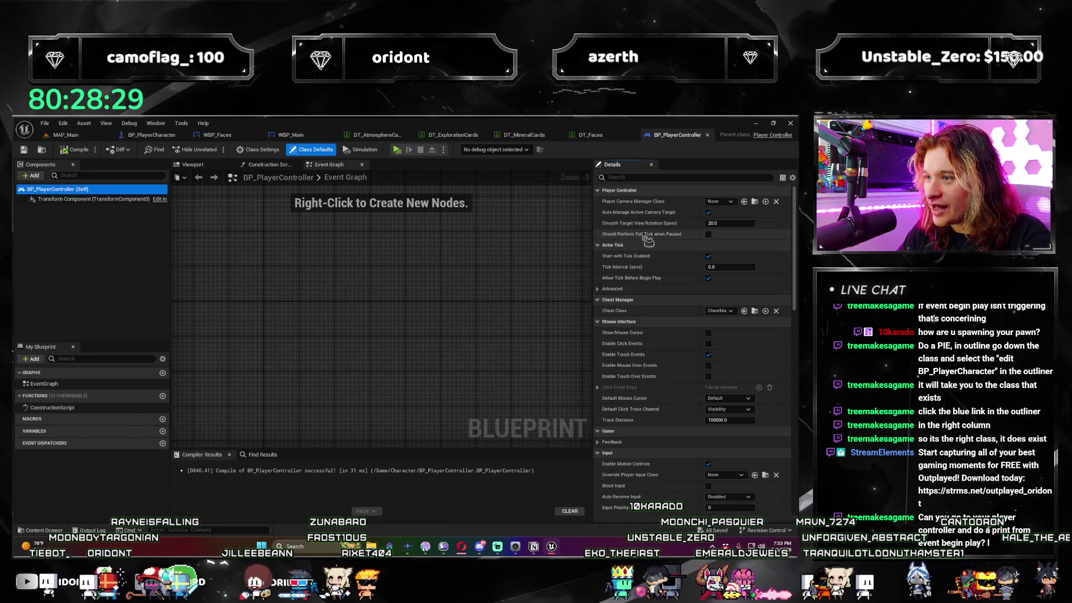
{"action": "left_click", "coordinate": [151, 134]}
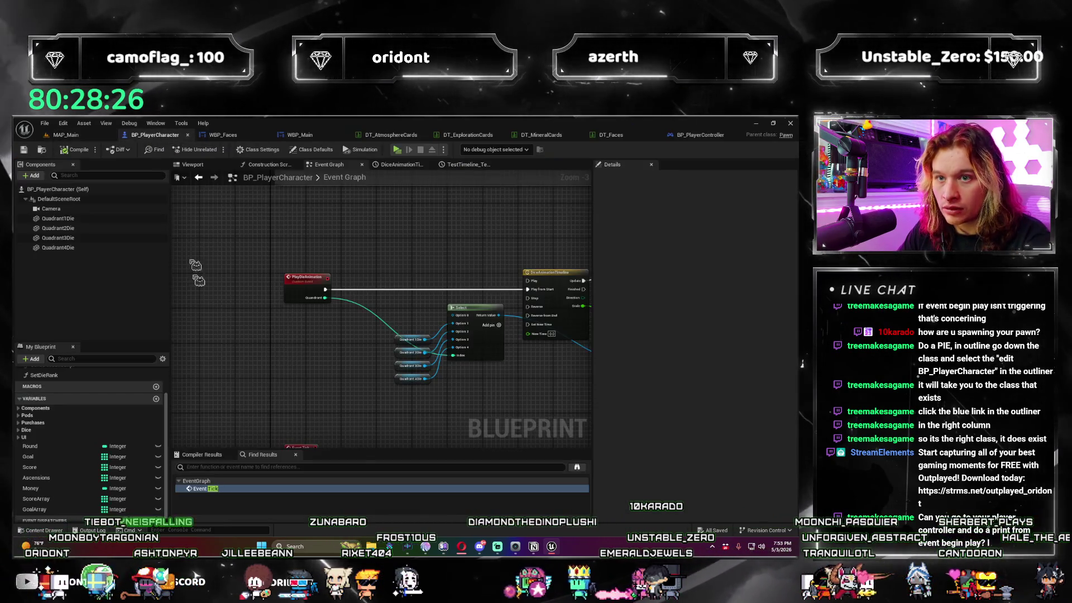
{"action": "left_click", "coordinate": [66, 135]}
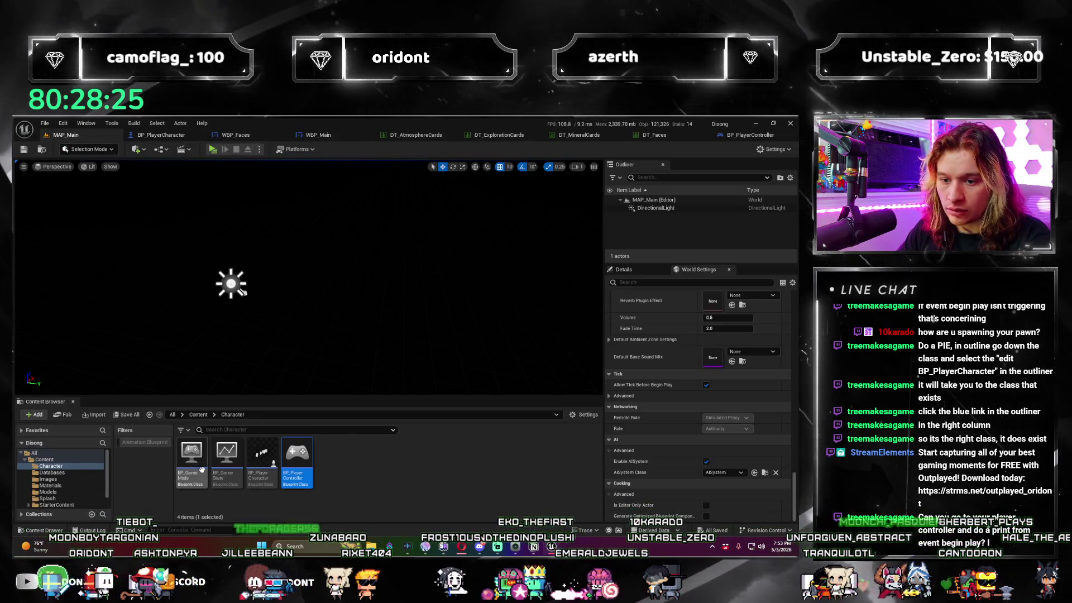
Review BP_GameMode's class defaults, then close its window.
{"action": "double_click", "coordinate": [190, 473]}
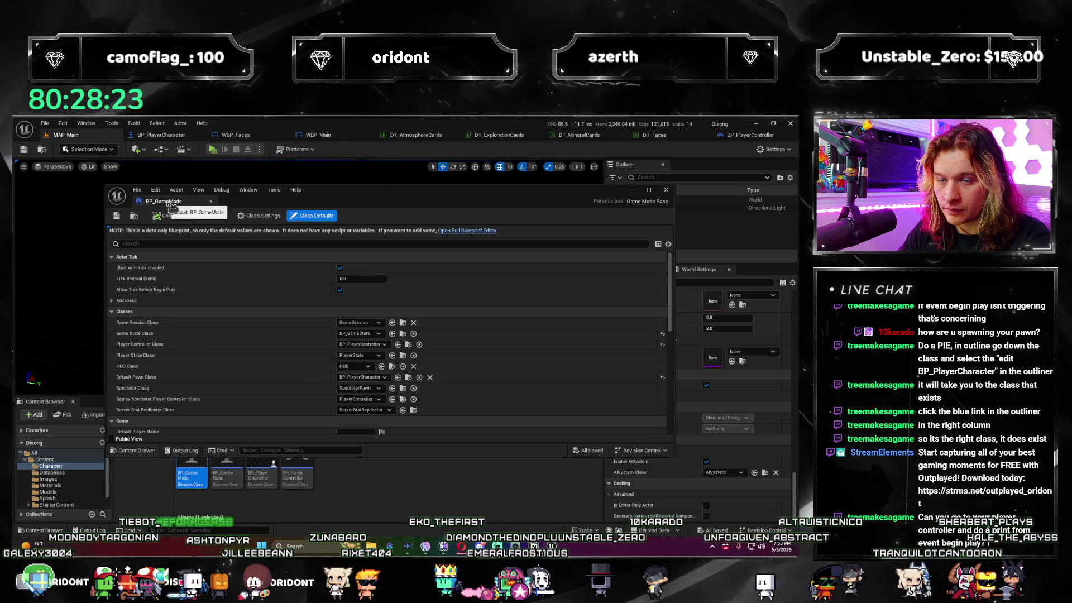
{"action": "scroll", "coordinate": [357, 350], "scroll_direction": "down", "scroll_amount": 10}
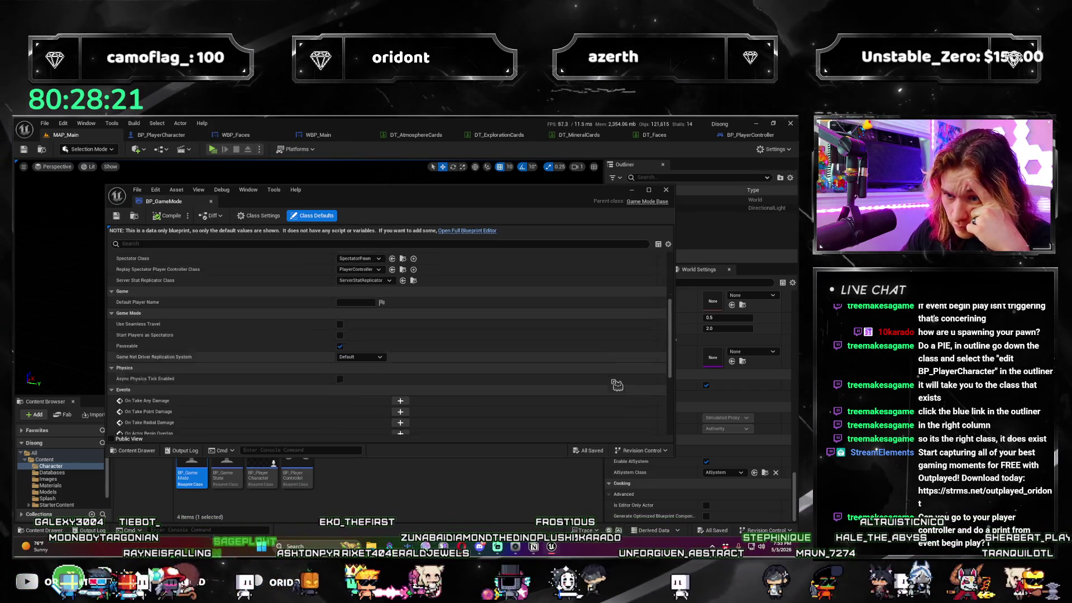
{"action": "scroll", "coordinate": [616, 385], "scroll_direction": "up", "scroll_amount": 10}
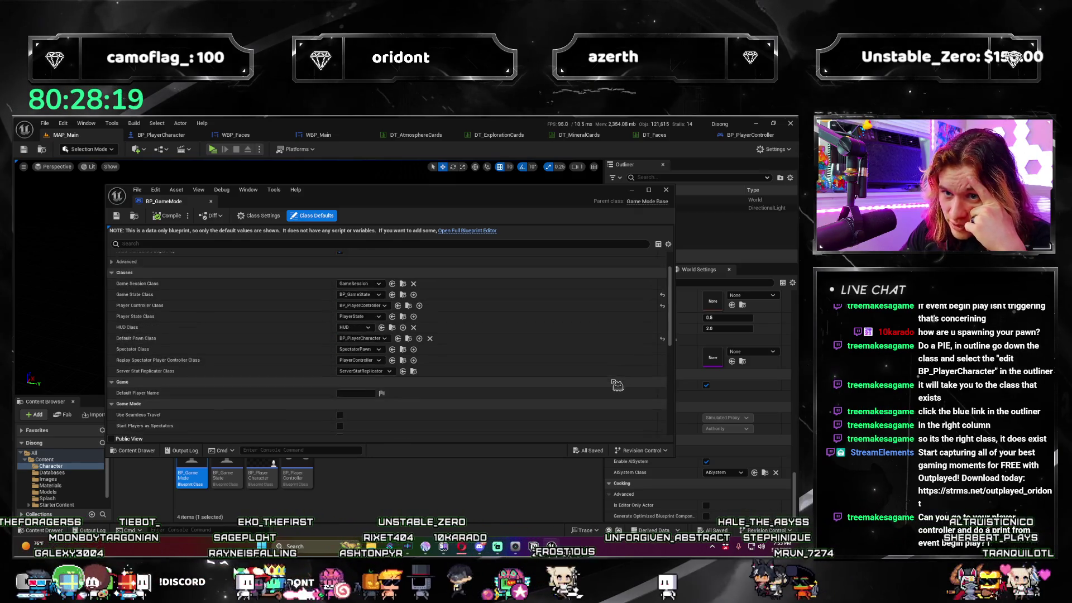
{"action": "left_click", "coordinate": [666, 191]}
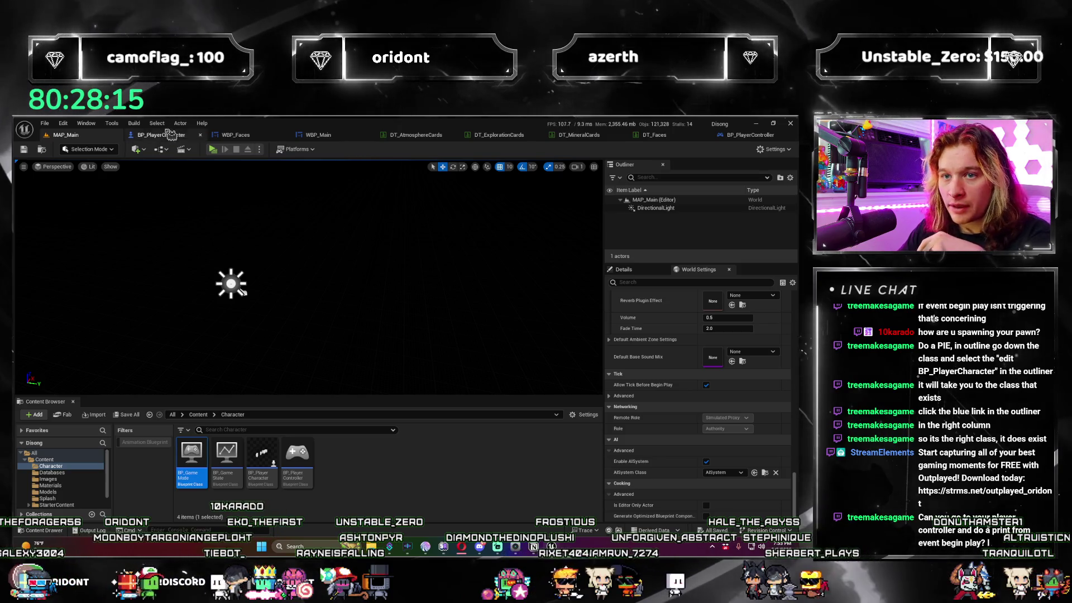
{"action": "left_click", "coordinate": [161, 135]}
Show BP_PlayerCharacter's Class Defaults and filter the Details for 'pause', then clear the search.
{"action": "left_click", "coordinate": [295, 290]}
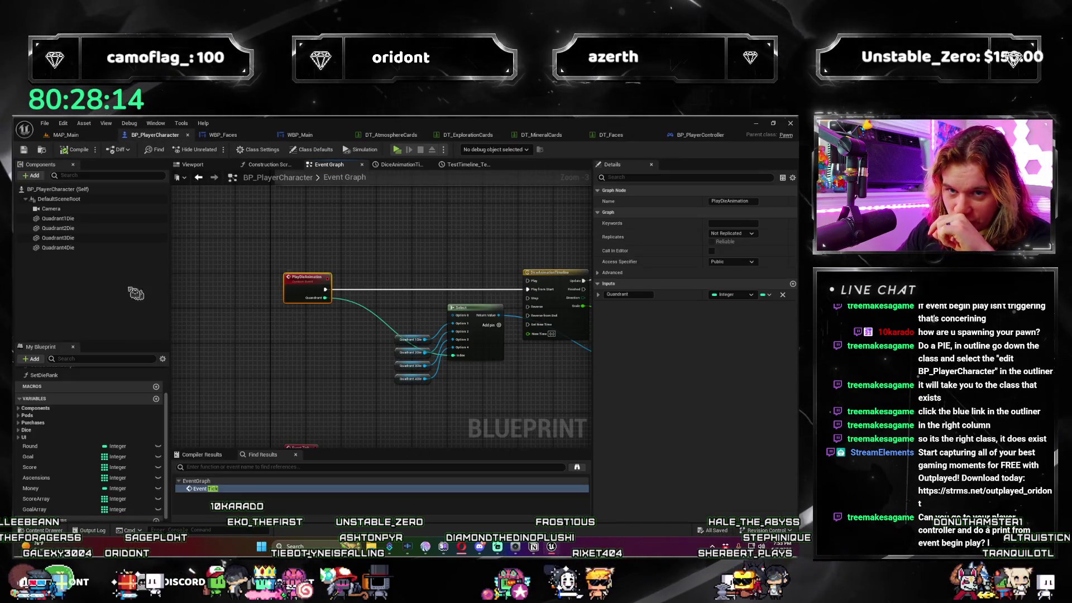
{"action": "left_click", "coordinate": [78, 189]}
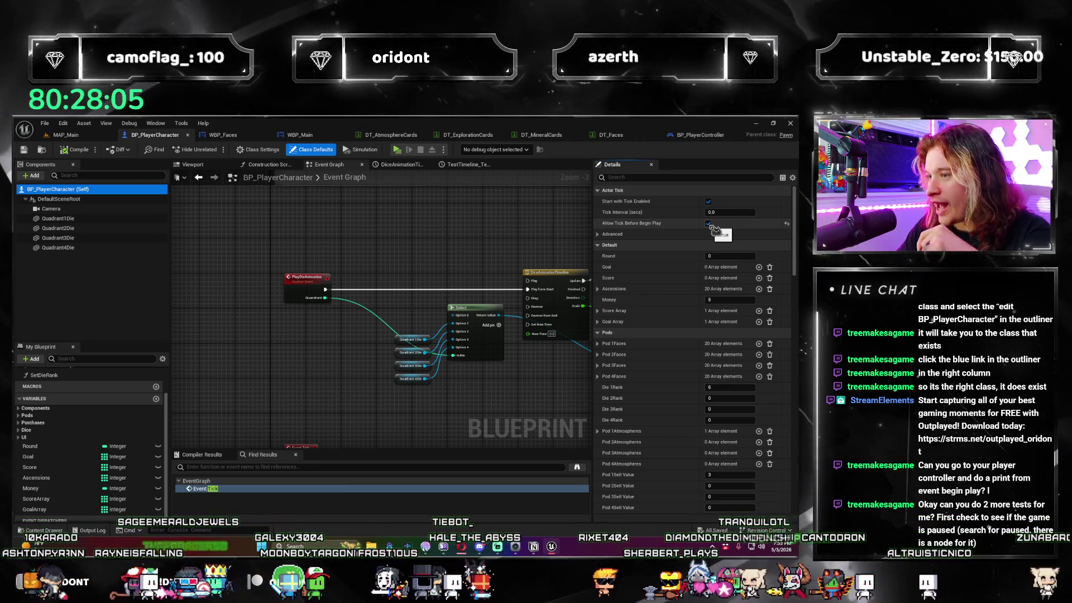
{"action": "left_click_drag", "start_coordinate": [406, 298], "coordinate": [386, 291]}
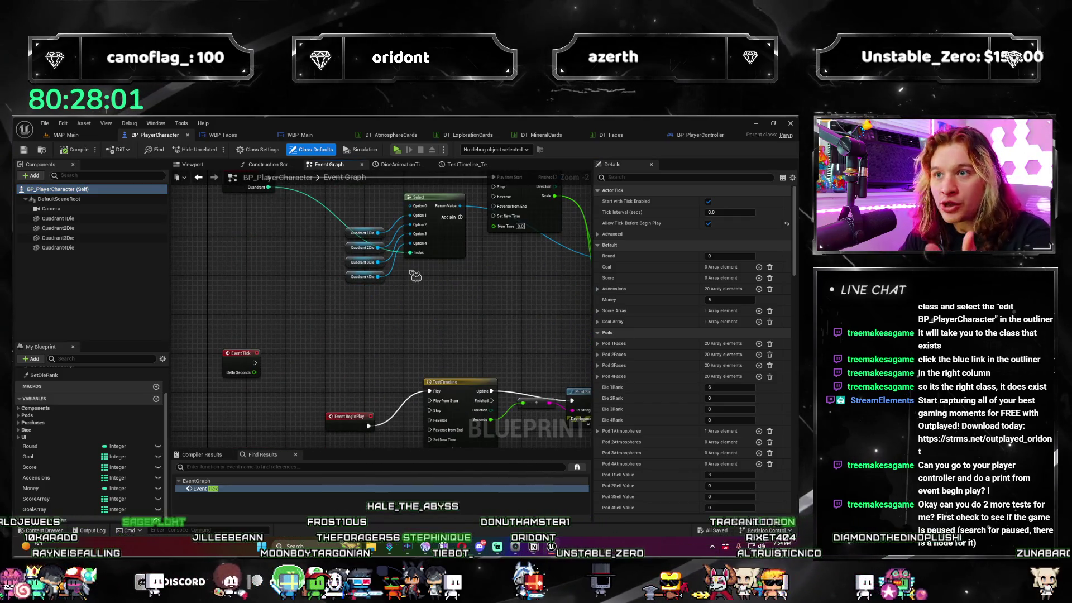
{"action": "scroll", "coordinate": [435, 340], "scroll_direction": "down", "scroll_amount": 2}
{"action": "left_click_drag", "start_coordinate": [436, 339], "coordinate": [327, 324]}
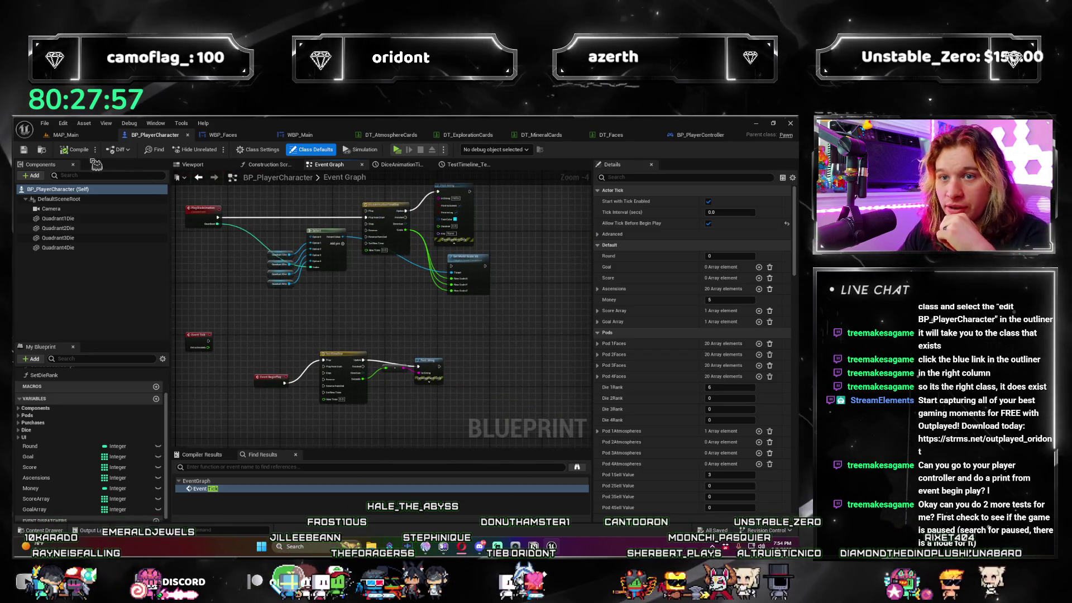
{"action": "left_click", "coordinate": [644, 178]}
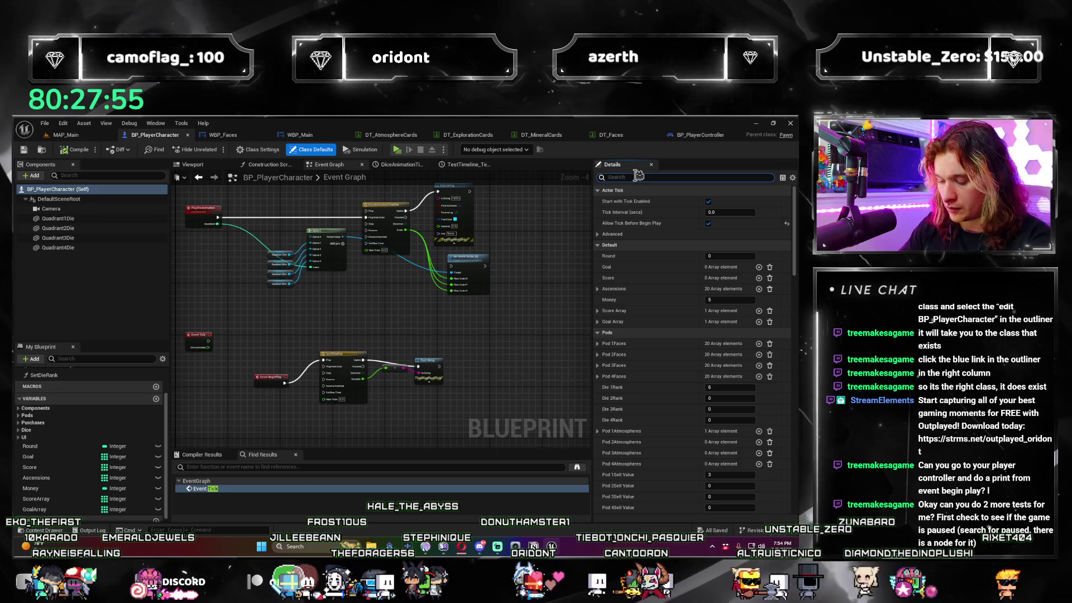
{"action": "type", "text": "pause"}
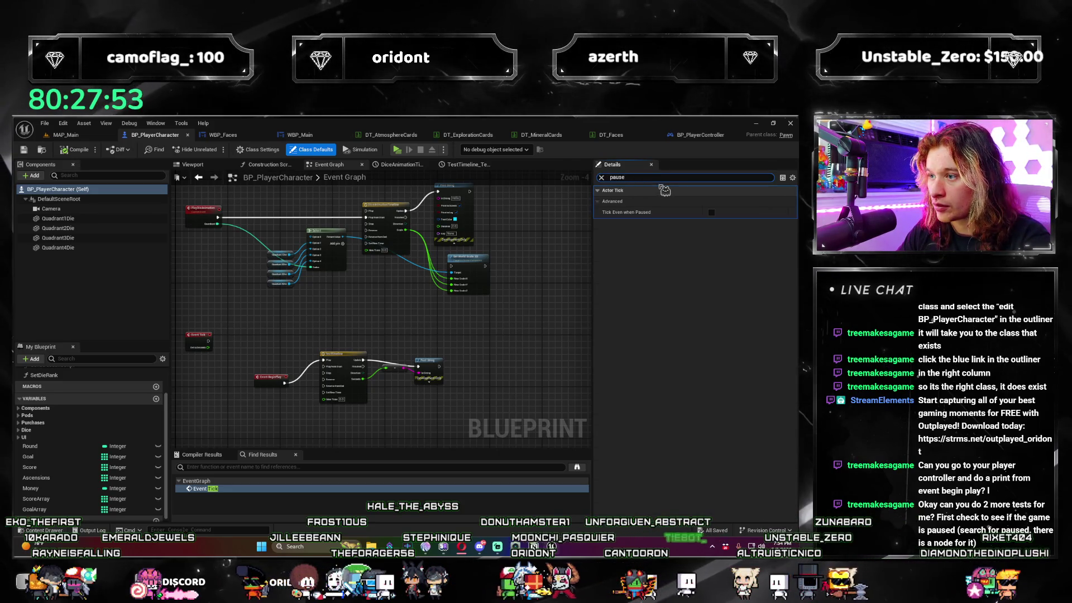
{"action": "key", "text": "BackSpace"}
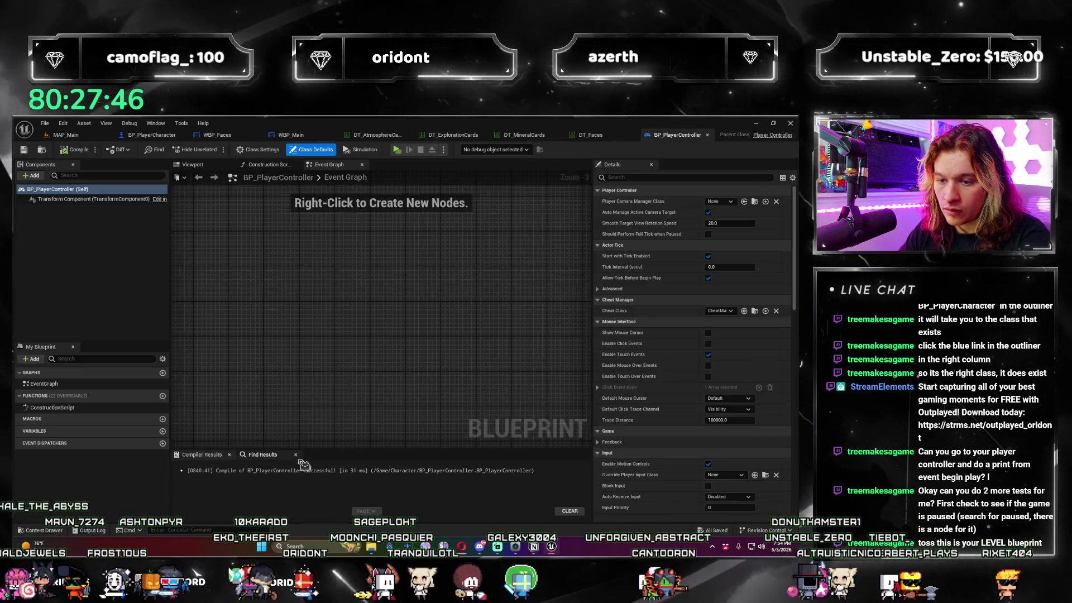
Search BP_PlayerController's Find Results for 'pause', then close the BP_PlayerController tab.
{"action": "left_click", "coordinate": [260, 455]}
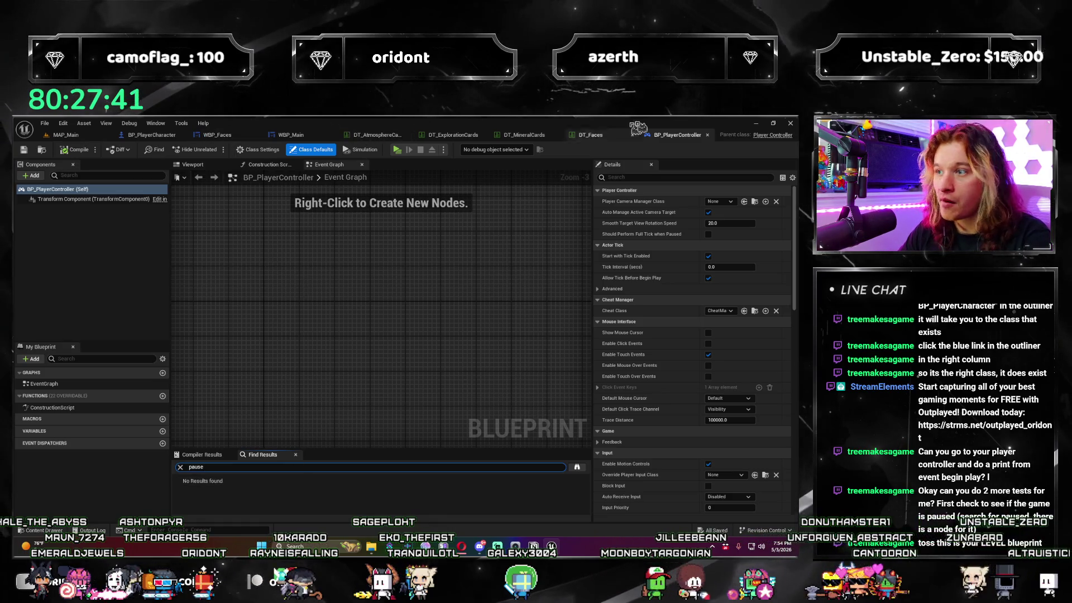
{"action": "left_click", "coordinate": [709, 136]}
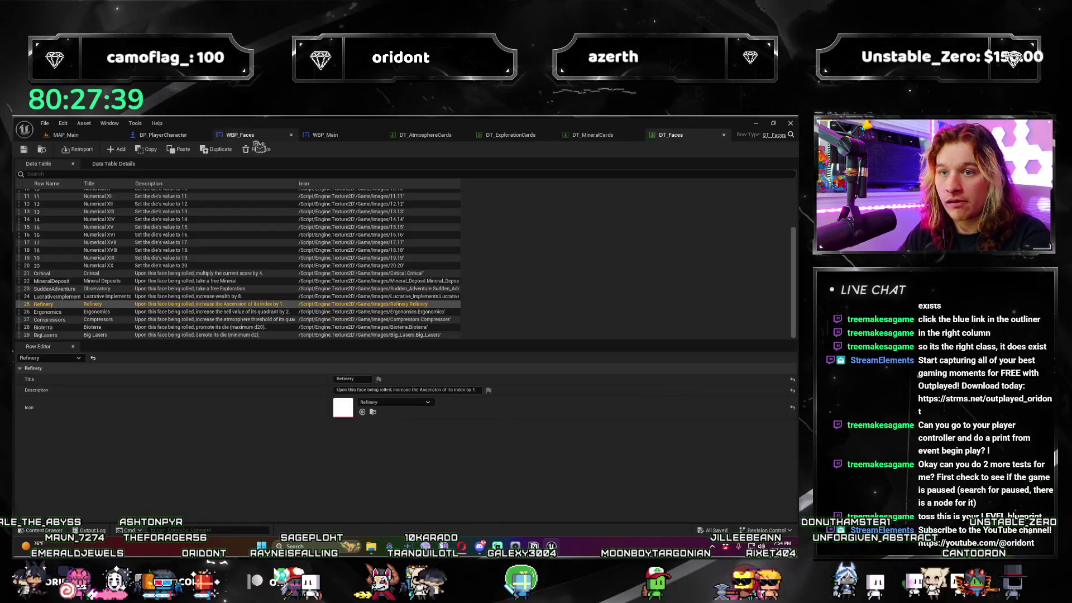